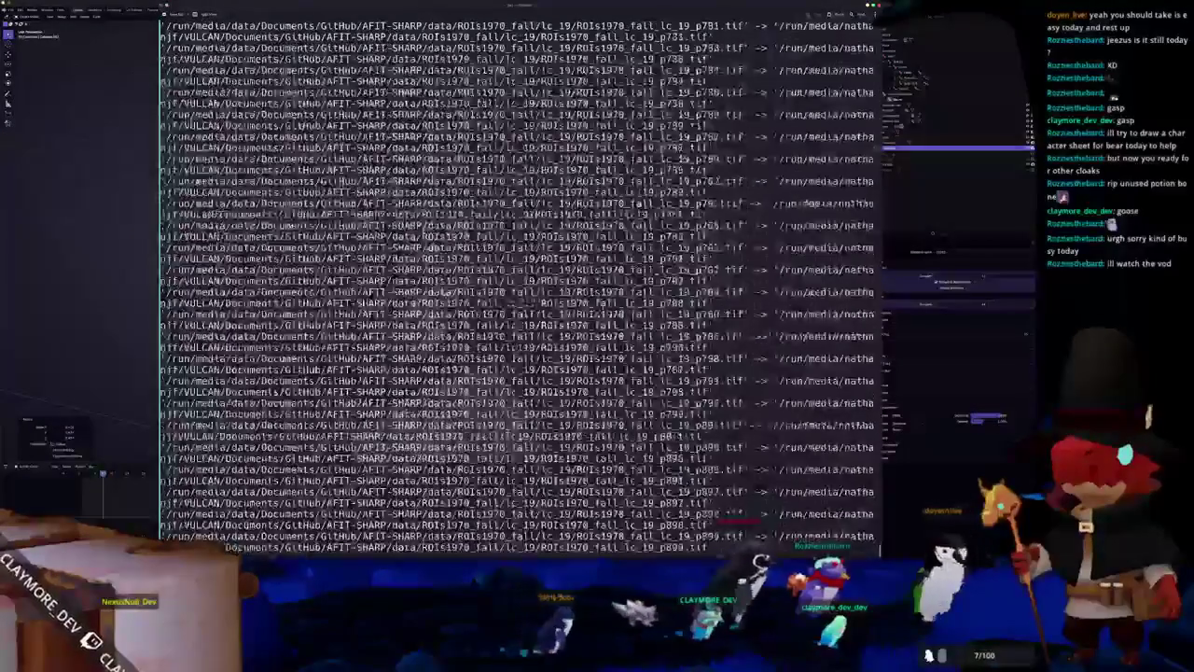
Enlarge the terminal's copy-output text slightly, then hide the terminal to reveal the Blender scene
key("ctrl+plus")
key("ctrl+plus")
key("ctrl+minus")
key("ctrl+minus")
key("ctrl+minus")
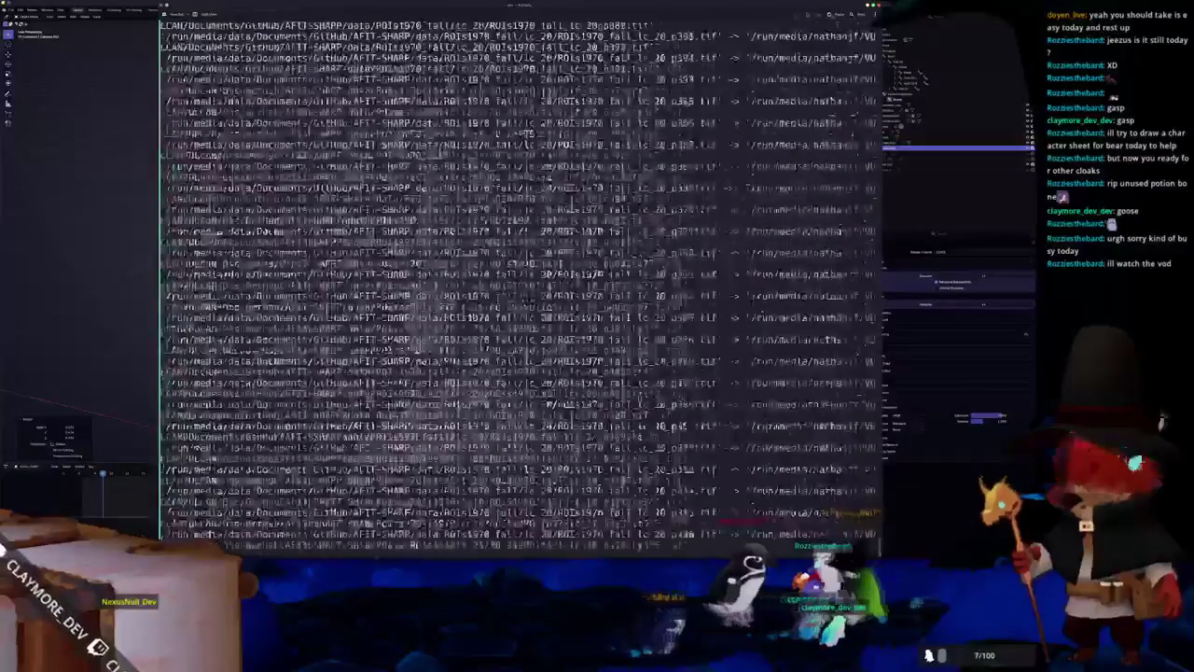
key("ctrl+plus")
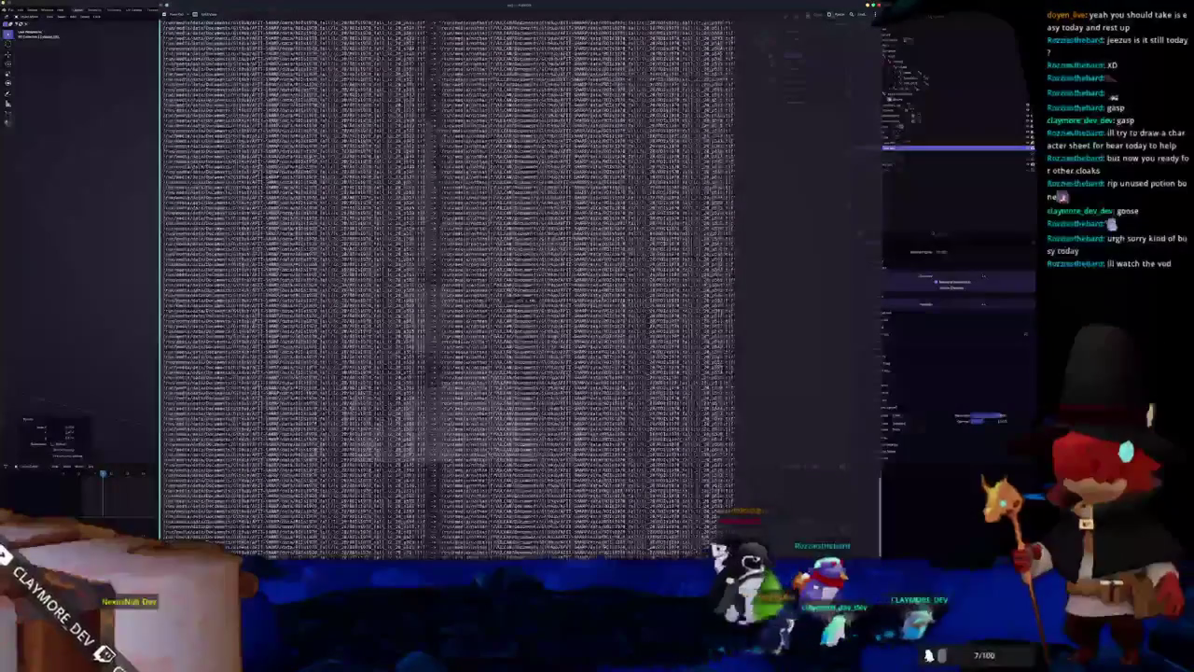
key("alt+Tab")
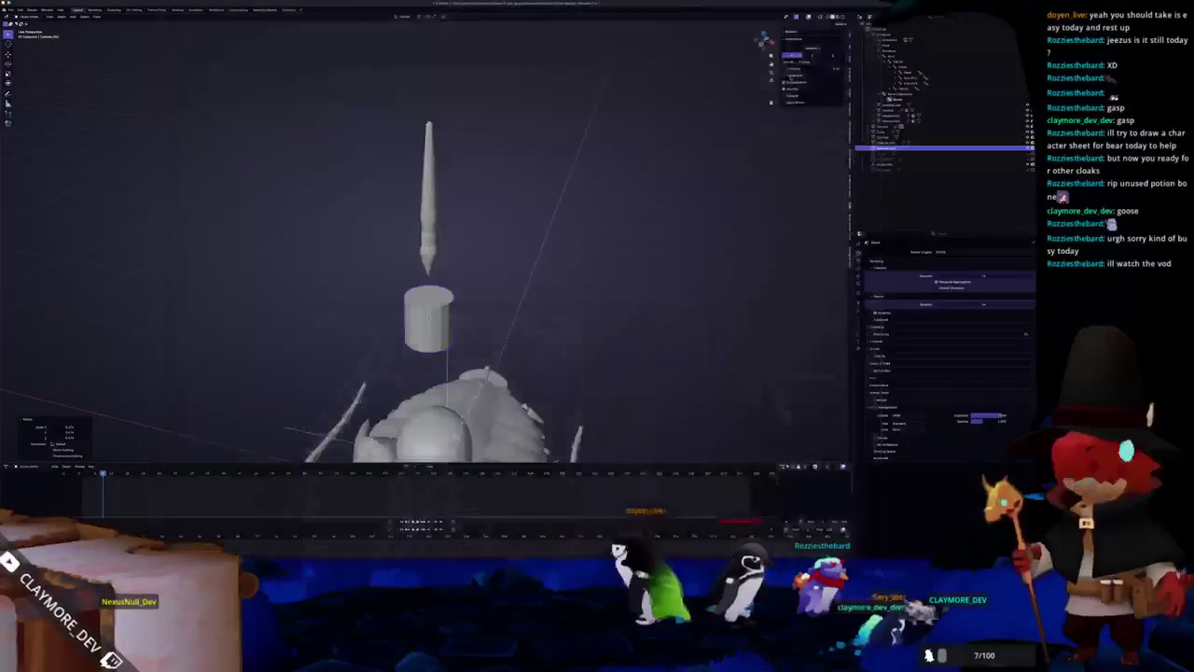
Put the cylinder in Edit Mode in a front side view, with nothing selected
scroll(466, 280, "up", 4)
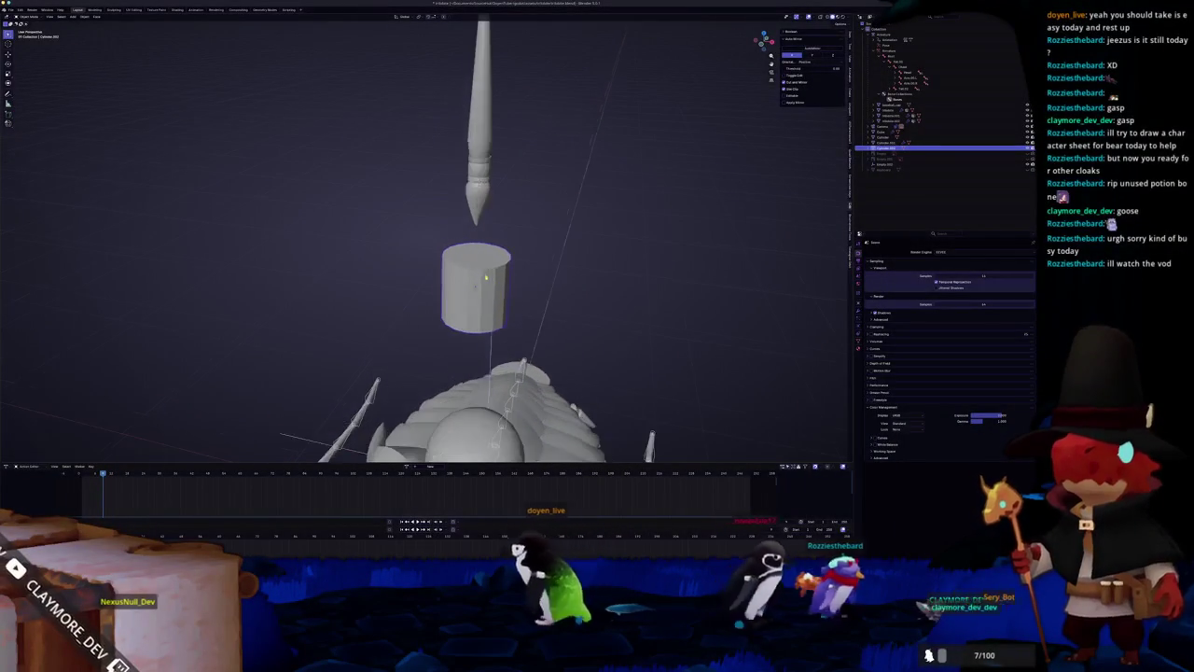
key("Tab")
key("KP_1")
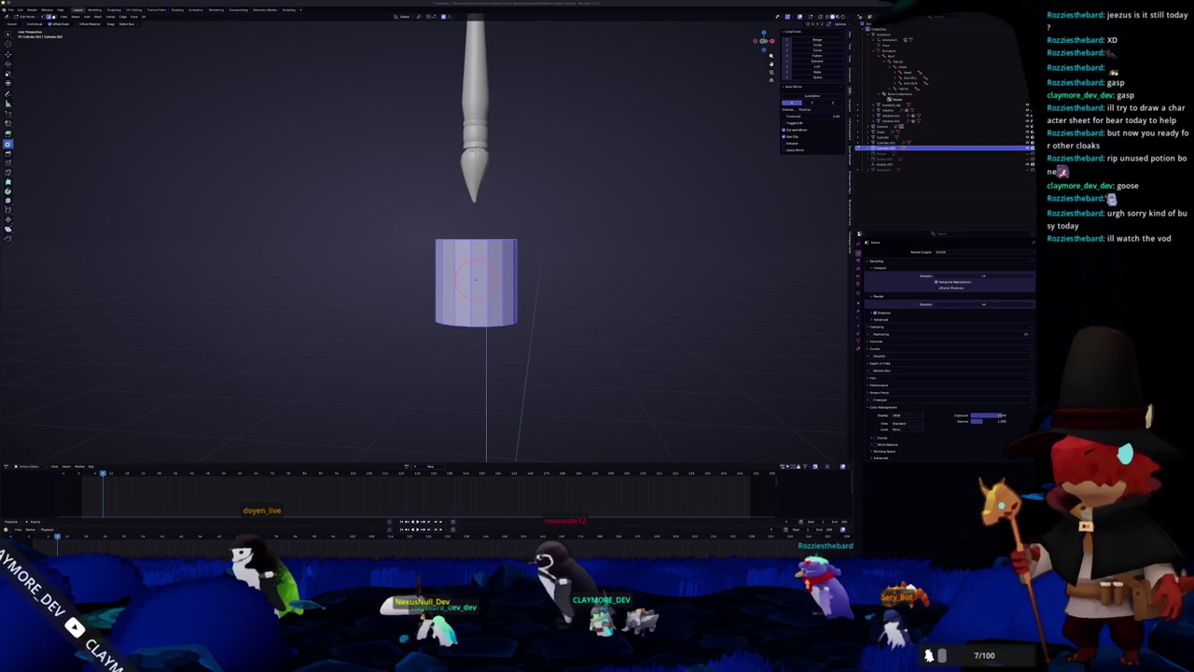
left_click(681, 312)
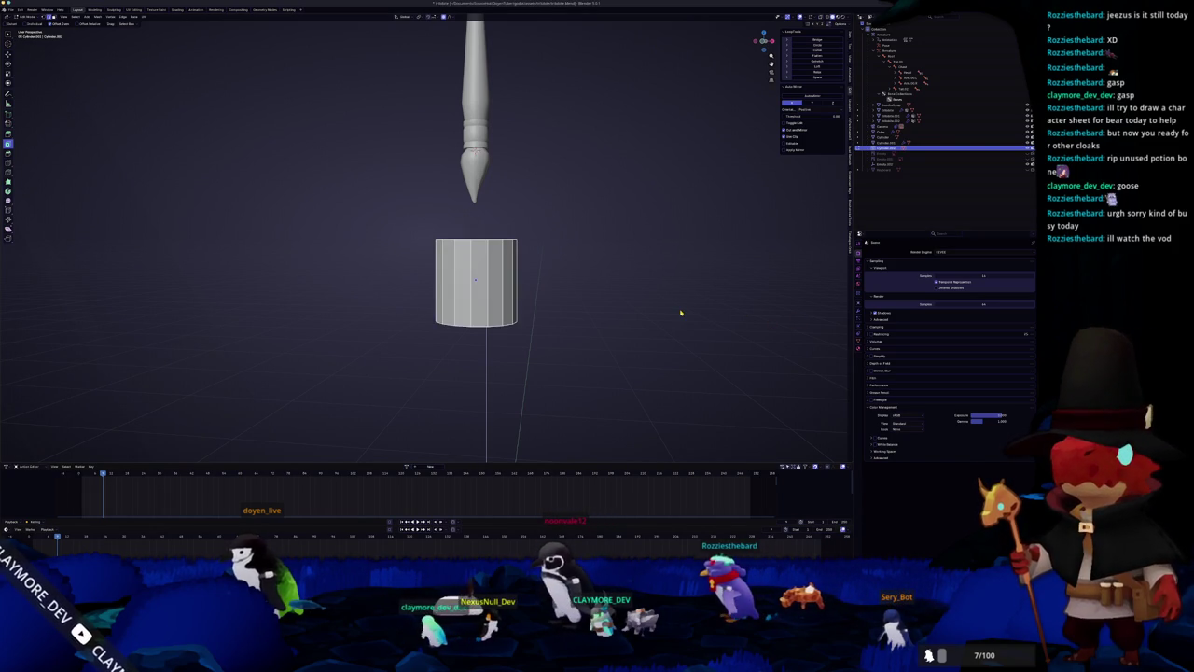
scroll(616, 328, "up", 3)
Add a loop cut, then widen and raise the cylinder's top ring in X-ray view
key("Tab")
key("ctrl+r")
key("alt+z")
left_click_drag(570, 276, 504, 260)
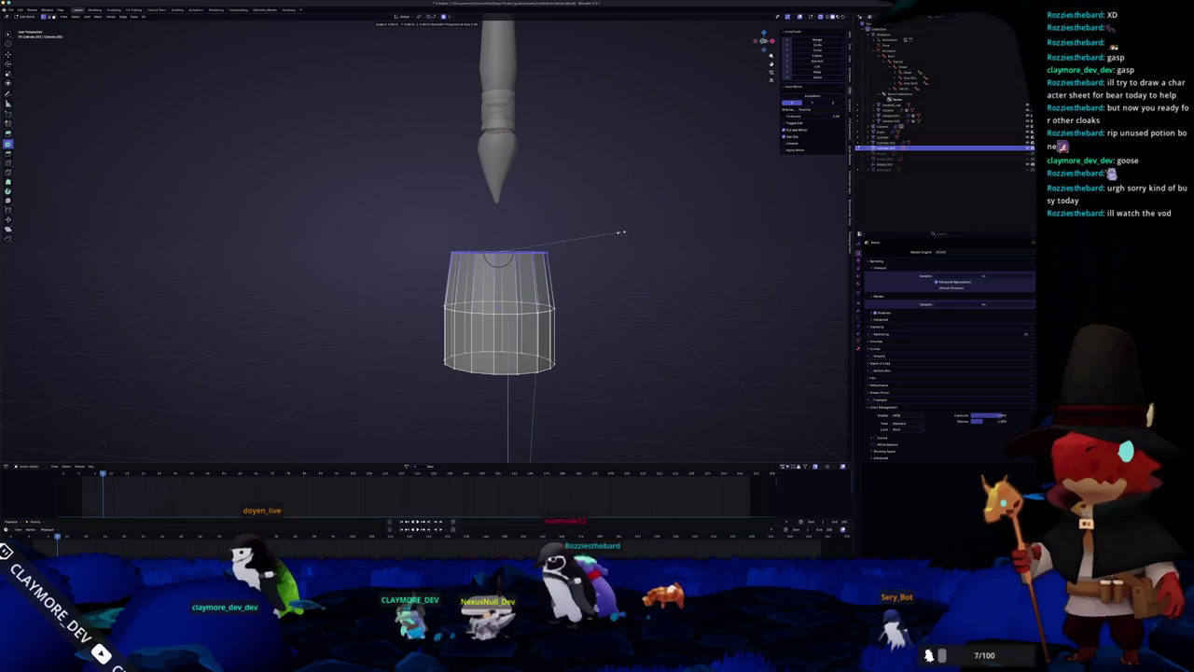
left_click(620, 231)
key("g")
key("z")
left_click(613, 209)
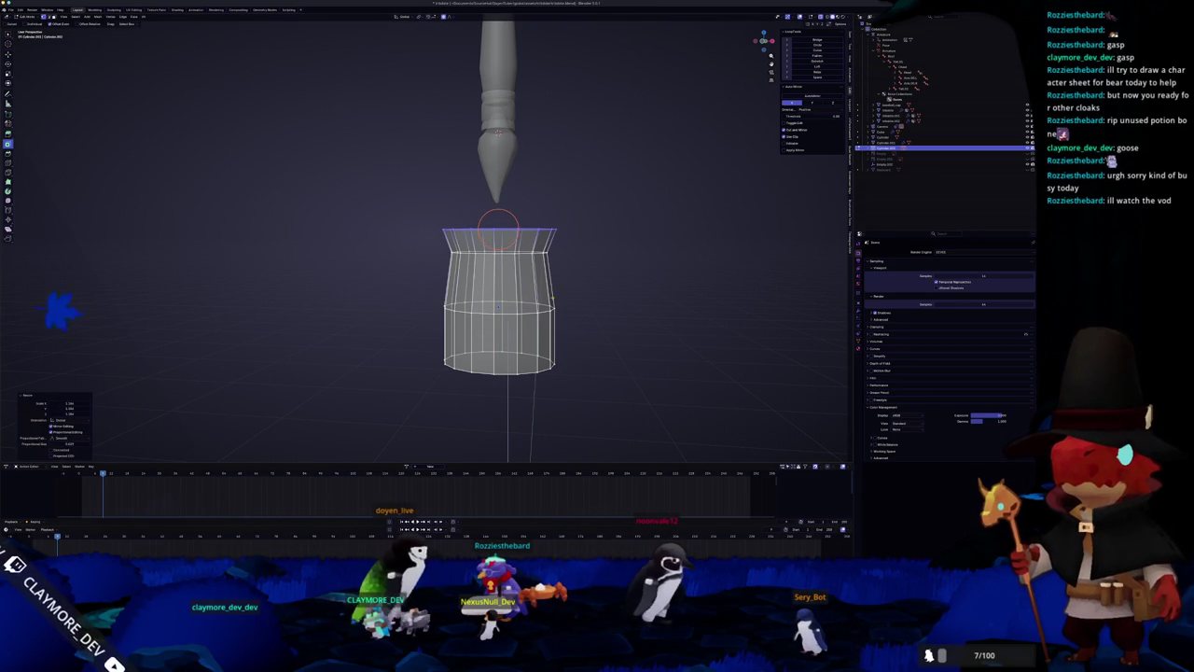
Slide the top loop down, scale it, and narrow the bottom loop into a tapered base
scroll(527, 252, "up", 2)
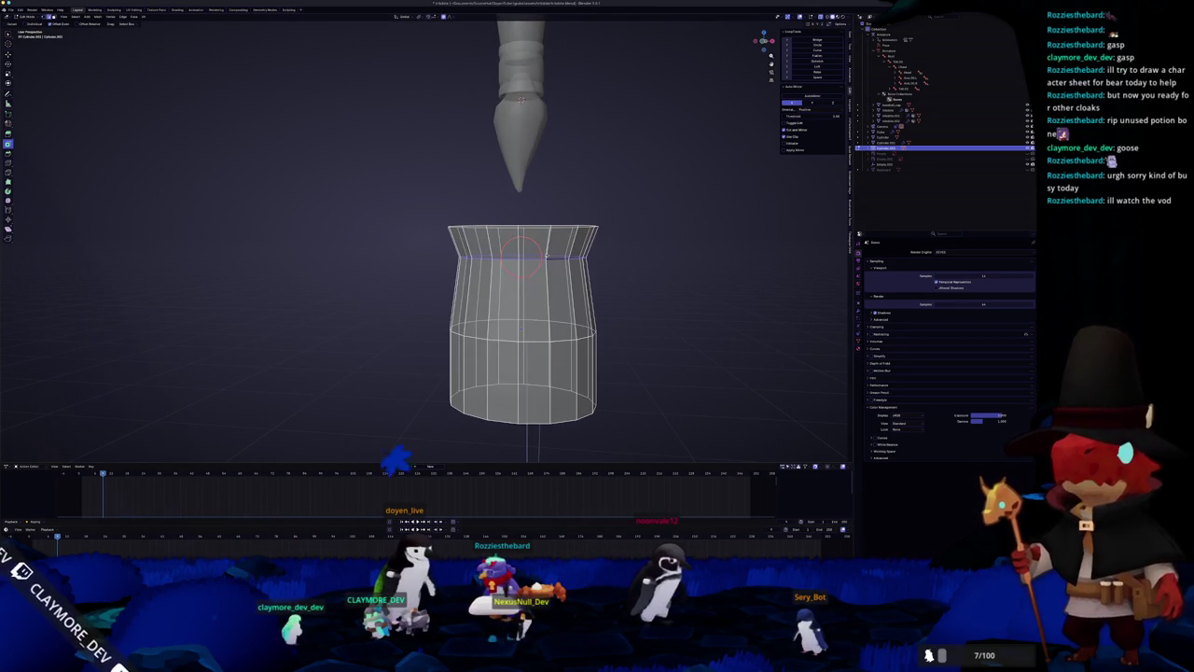
left_click(545, 255)
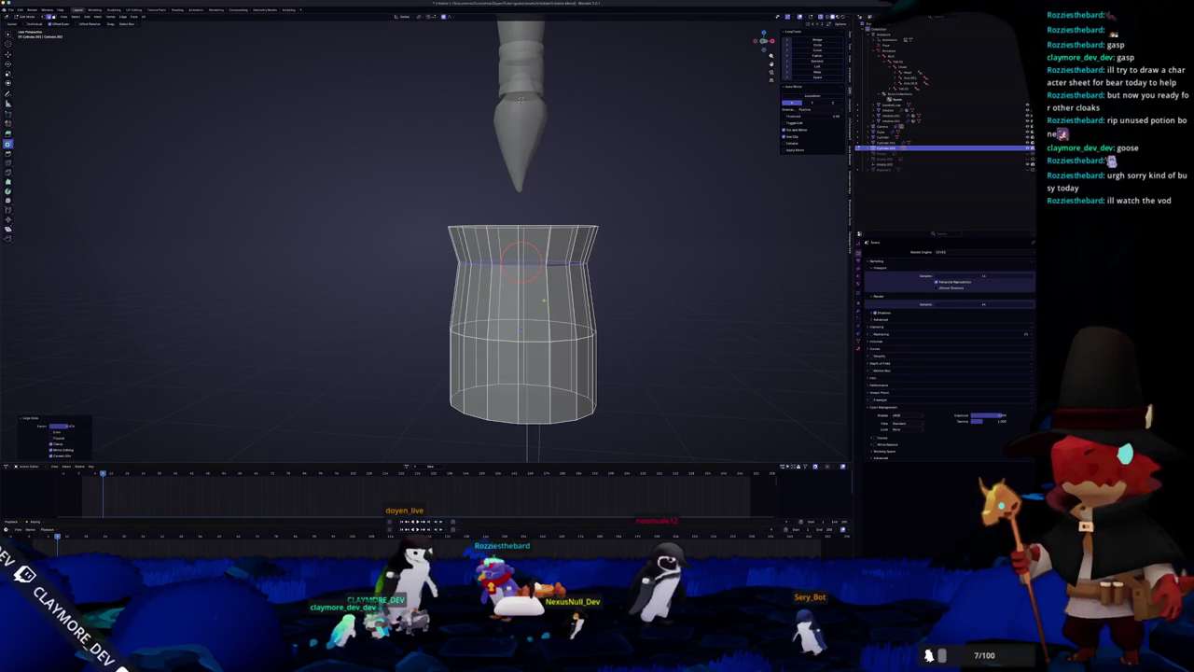
left_click(662, 326)
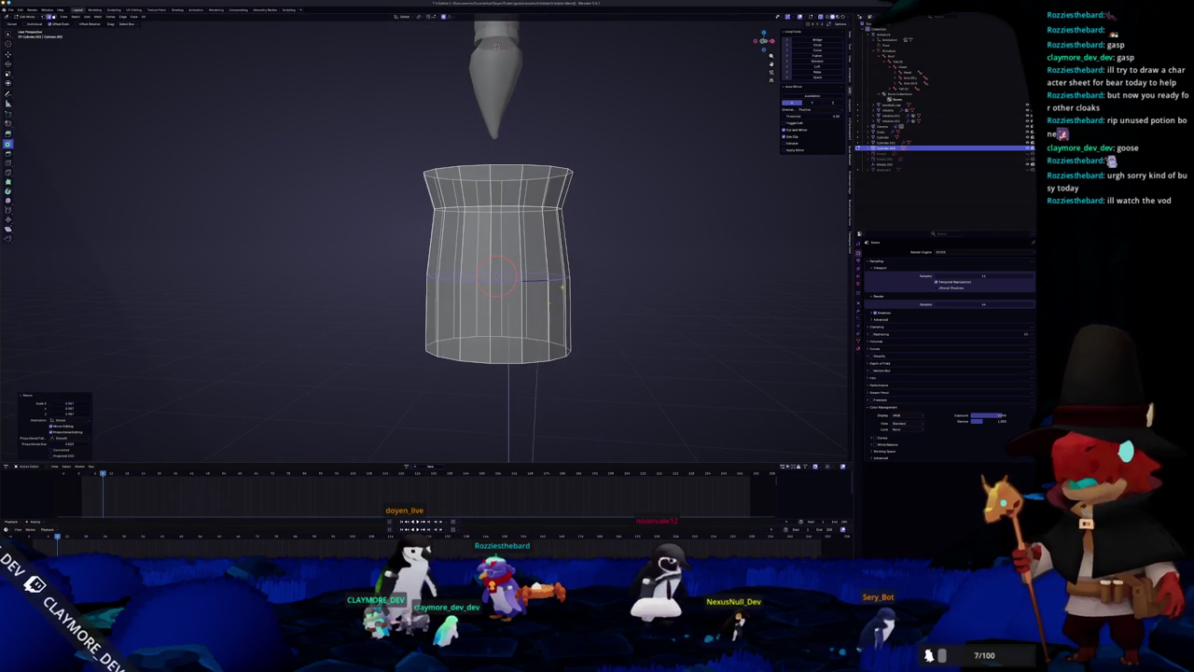
left_click(538, 360, "alt")
key("s")
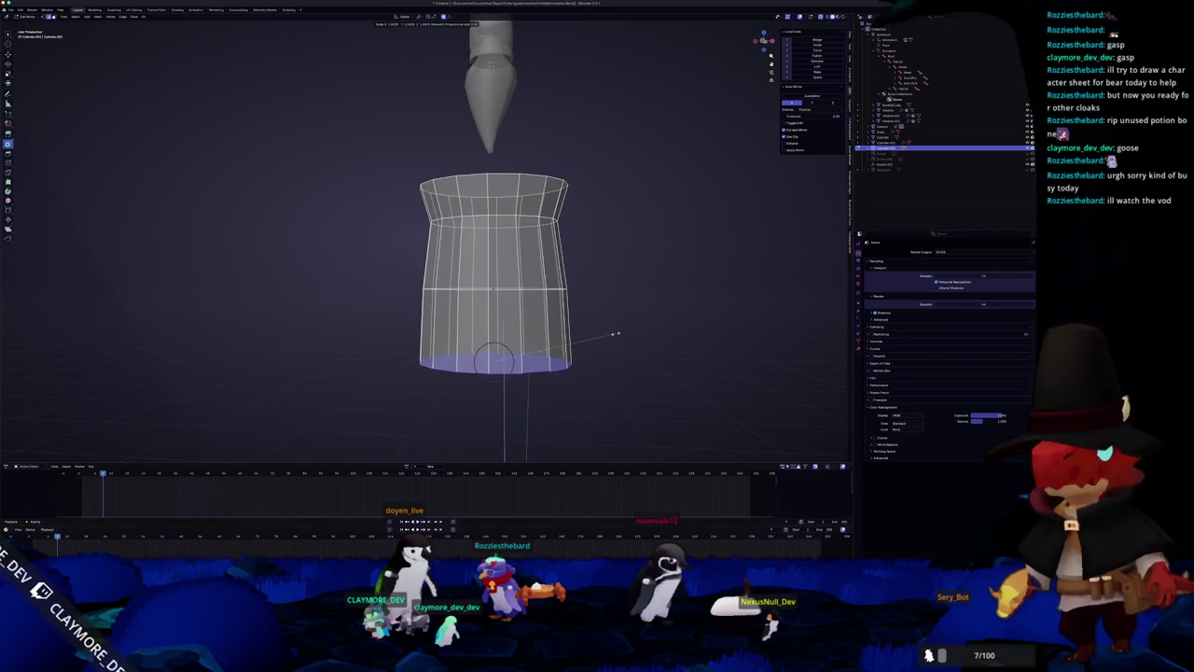
left_click(616, 333)
Apply the handle's scale, widen the bottom face along X, and rescale the middle loop
key("Tab")
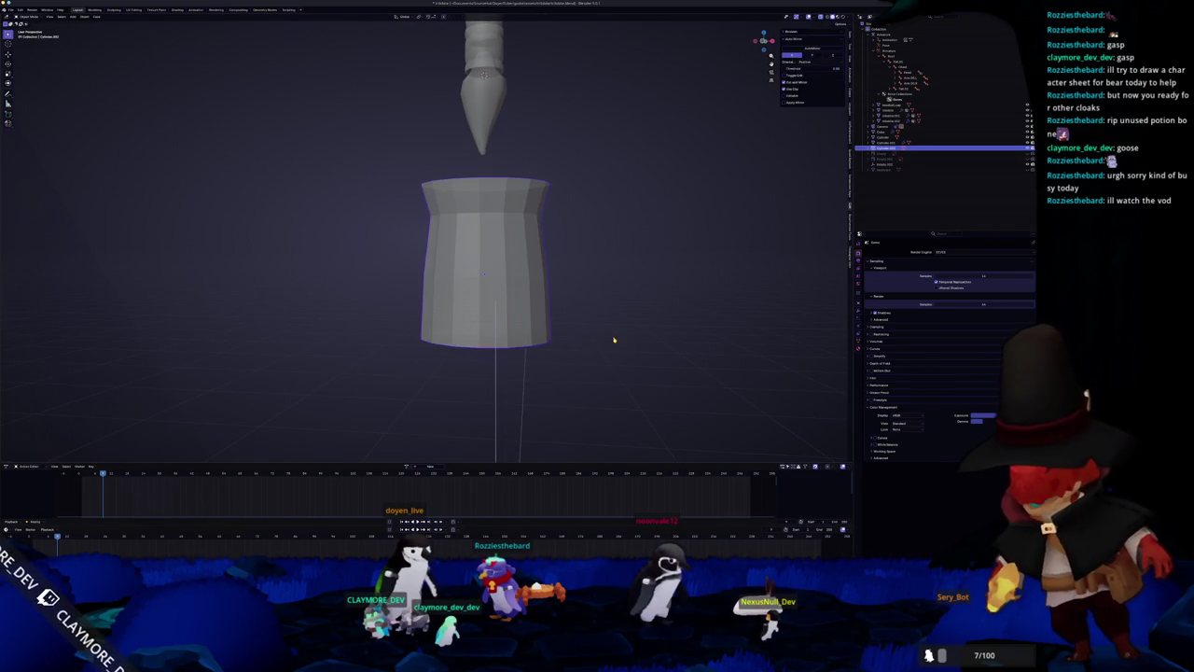
left_click(614, 339)
key("Tab")
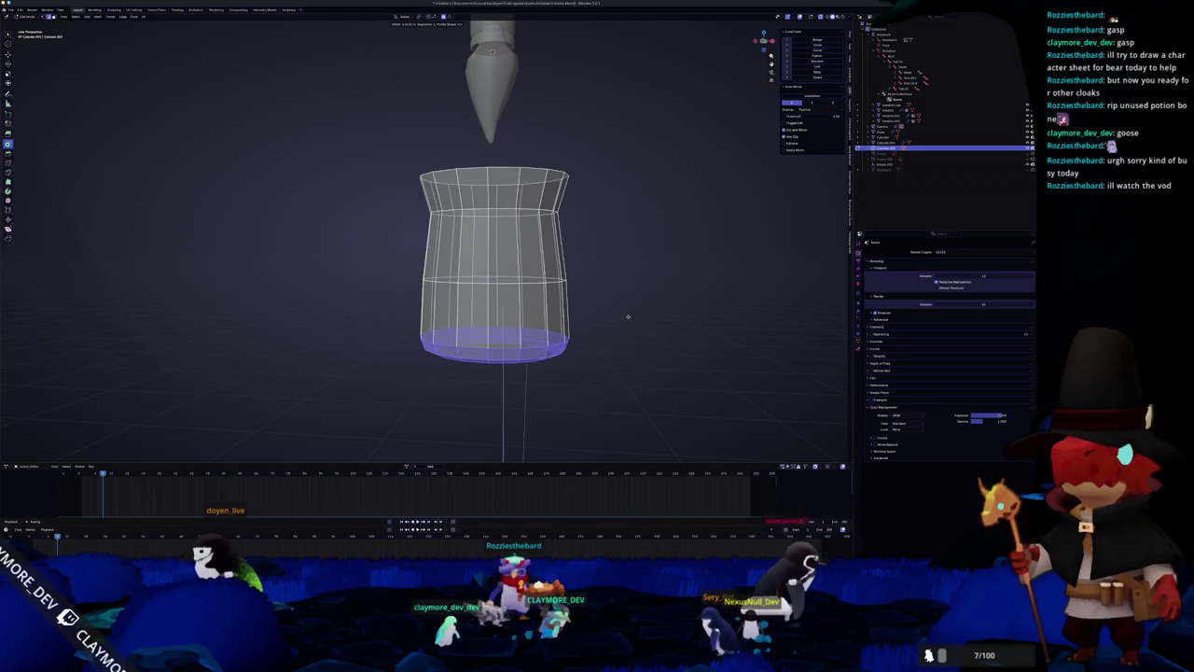
key("s")
key("x")
left_click(635, 314)
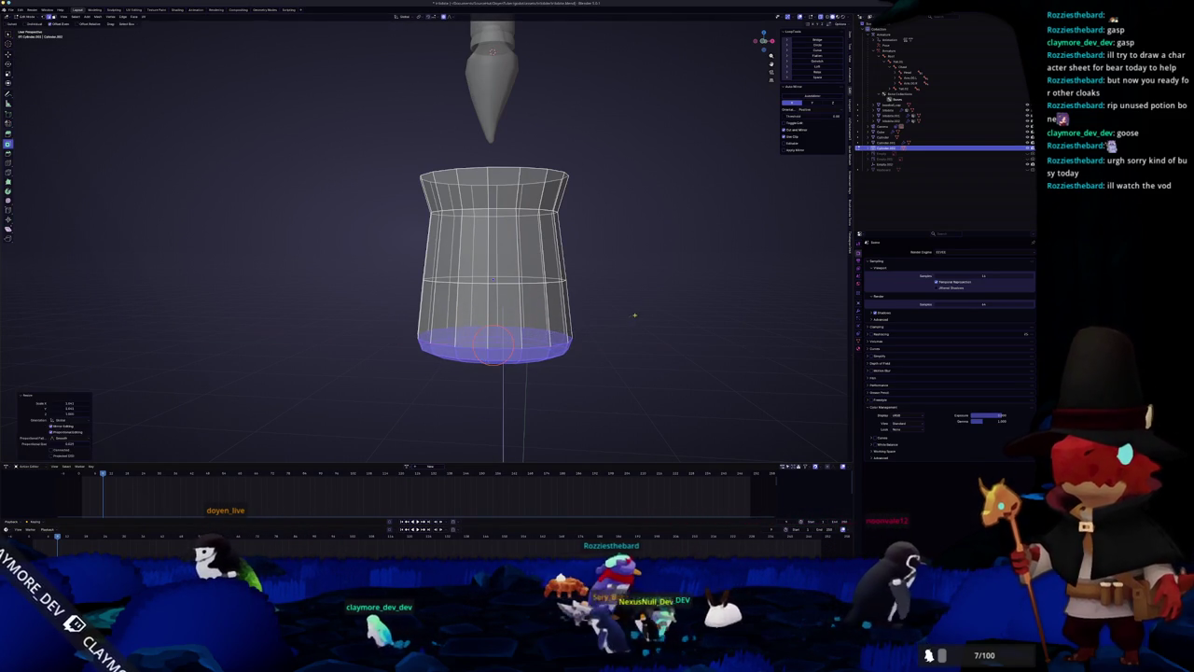
left_click(565, 279, "alt")
key("s")
left_click(631, 293)
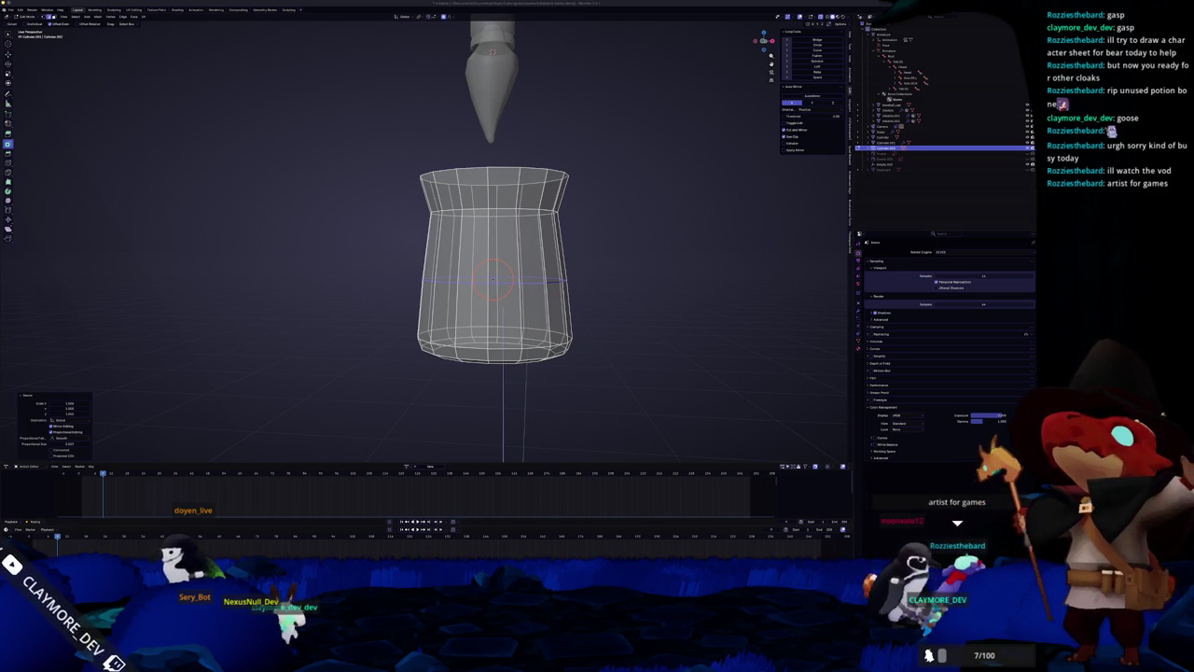
key("Tab")
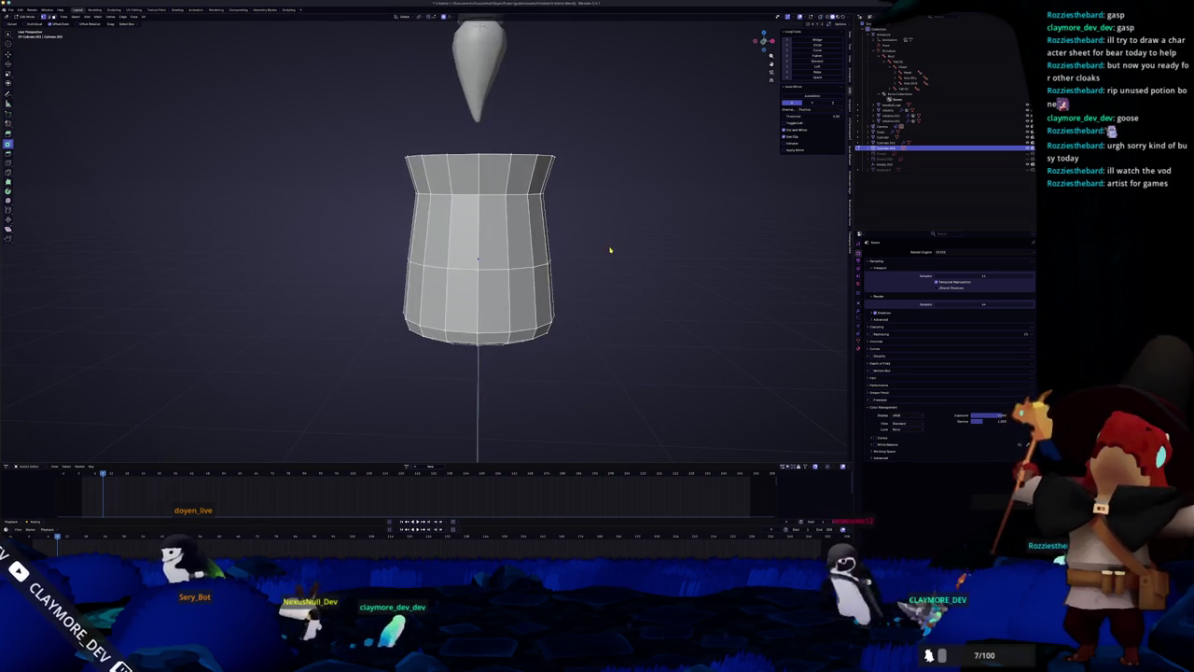
Raise the jar's top rim vertically with proportional falloff, then return to solid shading
key("Tab")
left_click_drag(583, 224, 373, 147)
key("g")
key("z")
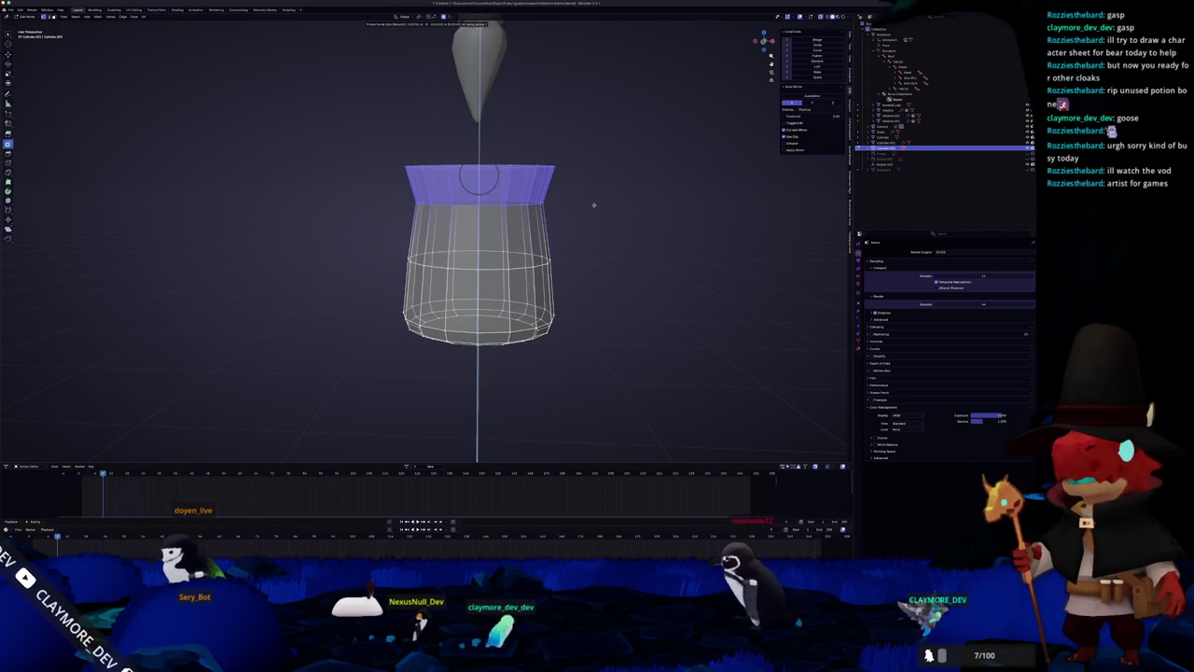
left_click(594, 207)
scroll(578, 212, "down", 4)
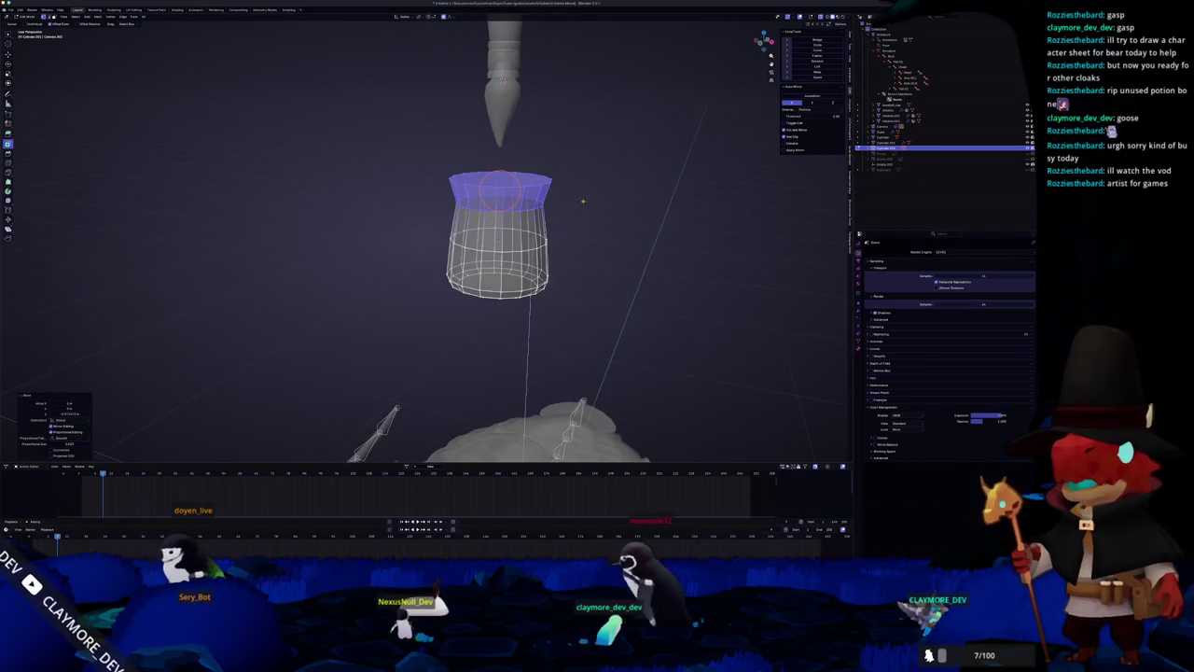
key("alt+z")
scroll(569, 201, "up", 2)
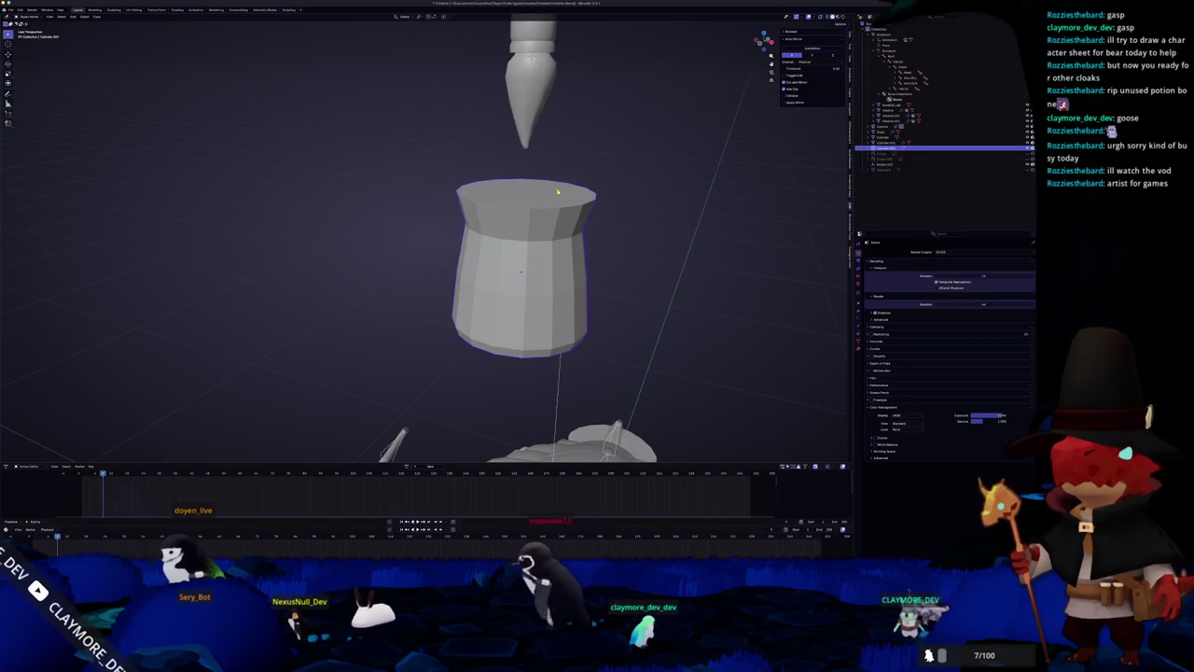
Select the top cap face, go to Object Mode in front view, and open the Add Mesh menu
left_click(532, 195)
key("Tab")
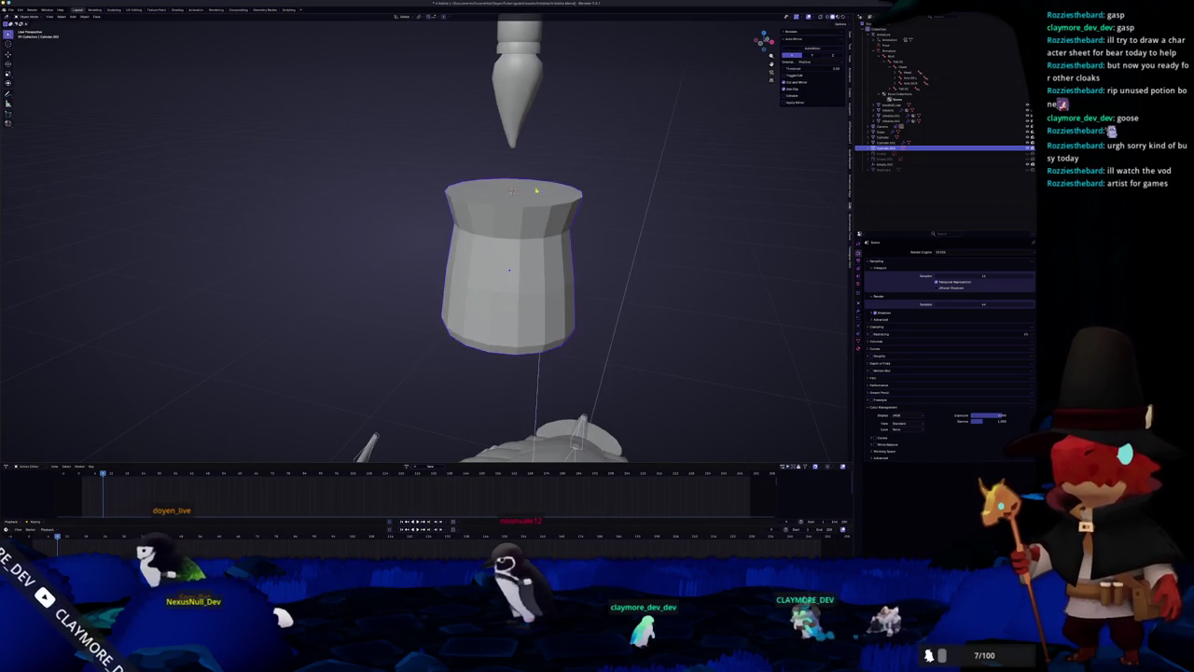
key("KP_1")
scroll(539, 218, "up", 1)
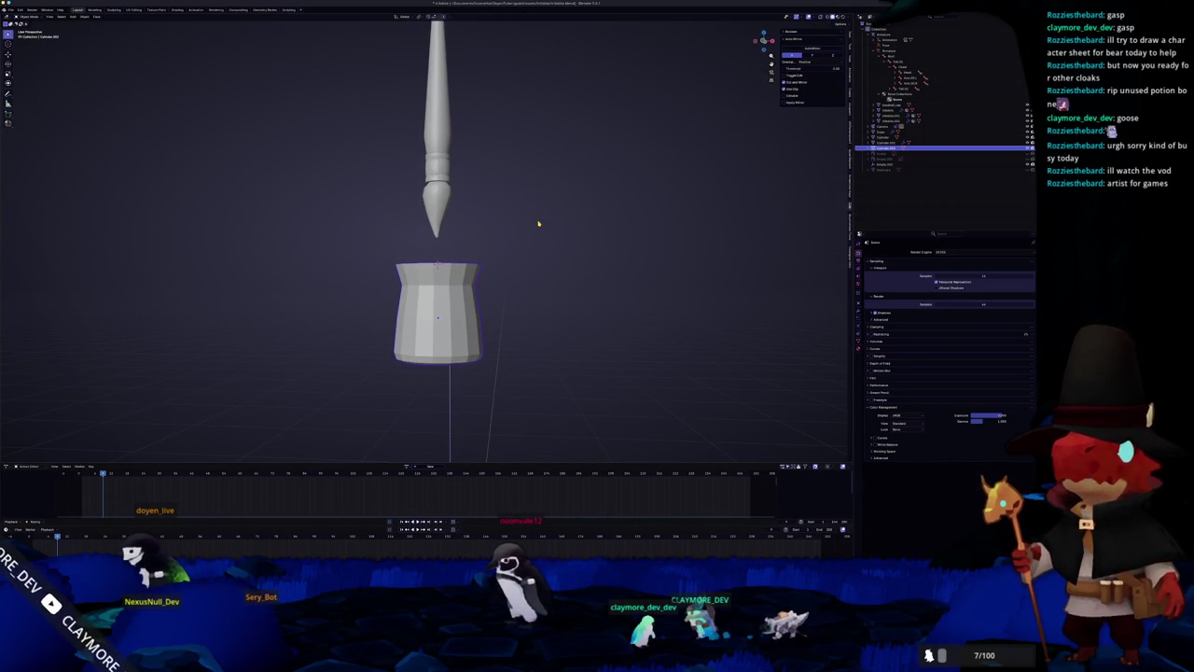
key("shift+a")
mouse_move(539, 221)
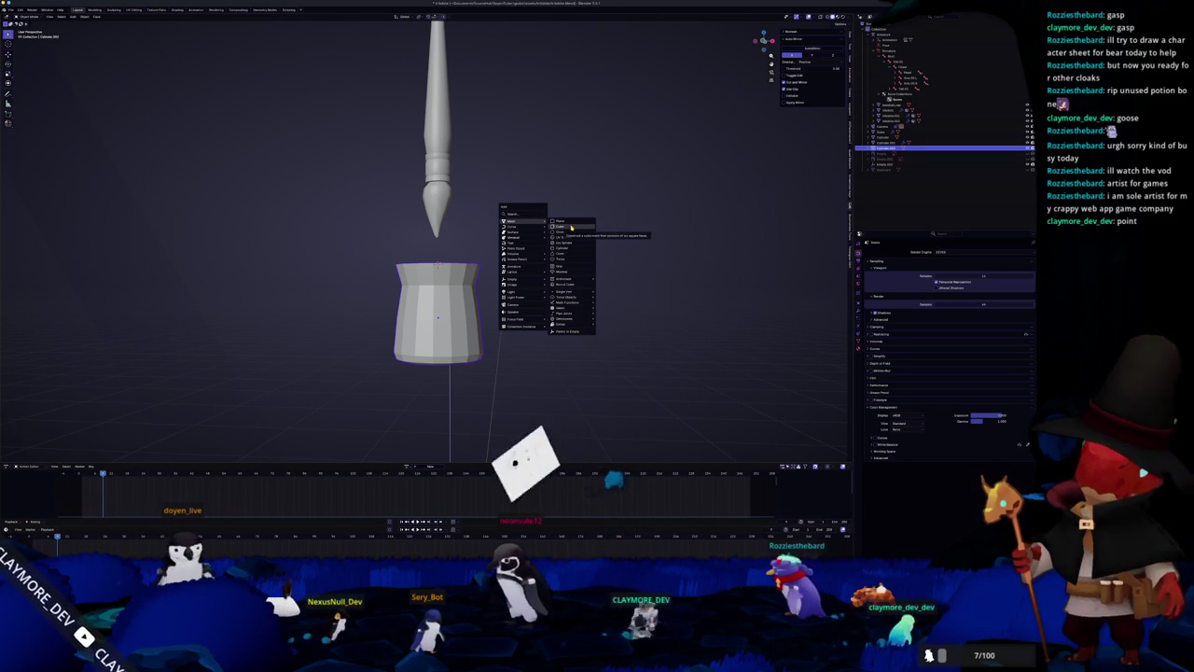
Add a cube and shrink it down onto the handle's rim
left_click(571, 227)
key("s")
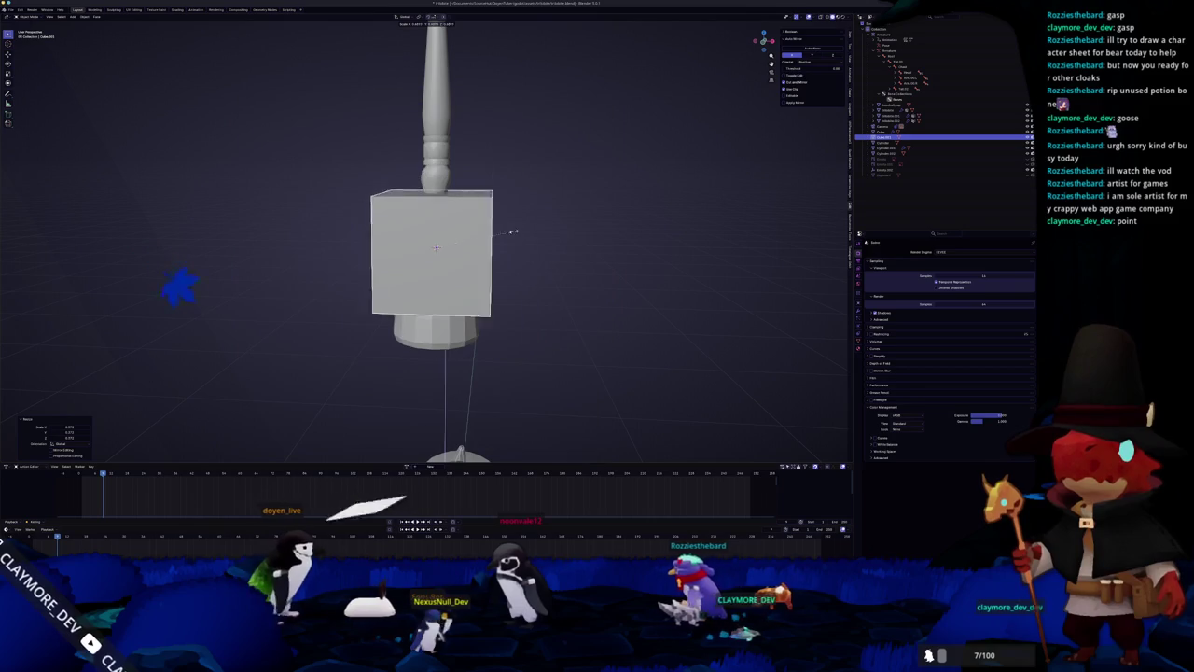
scroll(518, 228, "up", 3)
left_click(513, 221)
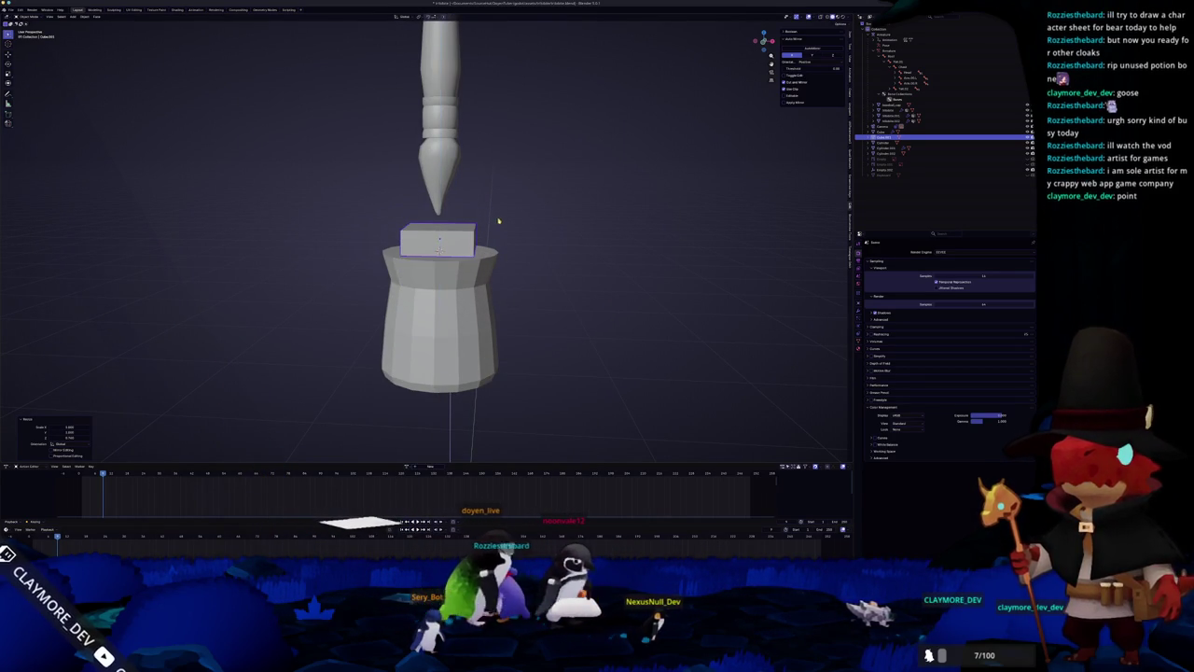
scroll(518, 216, "up", 3)
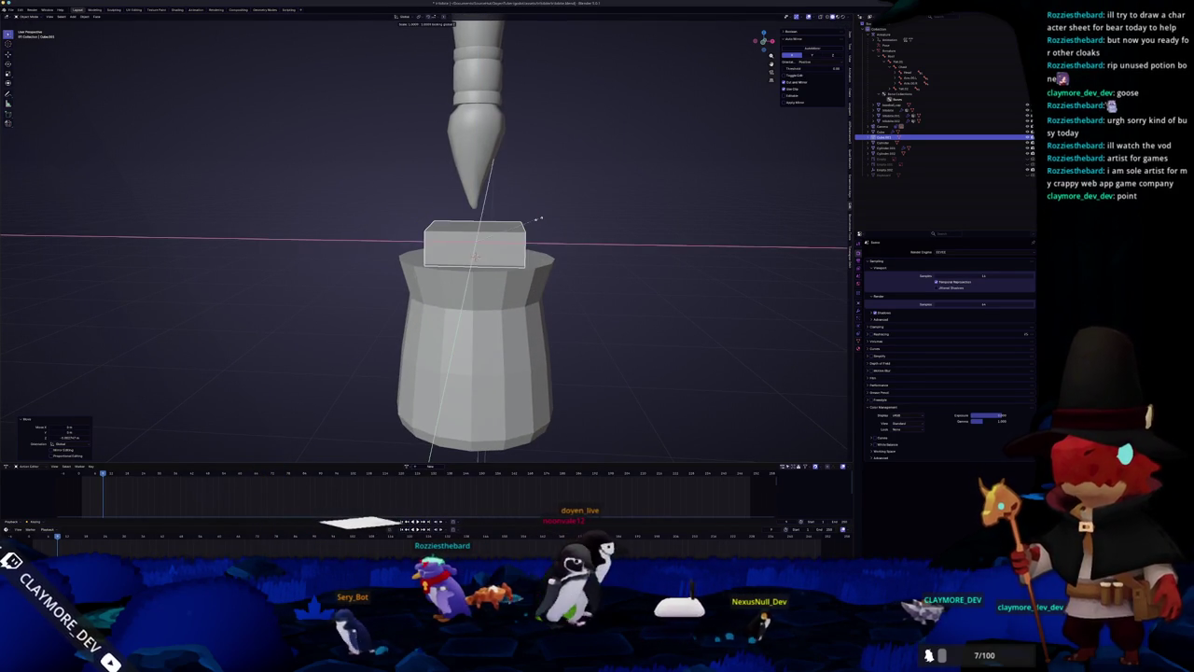
left_click(615, 224)
left_click_drag(615, 224, 561, 194)
Widen the cube along the X axis into a flat slab
key("s")
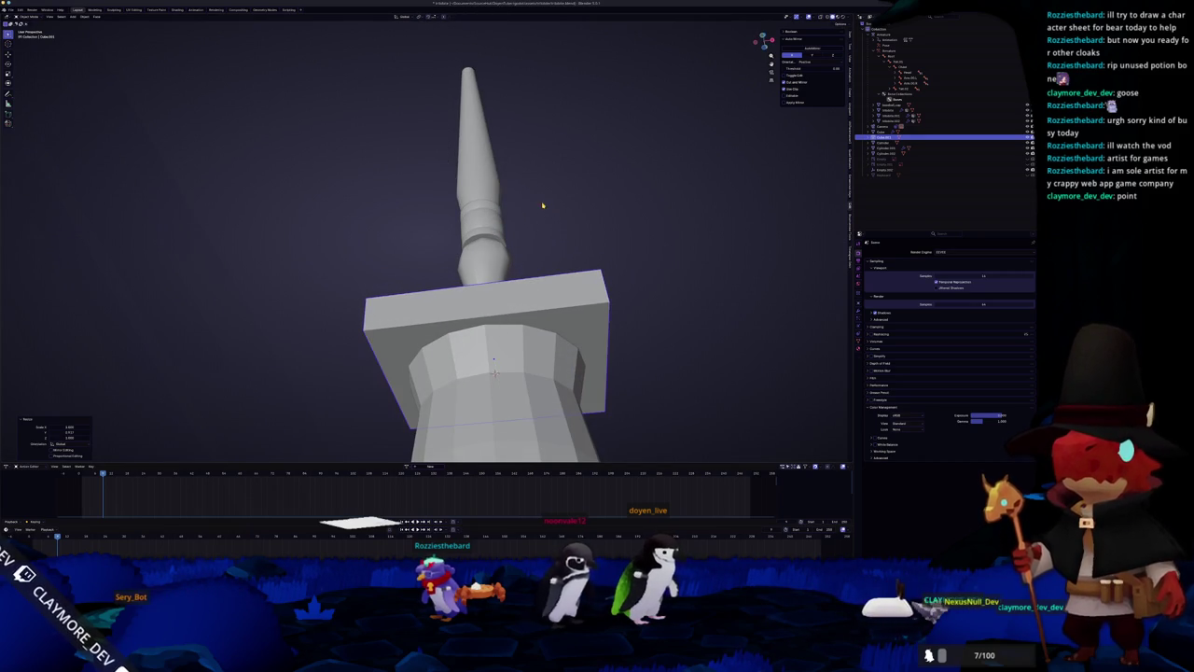
key("x")
left_click(657, 210)
mouse_move(656, 210)
left_mouse_down()
mouse_move(644, 242)
mouse_move(575, 271)
left_mouse_up()
left_click(634, 239)
In Edit Mode, select the whole slab and bevel its edges
key("Tab")
mouse_move(487, 244)
left_mouse_down()
mouse_move(539, 252)
mouse_move(420, 261)
mouse_move(478, 262)
left_mouse_up()
scroll(410, 266, "up", 3)
key("Tab")
key("ctrl+b")
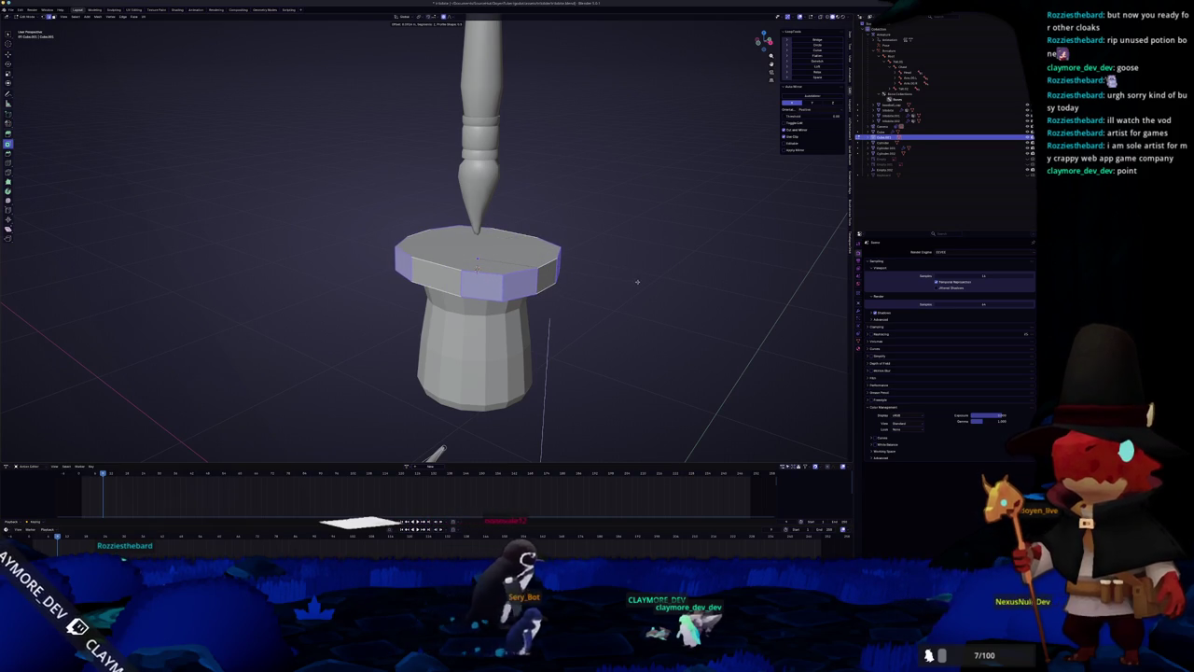
Confirm the cap bevel and widen the cap along the X axis
left_click(630, 282)
key("KP_Divide")
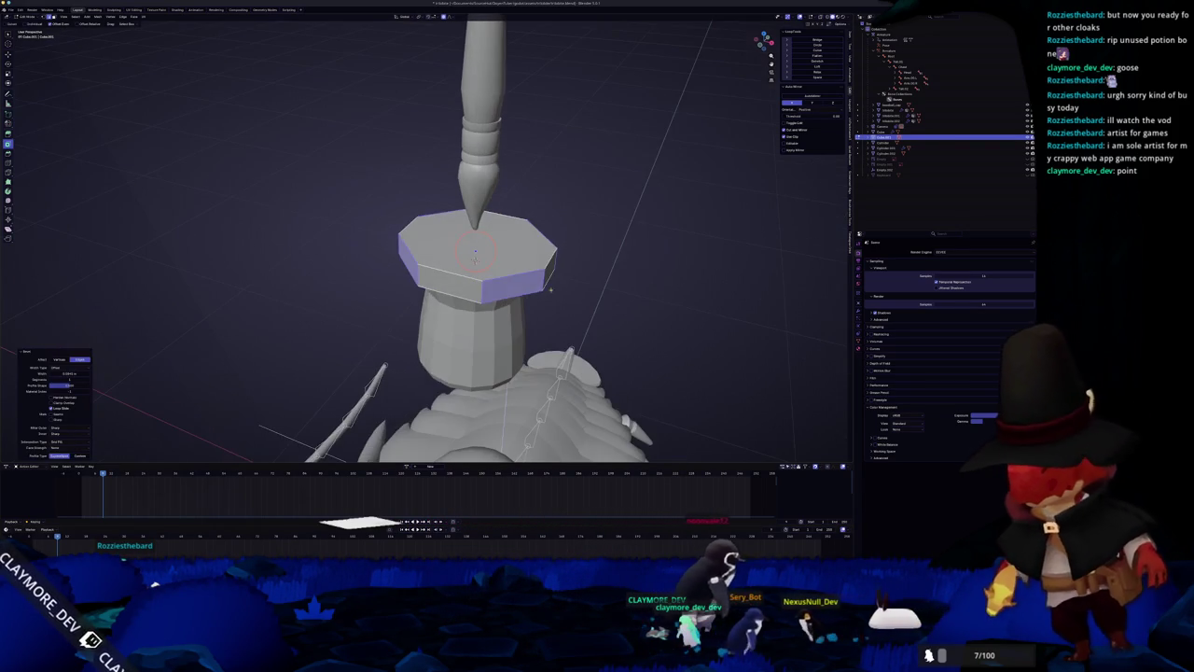
key("KP_2")
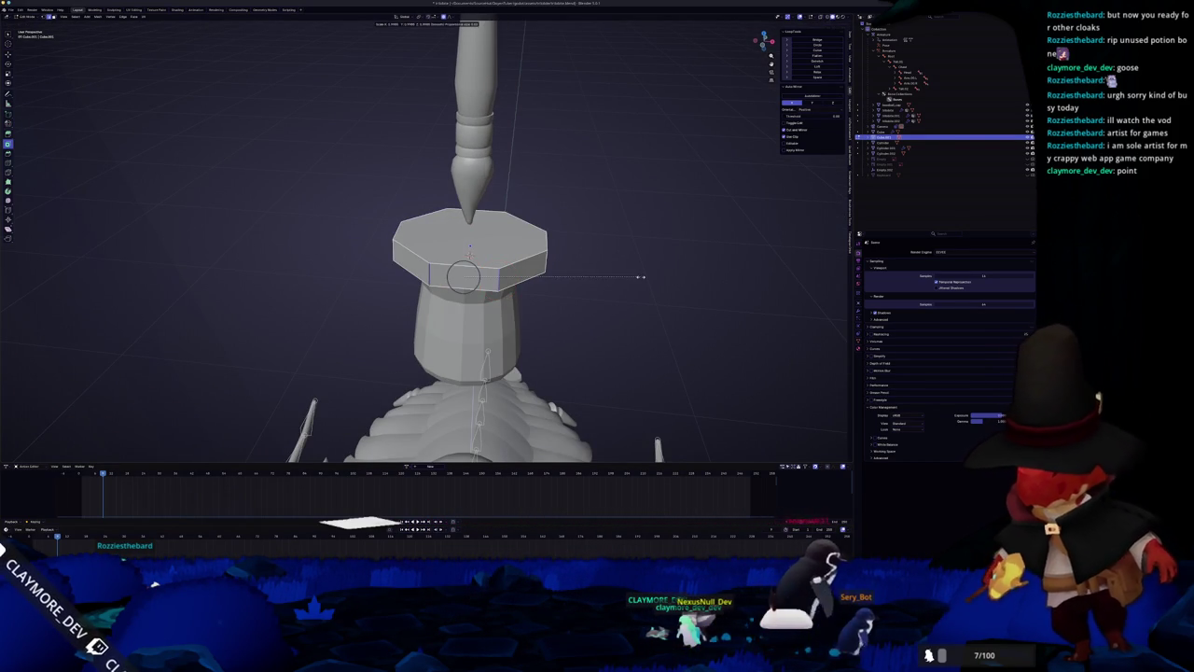
key("Escape")
key("alt+z")
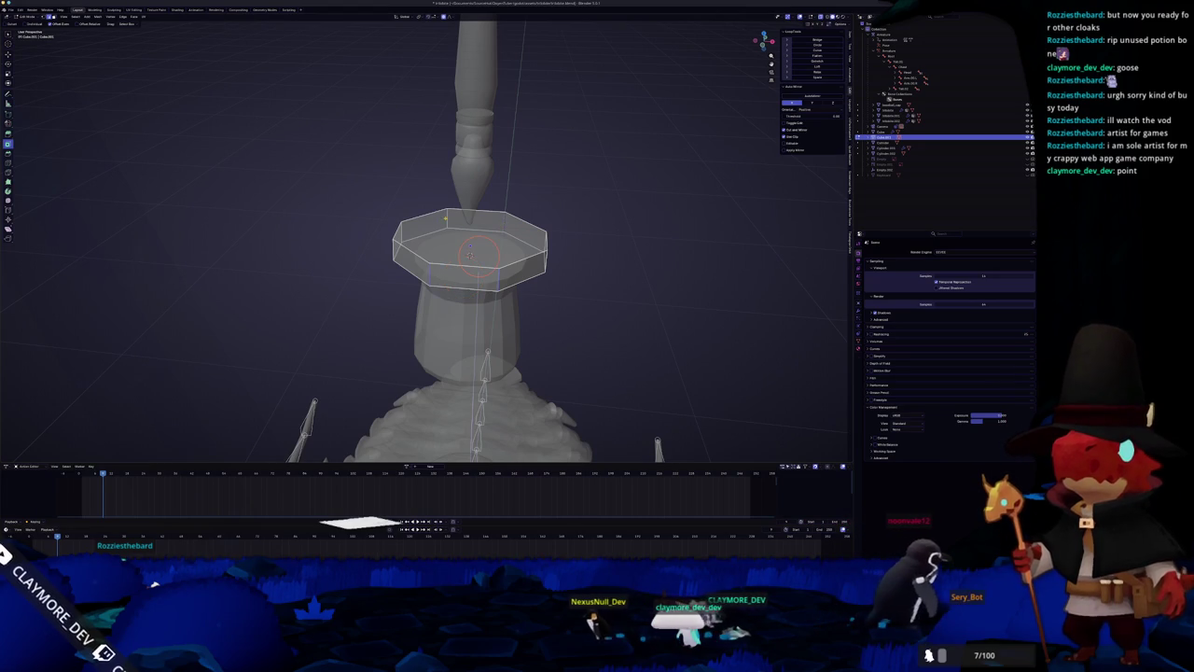
key("alt+z")
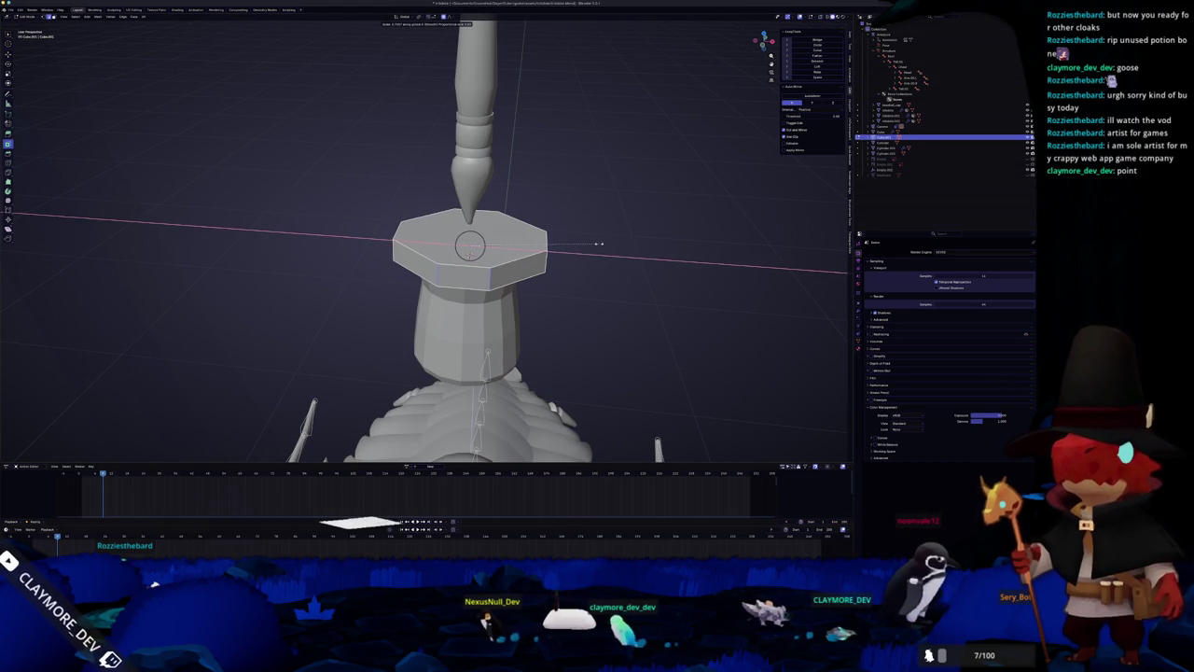
left_click(711, 245)
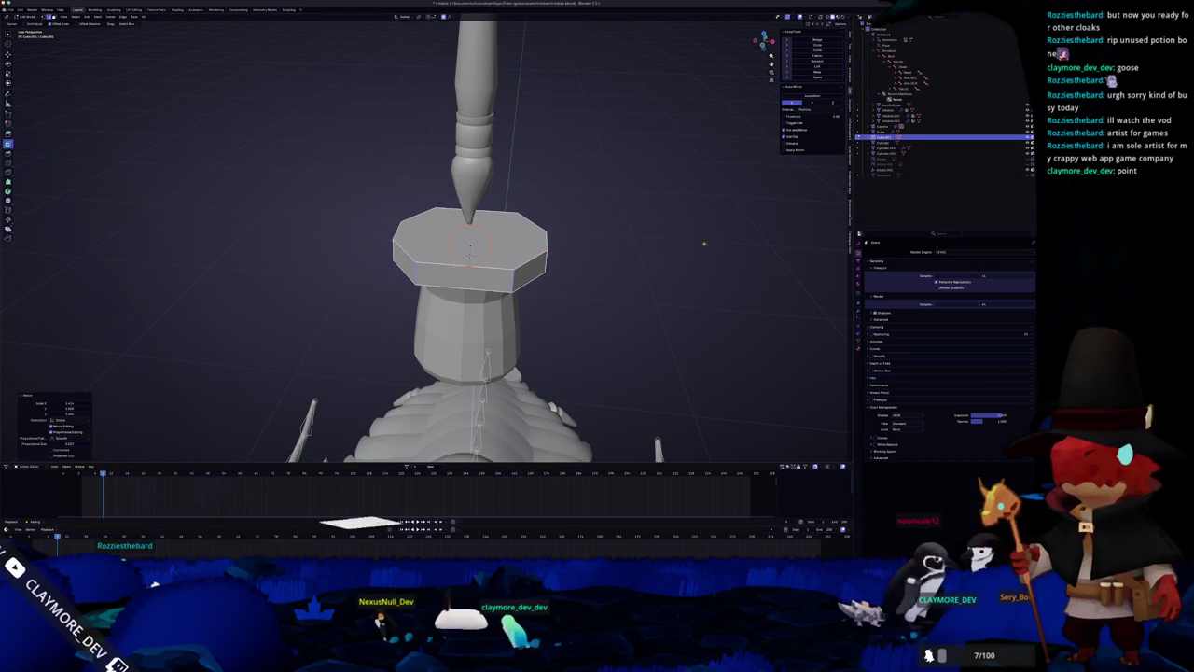
Toggle local view to inspect the cap pieces alone, then frame the cap in the full scene
key("KP_Divide")
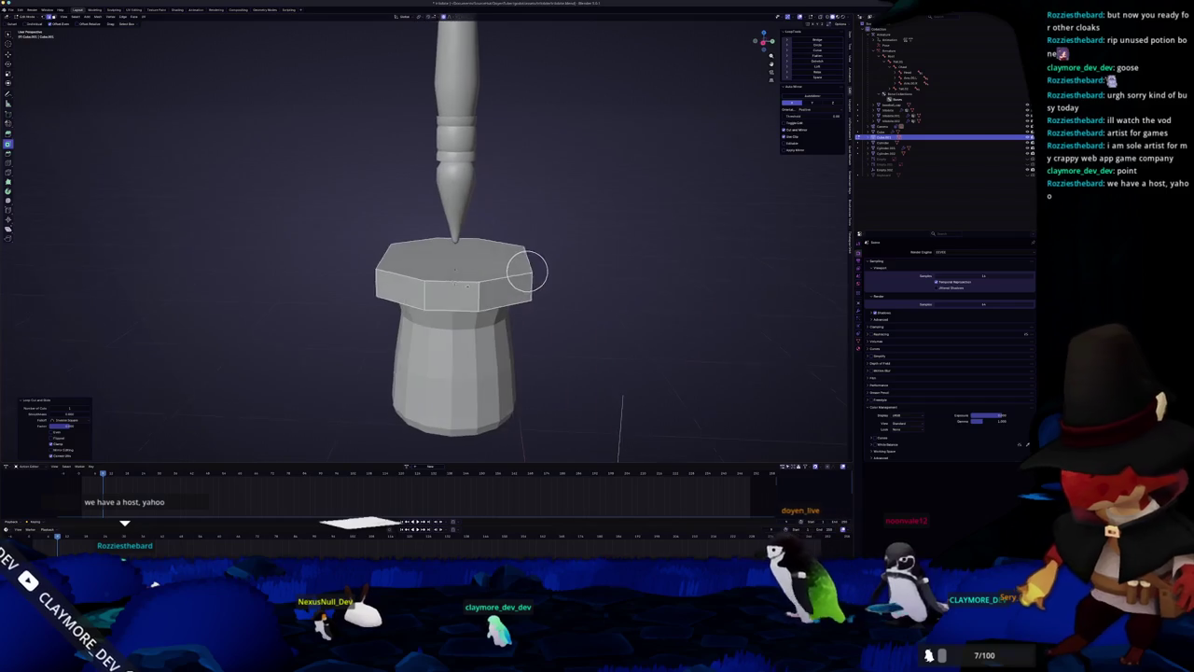
key("KP_Divide")
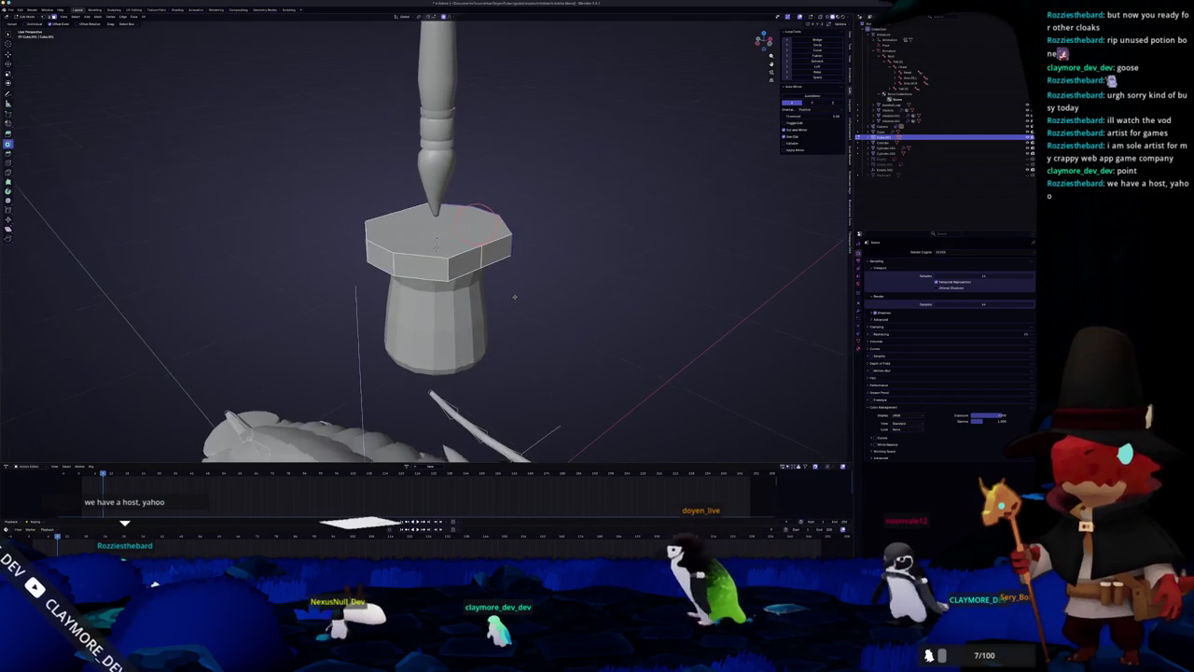
key("KP_Divide")
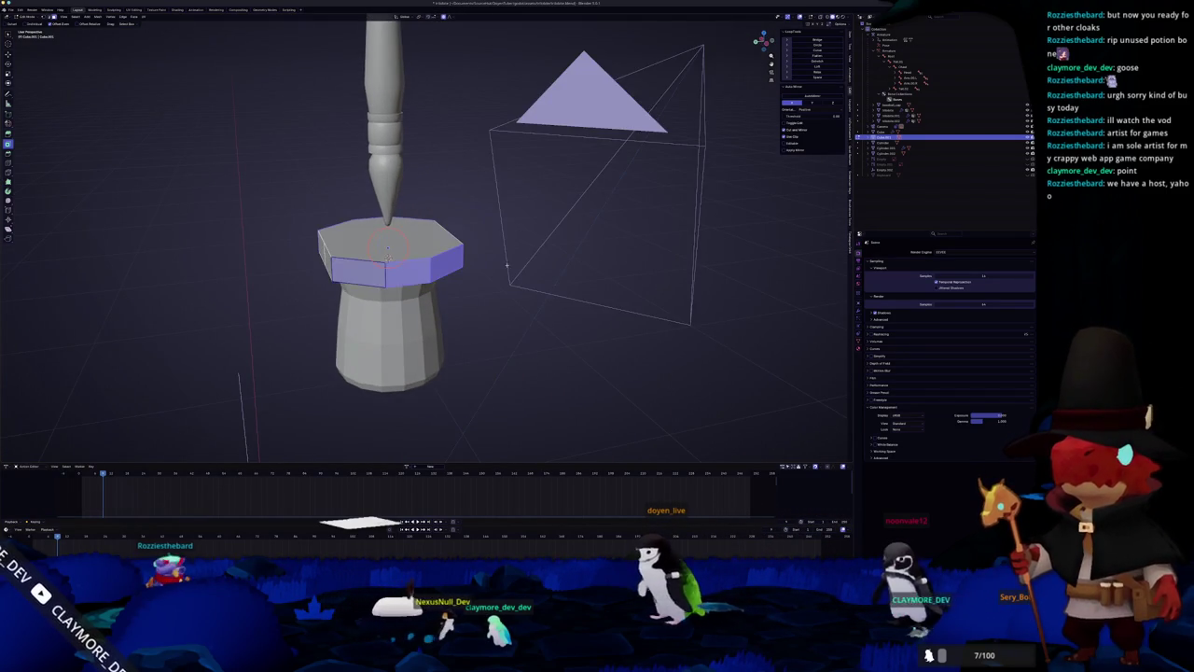
key("KP_Divide")
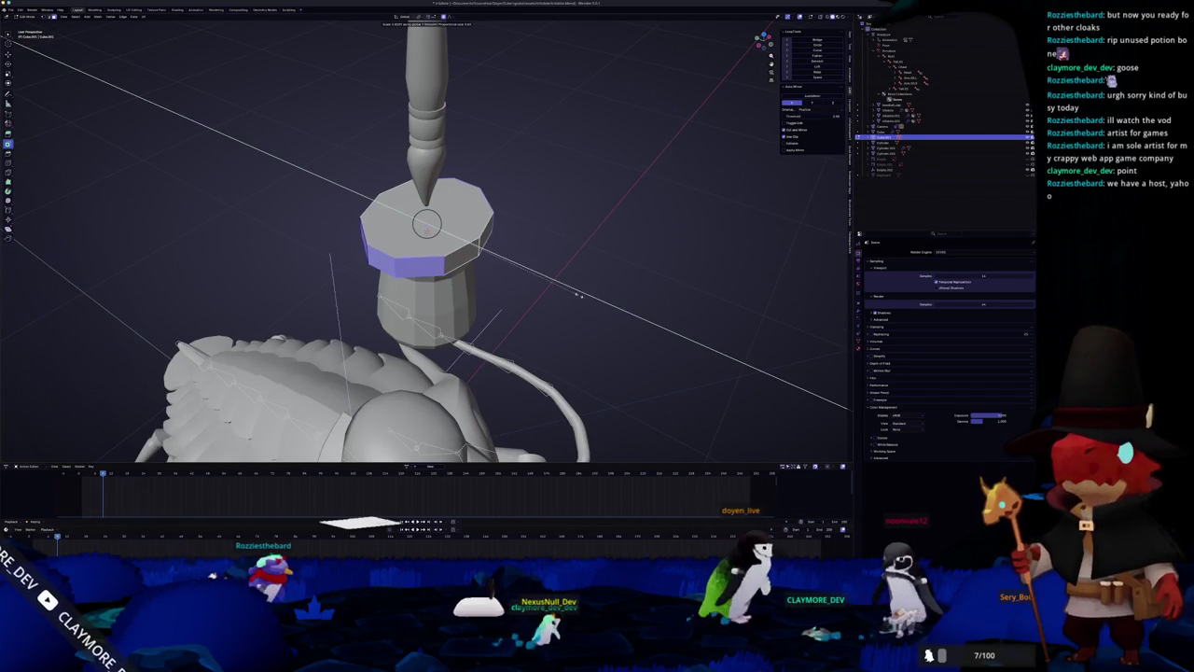
key("Tab")
key("KP_Decimal")
Nudge the cap slightly down and apply its scale, ending in Object Mode
key("g")
left_click(535, 292)
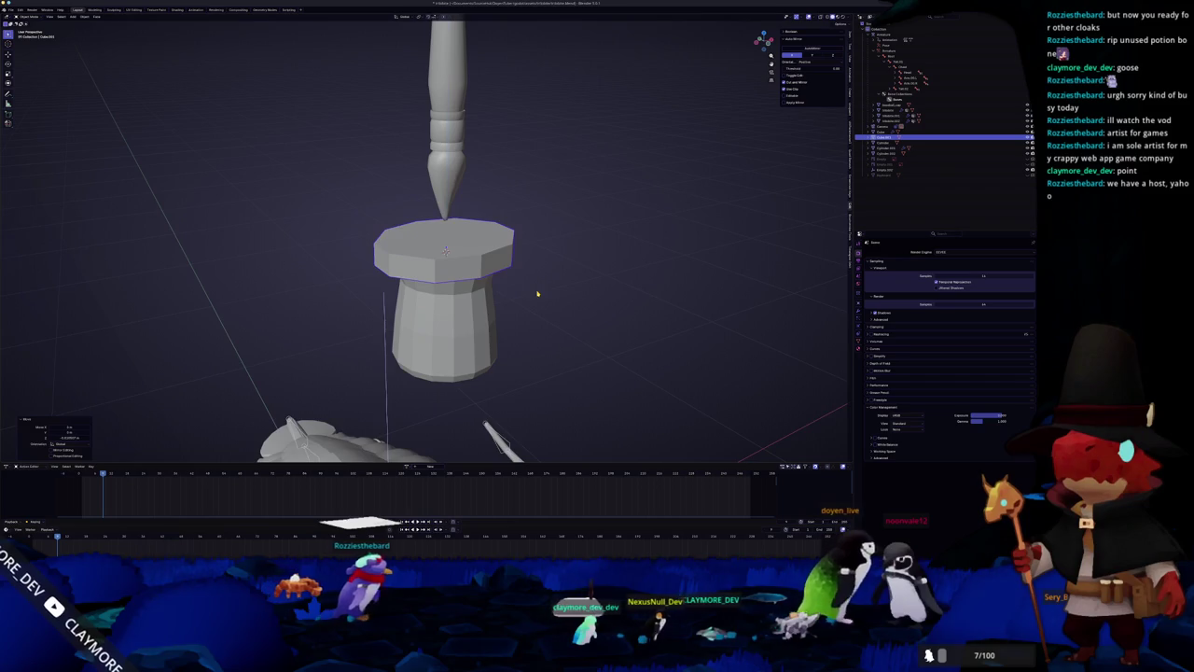
key("ctrl+a")
left_click(536, 292)
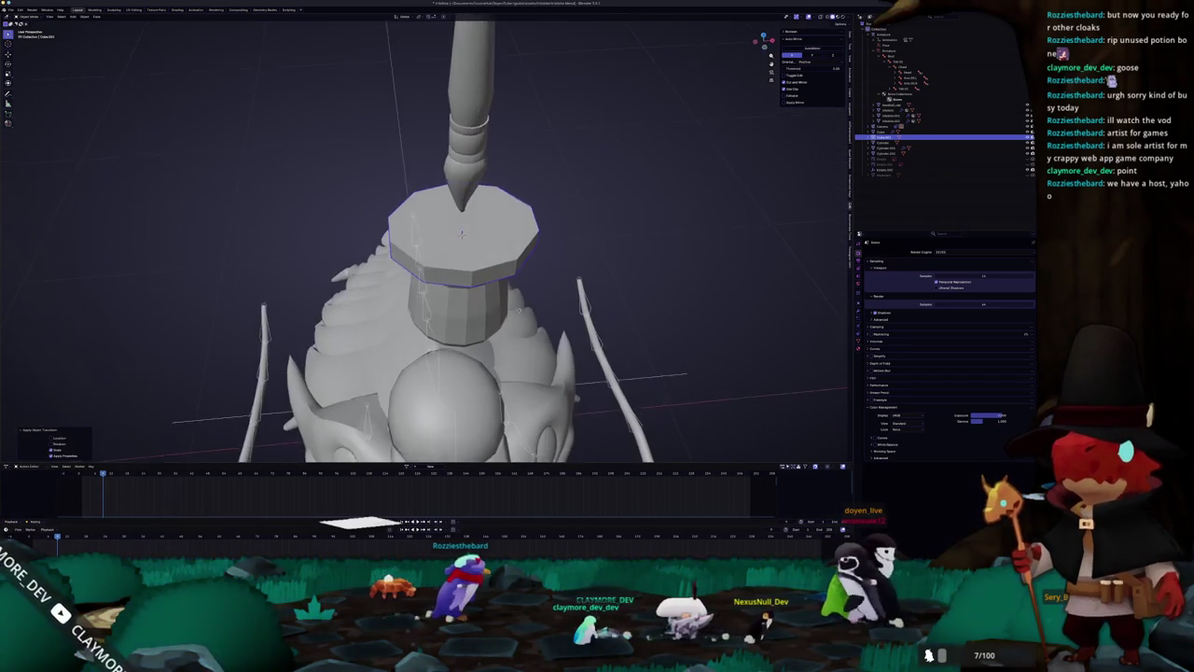
key("Tab")
key("KP_8")
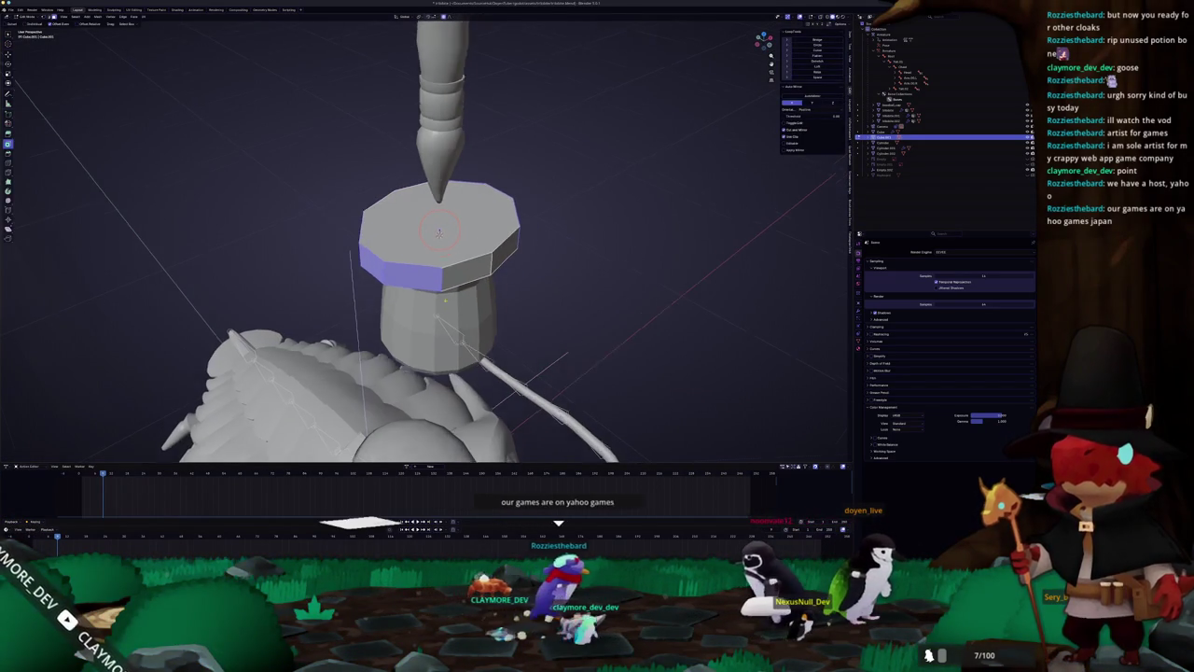
key("Tab")
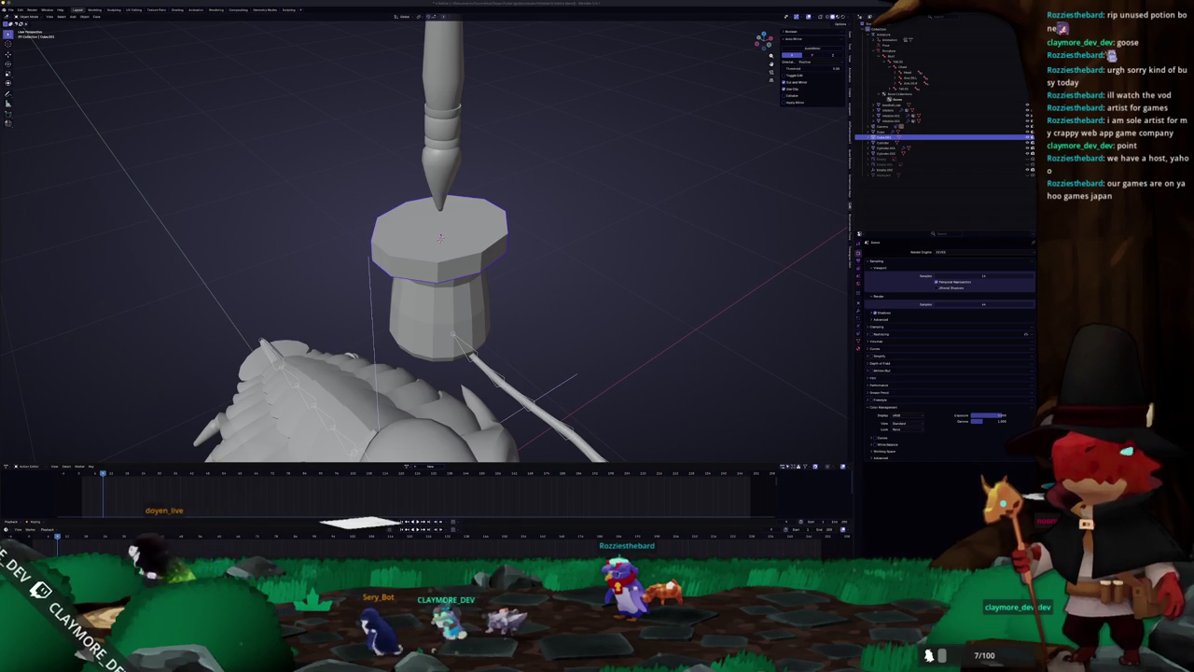
scroll(789, 275, "down", 1)
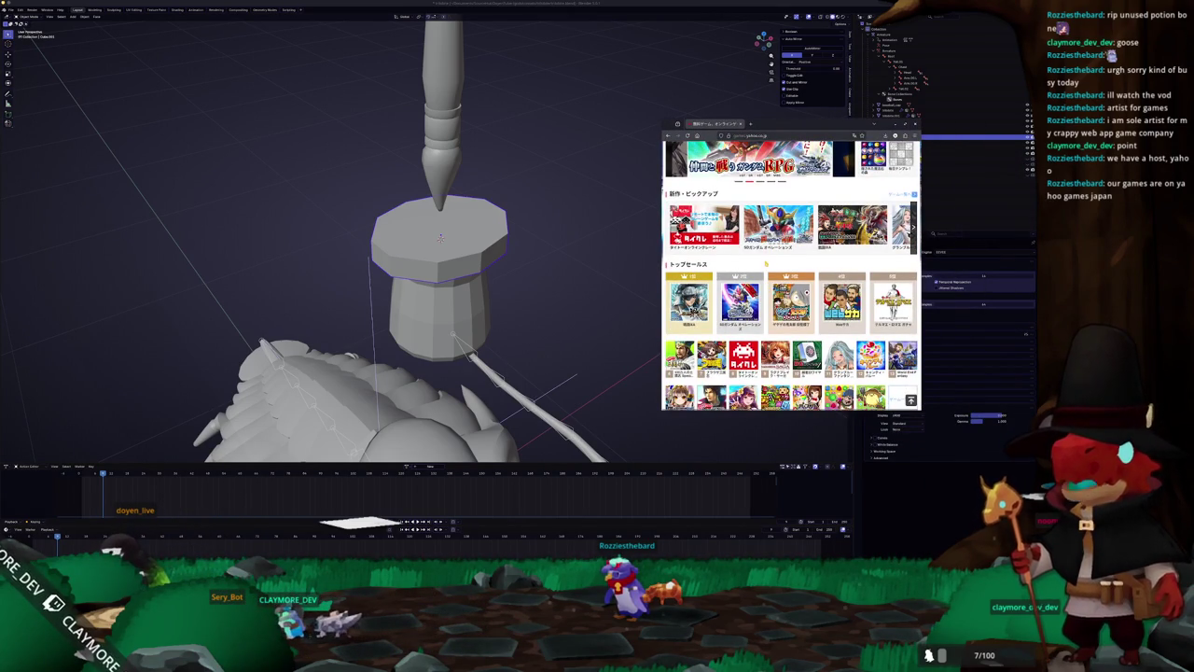
Reset the Yahoo! Games page zoom with Ctrl+0 and scroll down to the トップセールス listing
scroll(766, 263, "up", 3, "ctrl")
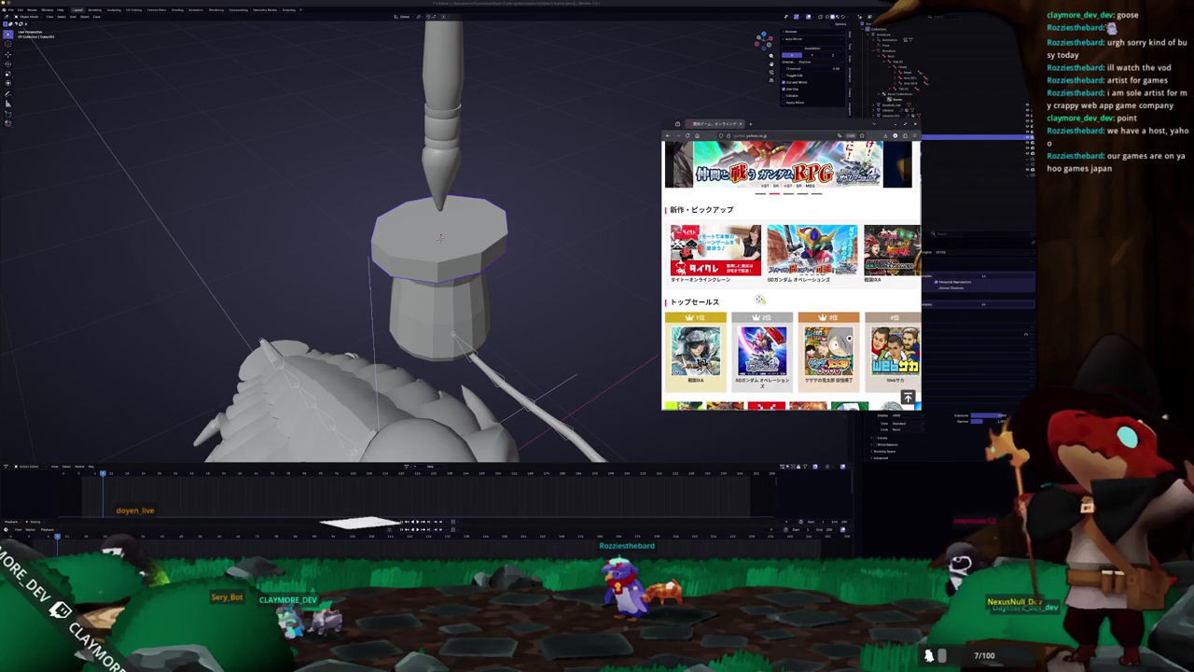
scroll(760, 299, "right", 2)
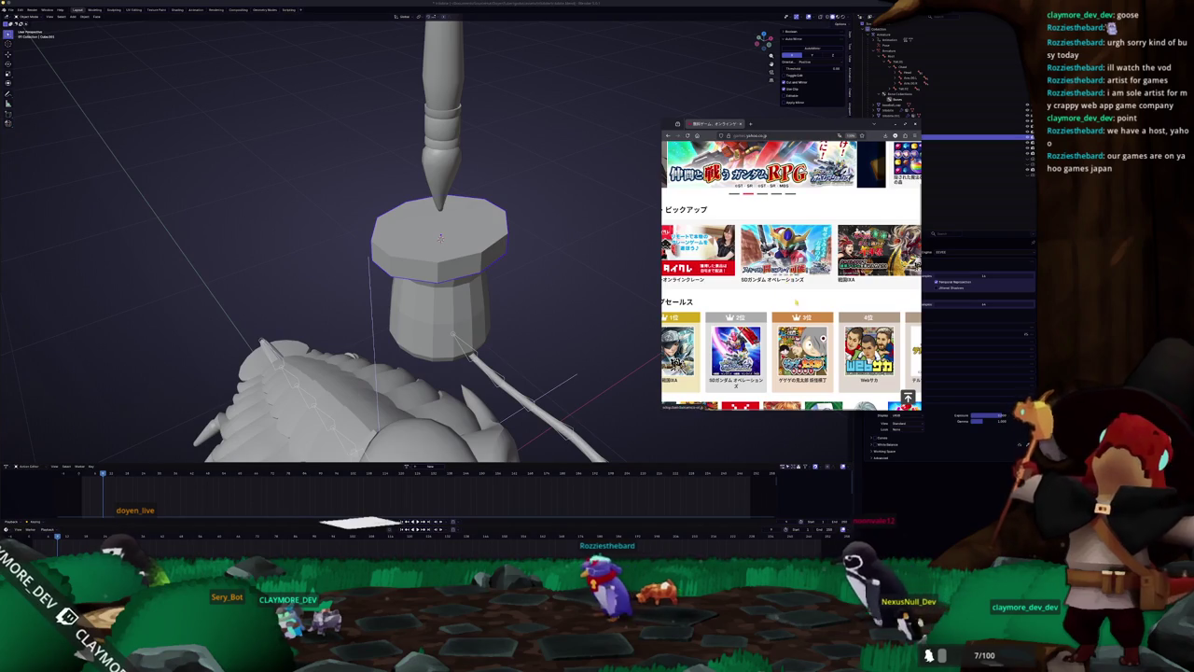
scroll(796, 301, "up", 2)
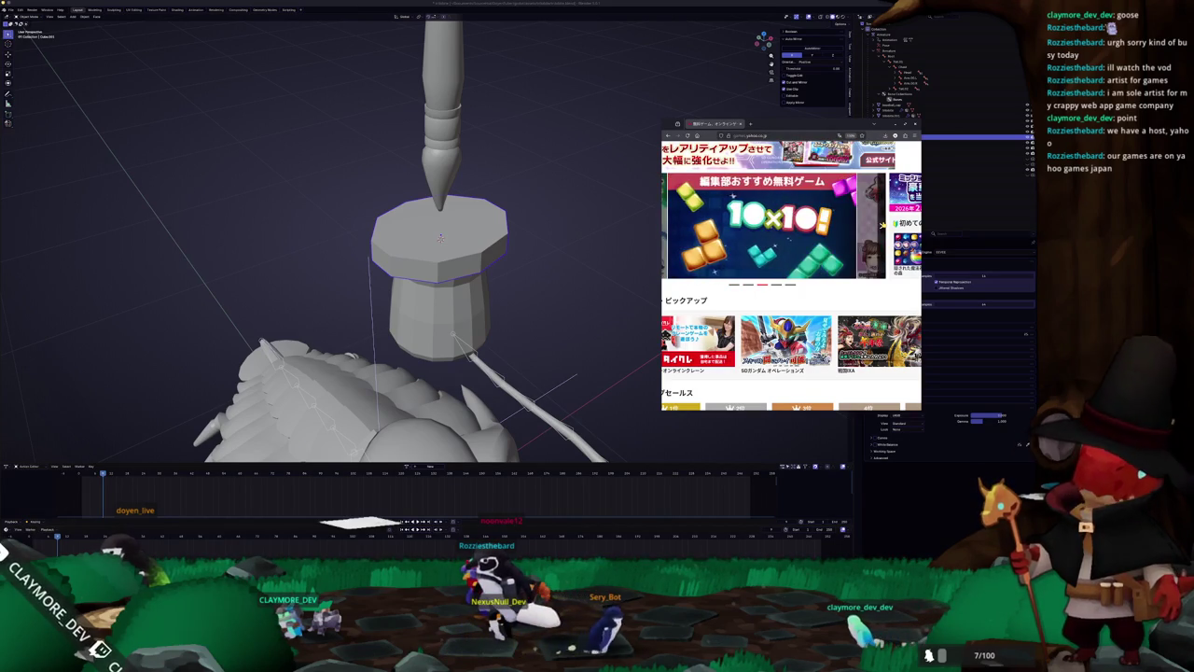
scroll(865, 285, "up", 2)
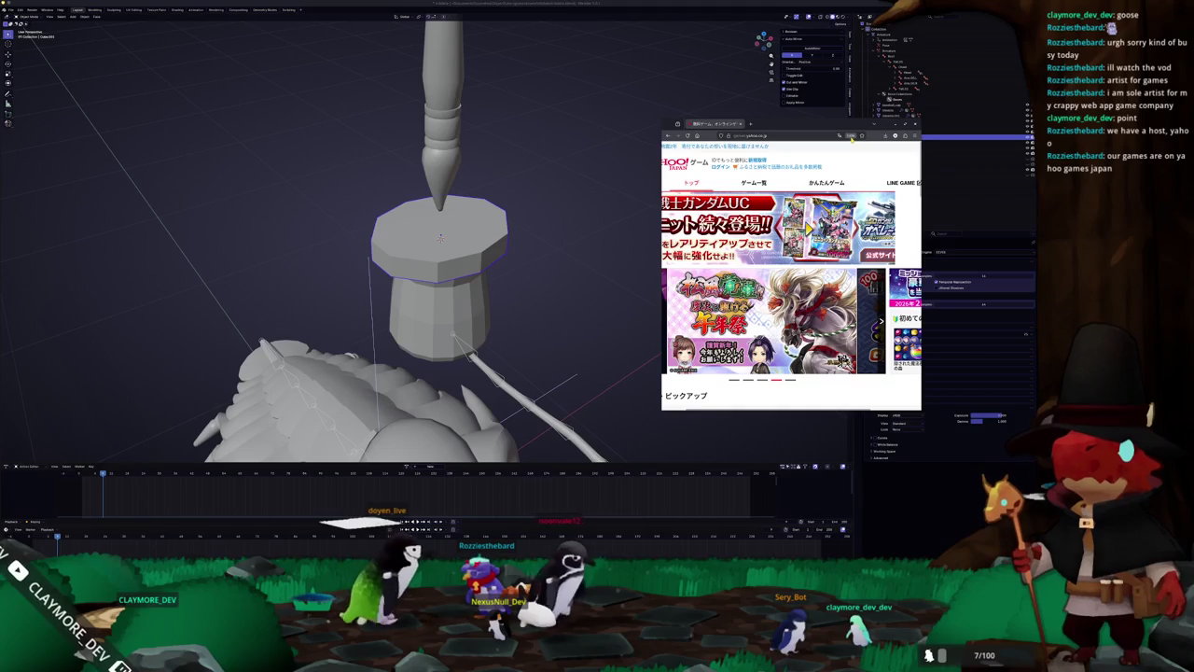
key("ctrl+0")
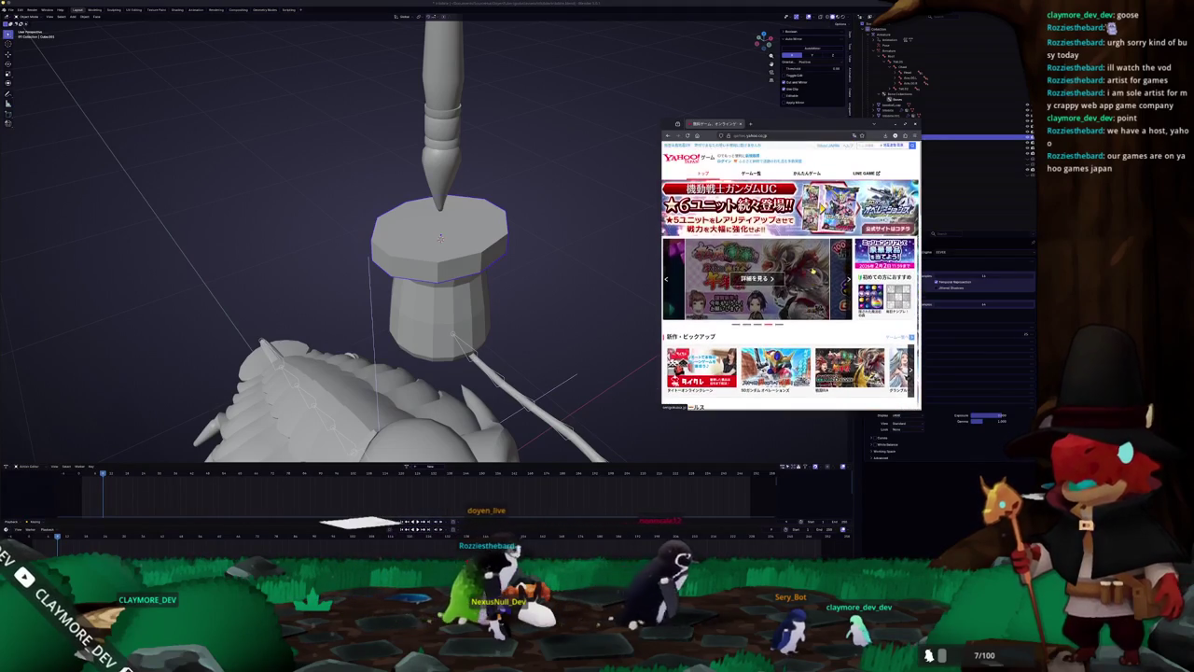
scroll(791, 280, "down", 1)
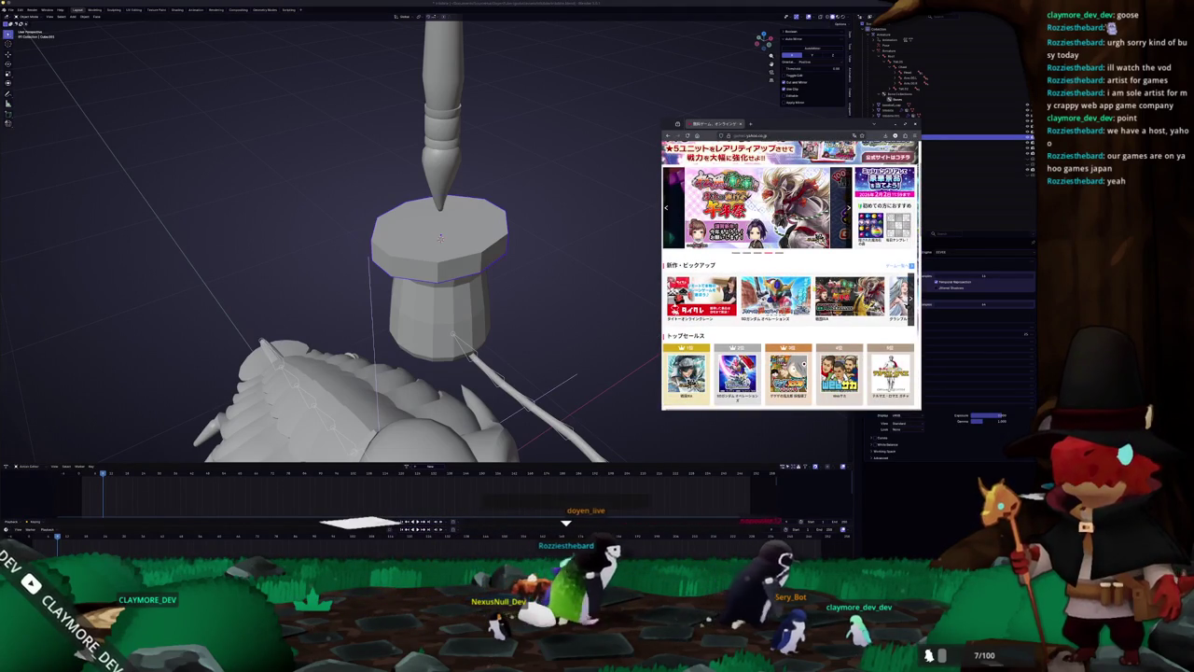
scroll(791, 275, "down", 2)
scroll(791, 274, "down", 3)
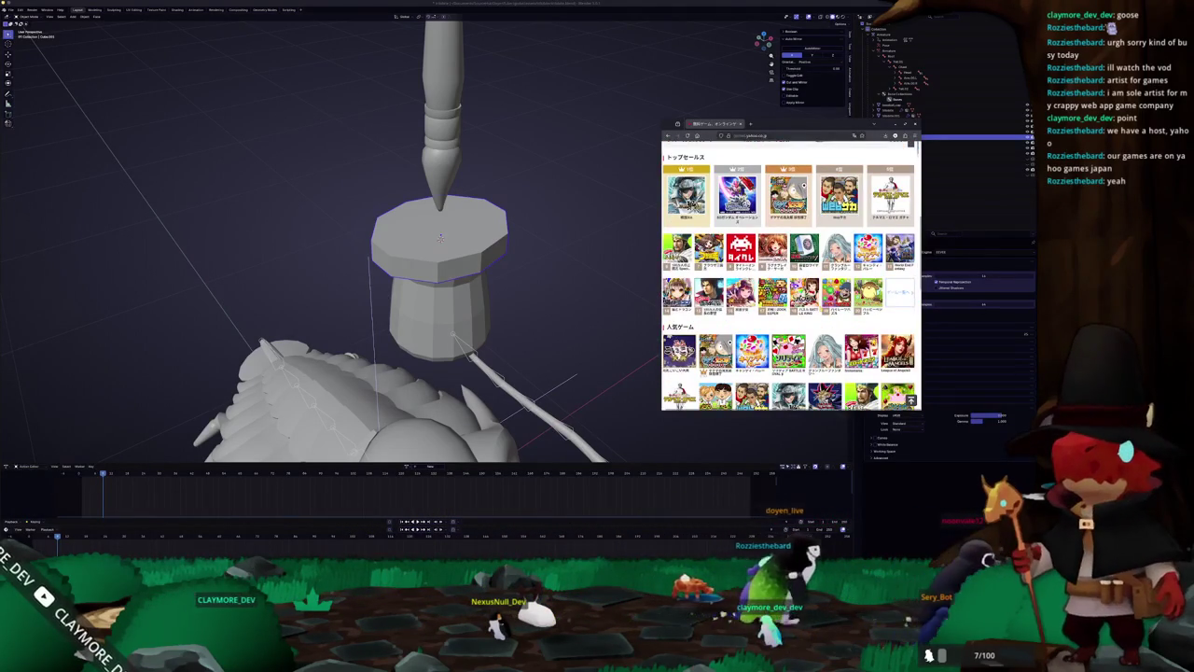
Open the Taito crane game page in a new tab, scroll to its 今すぐ遊んでみる banner, then return
left_click(746, 252)
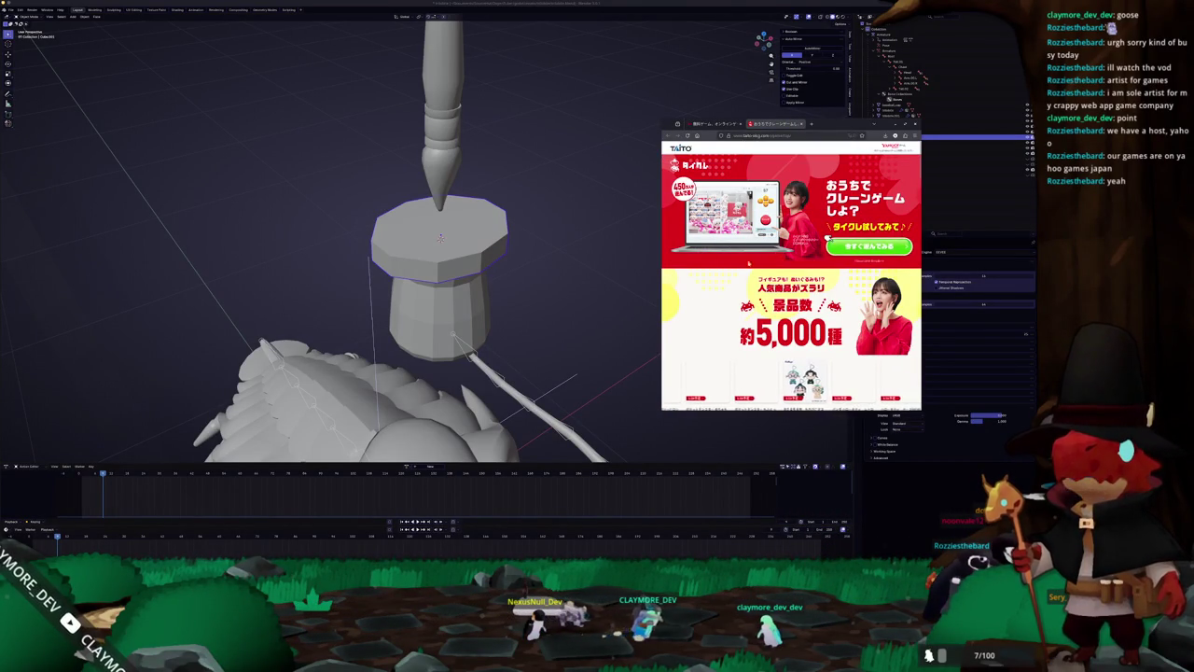
scroll(764, 256, "down", 3)
scroll(697, 299, "down", 5)
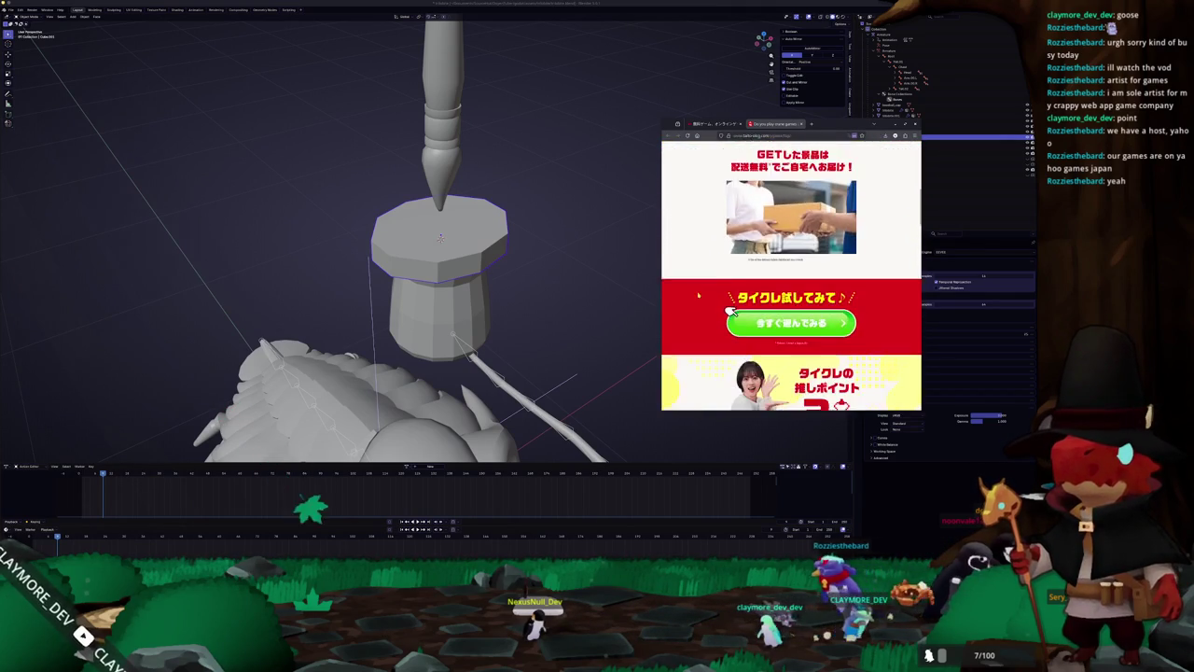
scroll(698, 296, "down", 5)
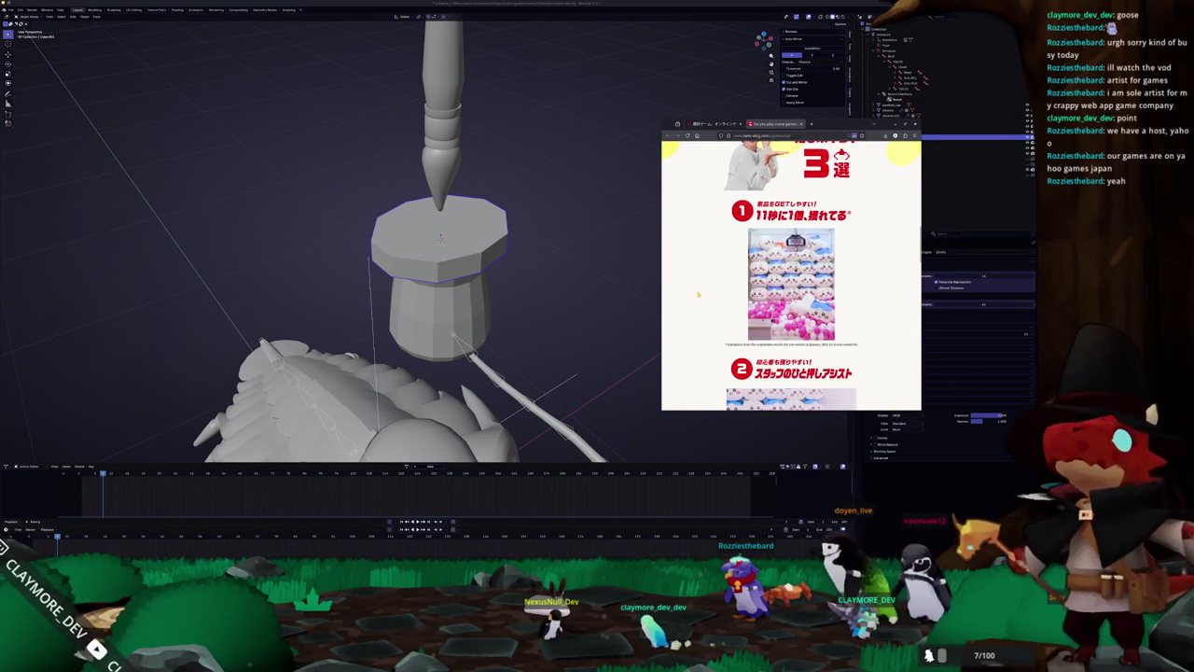
scroll(732, 327, "down", 5)
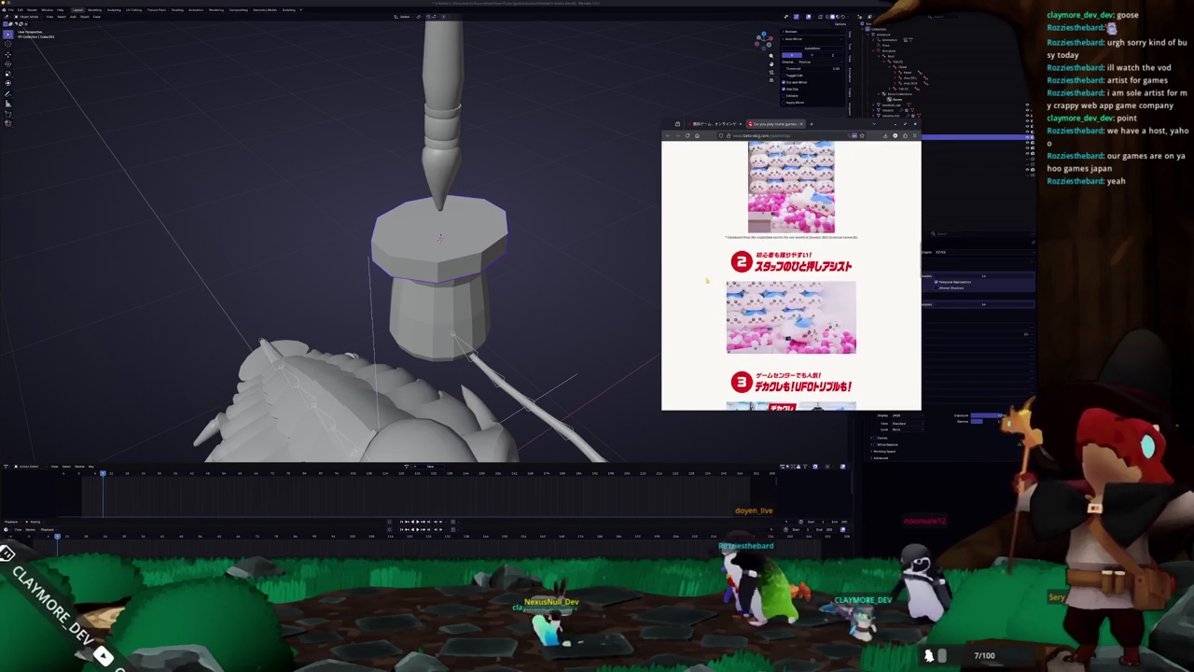
scroll(704, 277, "down", 10)
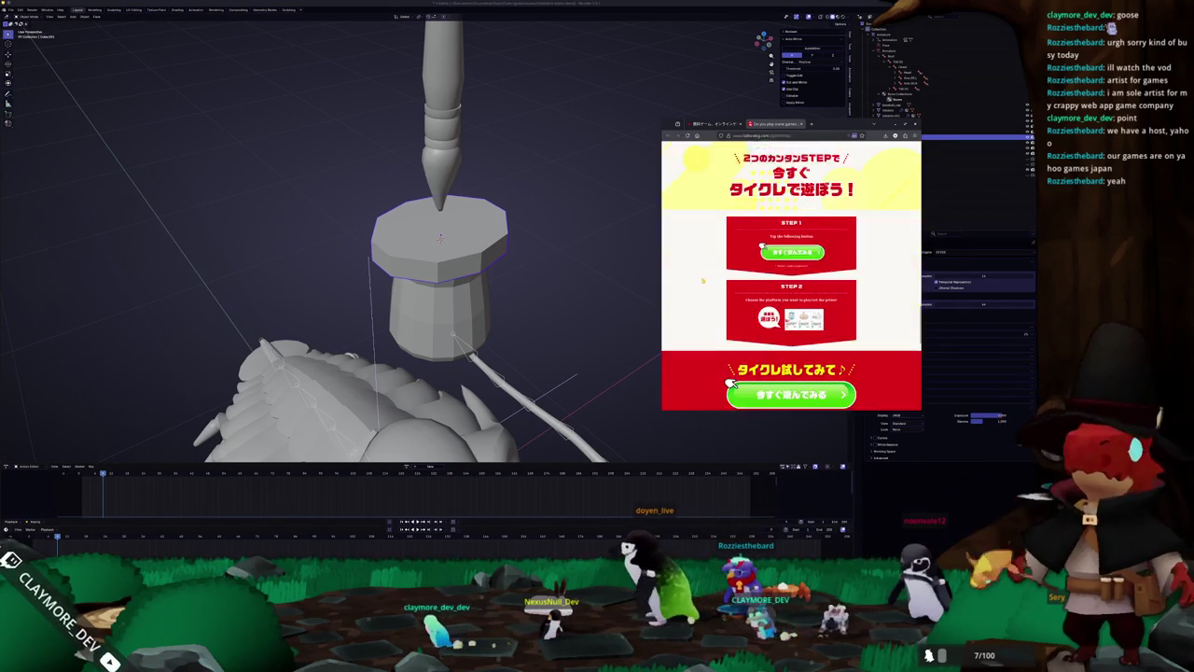
scroll(730, 203, "down", 2)
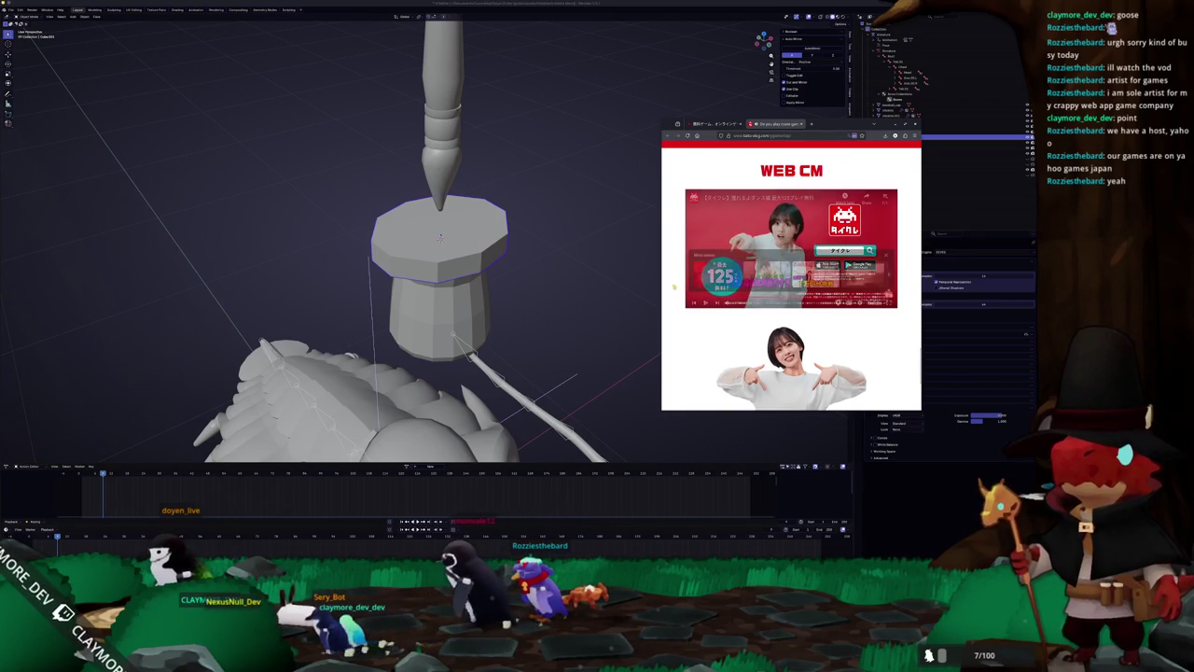
scroll(671, 291, "down", 5)
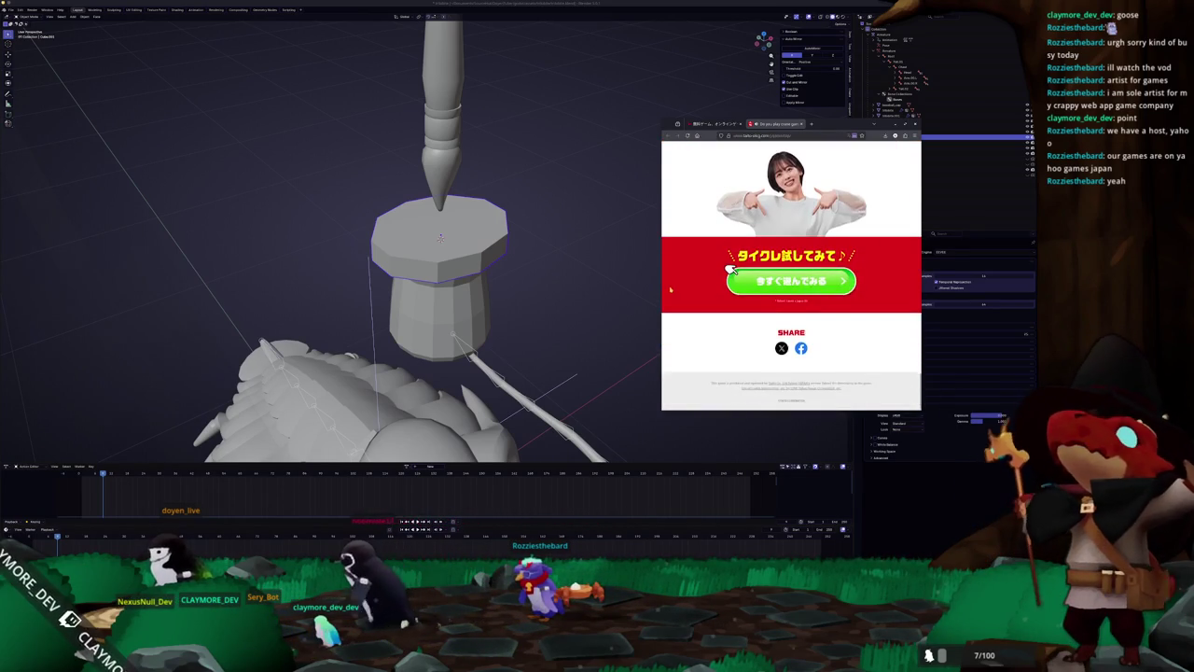
scroll(671, 318, "down", 1)
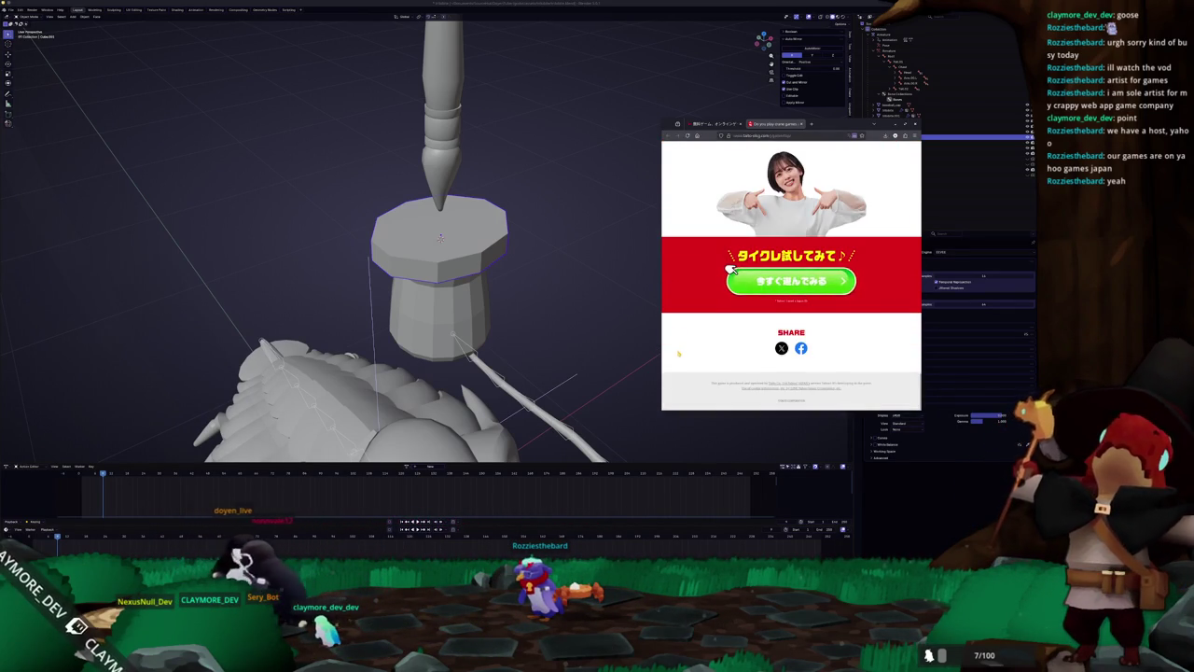
scroll(679, 353, "up", 15)
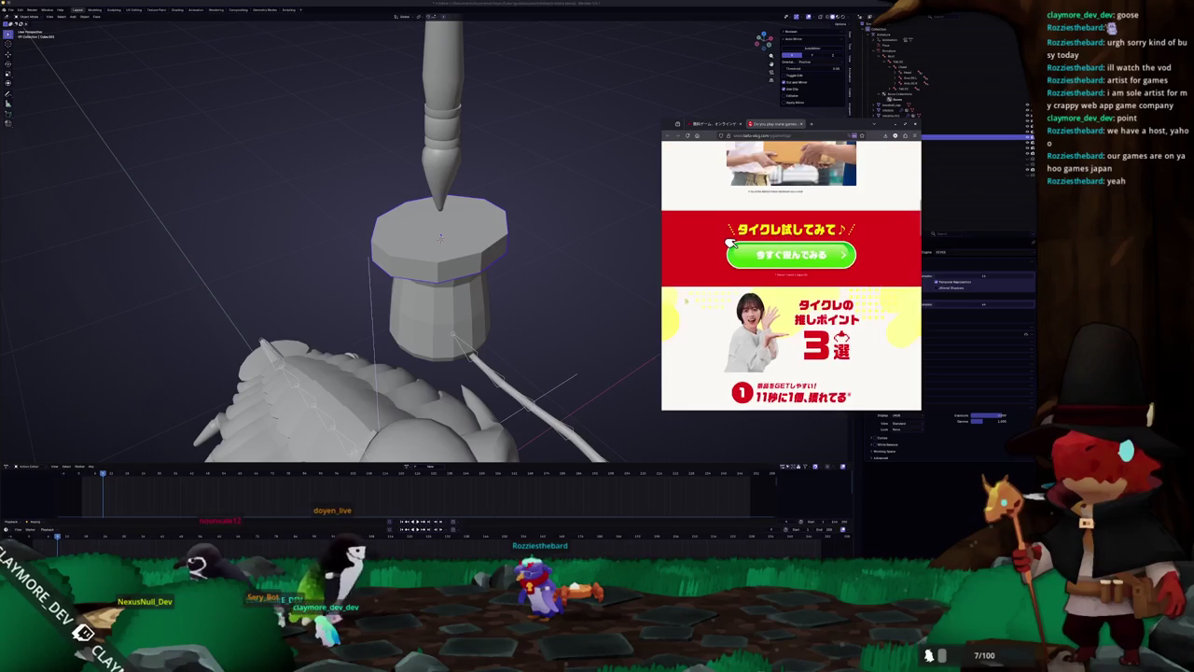
key("ctrl+Page_Up")
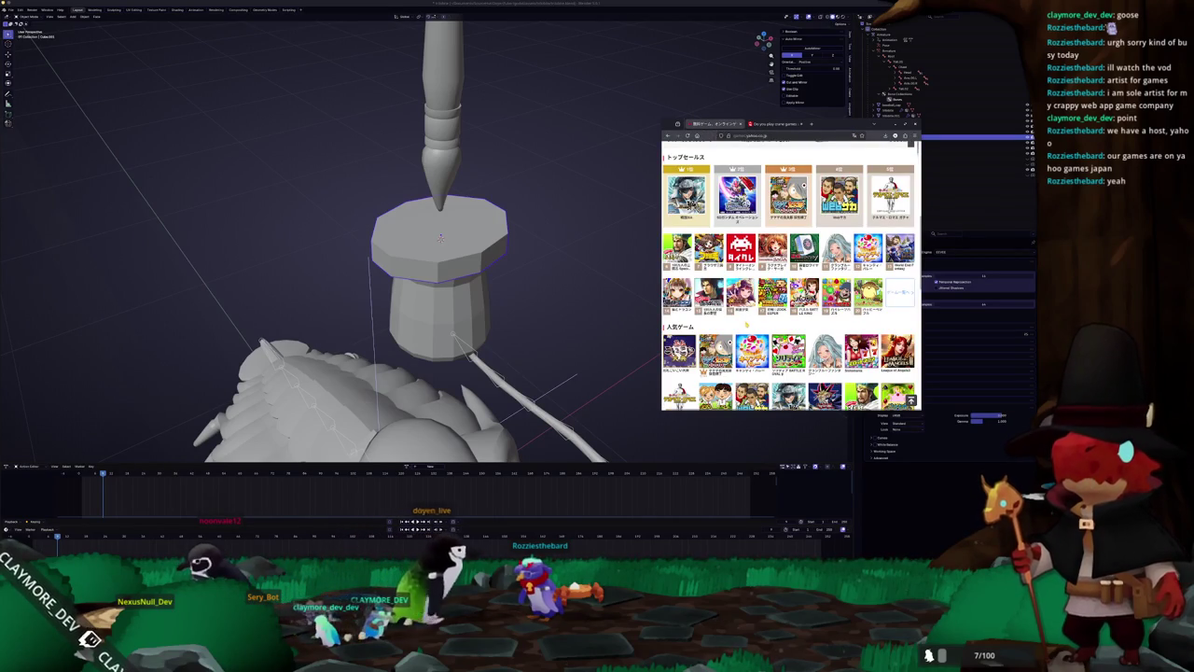
Scroll the Yahoo! Games portal down to the 人気ゲーム popular games list
scroll(746, 323, "down", 1)
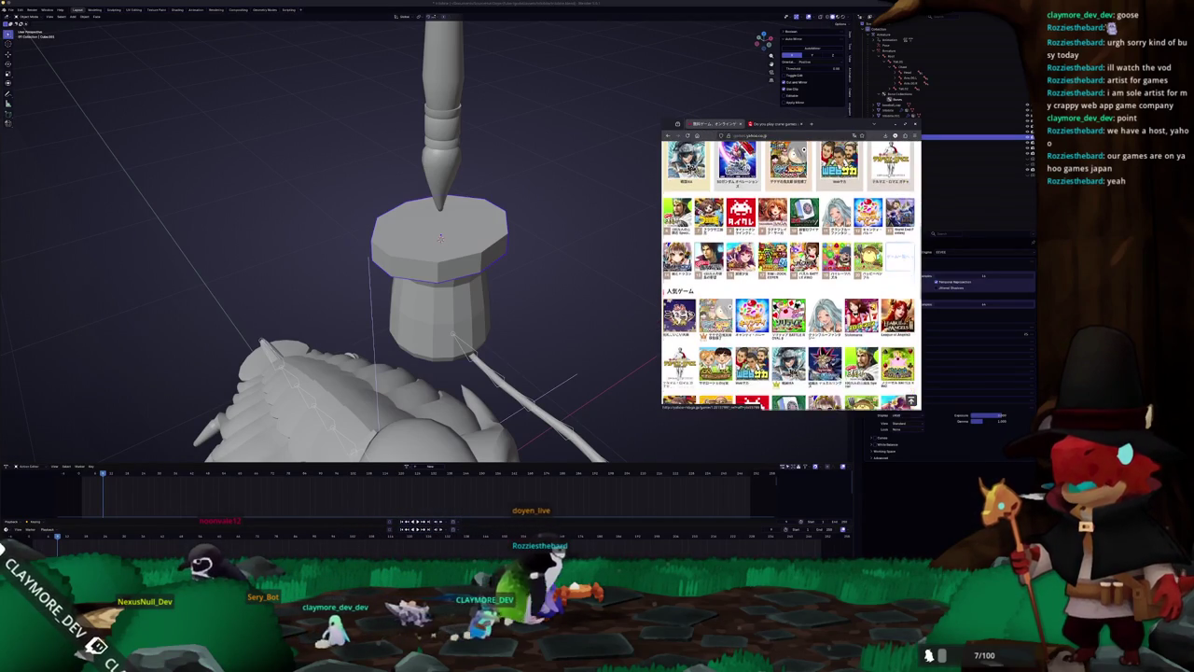
scroll(791, 274, "down", 2)
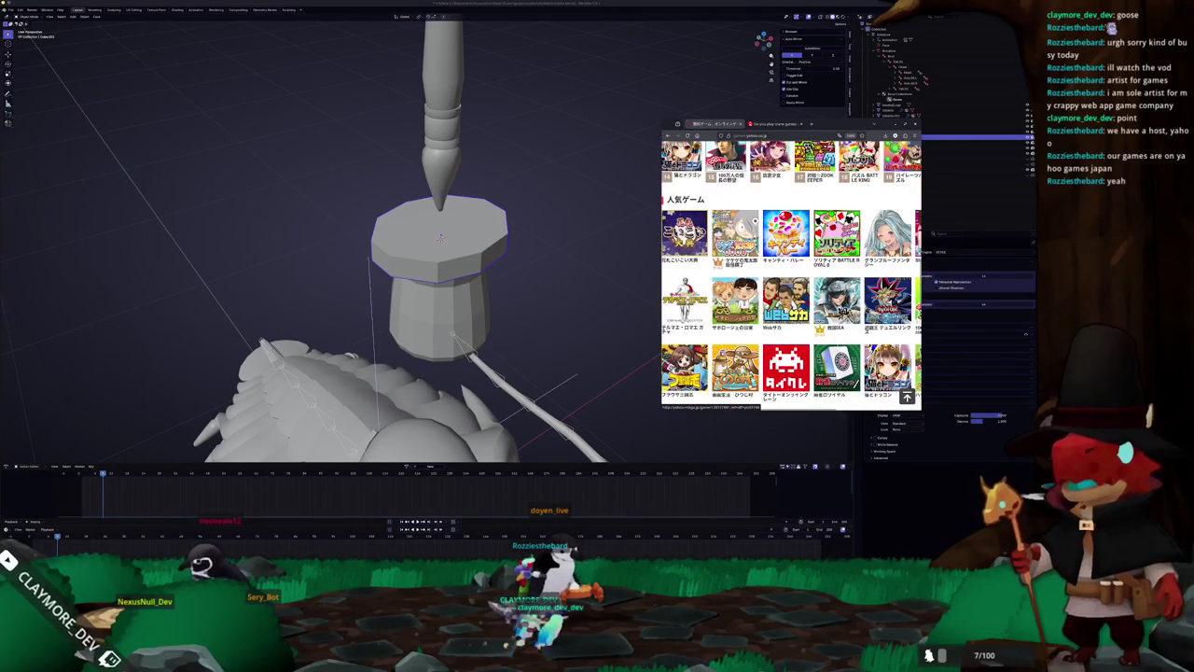
scroll(757, 200, "up", 3, "ctrl")
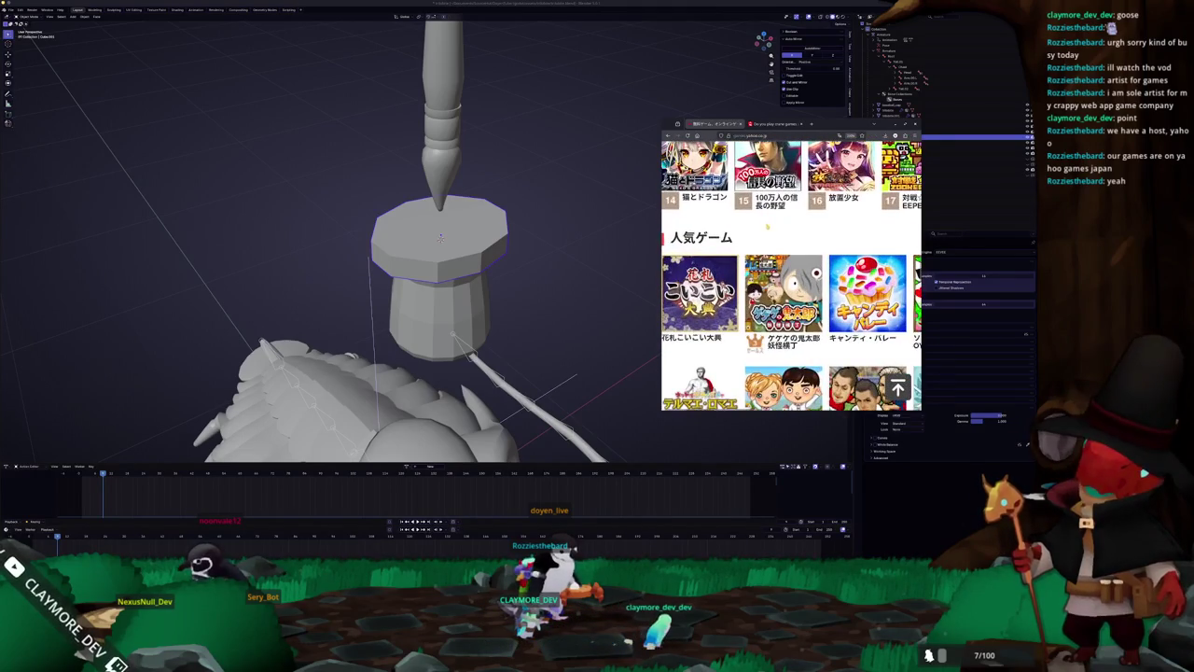
scroll(775, 235, "down", 1)
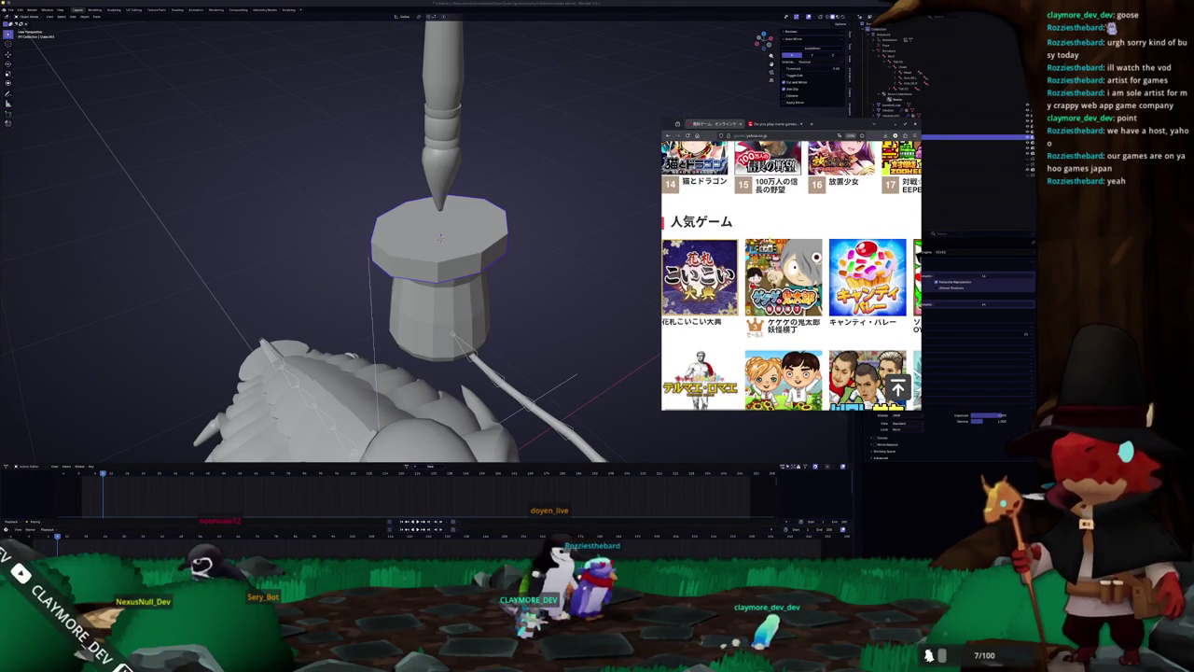
mouse_move(779, 270)
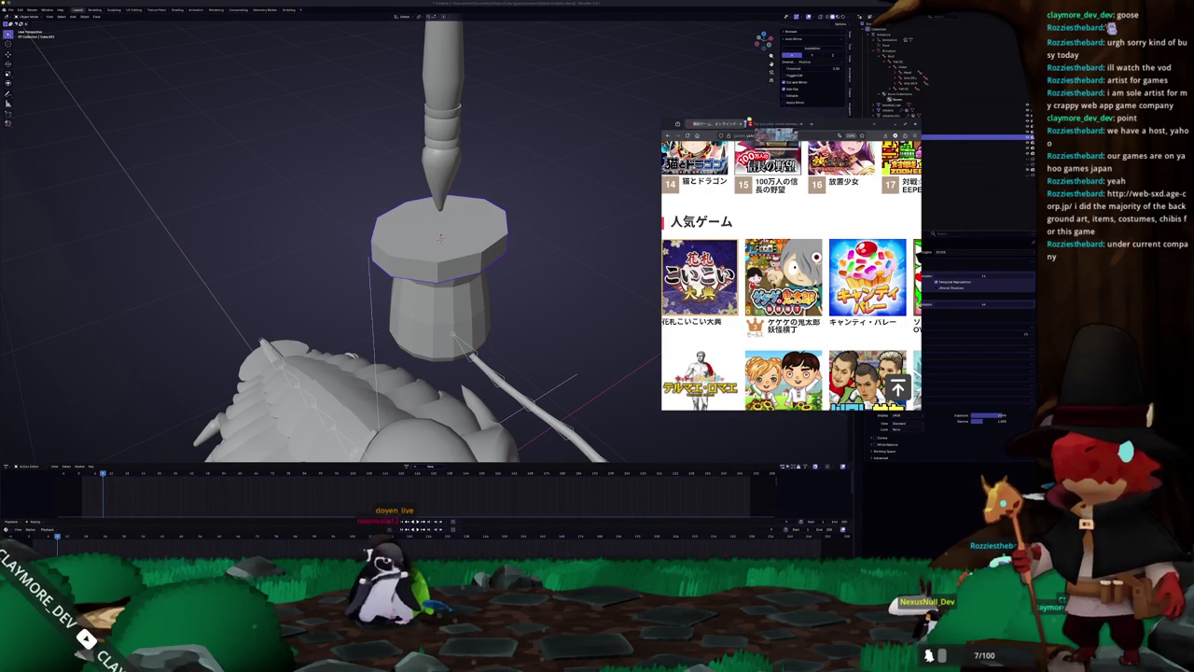
Switch to the age-corp site tab and widen the browser window
left_click(746, 123)
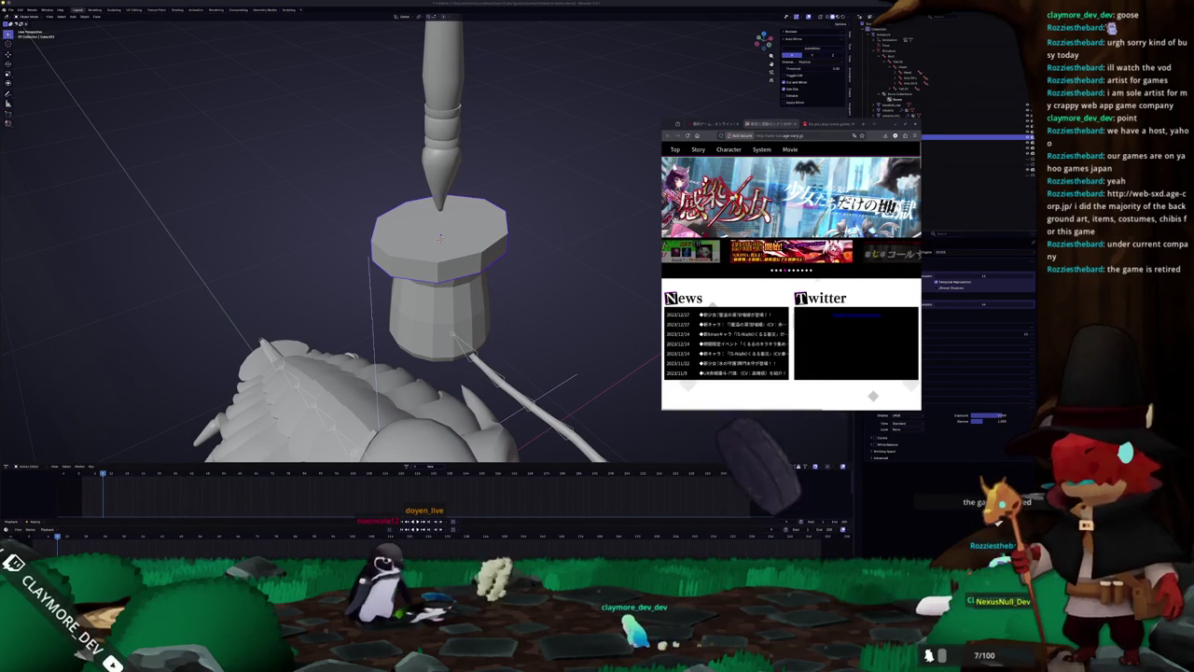
left_click_drag(661, 270, 484, 270)
left_click_drag(483, 146, 520, 146)
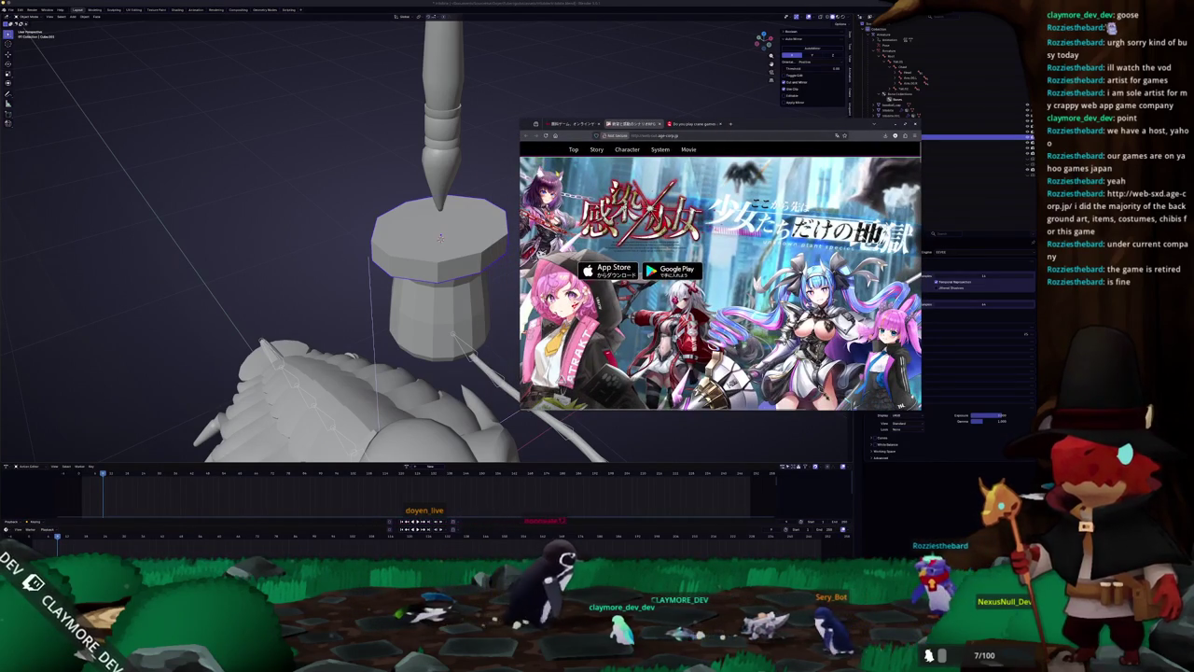
Scroll past News to the Story and Character sections, then bring up the translation offer
scroll(720, 280, "down", 1)
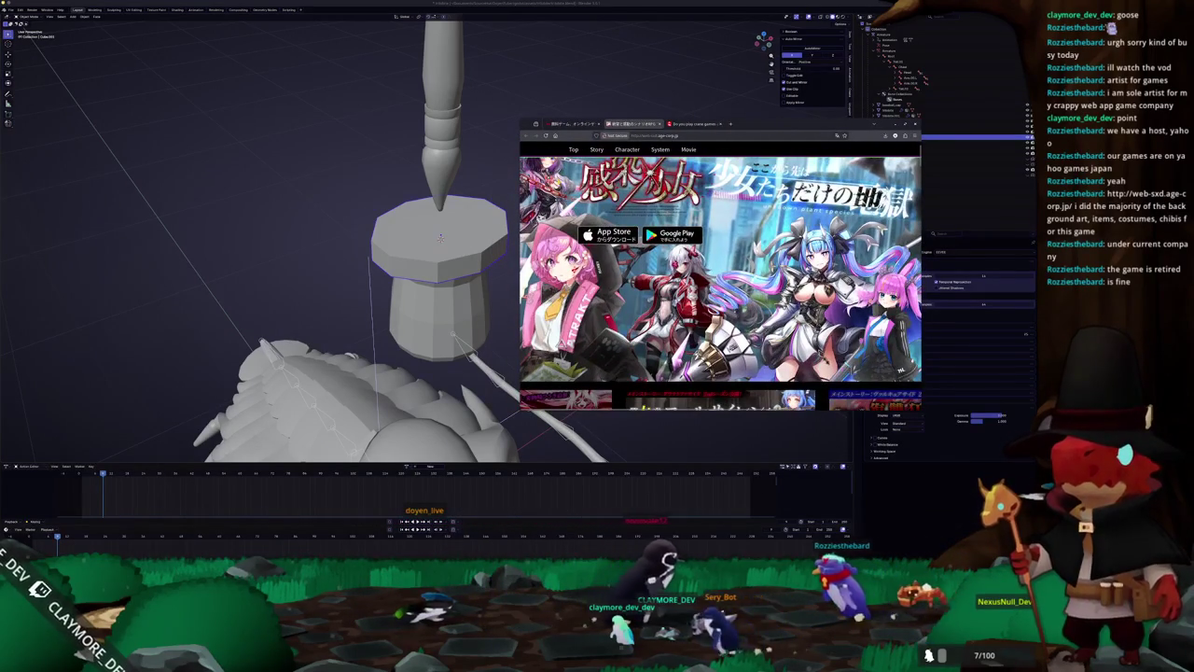
scroll(548, 231, "down", 5)
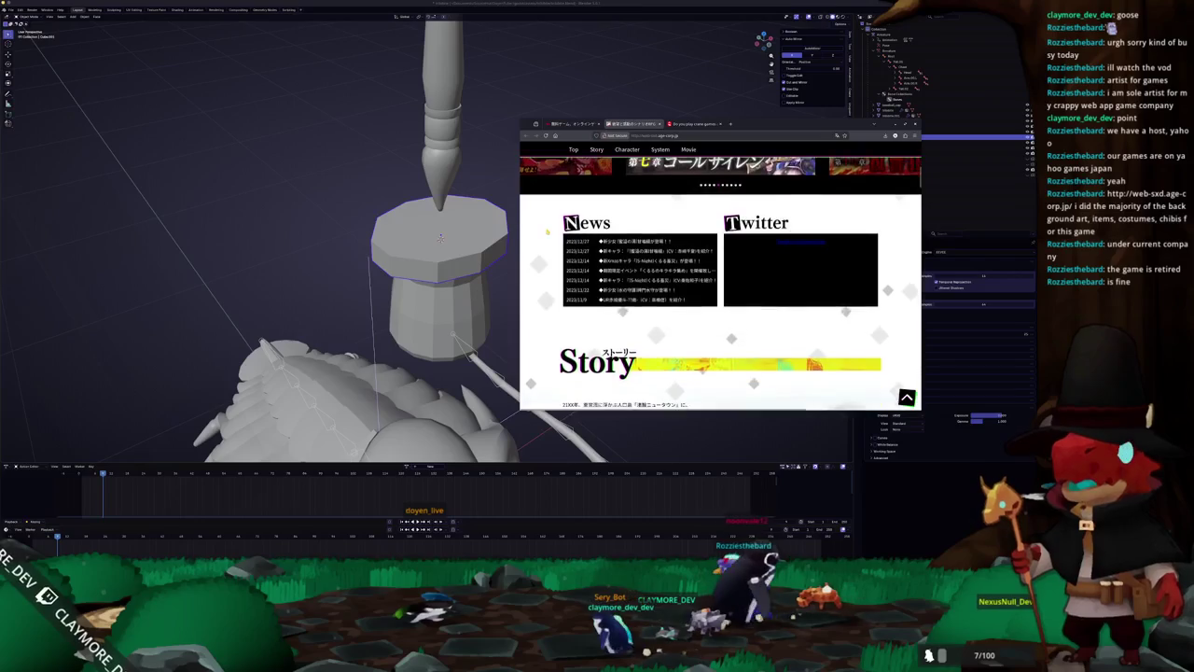
scroll(548, 231, "down", 5)
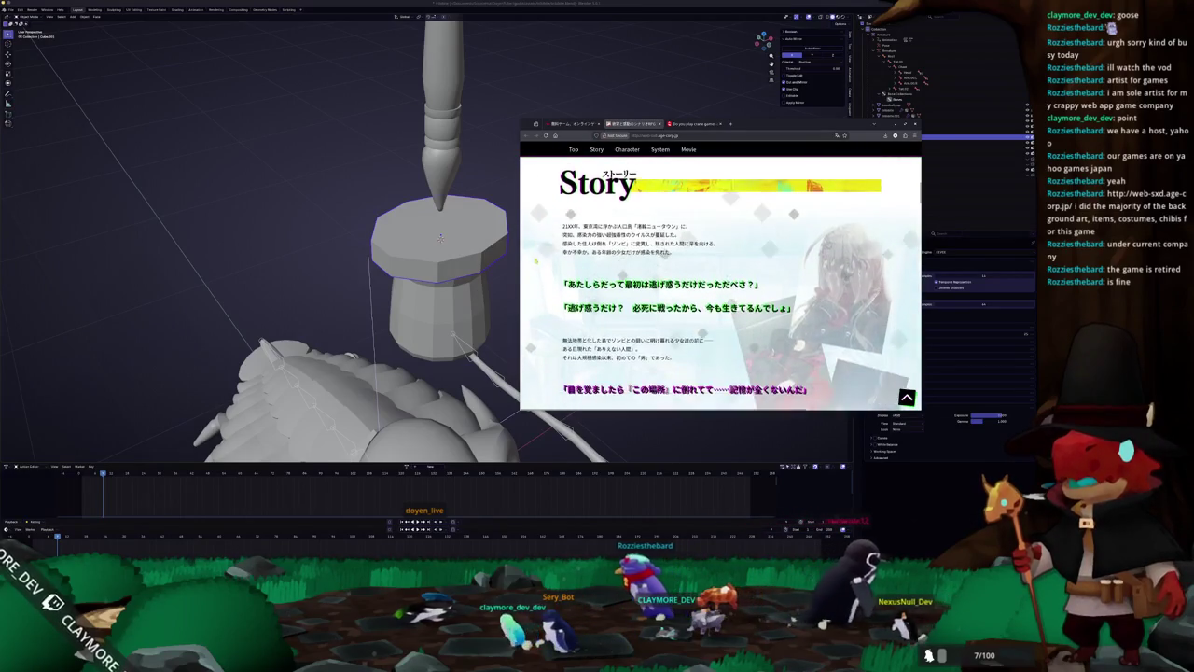
scroll(541, 257, "down", 1)
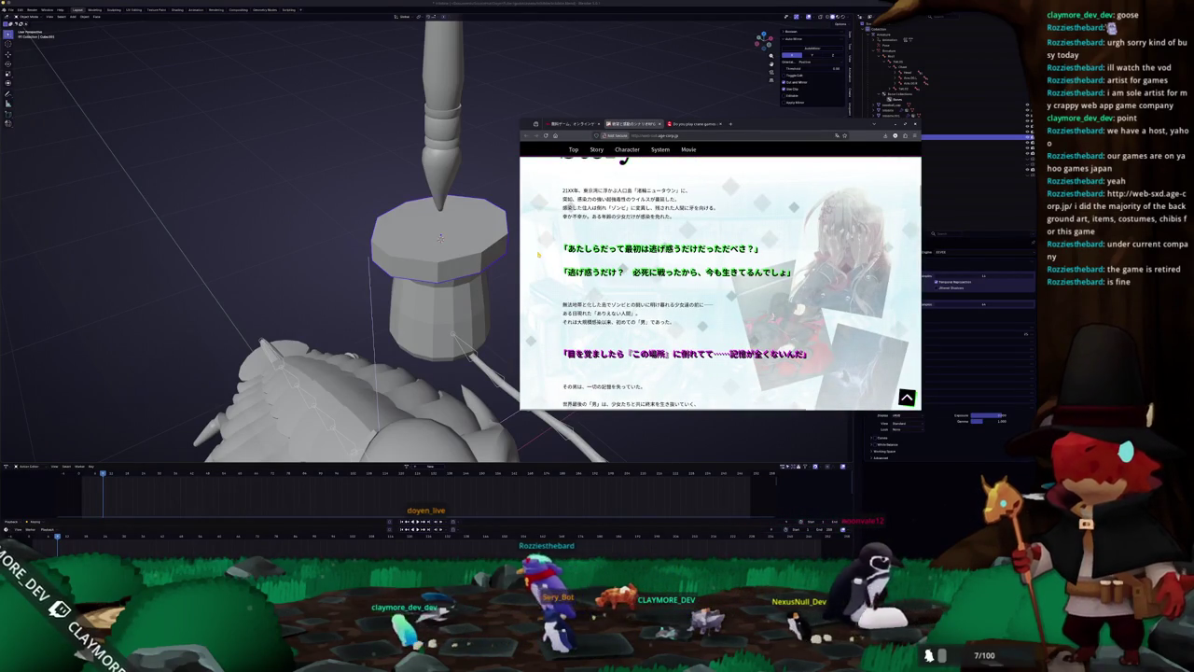
scroll(541, 256, "up", 1)
scroll(560, 266, "down", 1)
scroll(587, 275, "up", 1)
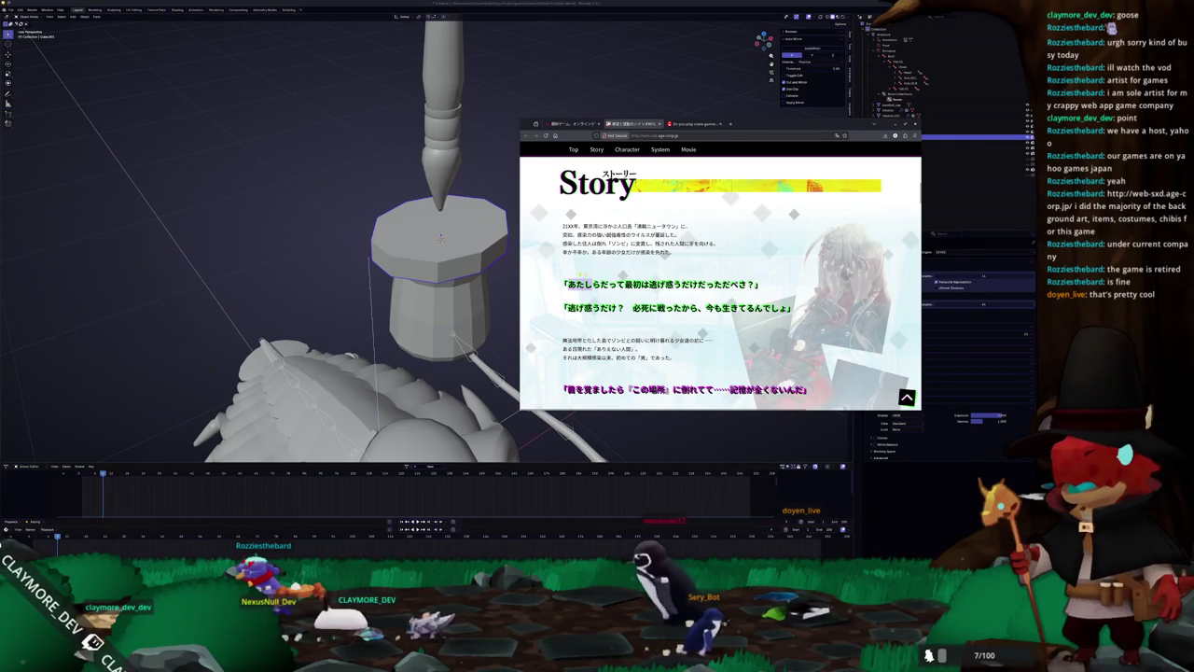
scroll(559, 271, "down", 1)
scroll(558, 268, "down", 2)
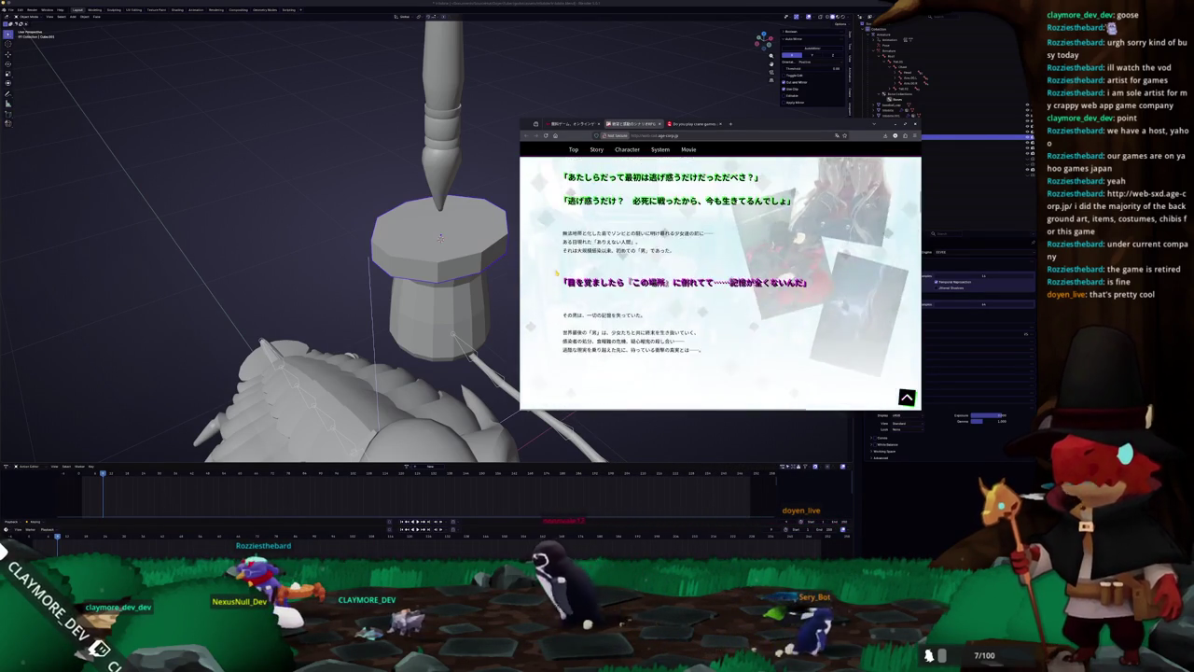
left_click(836, 136)
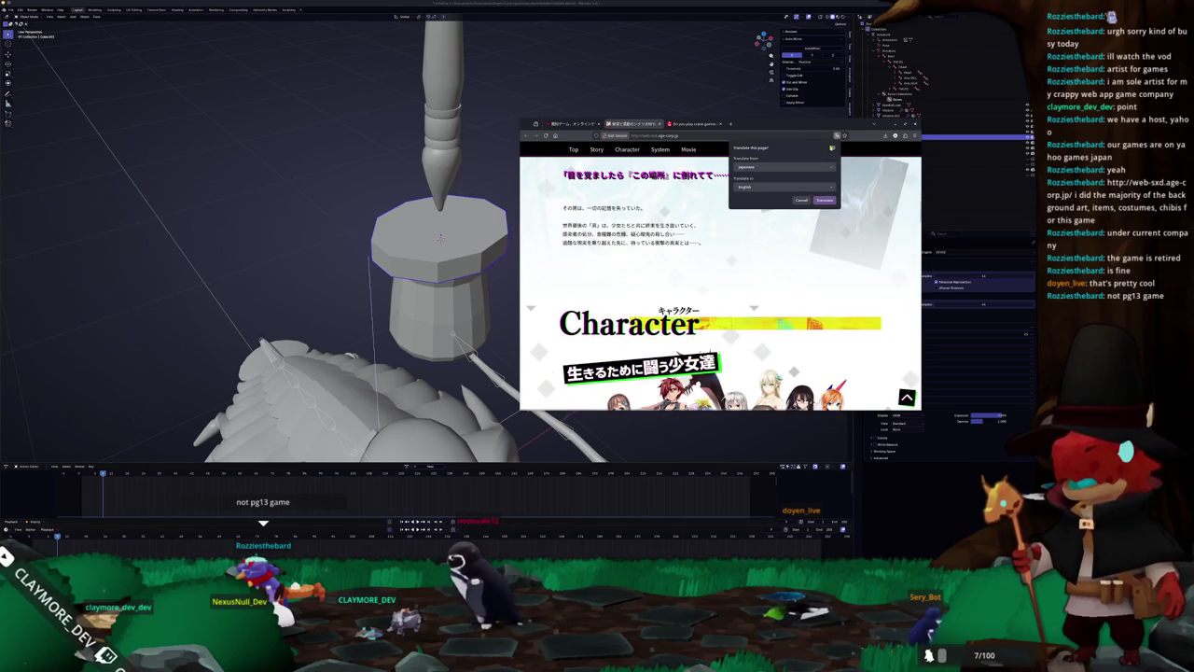
Translate the age-corp game page from Japanese into English and bring its Story section into view
left_click(824, 199)
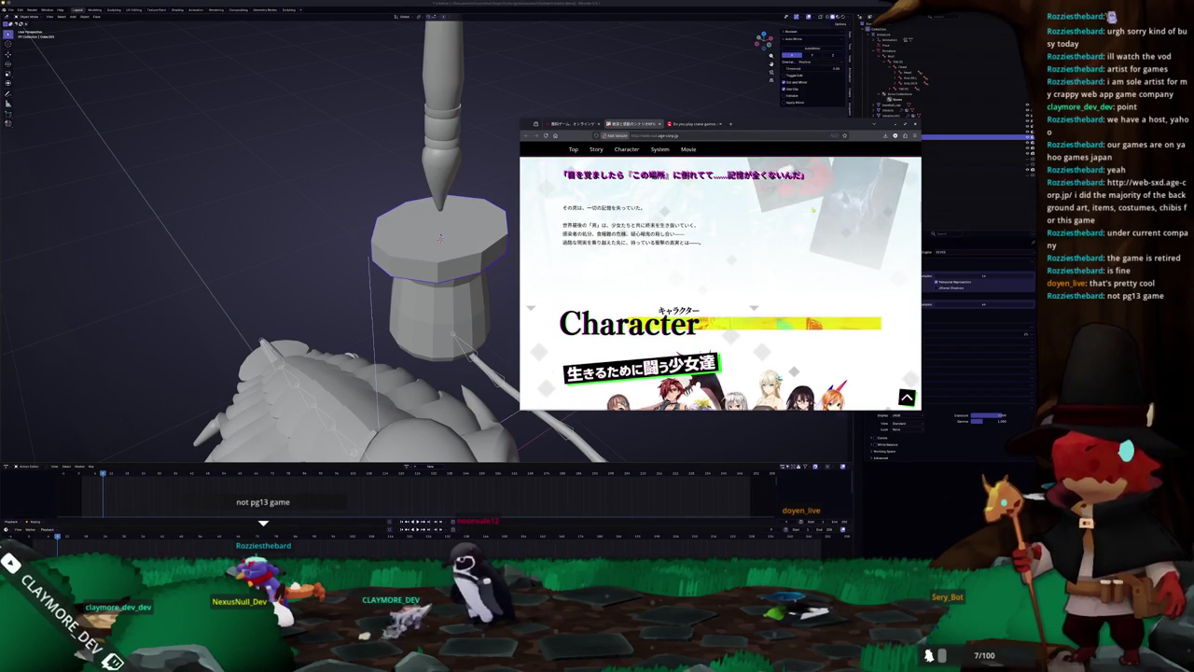
scroll(671, 253, "up", 5)
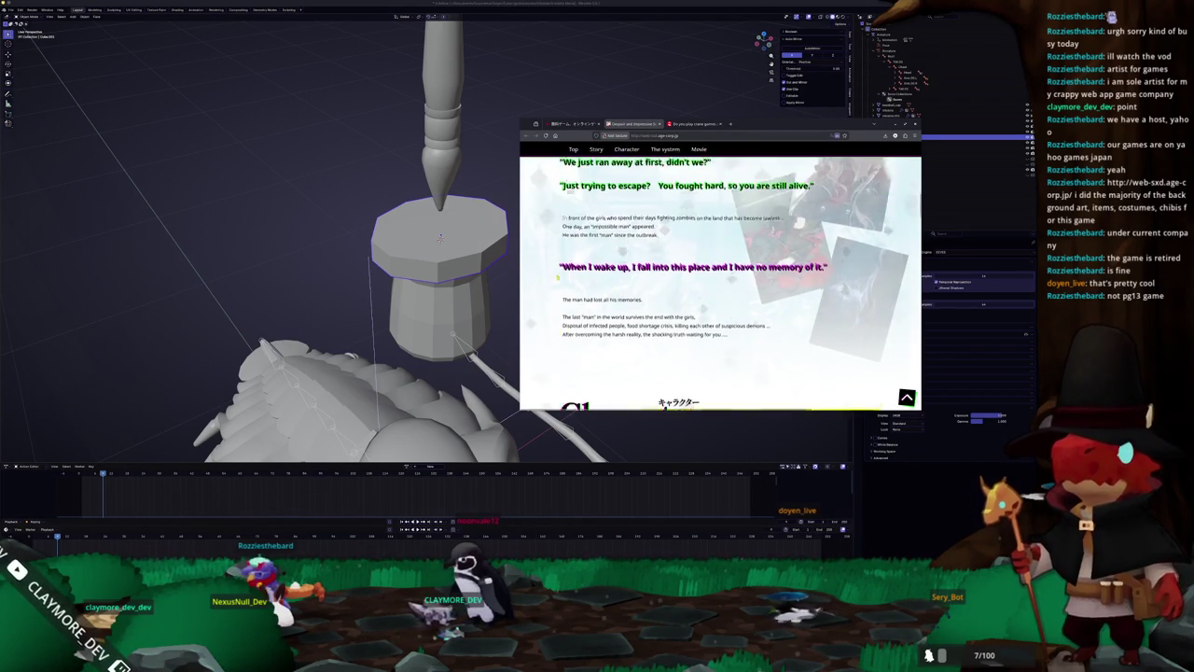
scroll(556, 277, "up", 3)
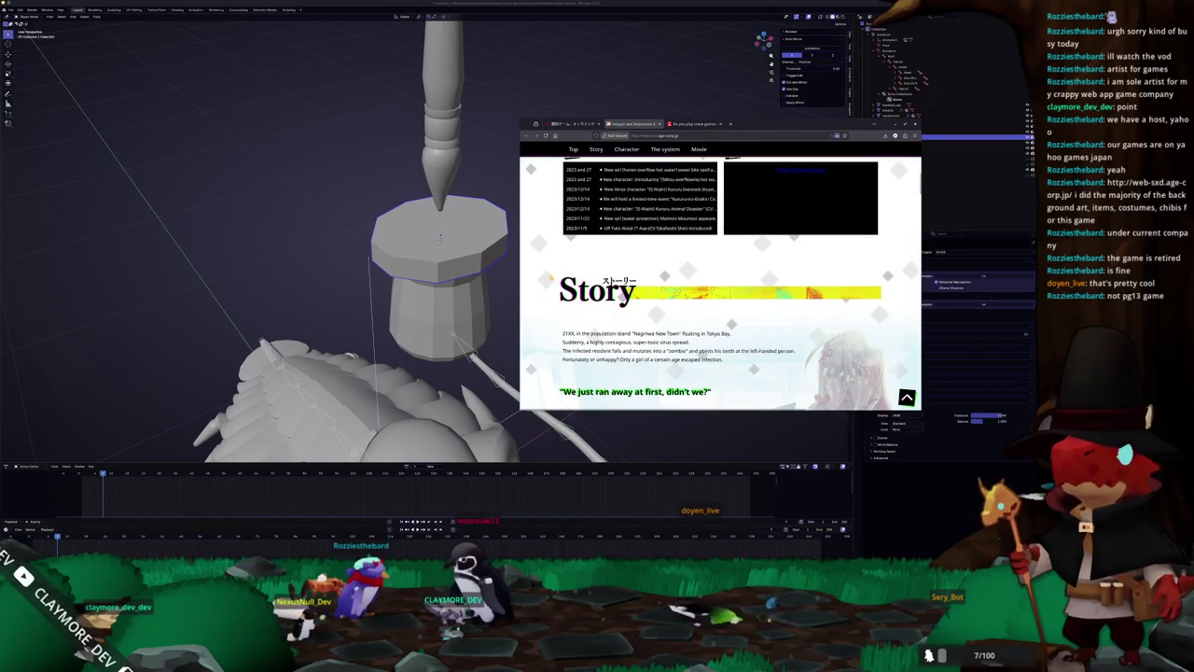
scroll(550, 278, "down", 1)
scroll(549, 278, "down", 1)
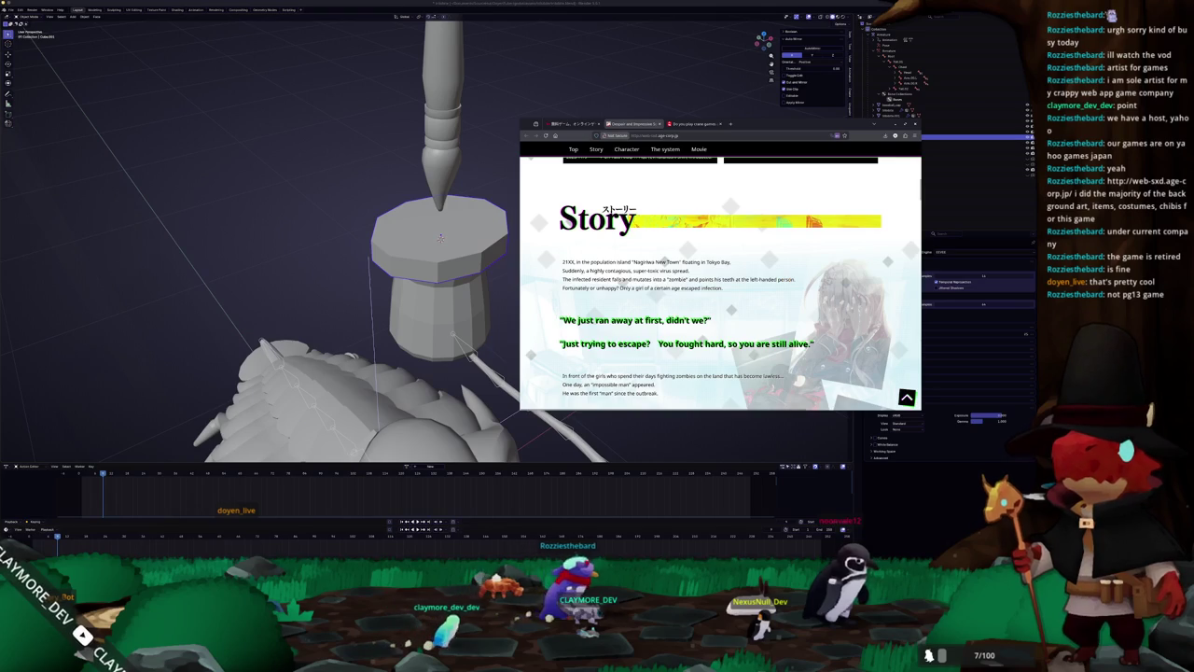
Scroll through the translated page's Movie, System, Story and News sections
scroll(557, 286, "down", 3)
scroll(557, 286, "down", 2)
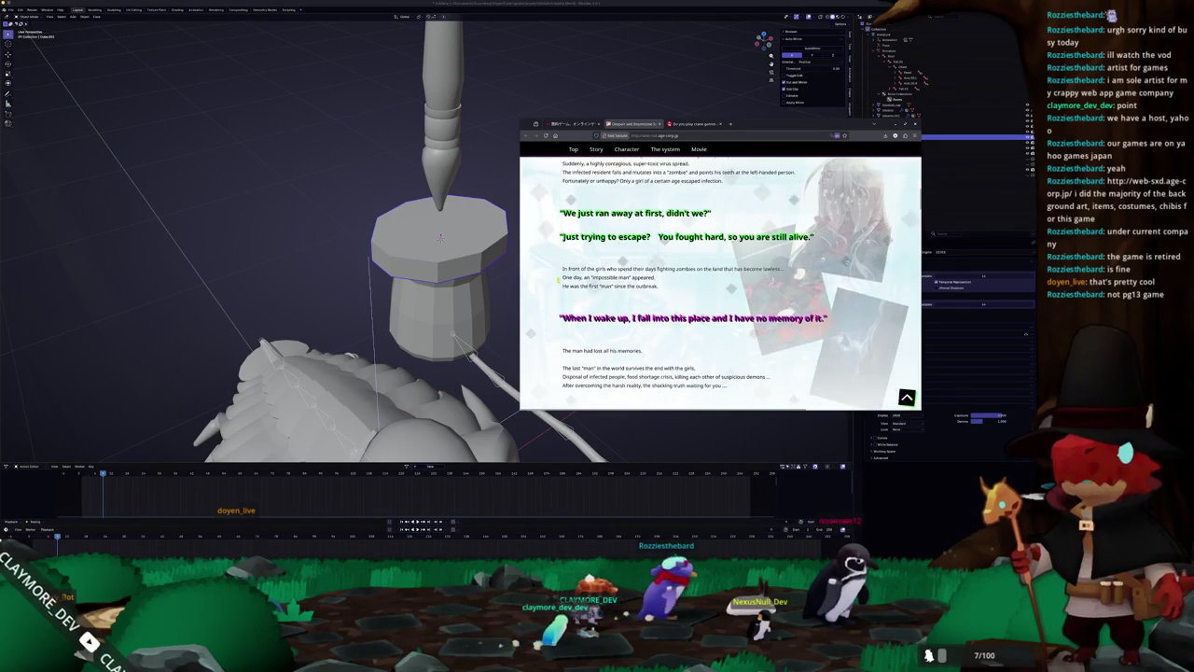
scroll(551, 268, "down", 3)
scroll(550, 268, "down", 4)
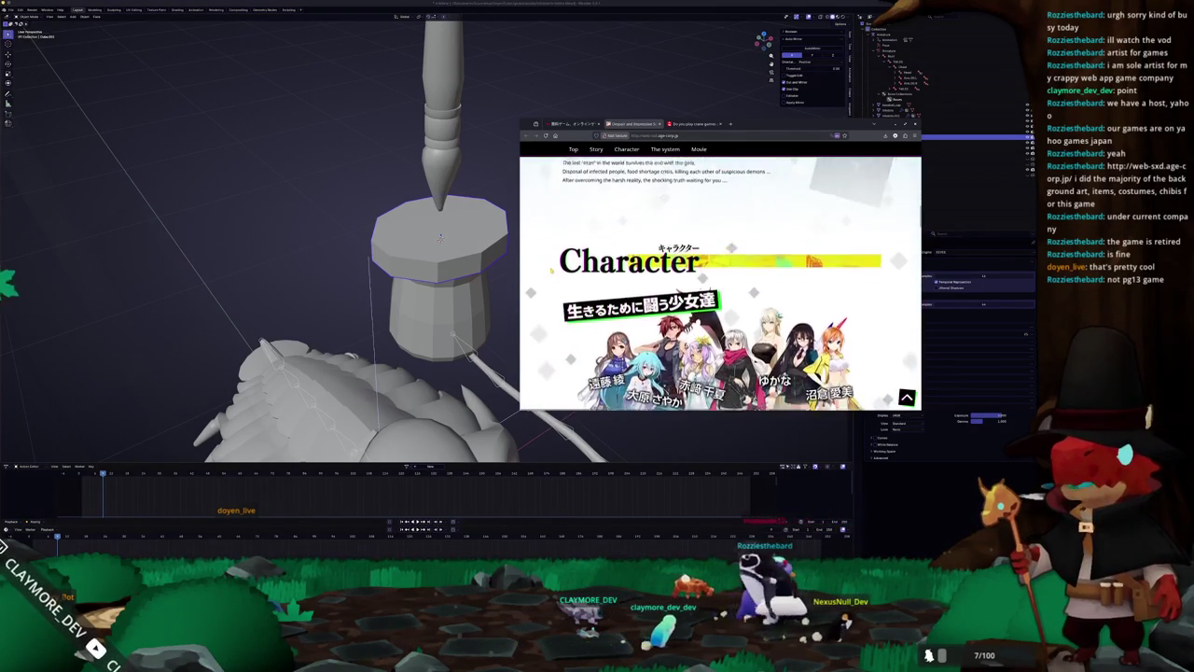
scroll(548, 273, "down", 2)
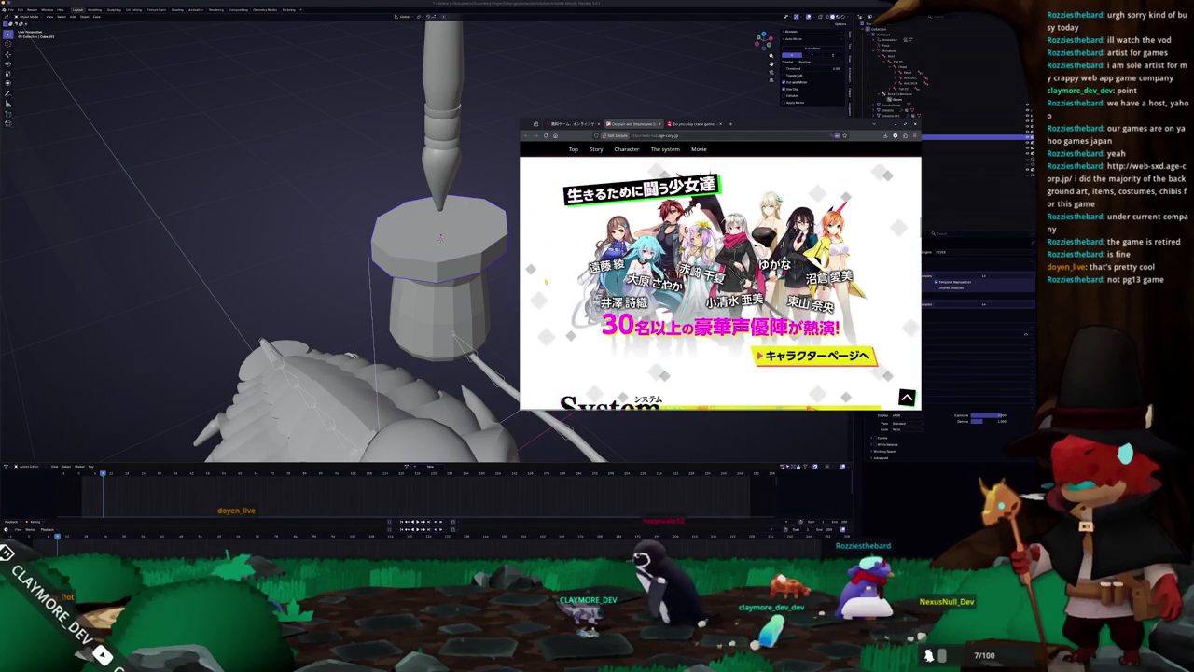
scroll(549, 273, "down", 5)
scroll(720, 283, "down", 6)
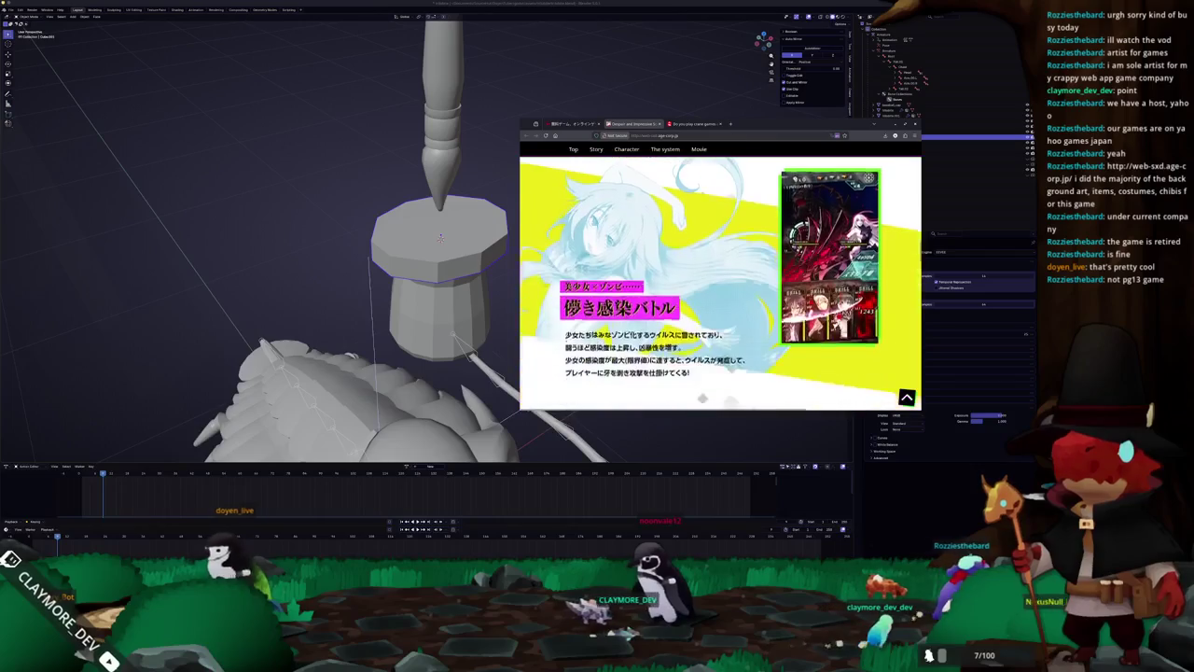
scroll(721, 284, "up", 3)
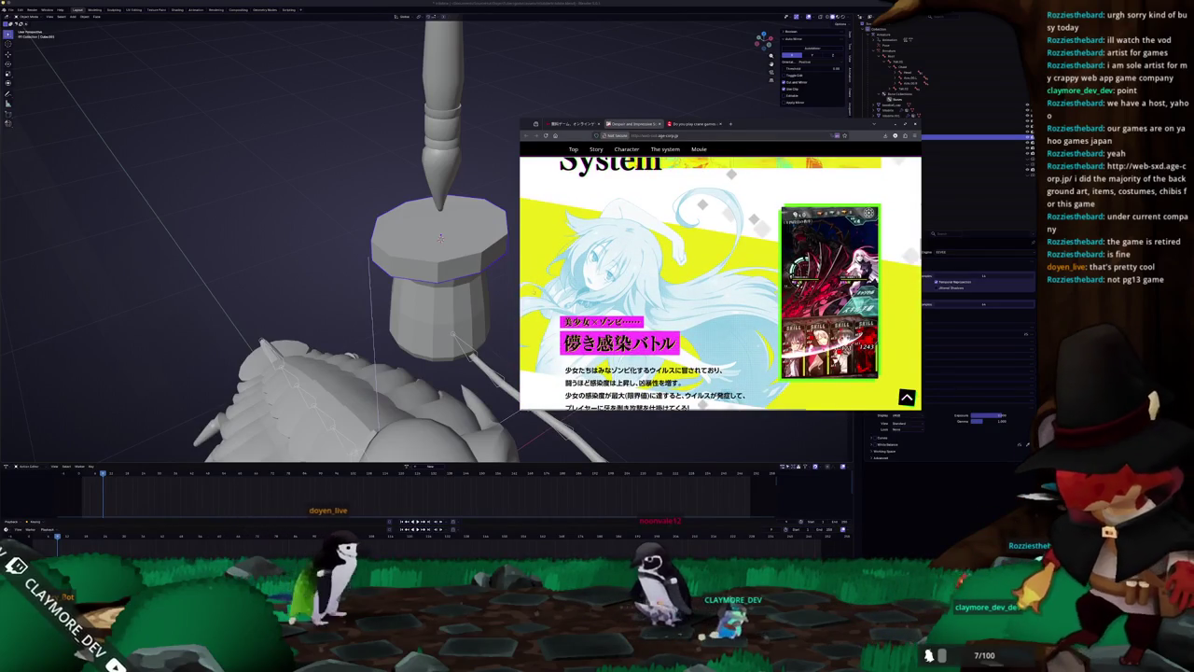
scroll(532, 288, "down", 4)
scroll(532, 287, "down", 5)
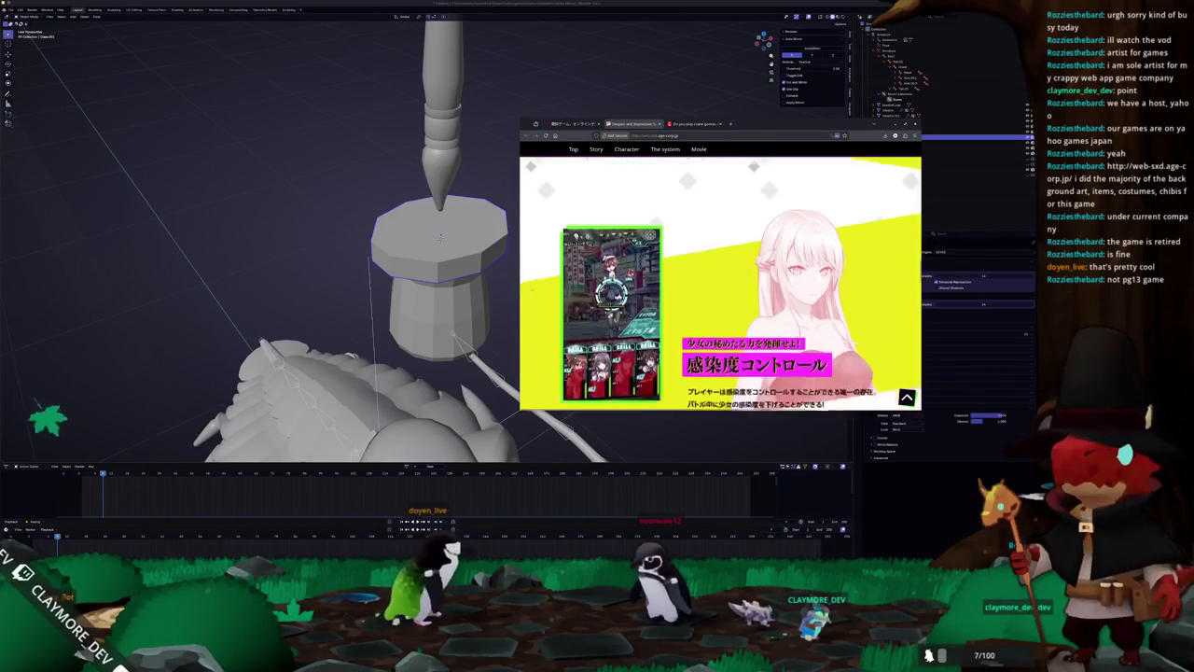
scroll(530, 286, "down", 2)
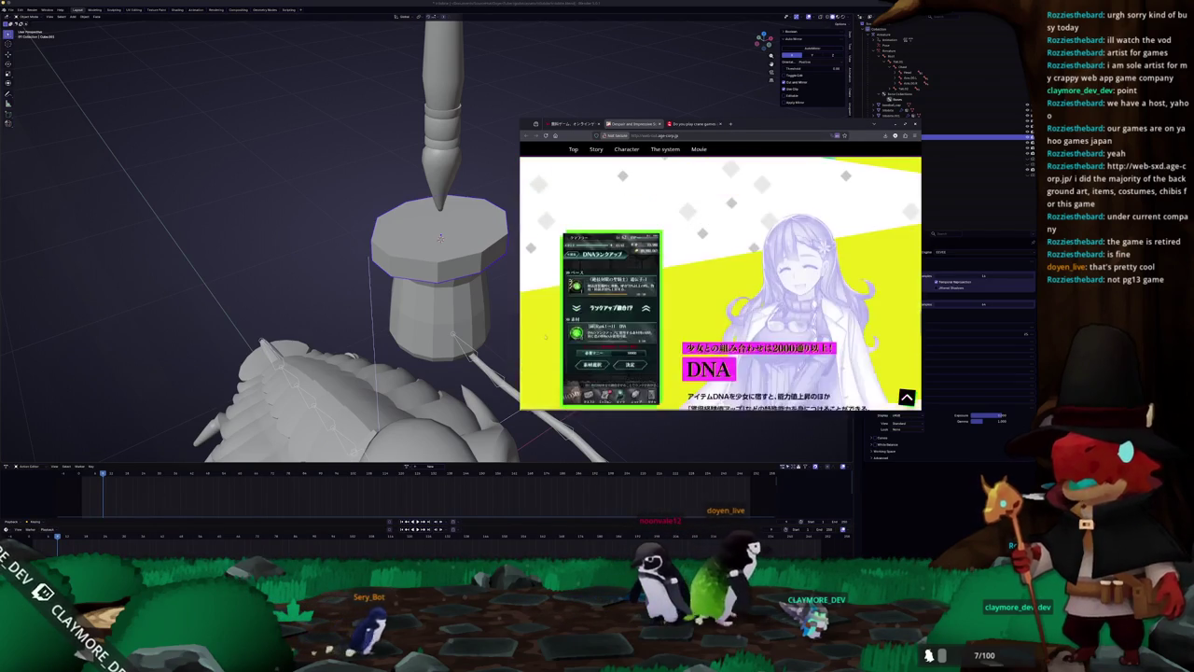
scroll(545, 338, "down", 5)
scroll(545, 337, "down", 5)
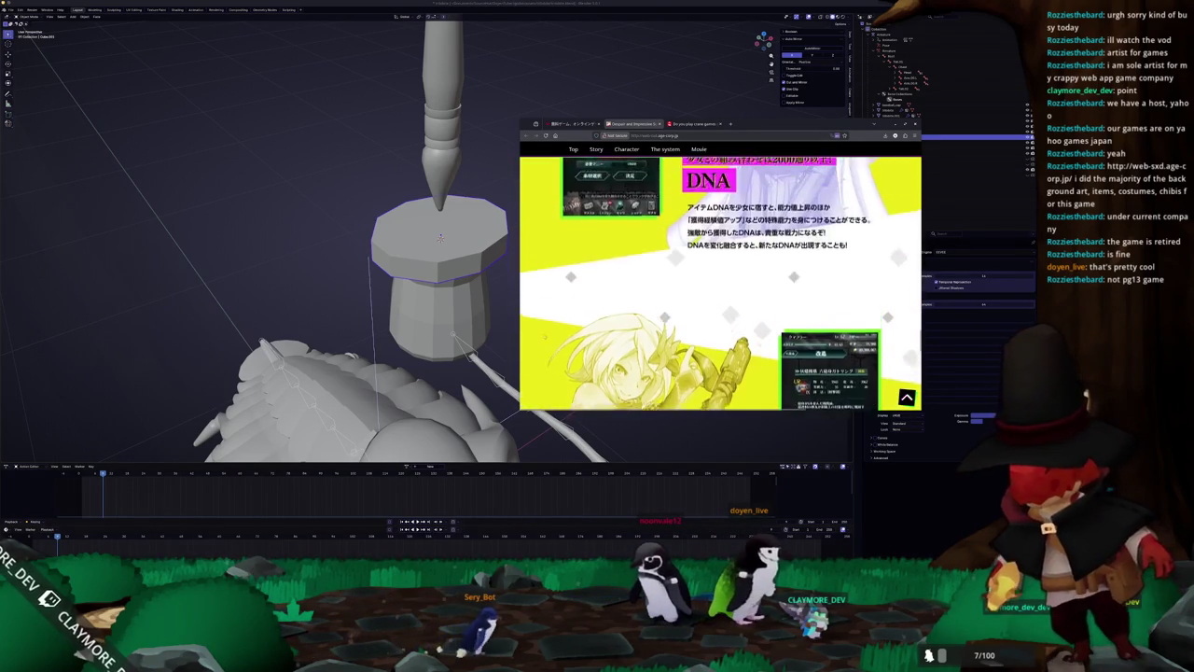
scroll(542, 337, "down", 15)
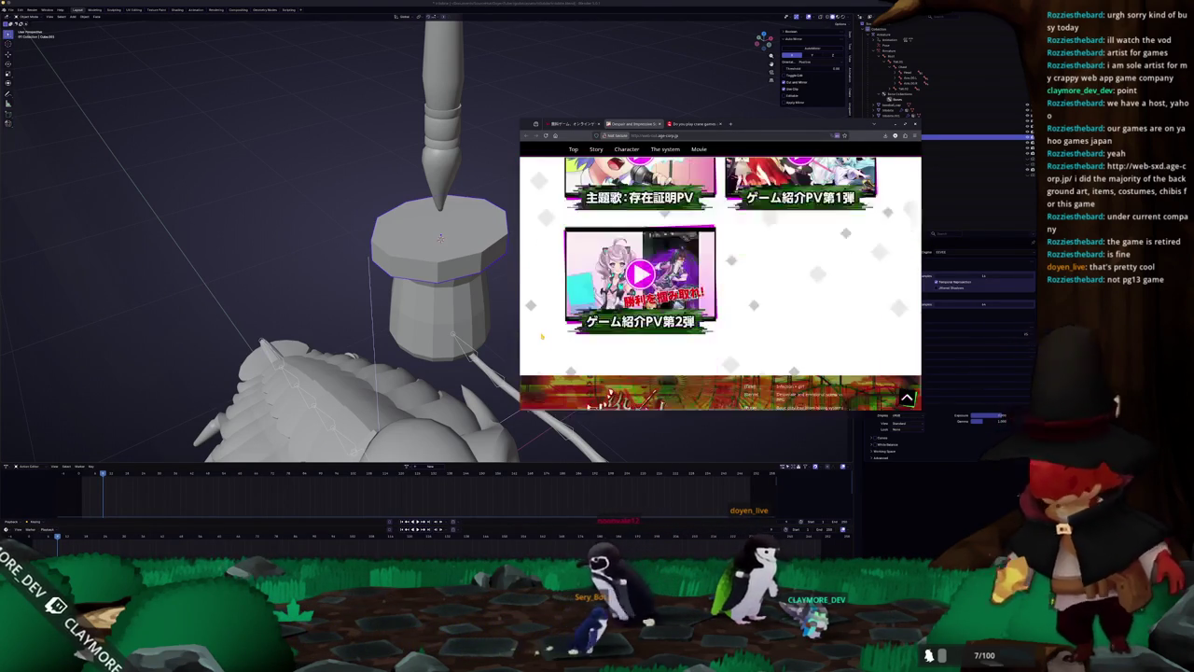
scroll(542, 337, "up", 4)
scroll(542, 338, "down", 3)
scroll(542, 337, "up", 10)
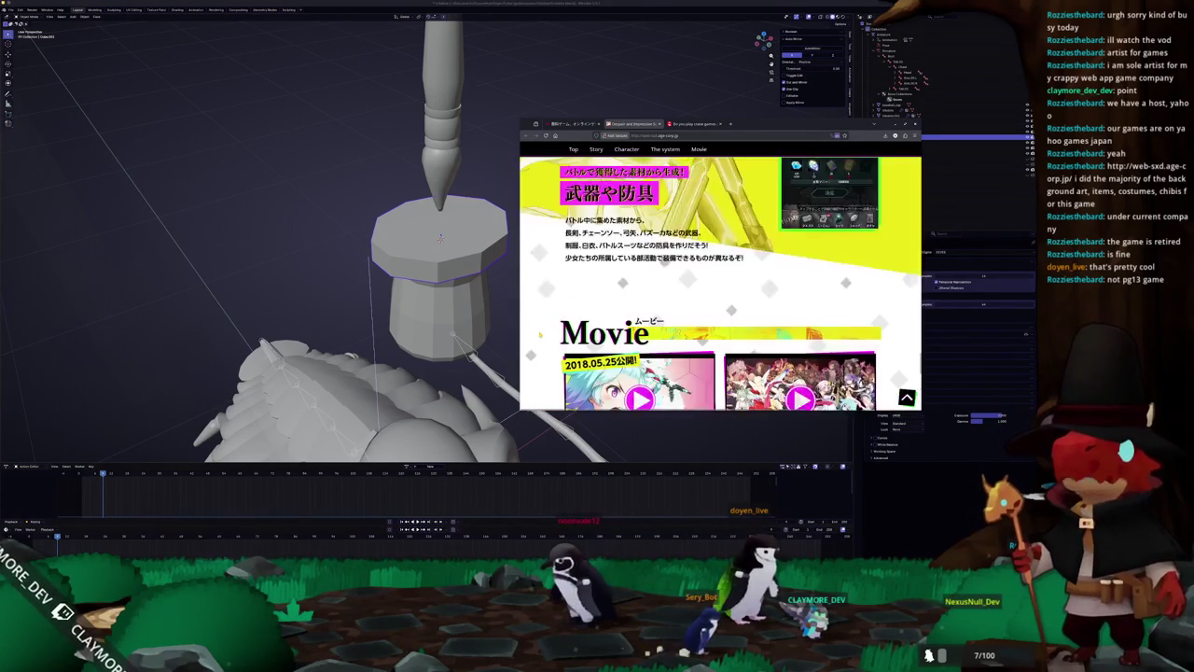
scroll(542, 338, "up", 8)
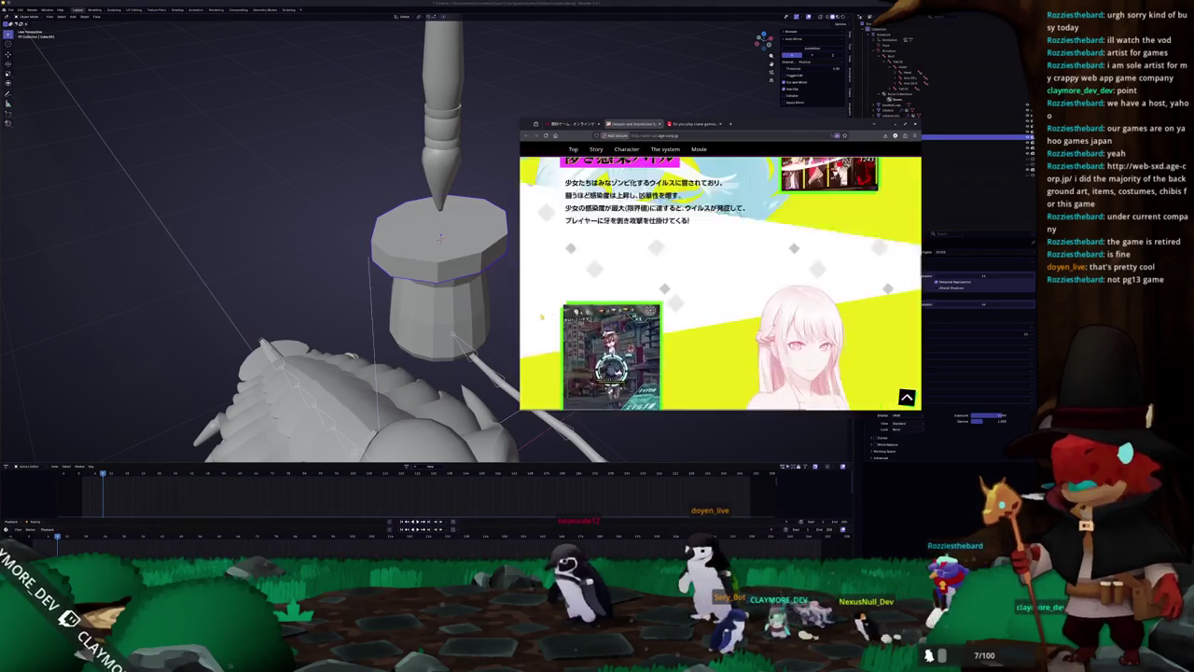
scroll(542, 338, "down", 3)
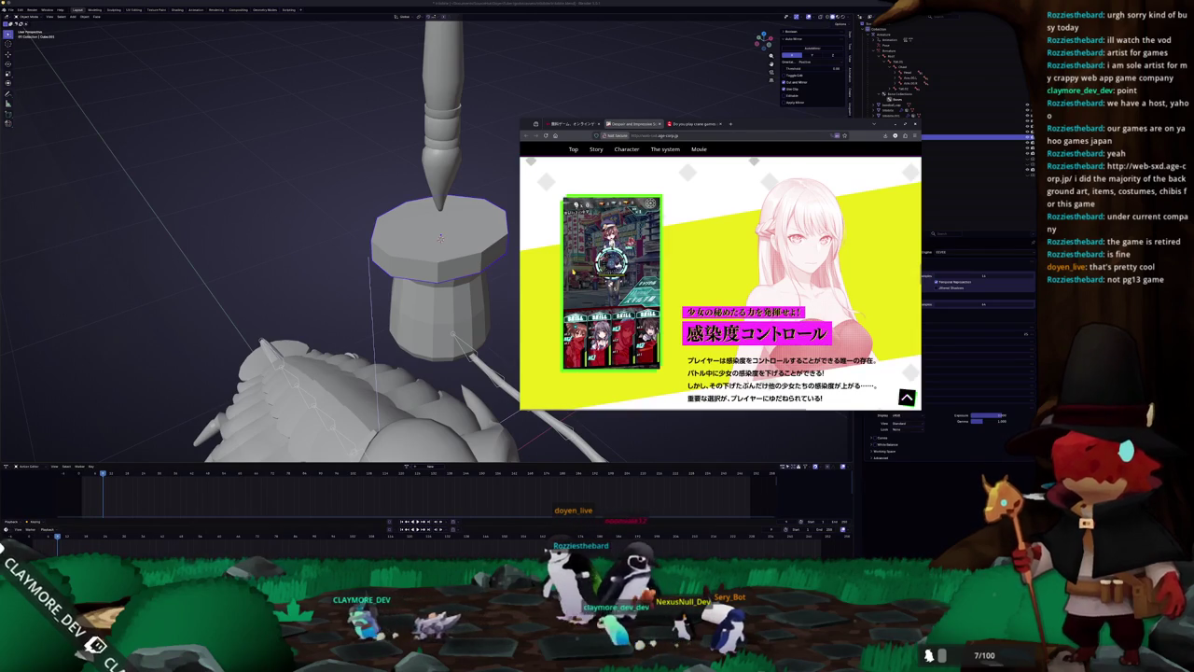
scroll(721, 283, "up", 3)
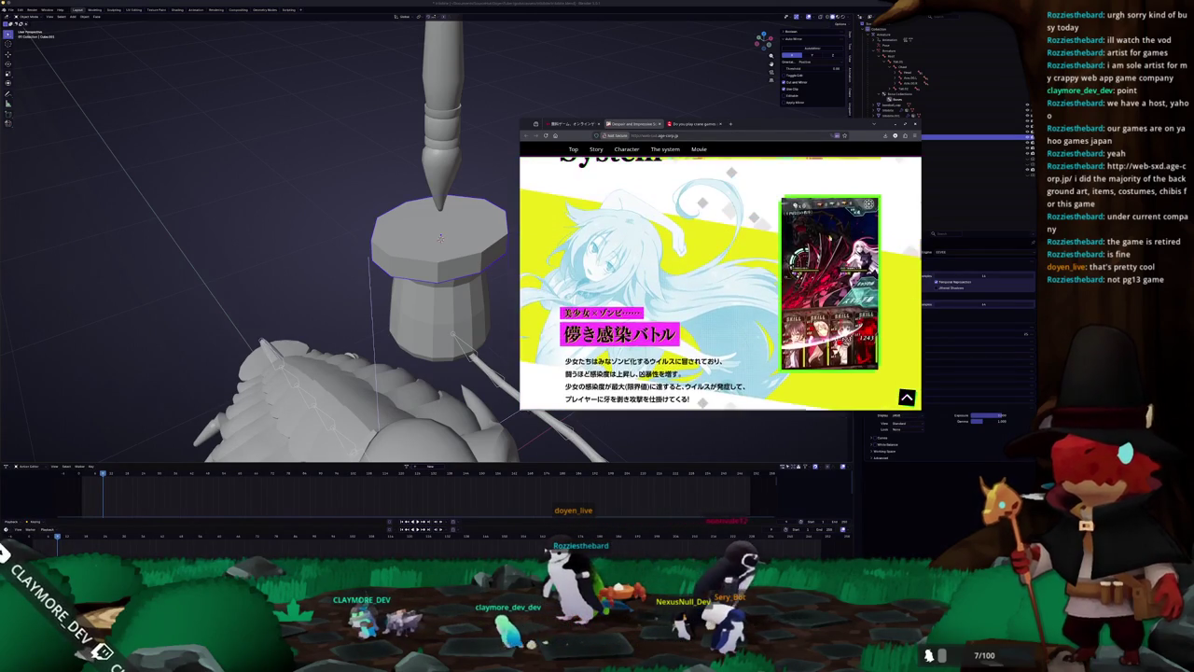
scroll(720, 282, "up", 5)
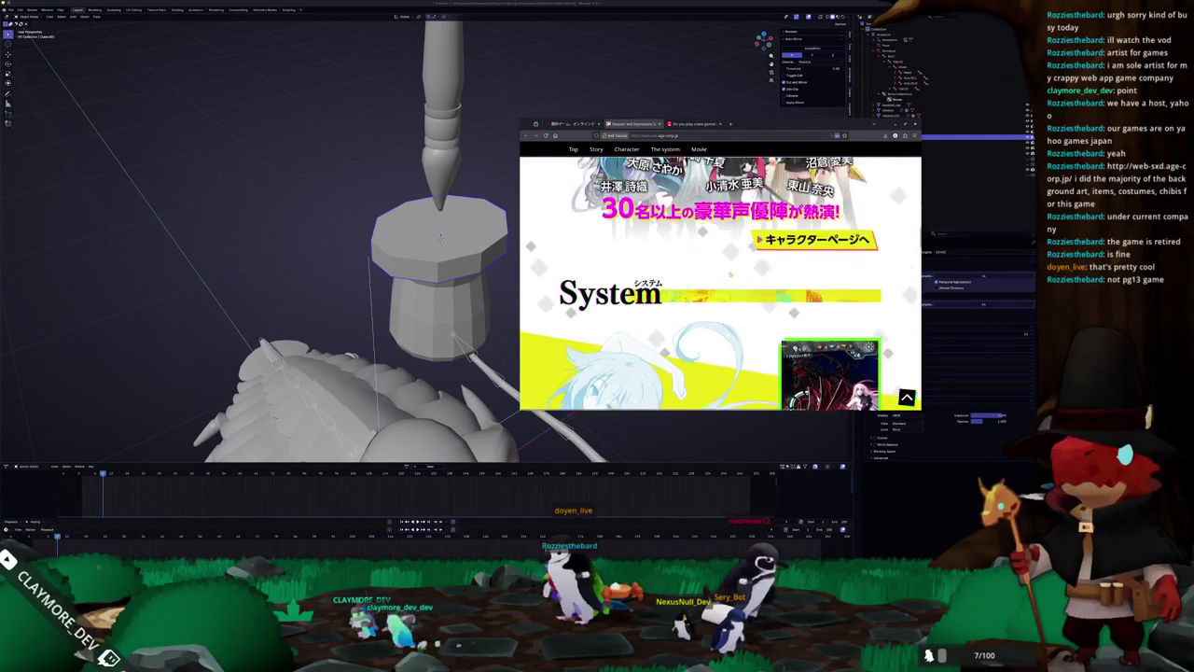
scroll(740, 280, "up", 2)
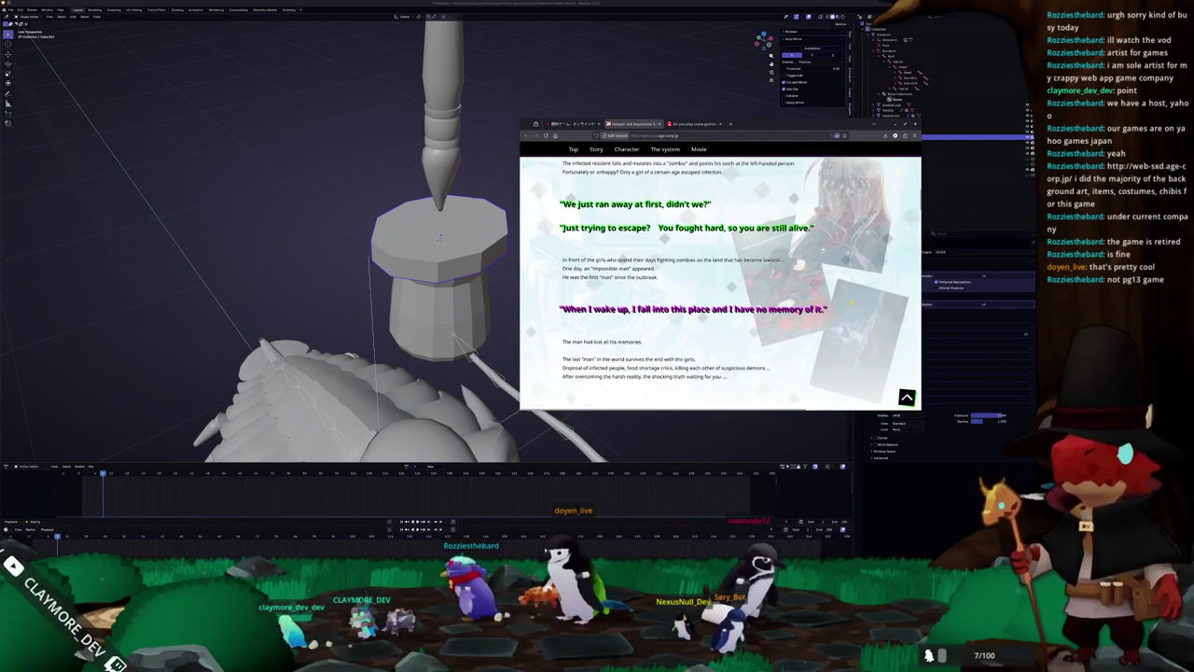
scroll(720, 282, "up", 6)
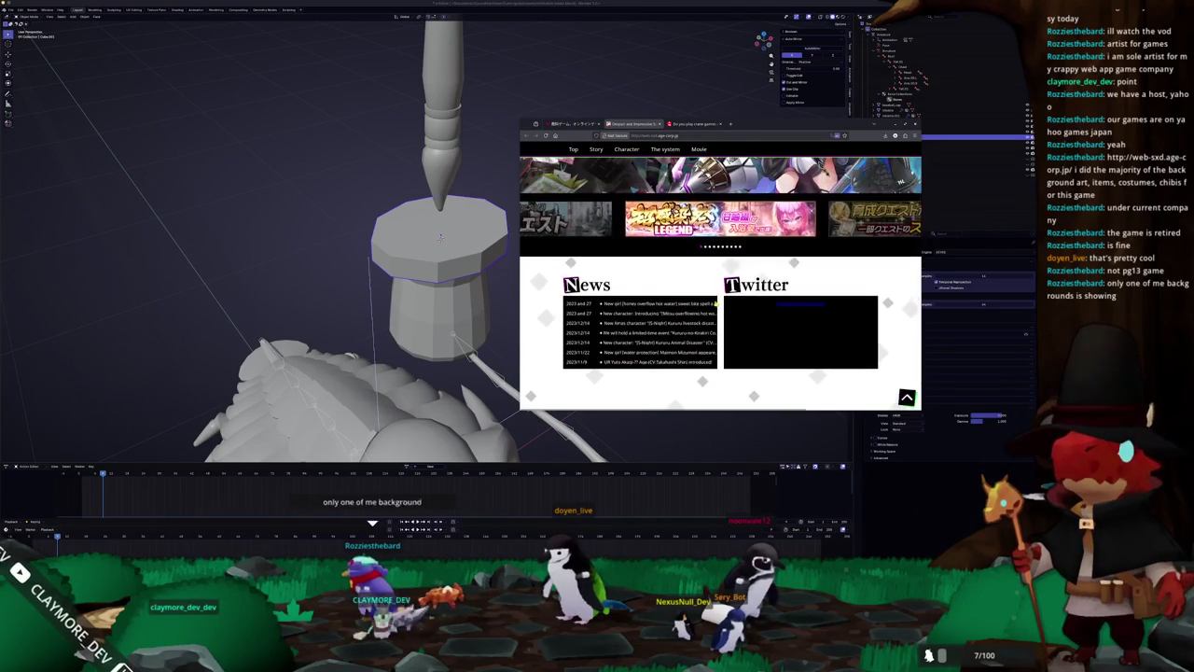
scroll(712, 305, "up", 1)
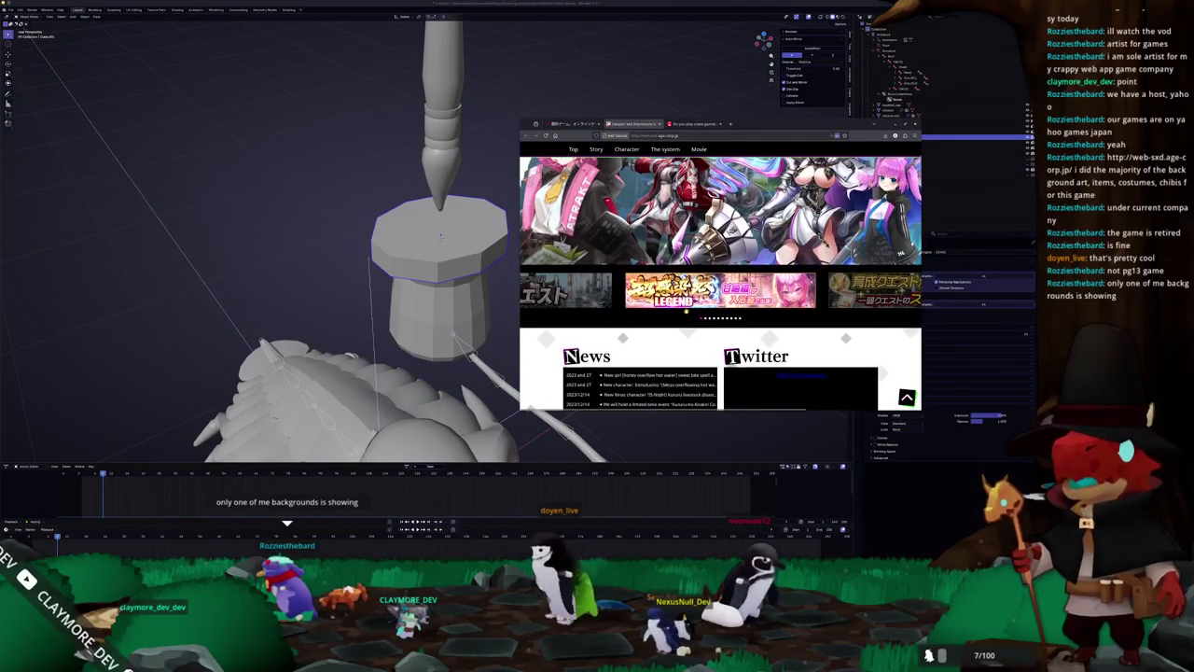
scroll(695, 311, "down", 1)
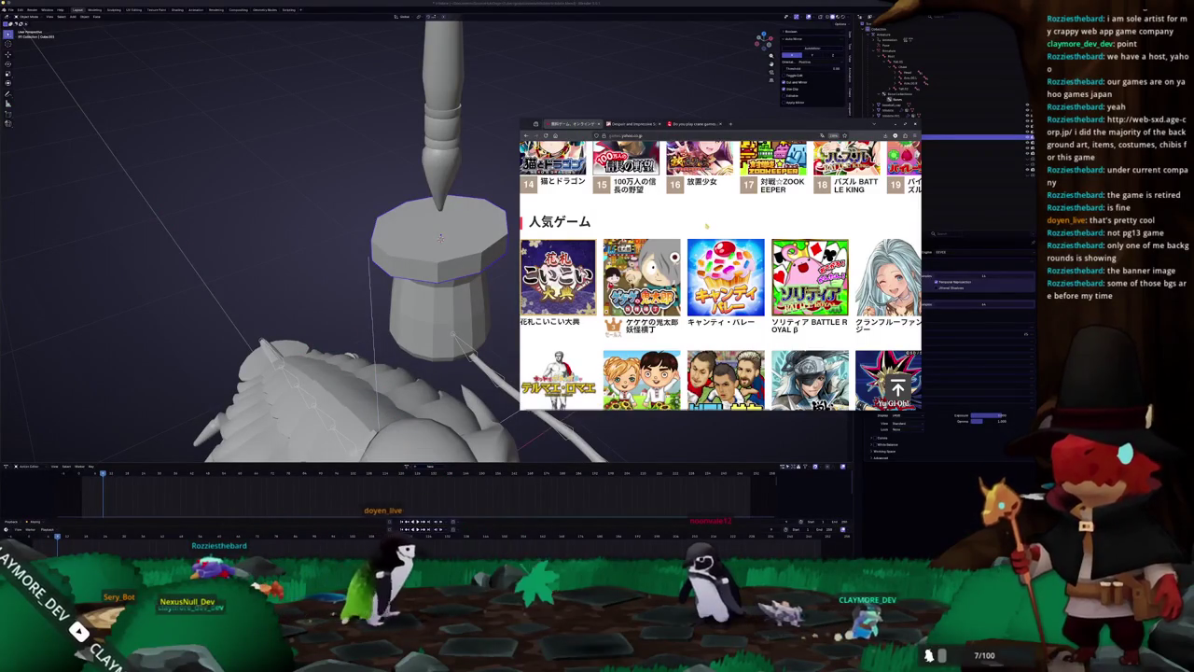
Preview several game tiles and open the Taito Online Crane game page
scroll(719, 280, "down", 3)
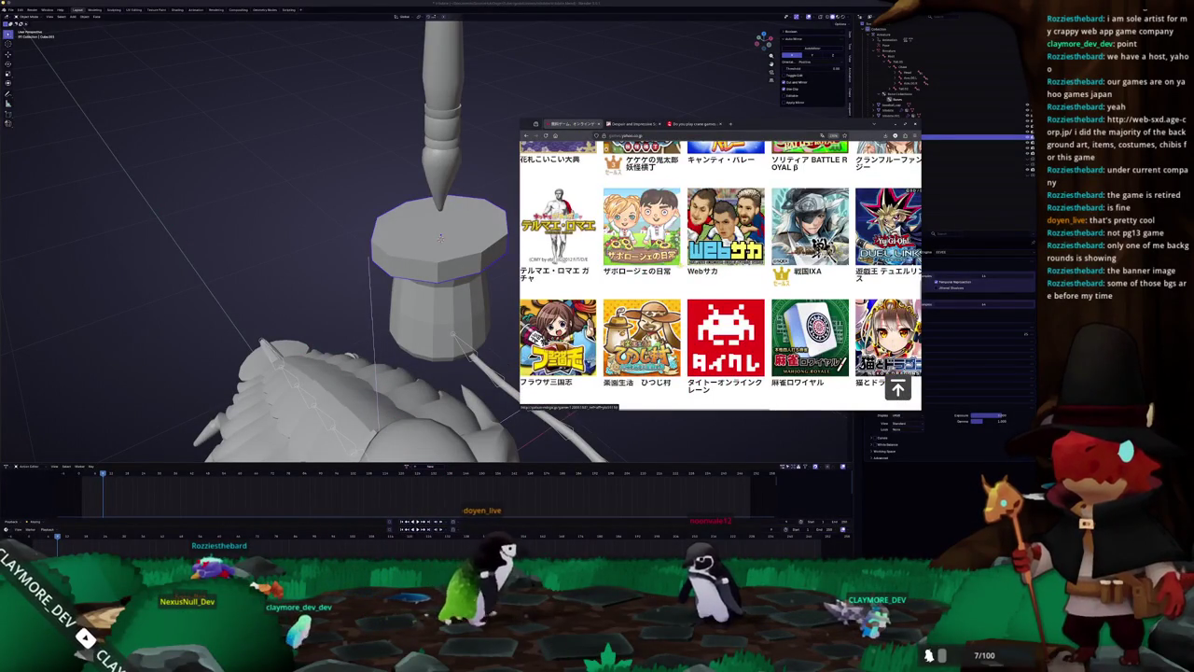
mouse_move(726, 227)
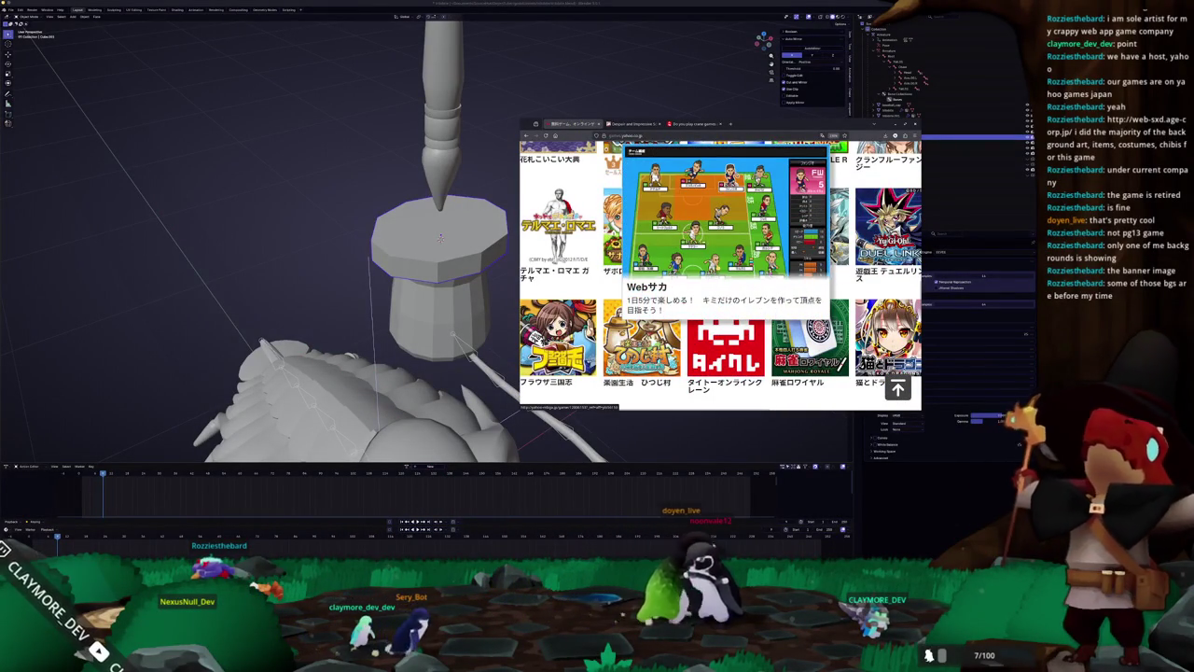
mouse_move(642, 338)
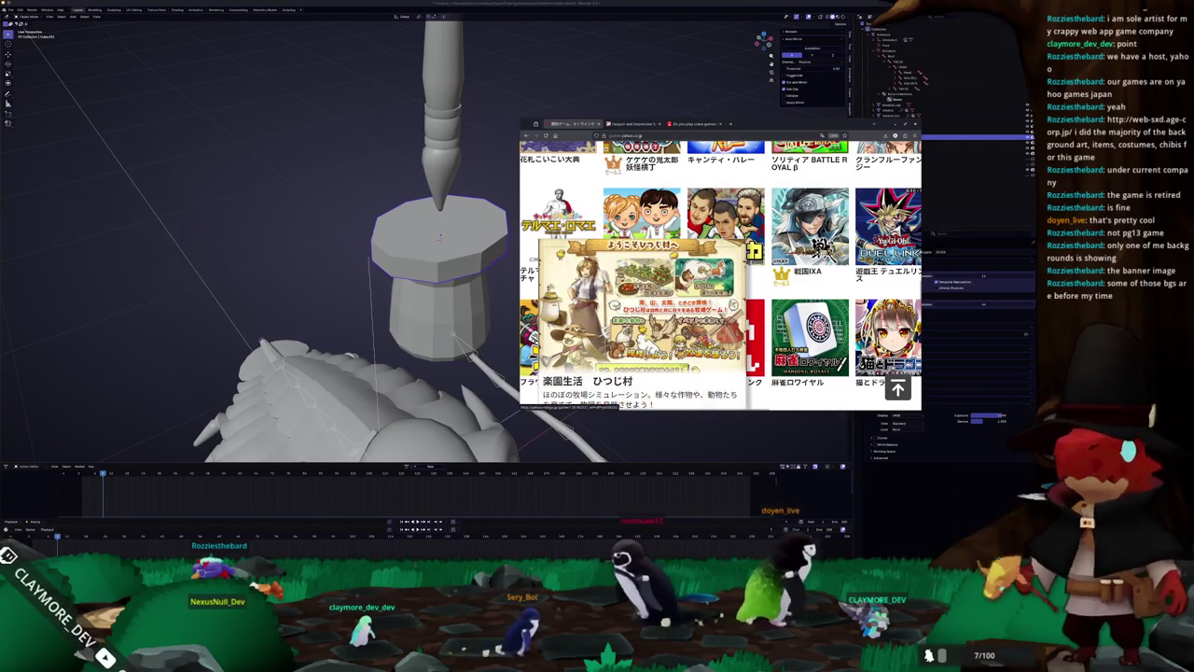
scroll(719, 275, "down", 2)
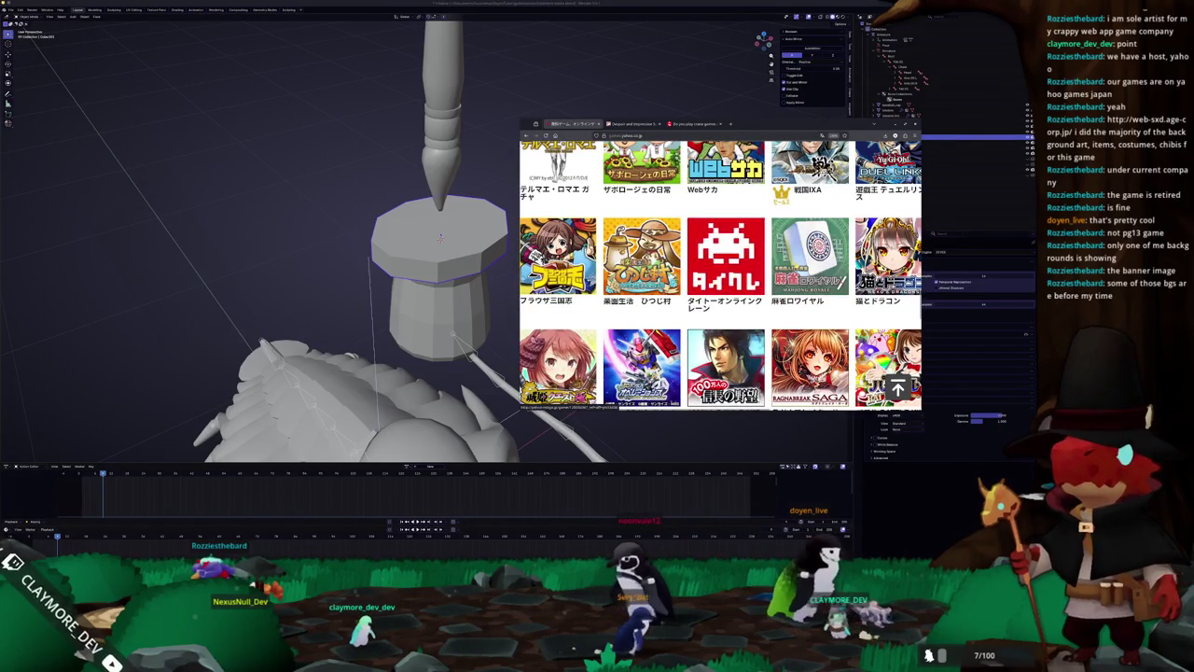
mouse_move(795, 266)
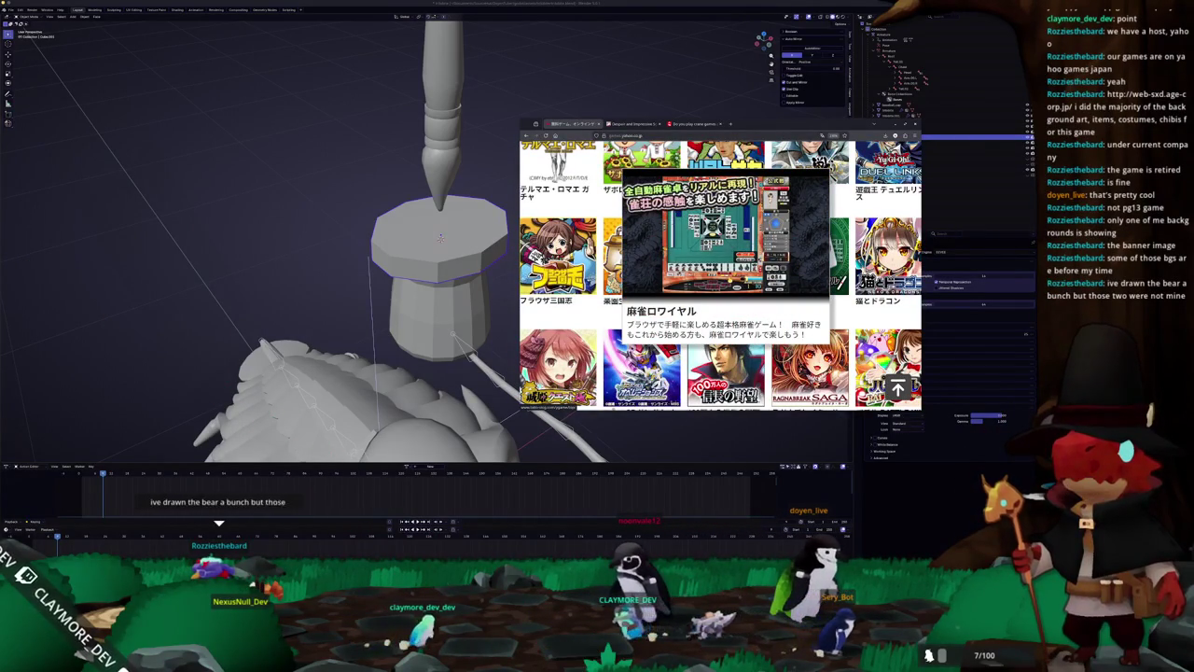
left_click(730, 280)
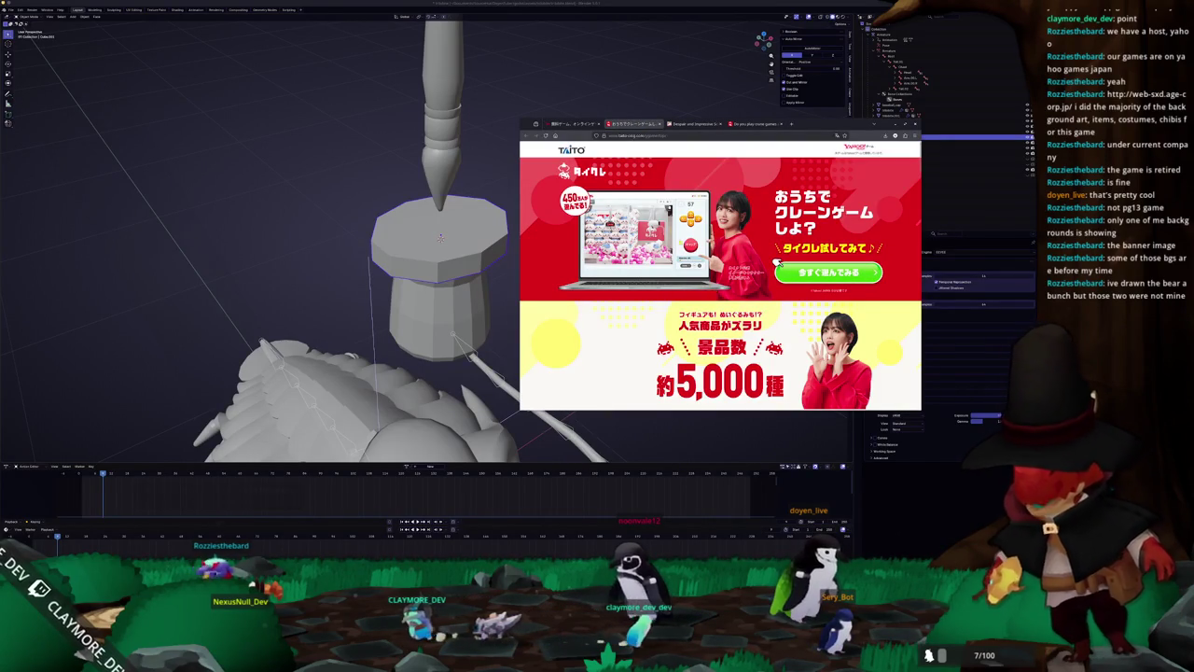
Back on the Yahoo games list, open Mahjong Royale in a new tab
left_click(559, 123)
scroll(726, 257, "down", 2)
scroll(726, 256, "up", 2)
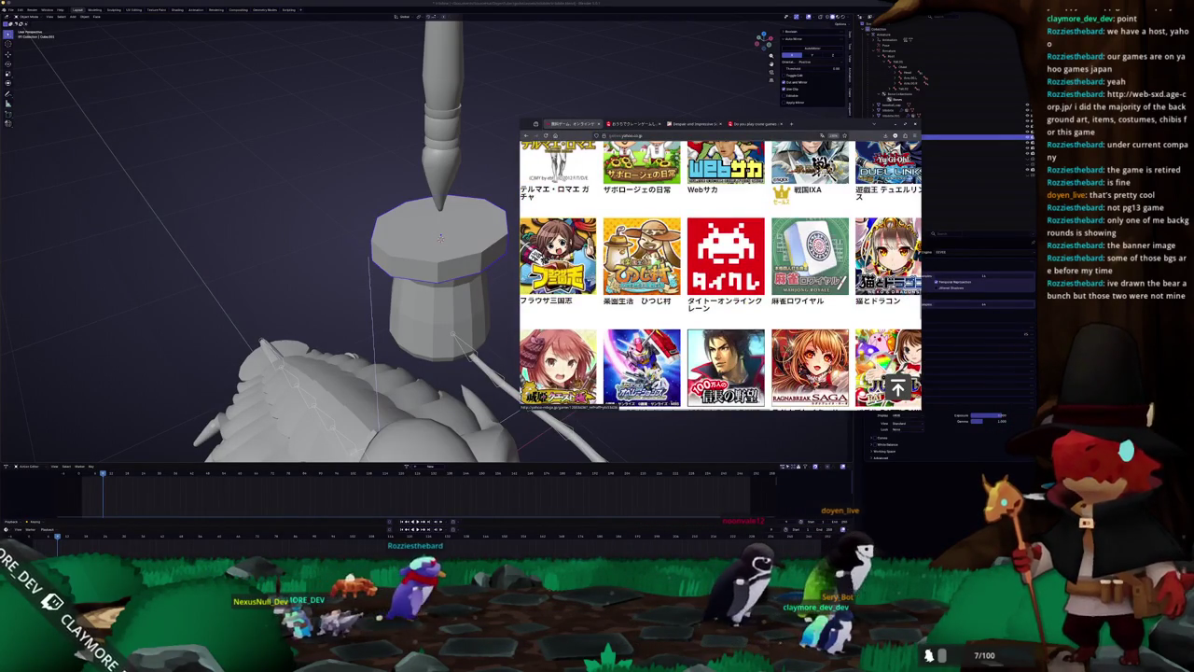
left_click(803, 261)
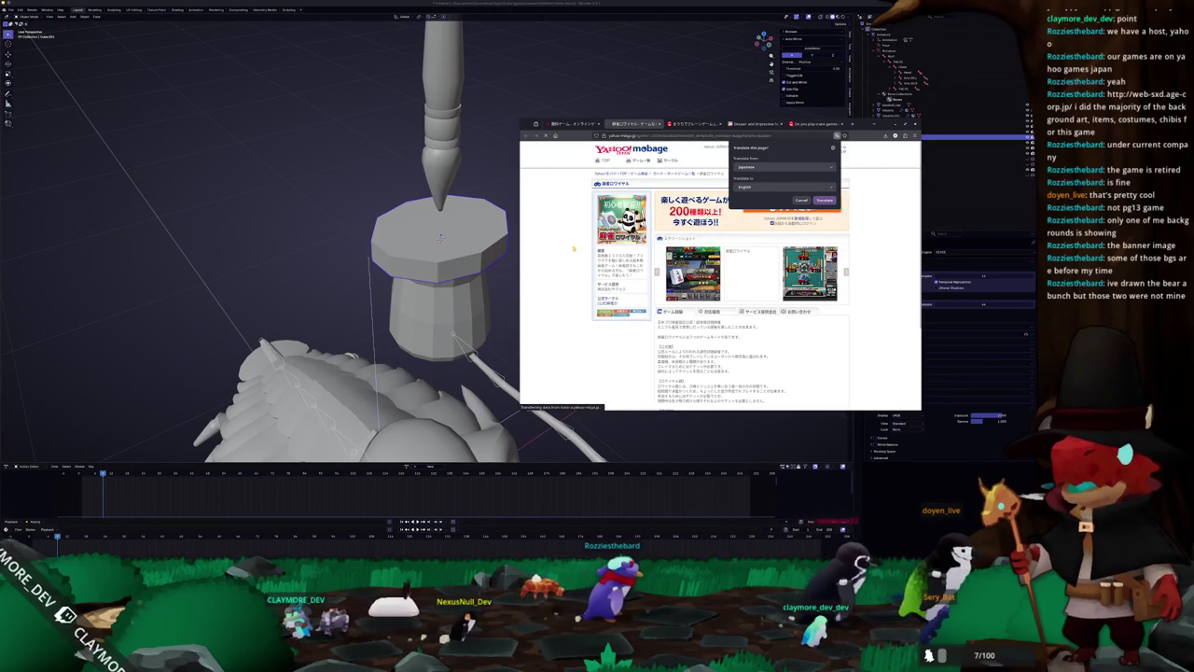
Translate the Mahjong Royale page into English, read it through, then return to the Yahoo games tab
left_click(824, 200)
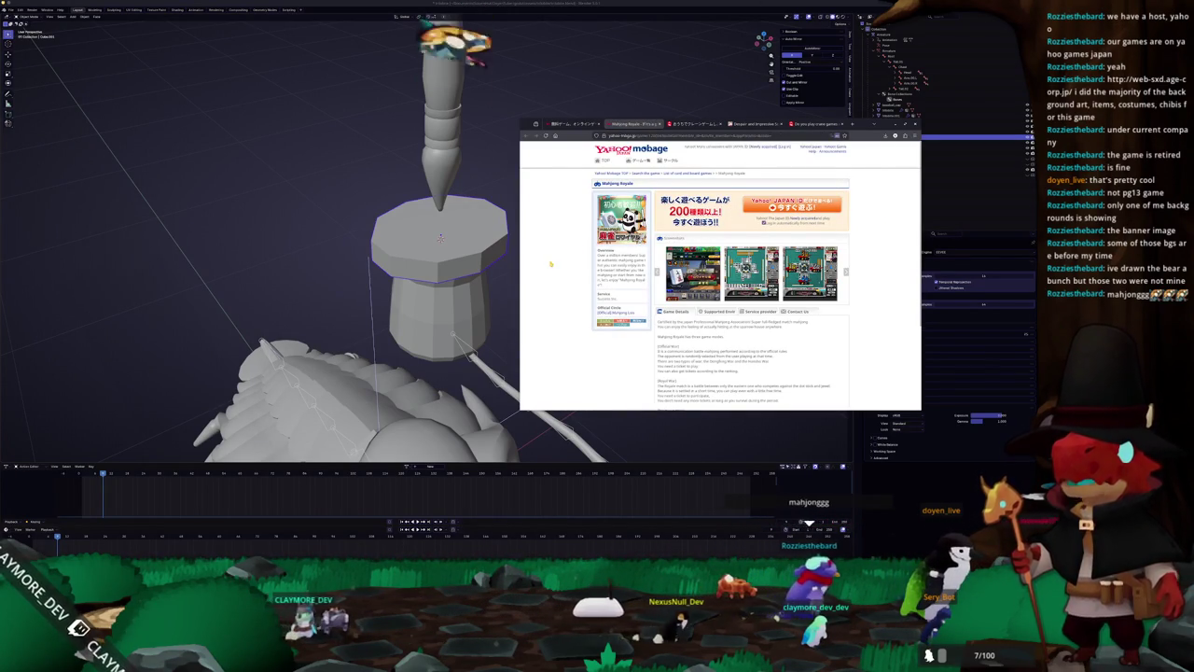
scroll(562, 258, "down", 1)
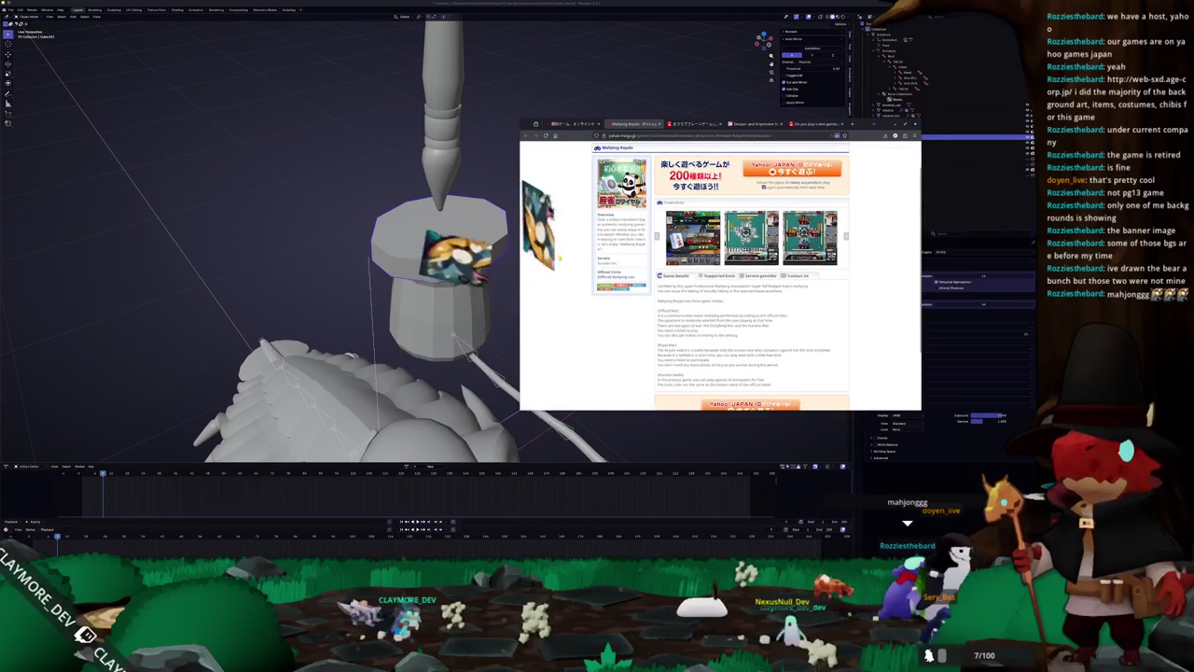
scroll(562, 261, "down", 2)
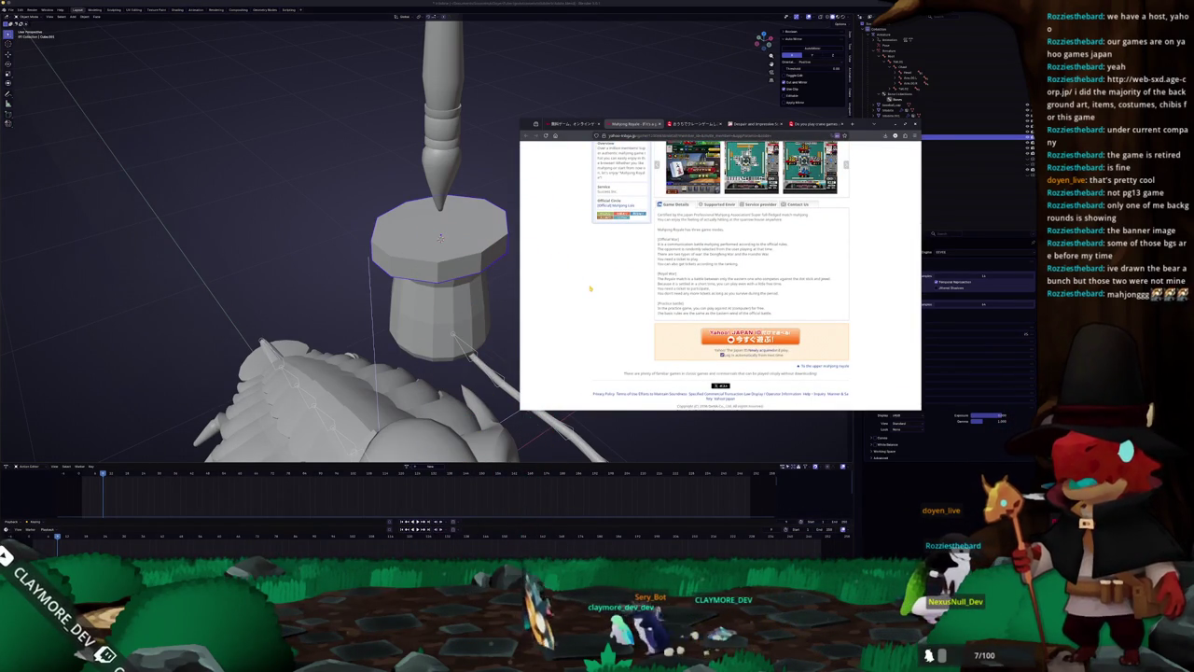
scroll(590, 288, "up", 3)
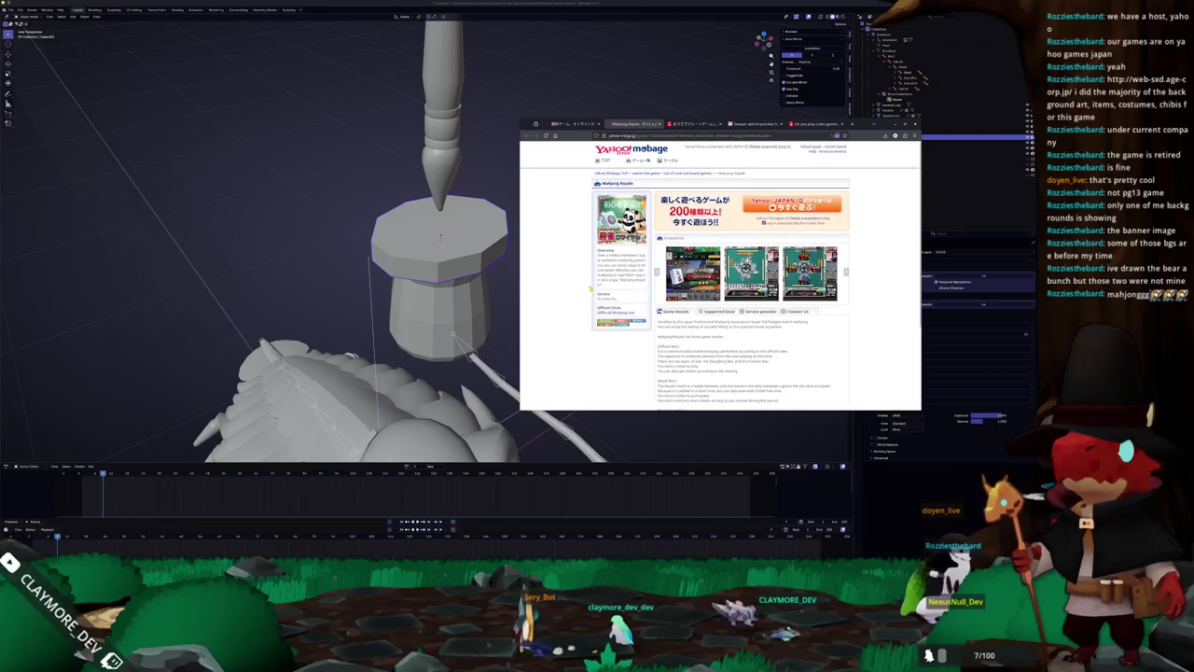
left_click(582, 125)
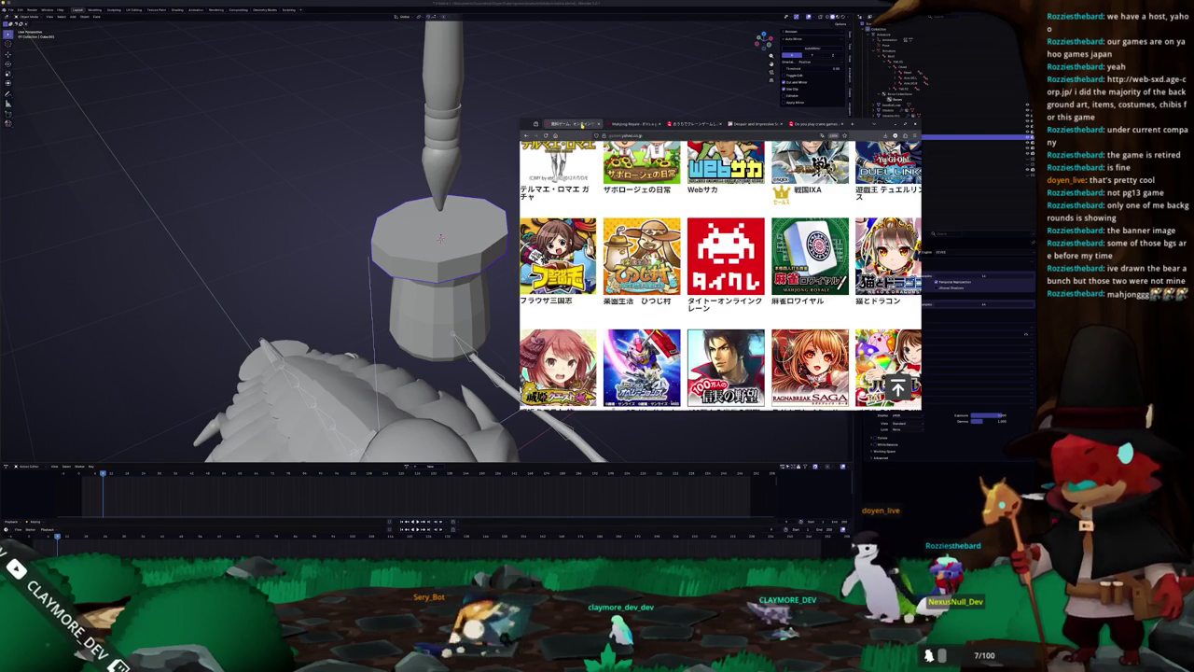
Open なまはむめろんゲーム from the かんたんゲーム section in a new tab
scroll(755, 213, "down", 5)
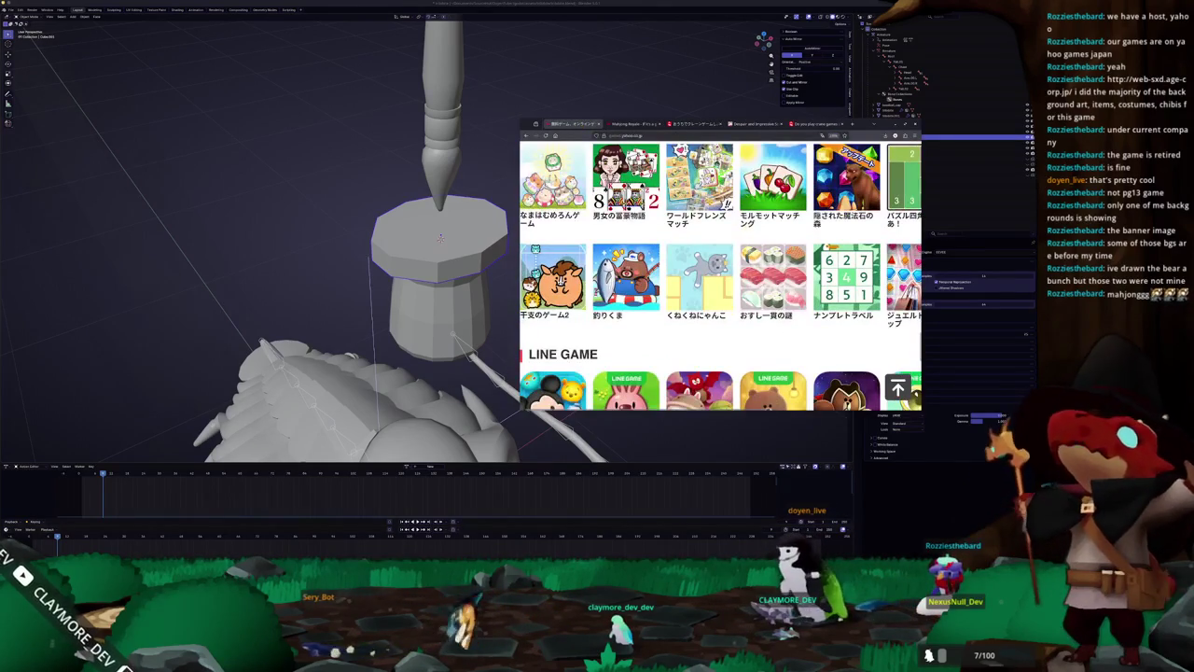
scroll(756, 213, "up", 2)
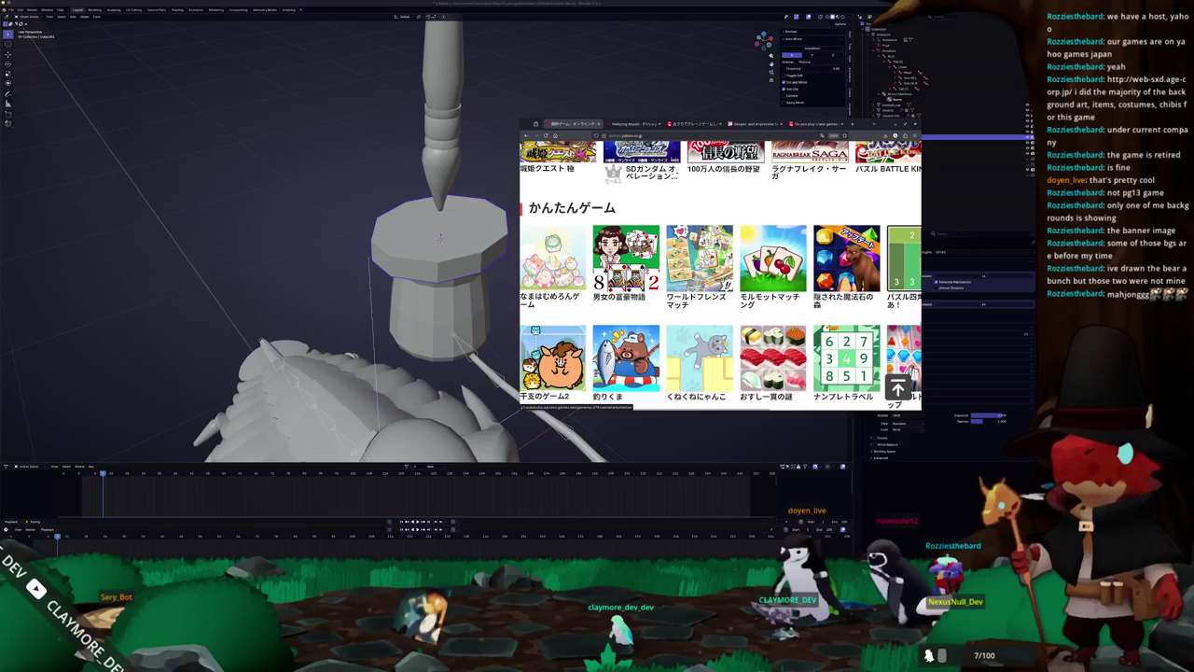
left_click(563, 270)
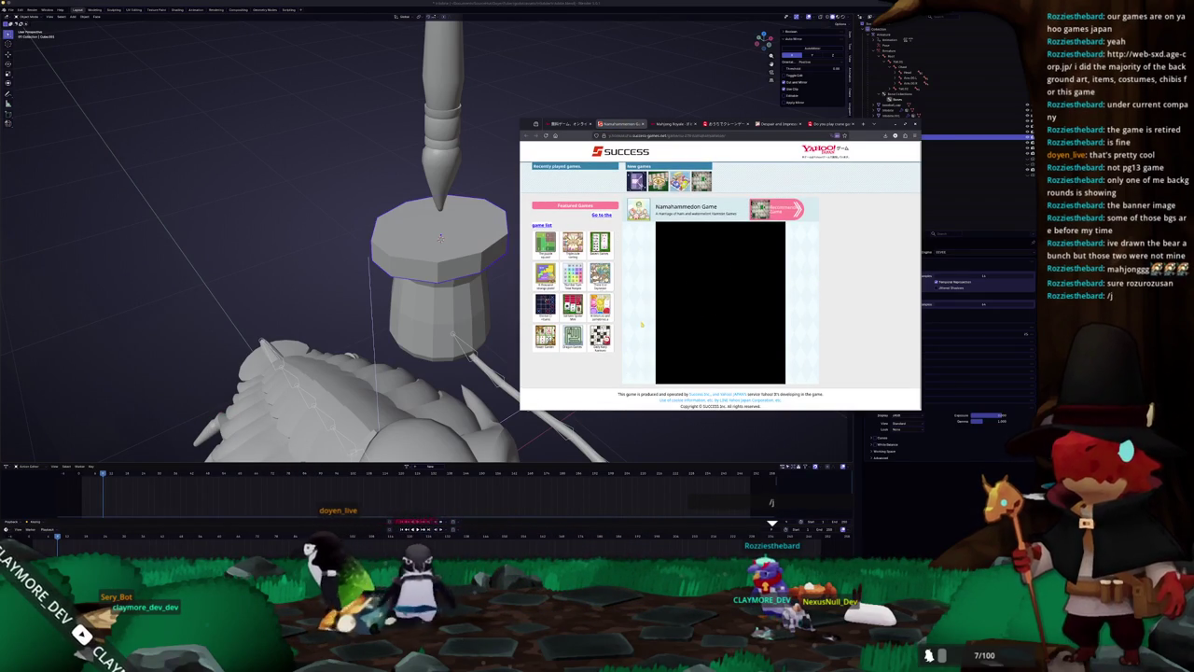
Dismiss the context menu on the blank game area and let Namahammedon Game load
right_click(718, 297)
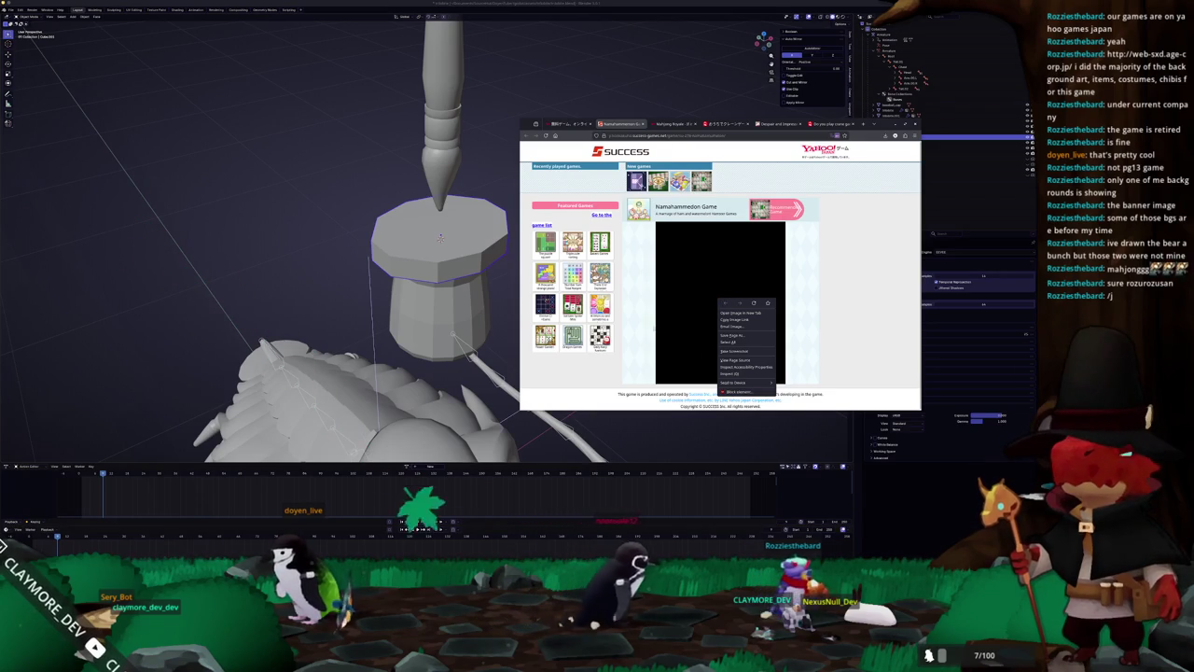
left_click(640, 318)
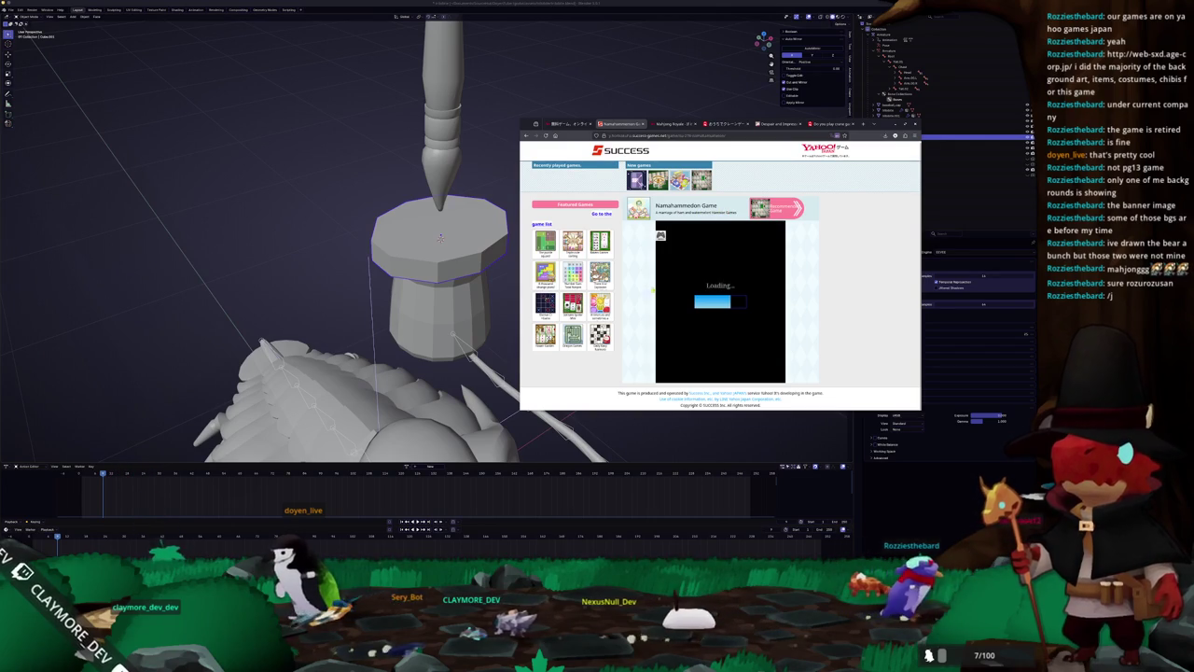
scroll(653, 301, "up", 3)
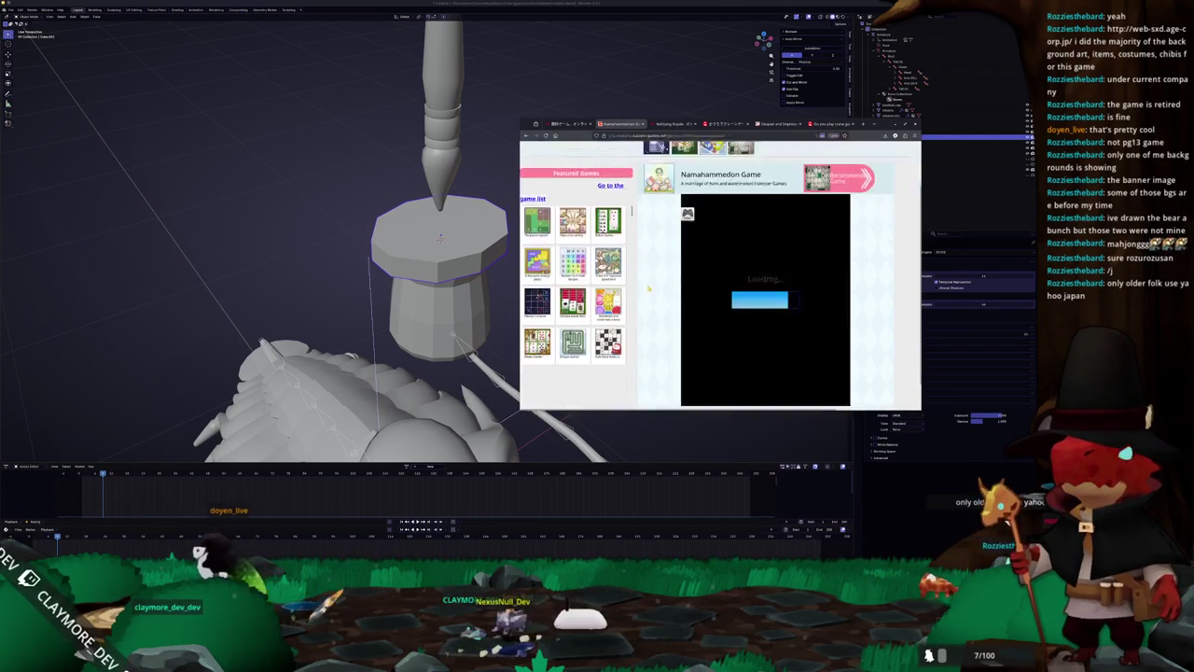
scroll(650, 290, "right", 2)
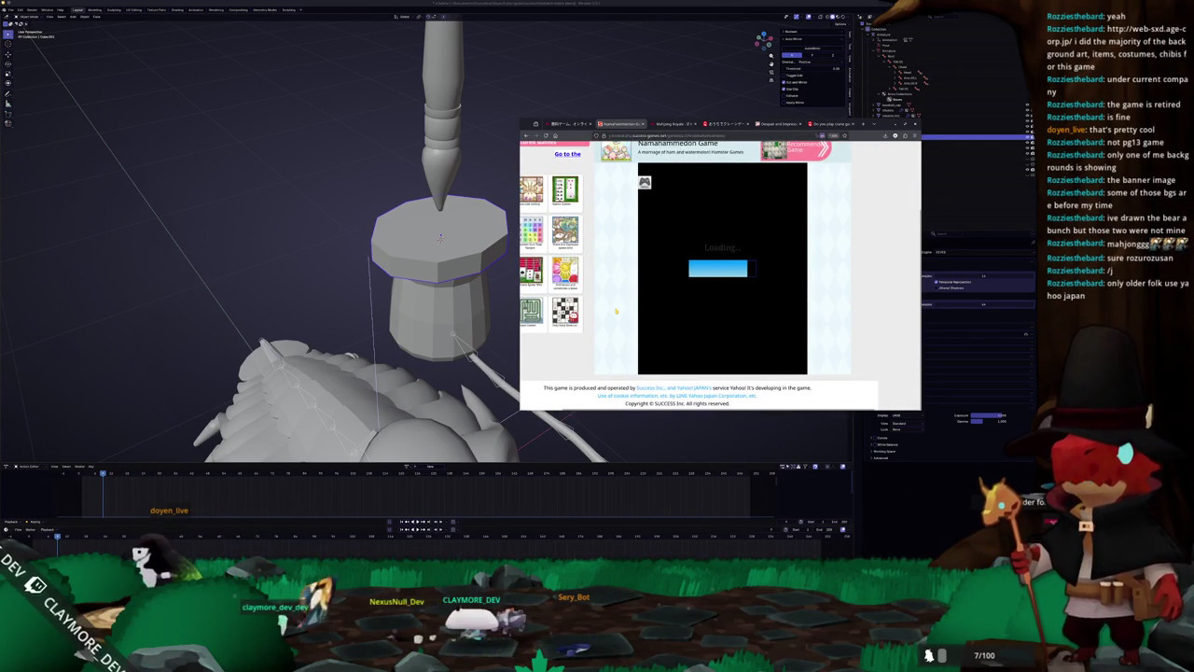
scroll(612, 325, "up", 1)
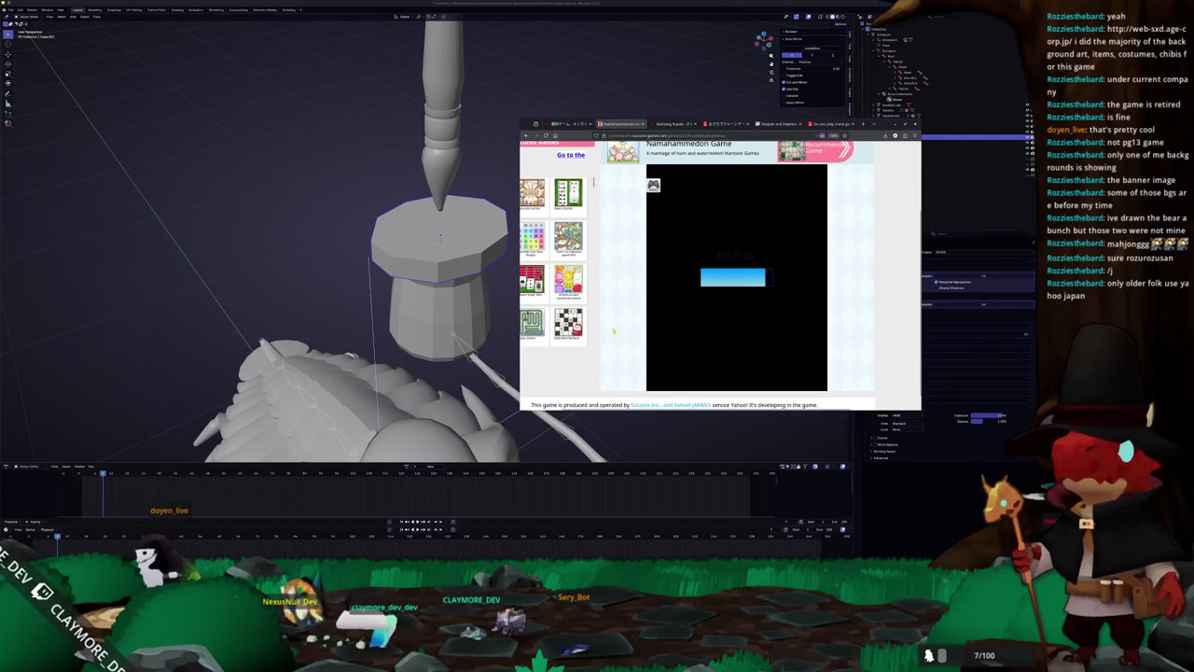
scroll(616, 329, "right", 1)
Browse the Yahoo games top page, then return to the Namahammedon Game title screen
left_click(576, 128)
scroll(718, 271, "down", 2)
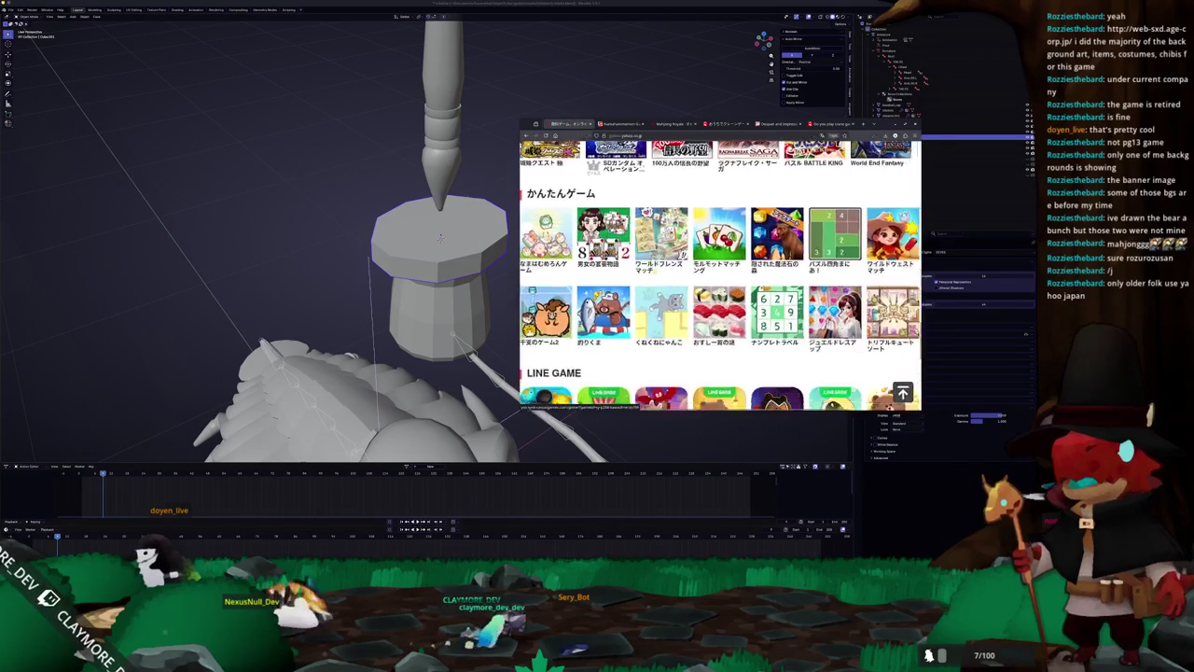
scroll(579, 315, "down", 1)
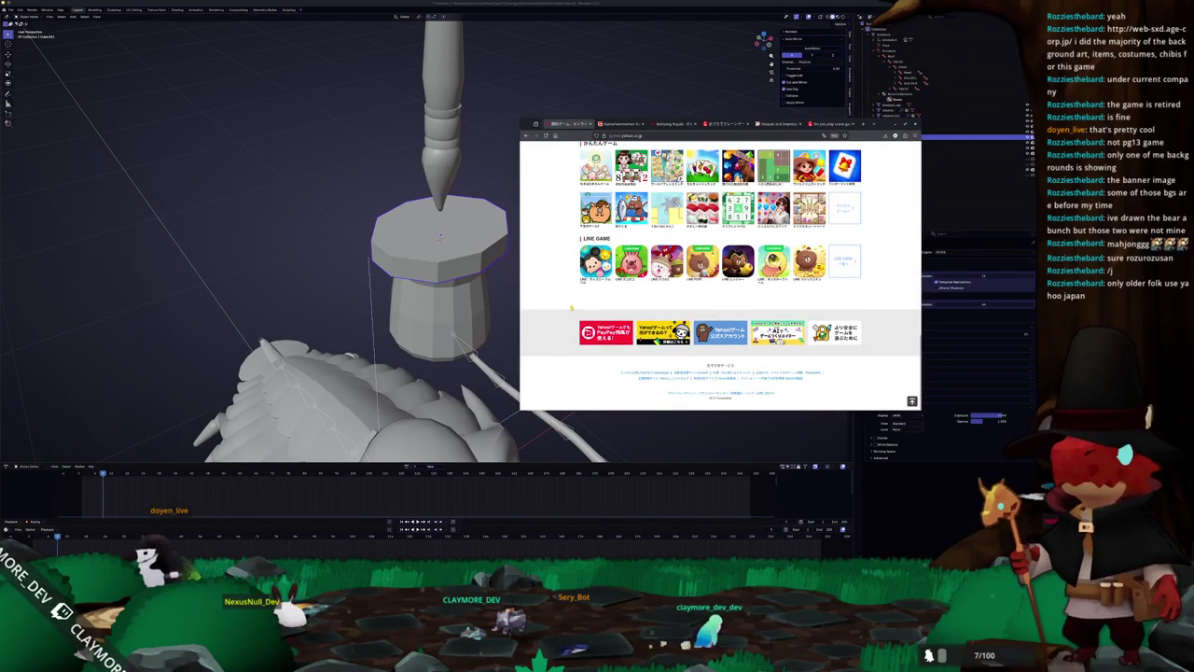
scroll(569, 300, "up", 8)
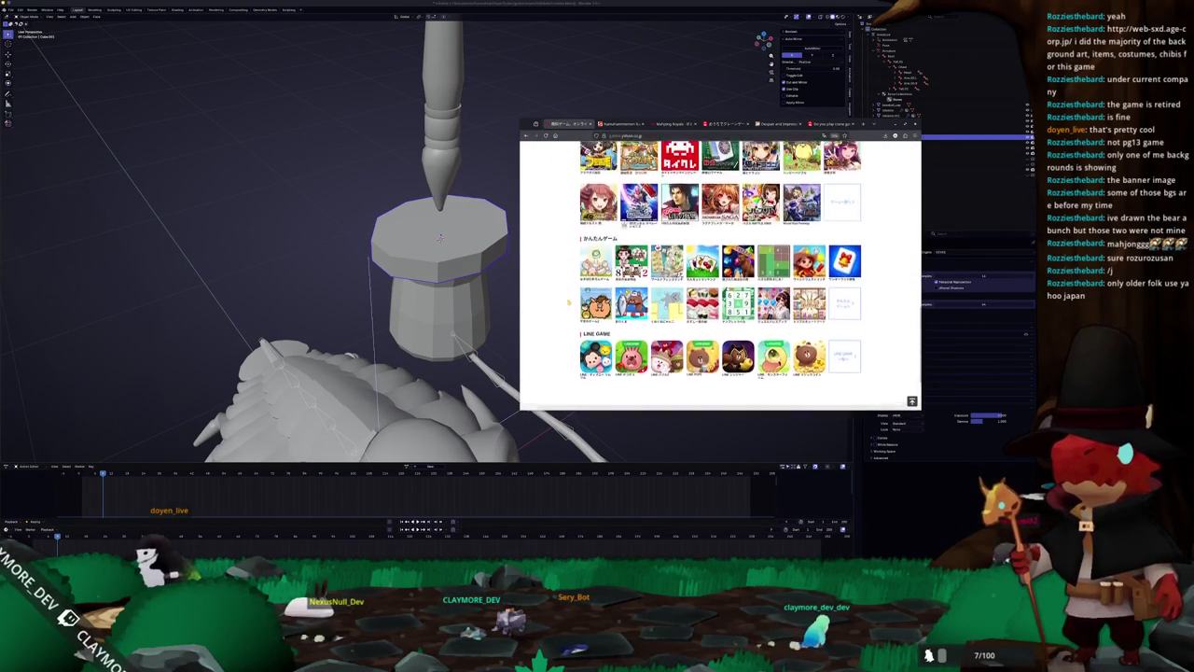
scroll(565, 314, "up", 10)
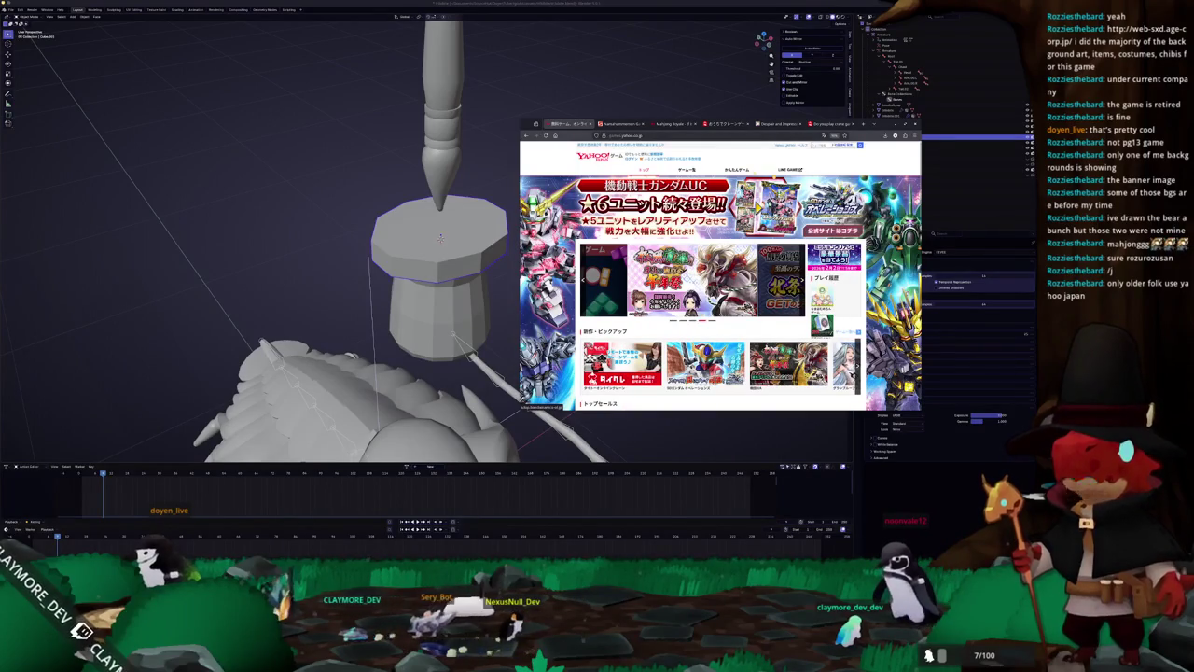
key("ctrl+Tab")
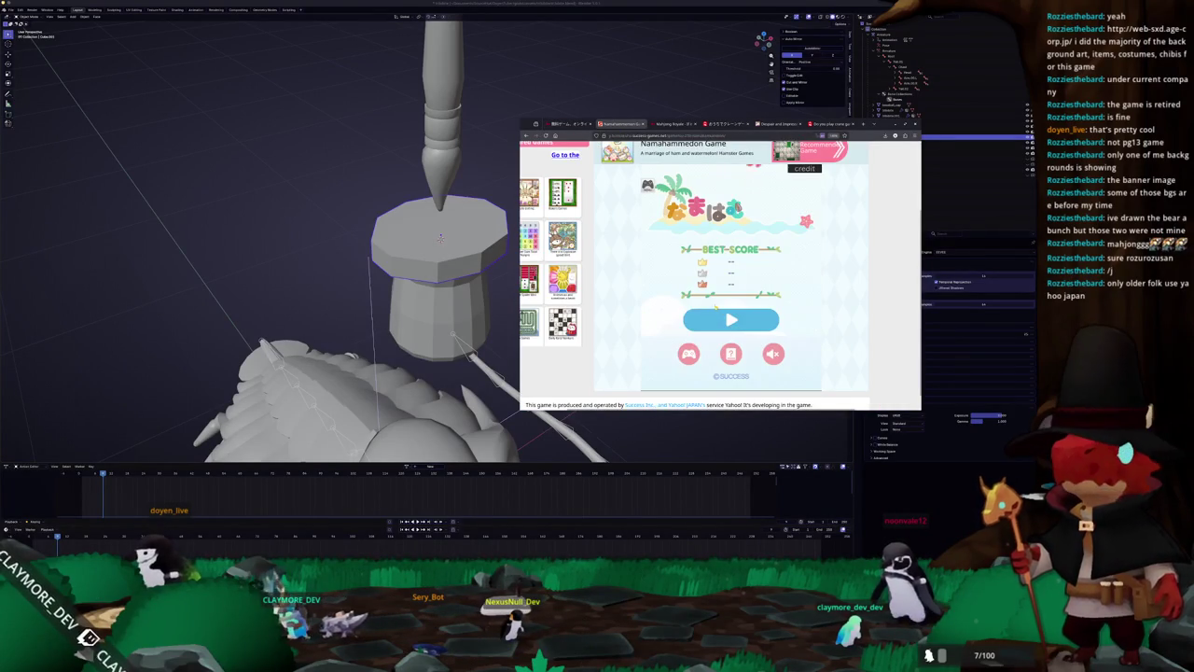
Start a Namahammedon round and drop the first pieces into the jar
left_click(731, 320)
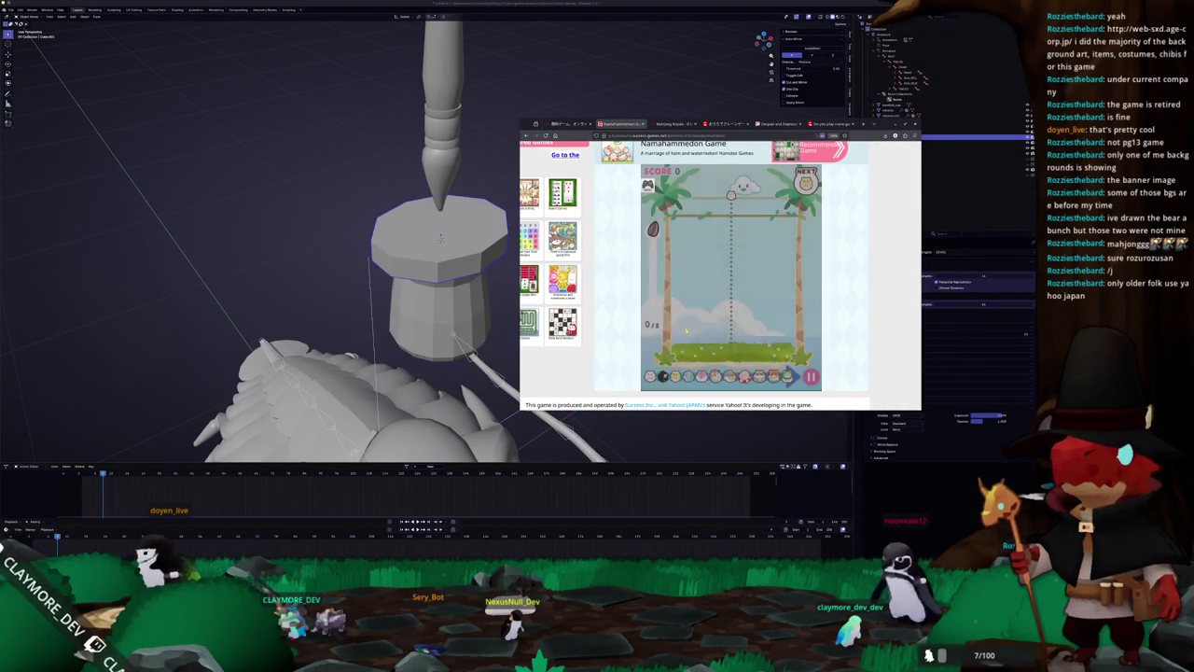
left_click(730, 321)
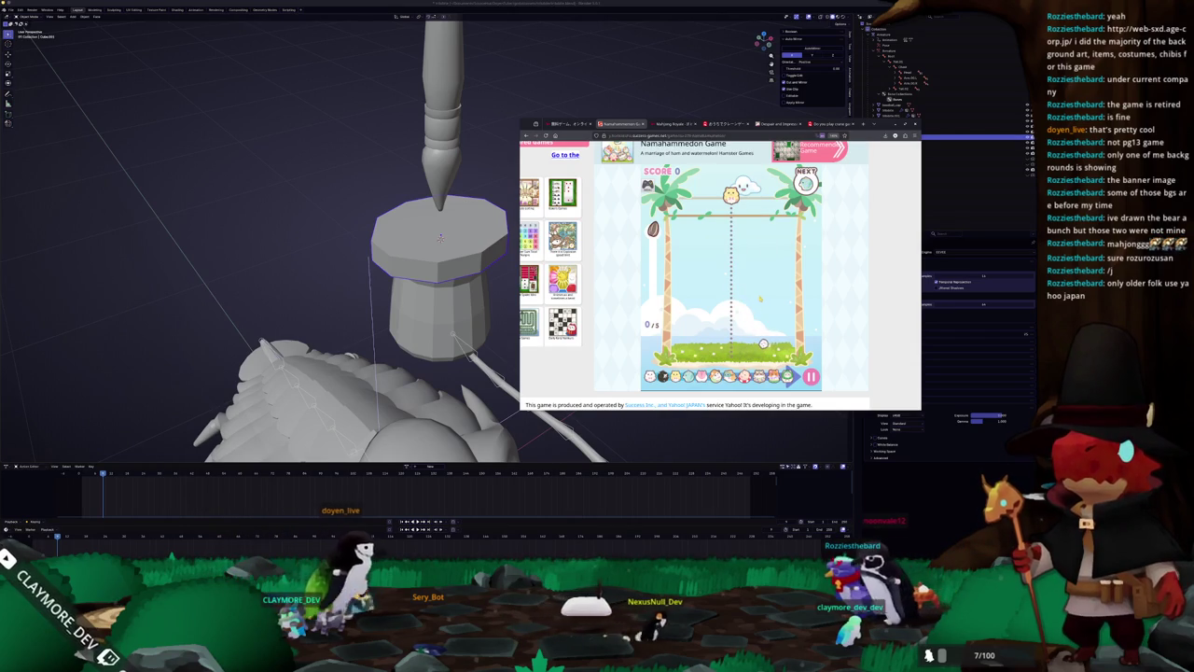
left_click(751, 308)
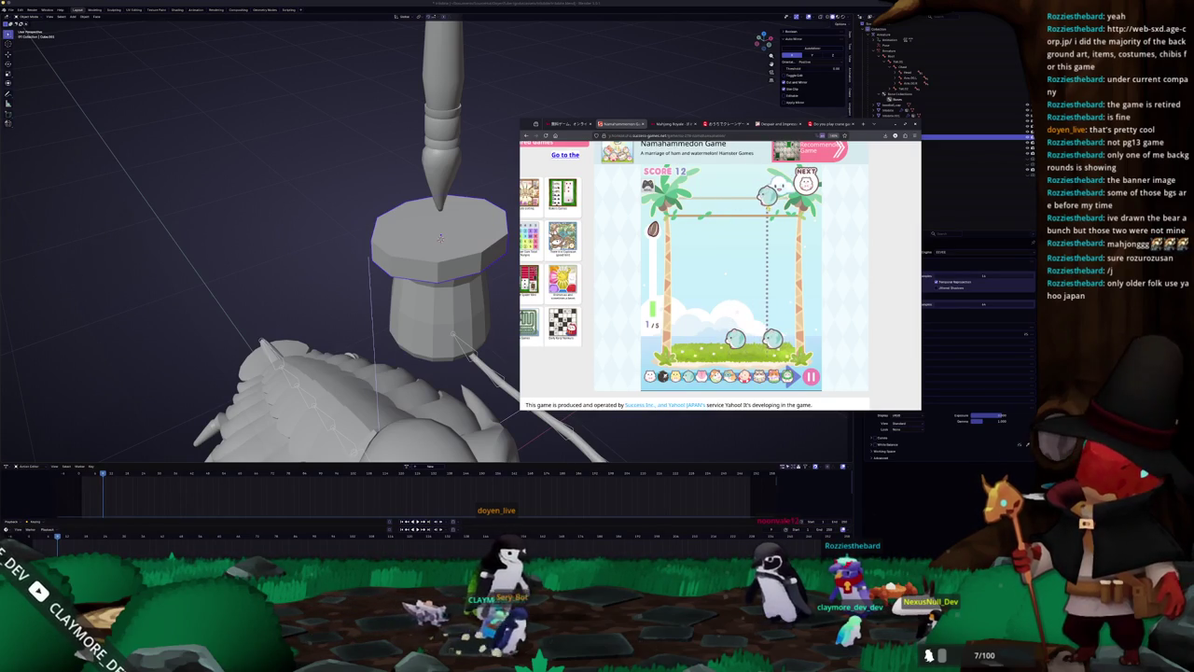
left_click(765, 198)
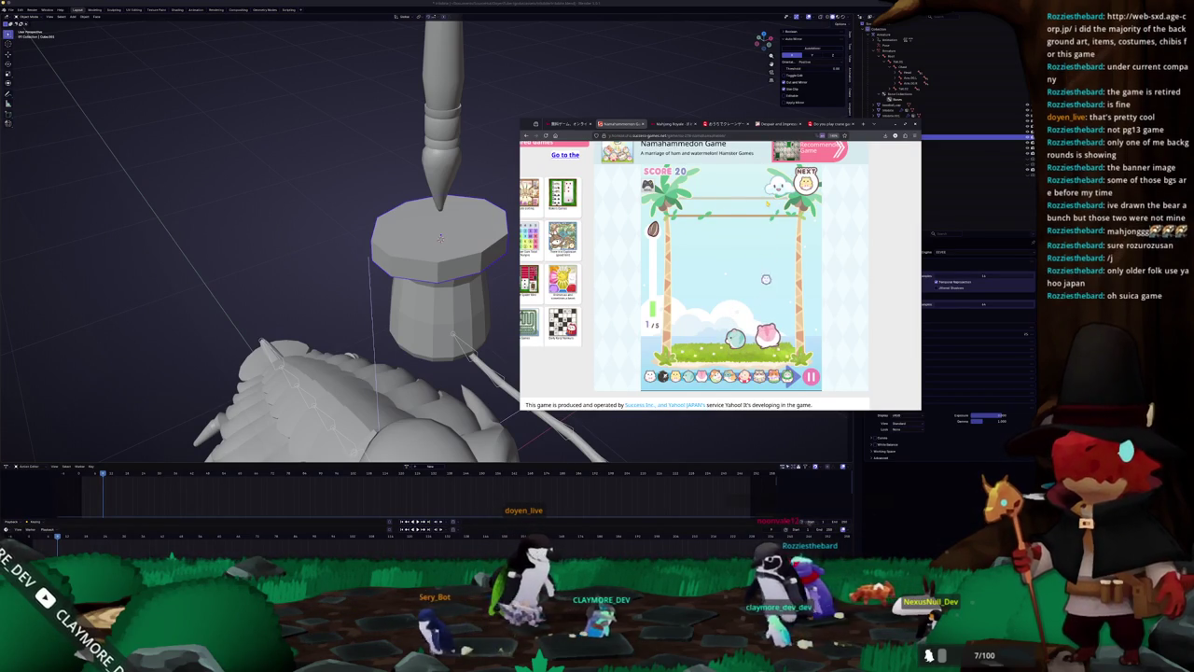
left_click(767, 194)
left_click(731, 191)
left_click(768, 192)
Keep dropping hamster pieces to merge them until the score reaches 182
left_click(767, 194)
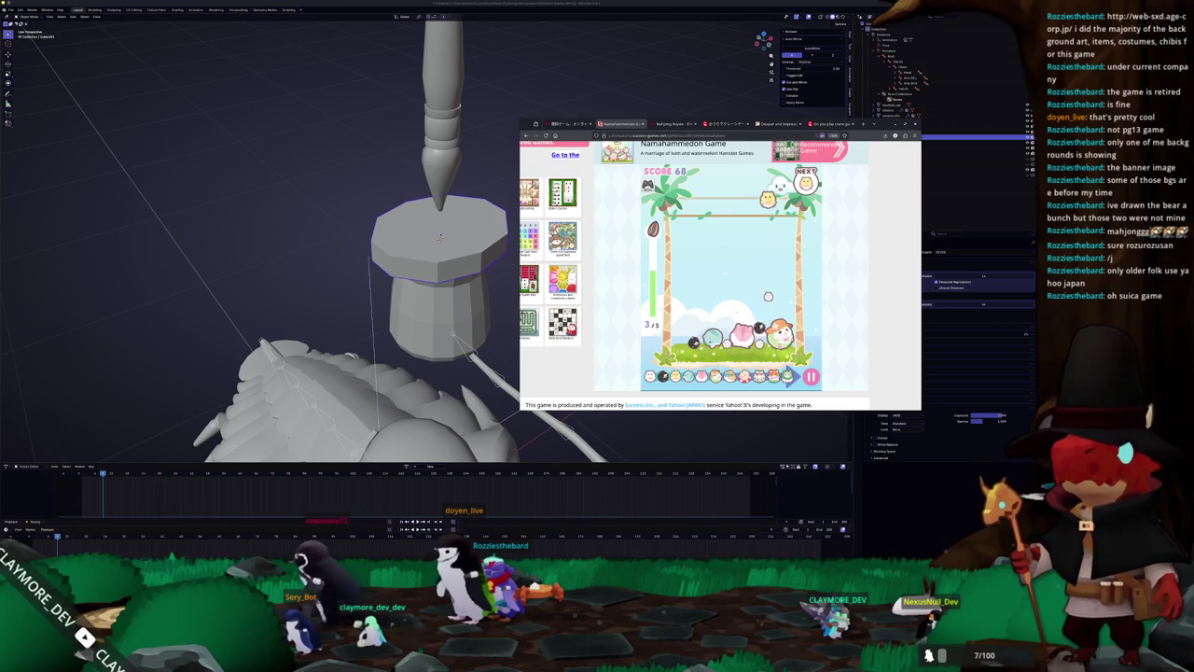
left_click(768, 194)
left_click(767, 194)
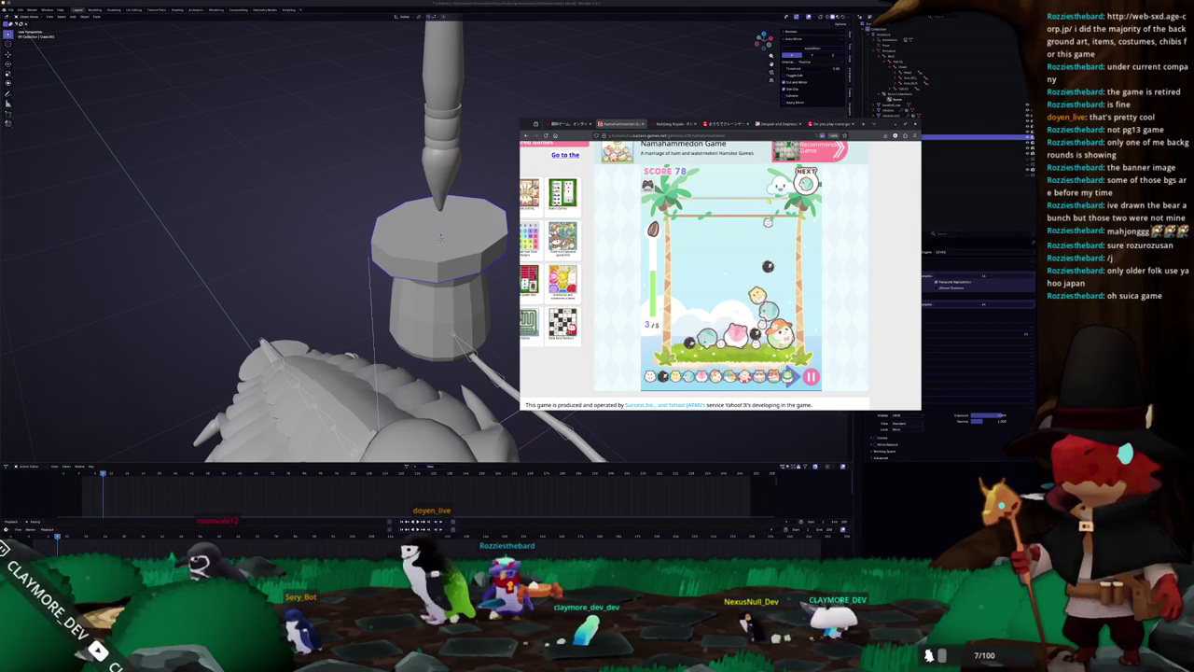
left_click(732, 196)
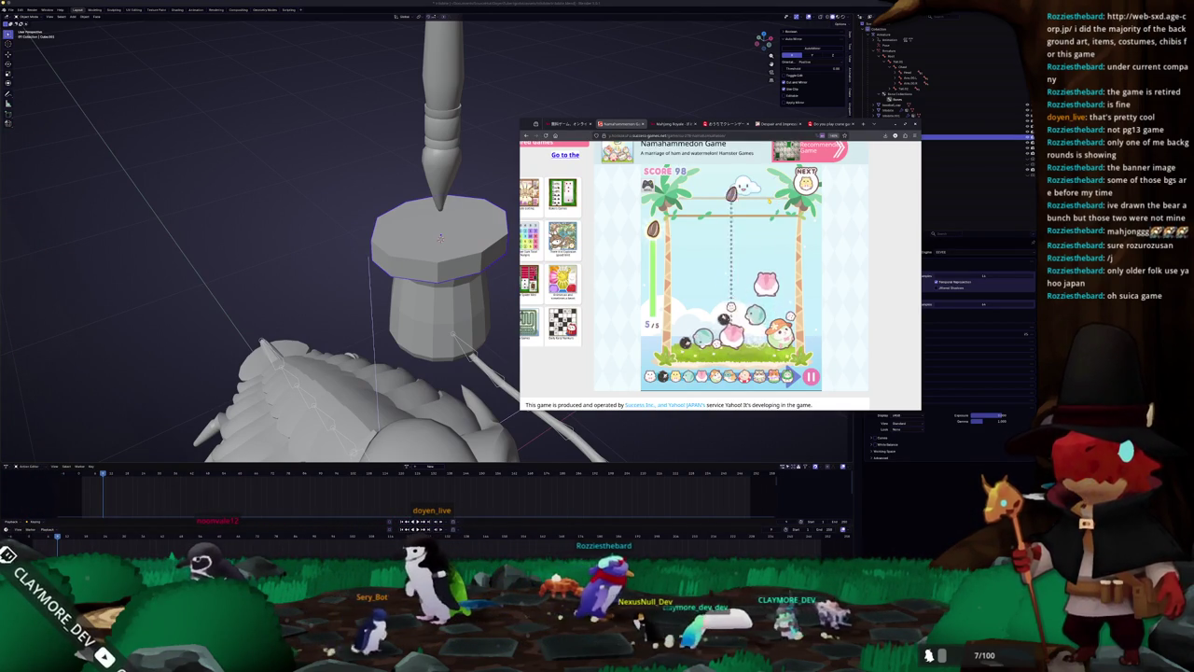
left_click(768, 194)
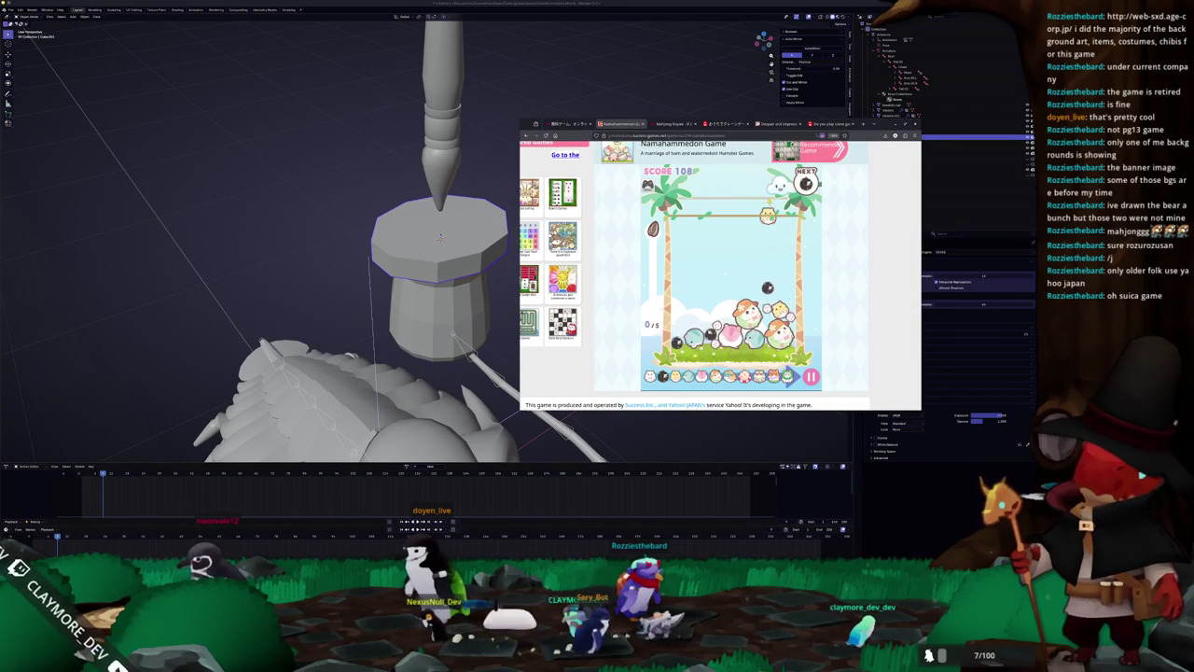
left_click(768, 194)
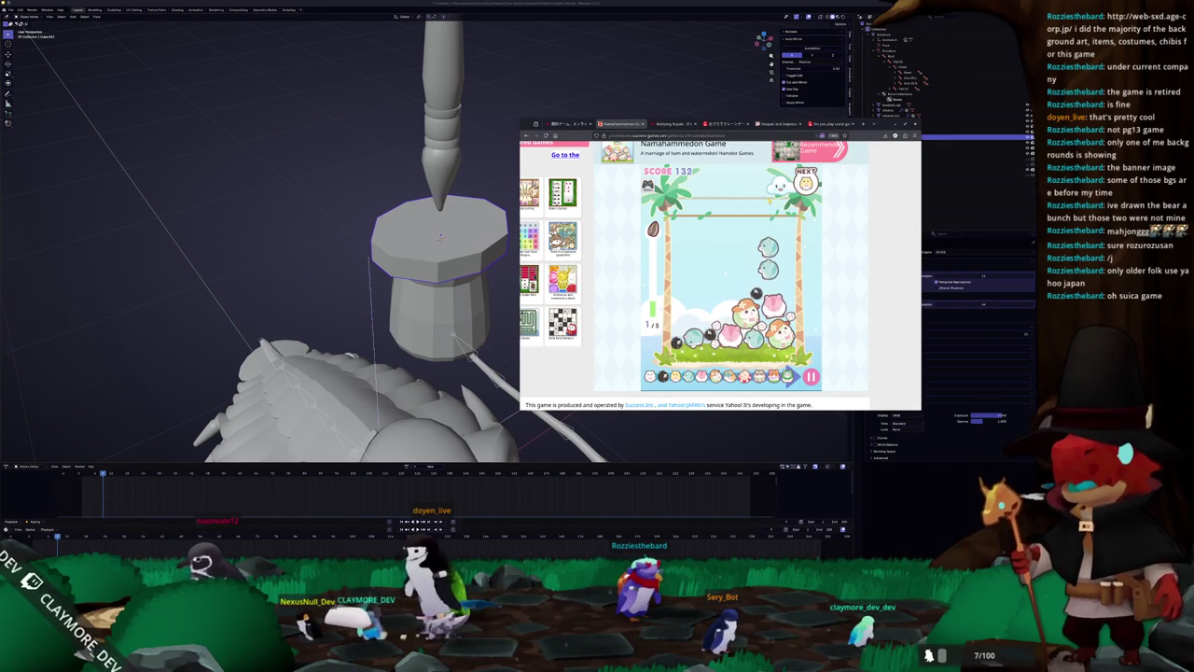
left_click(768, 221)
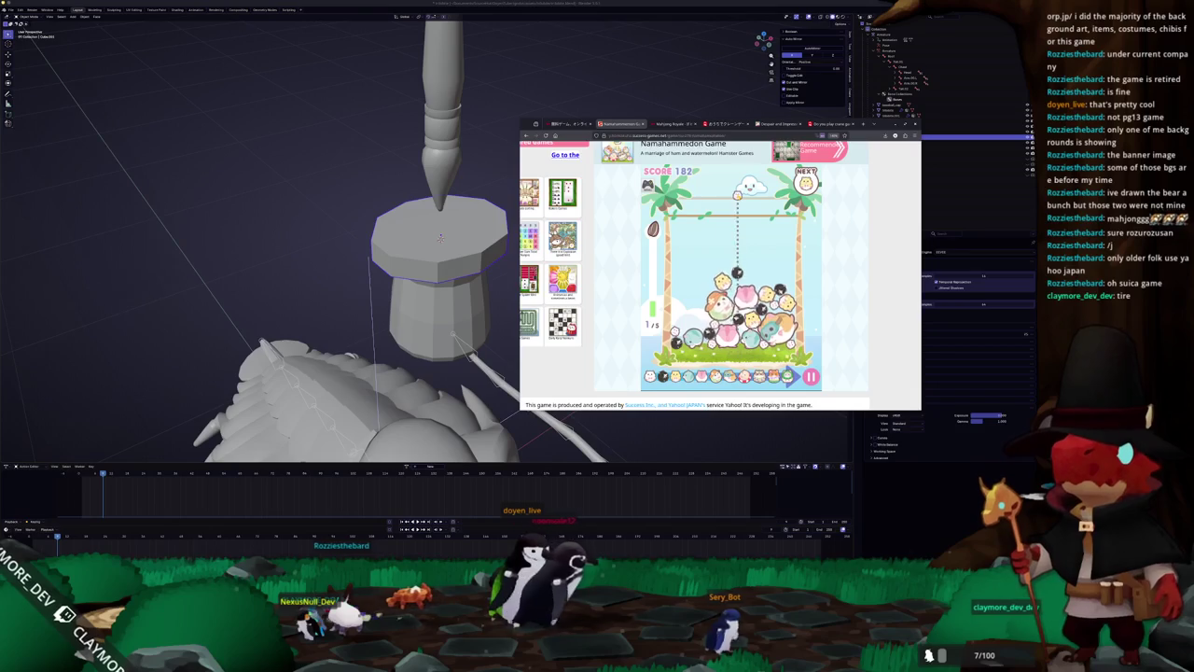
left_click(737, 196)
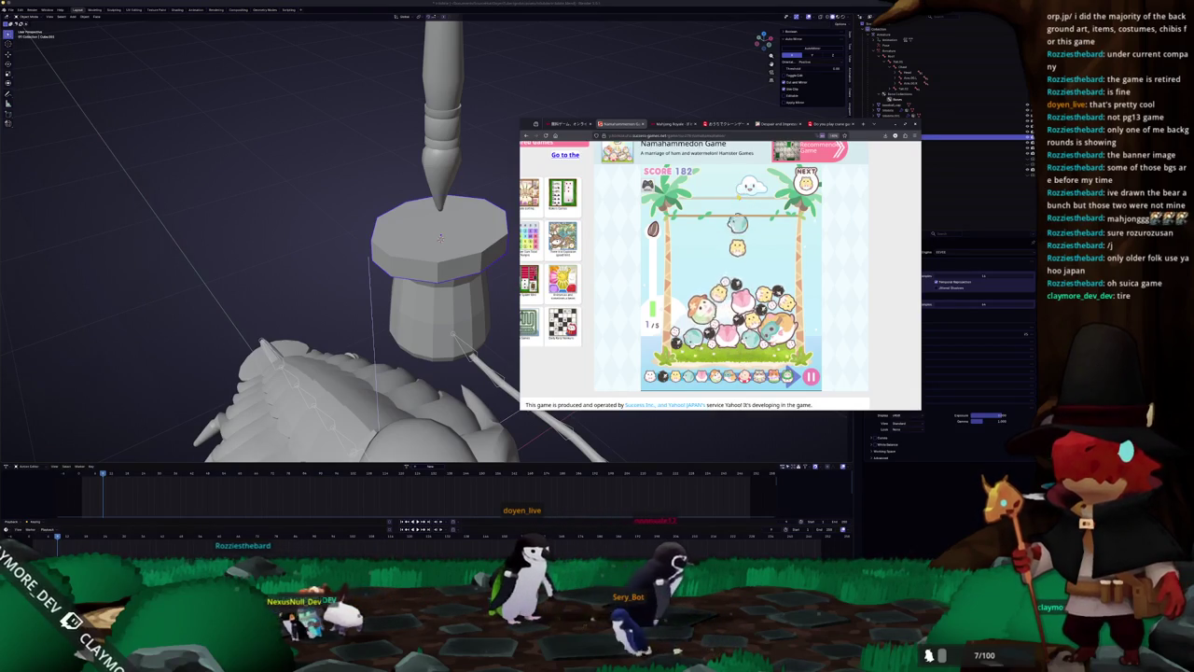
Drop two more hamster pieces onto the pile, raising the score to 524
left_click(733, 196)
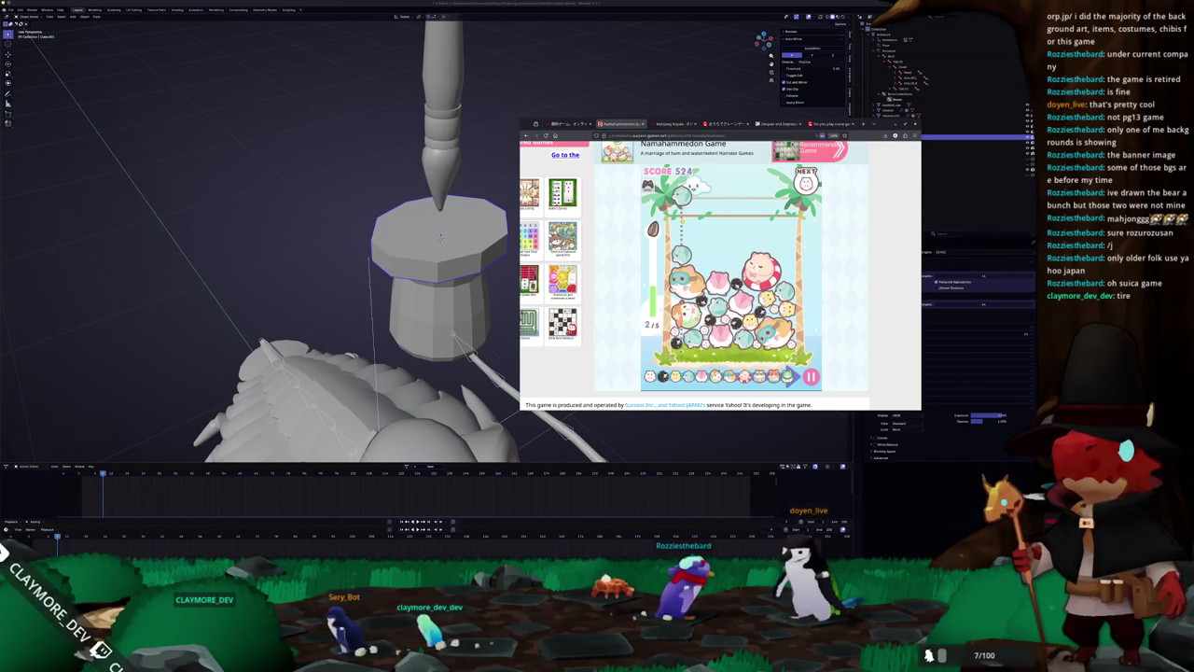
left_click(682, 224)
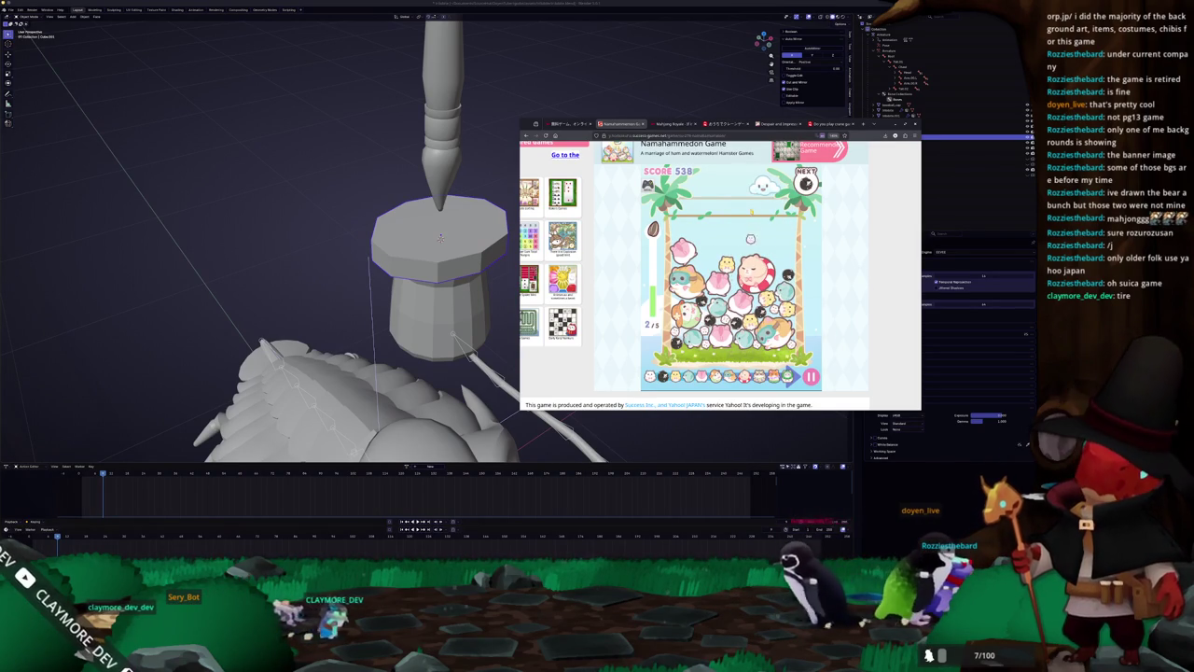
Keep dropping and merging pieces to push the Namahammedon score past 800
left_click(779, 187)
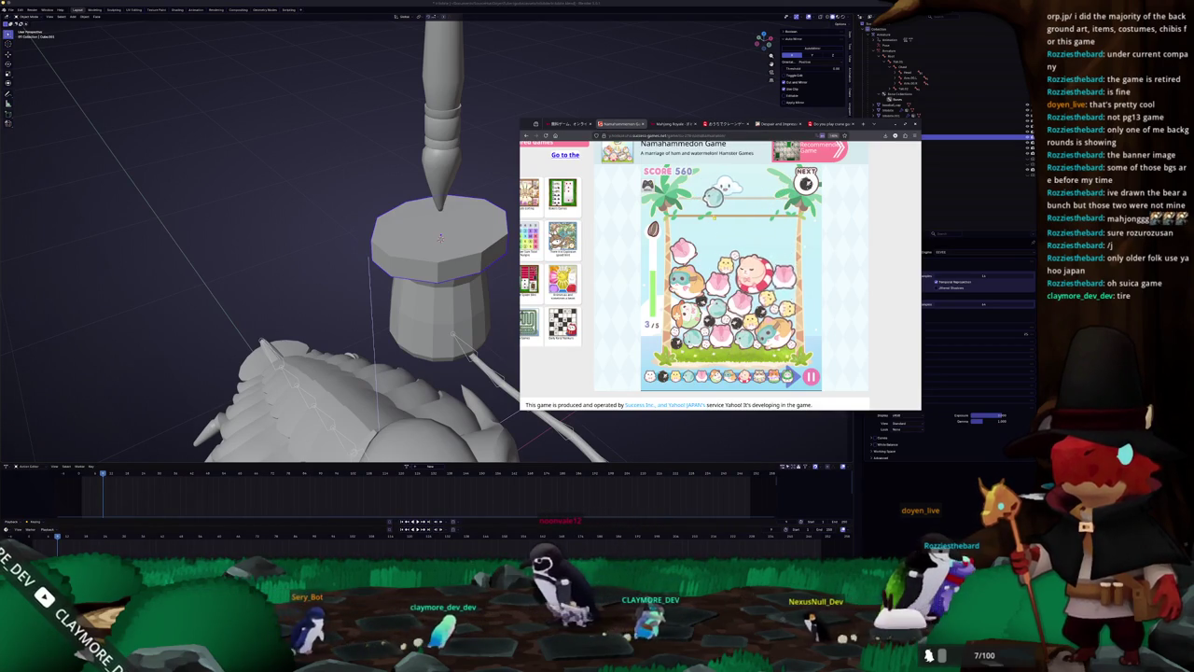
left_click(709, 192)
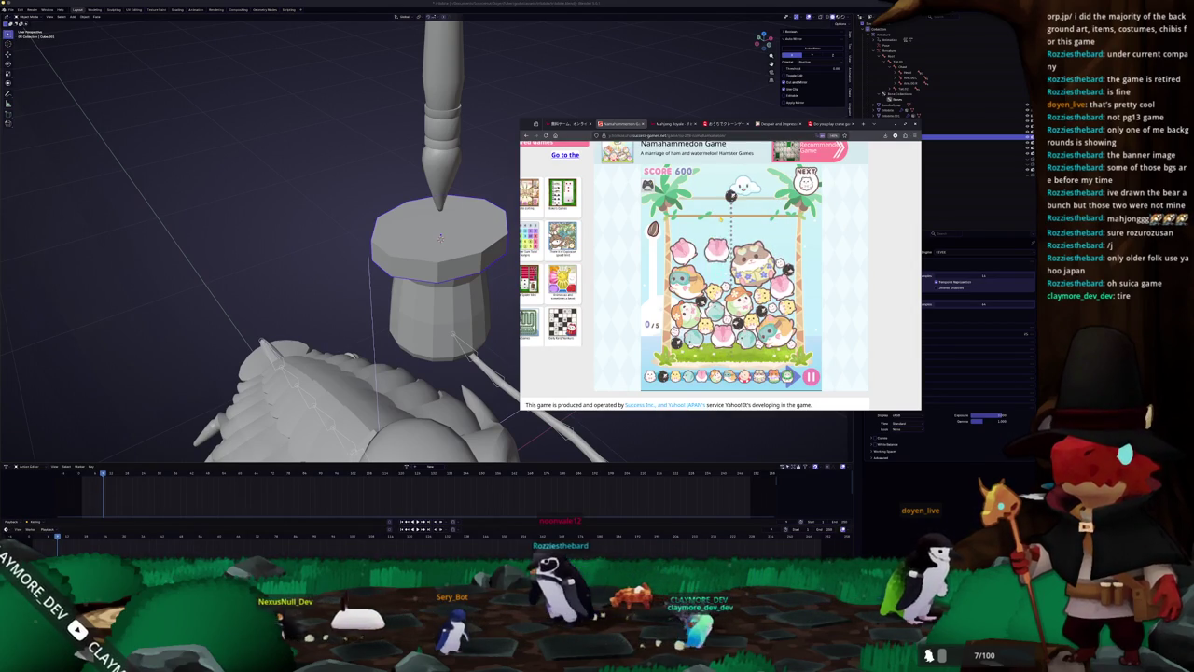
left_click(730, 194)
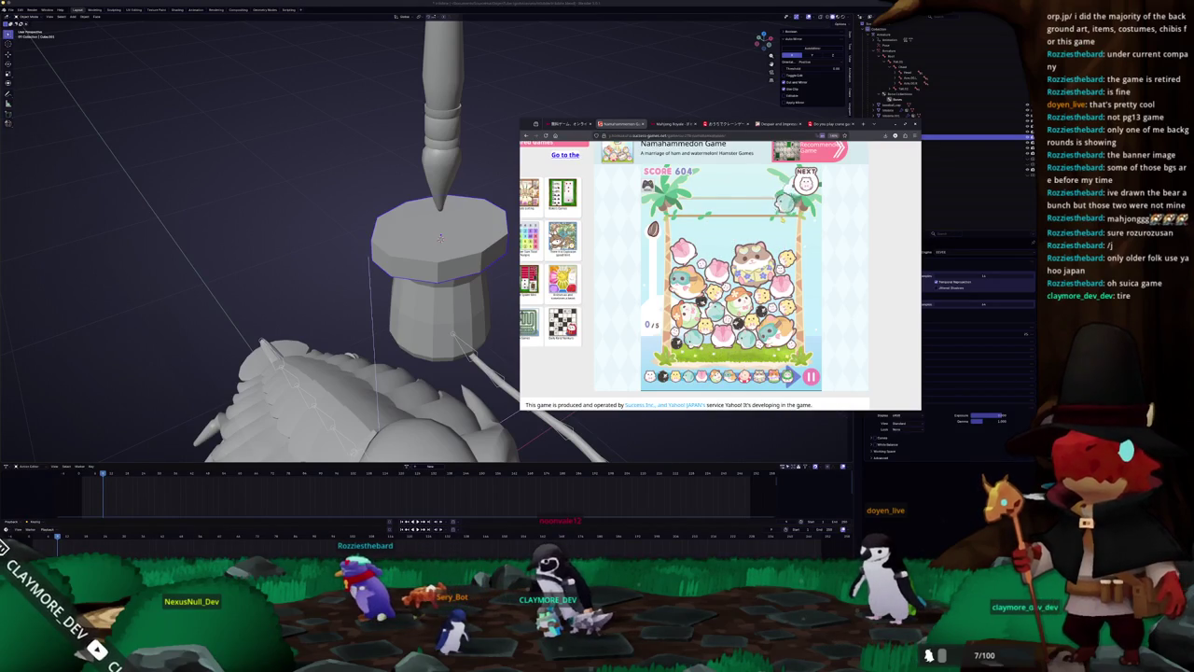
left_click(724, 194)
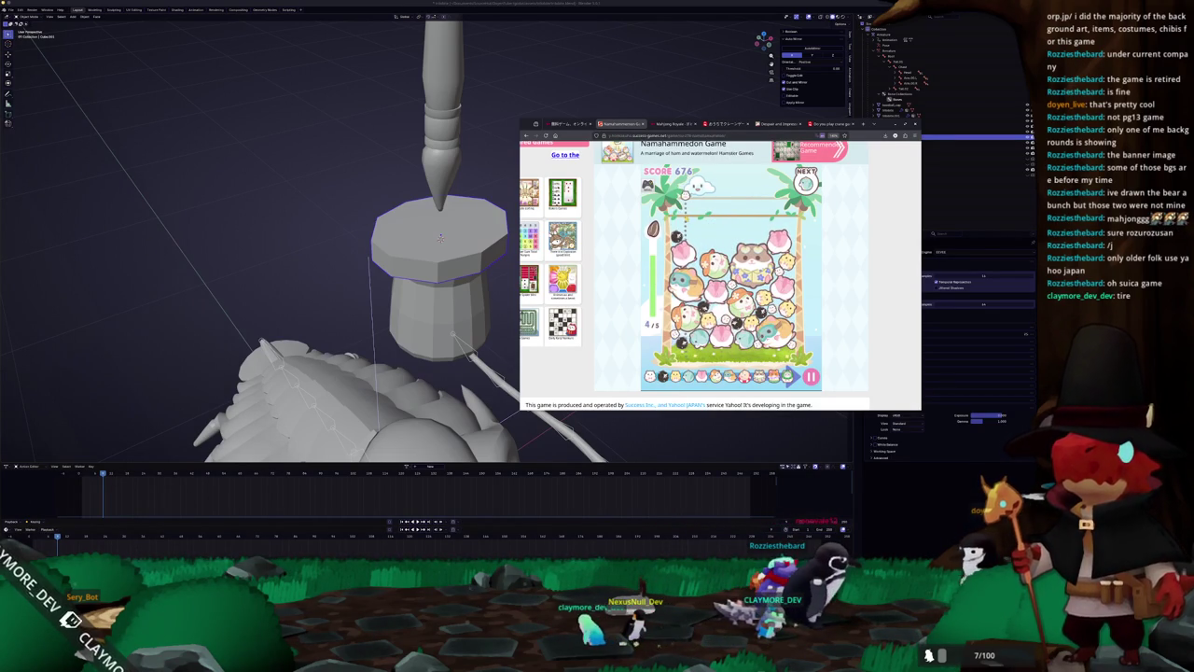
left_click(732, 194)
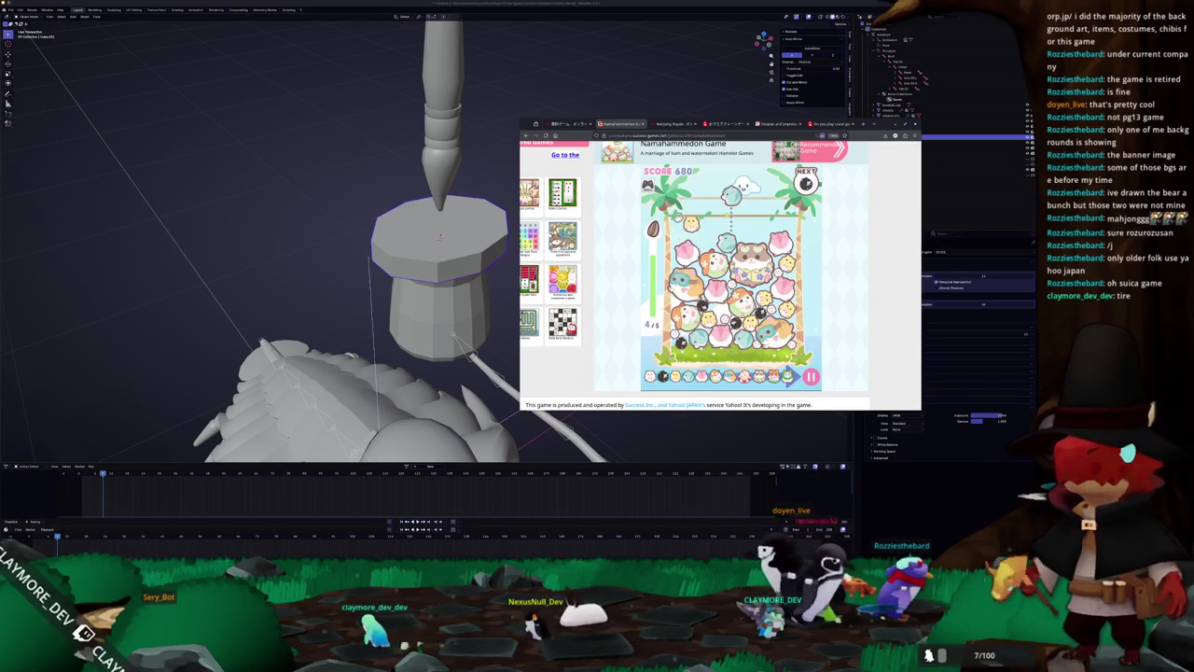
left_click(728, 201)
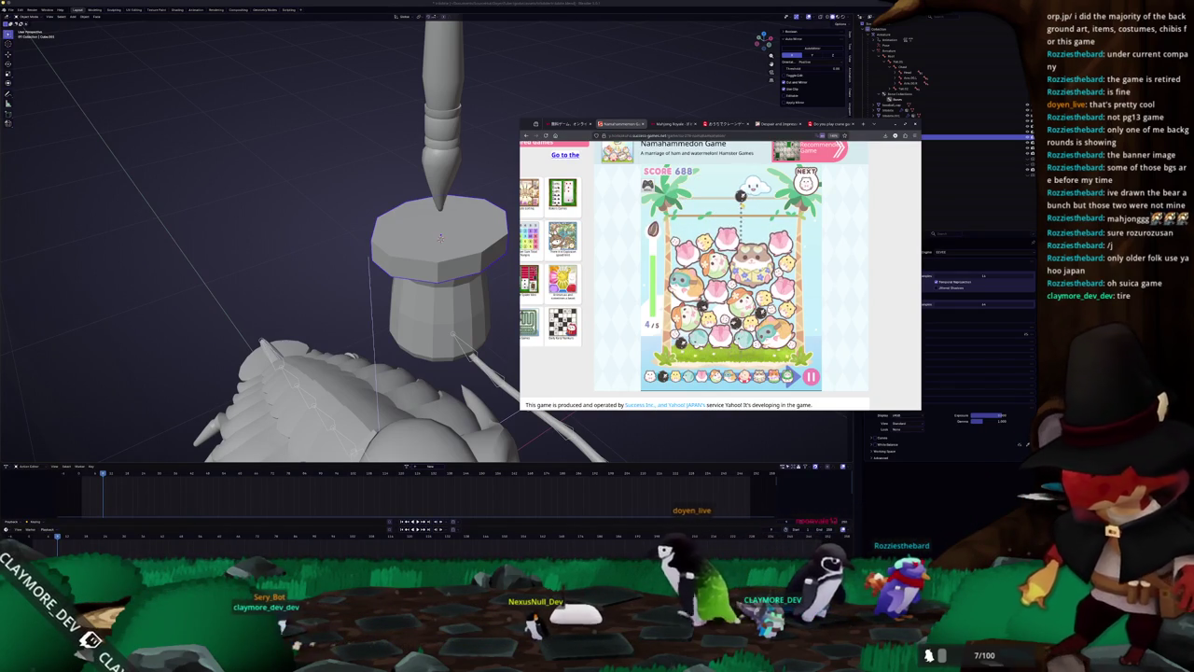
left_click(737, 194)
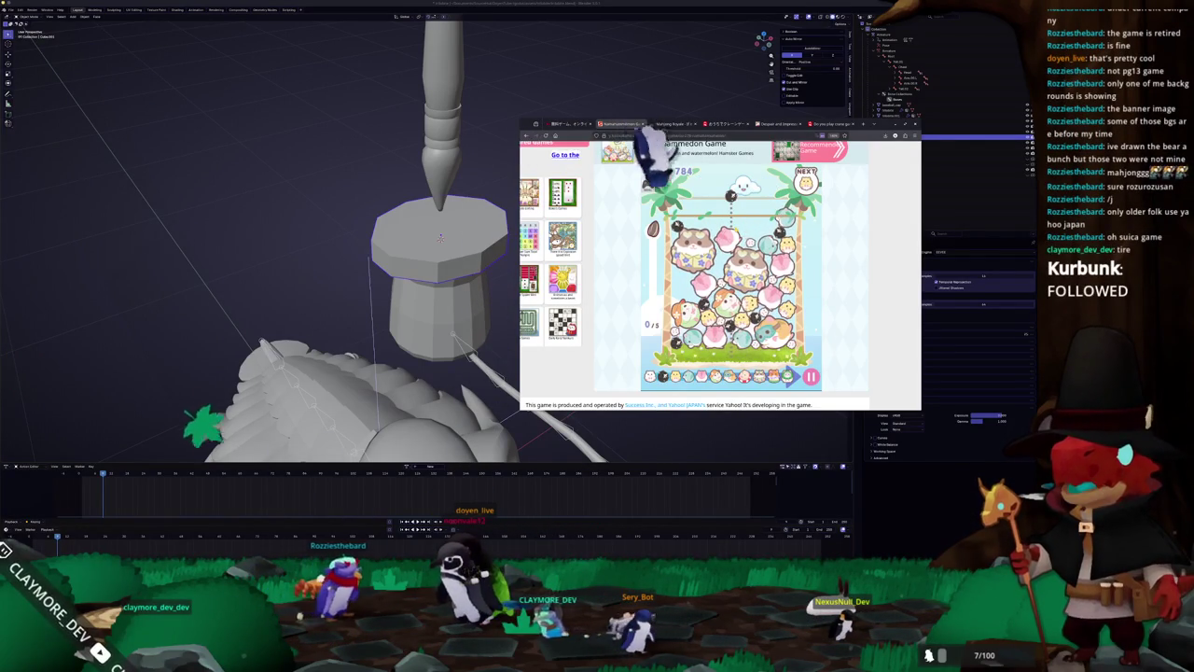
left_click(724, 194)
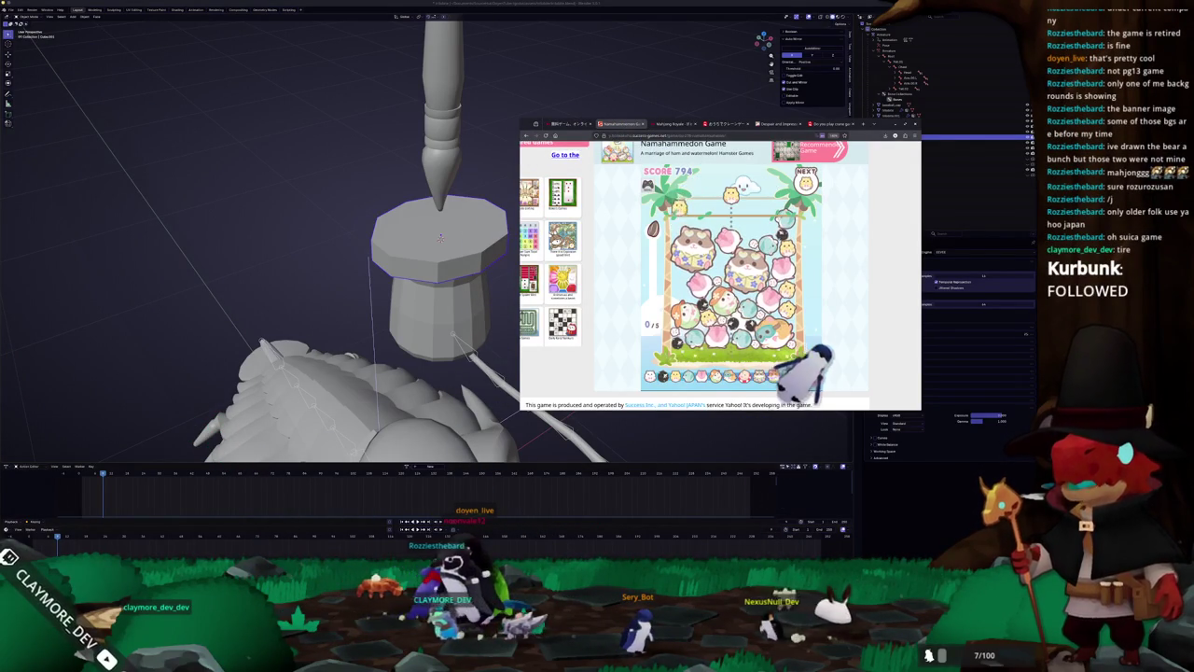
left_click(686, 194)
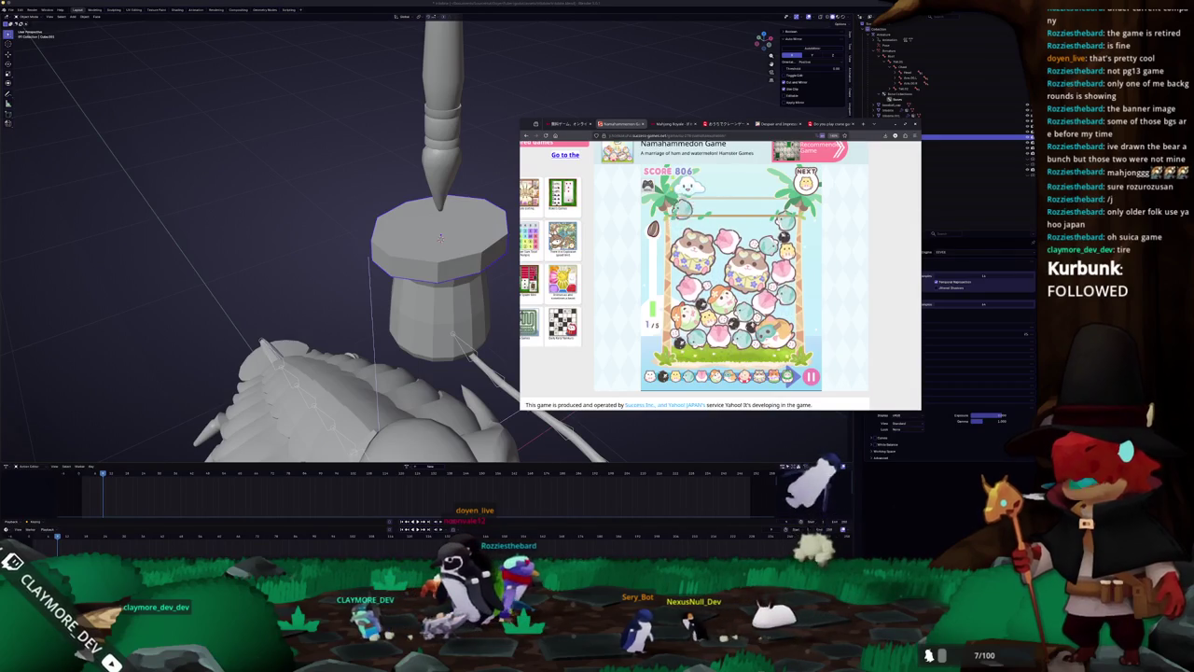
Close the Namahammedon Game and extra game tabs to get back to Blender
middle_click(619, 124)
middle_click(619, 124)
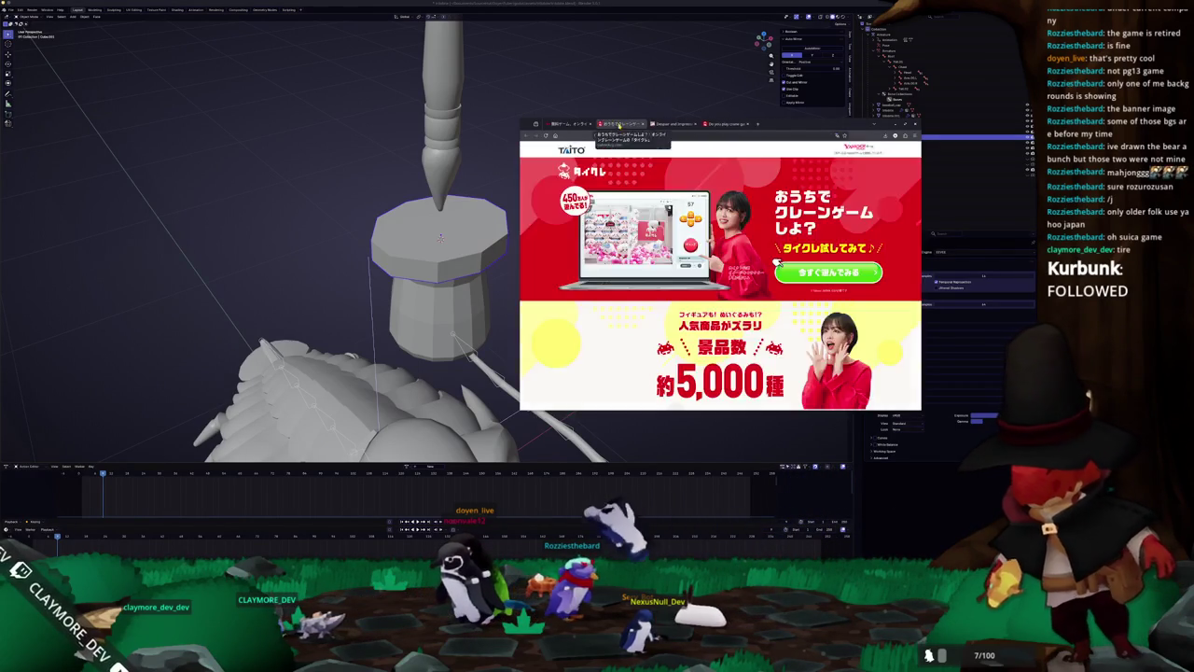
middle_click(618, 124)
middle_click(619, 124)
middle_click(618, 124)
middle_click(579, 125)
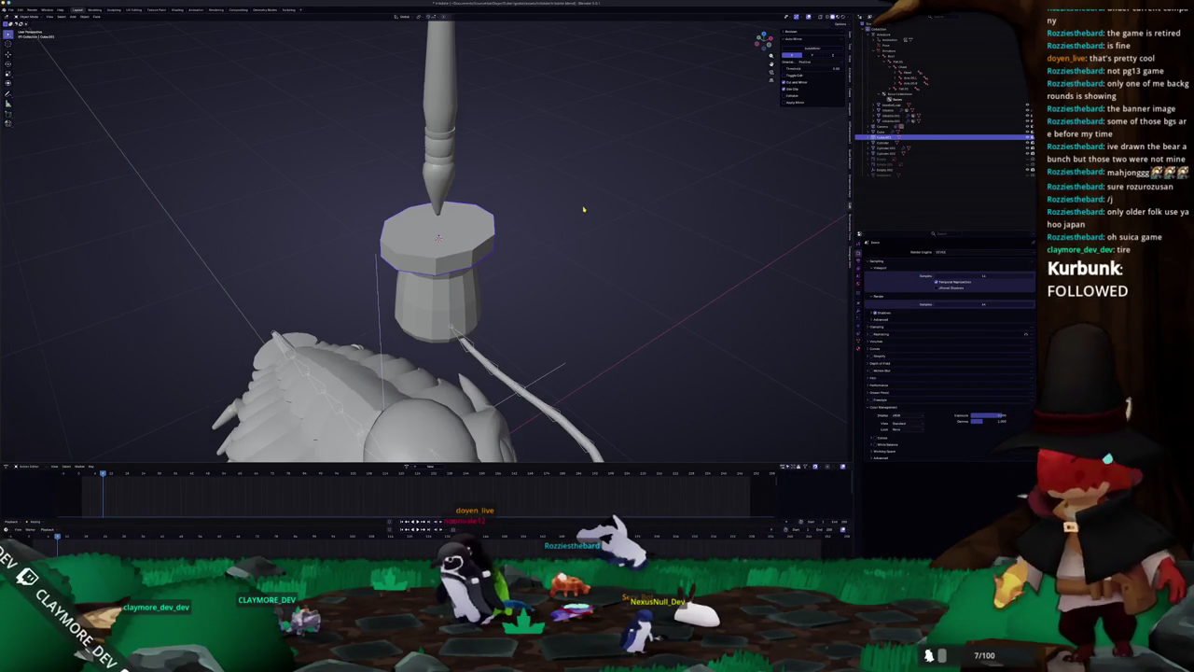
In Edit Mode, select the cap's outer side edges and scale them along X
left_click_drag(588, 201, 590, 240)
mouse_move(537, 281)
left_mouse_down()
mouse_move(523, 286)
mouse_move(499, 264)
mouse_move(505, 310)
mouse_move(482, 332)
mouse_move(484, 262)
mouse_move(466, 299)
left_mouse_up()
key("Tab")
key("alt+a")
left_click(427, 317, "alt")
key("s")
key("x")
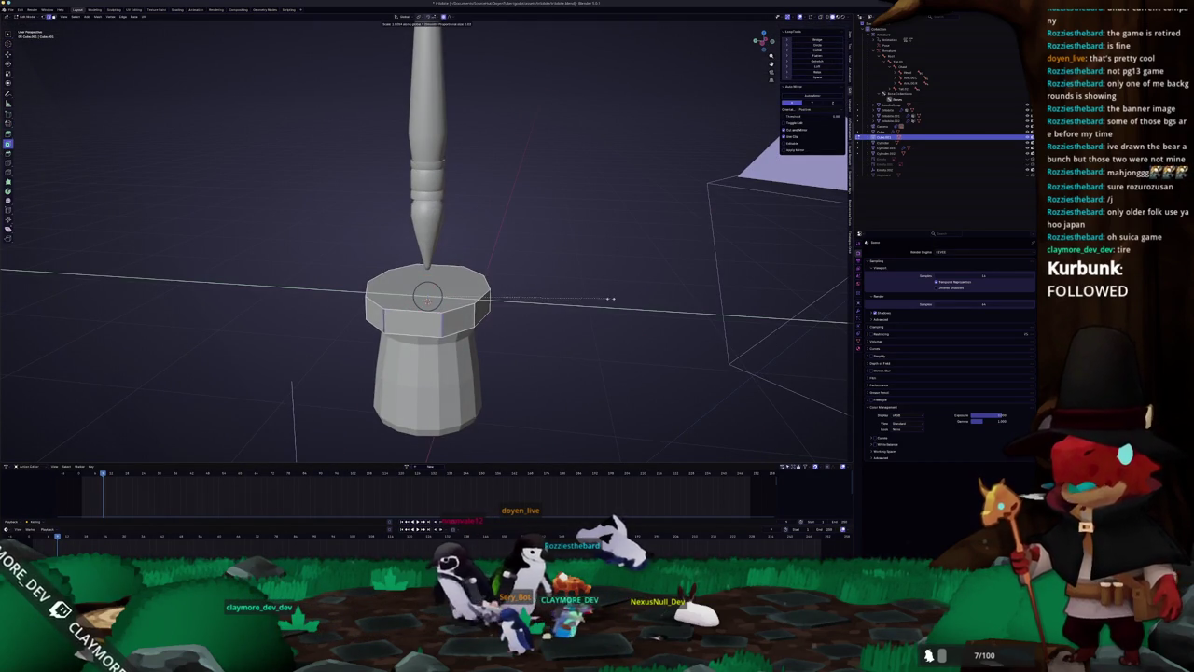
key("Escape")
Apply the octagonal cap's new scale with Ctrl+A
scroll(467, 307, "down", 2)
key("ctrl+a")
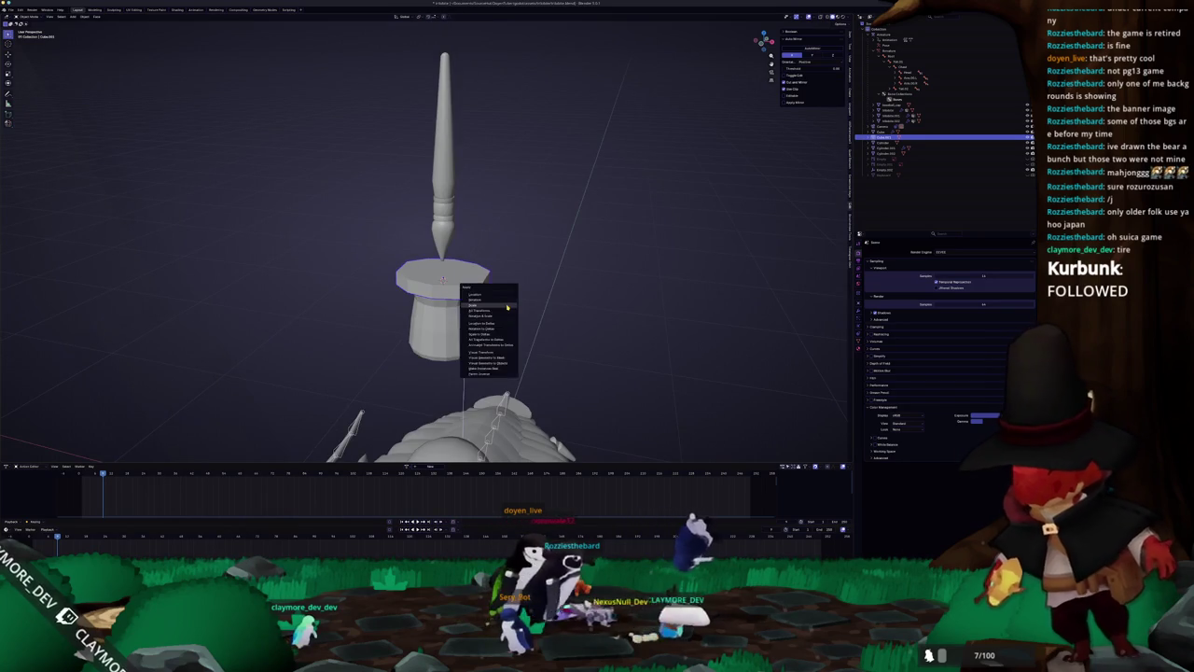
left_click(466, 300)
left_click_drag(457, 299, 489, 312)
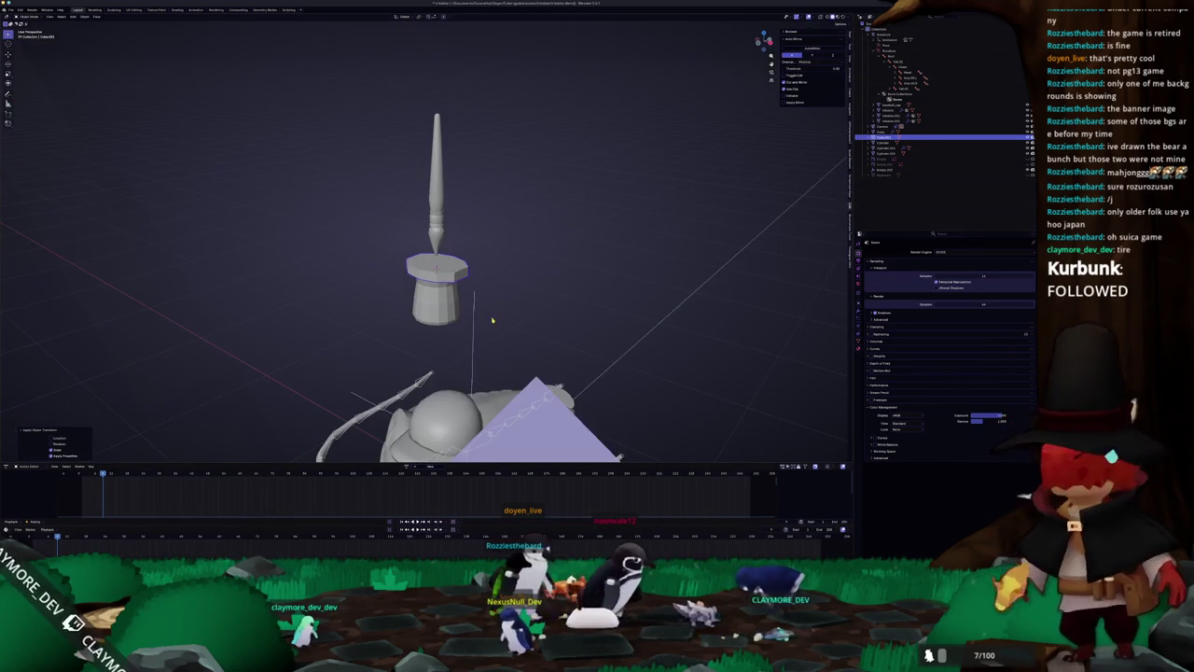
key("super+Tab")
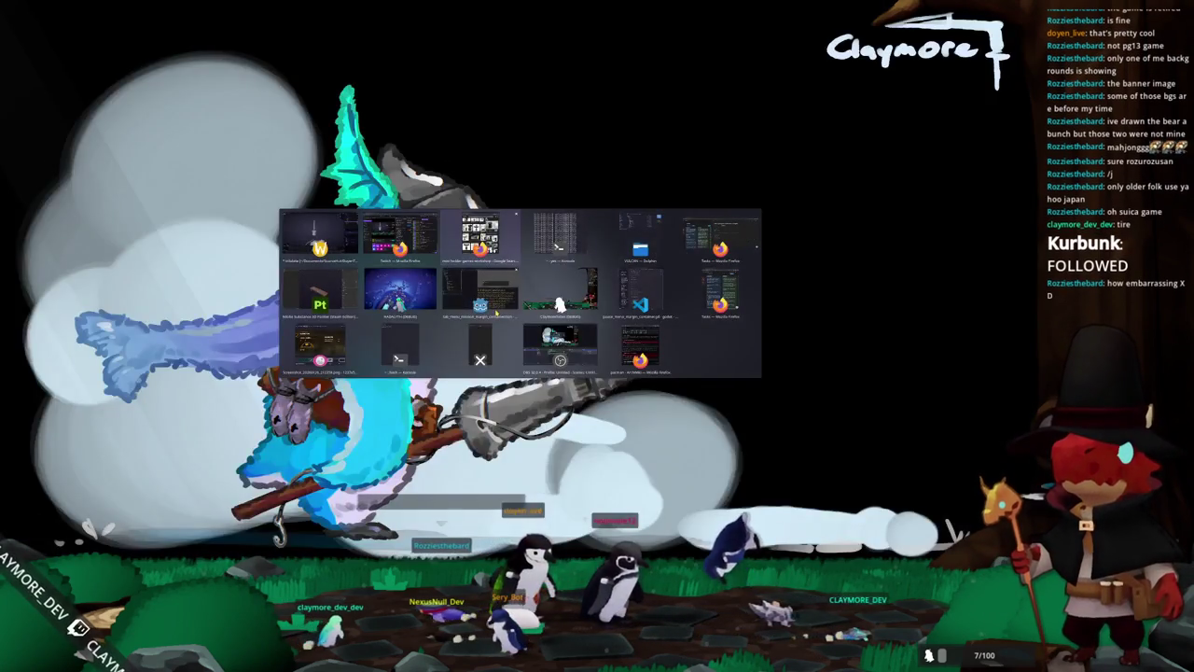
key("Escape")
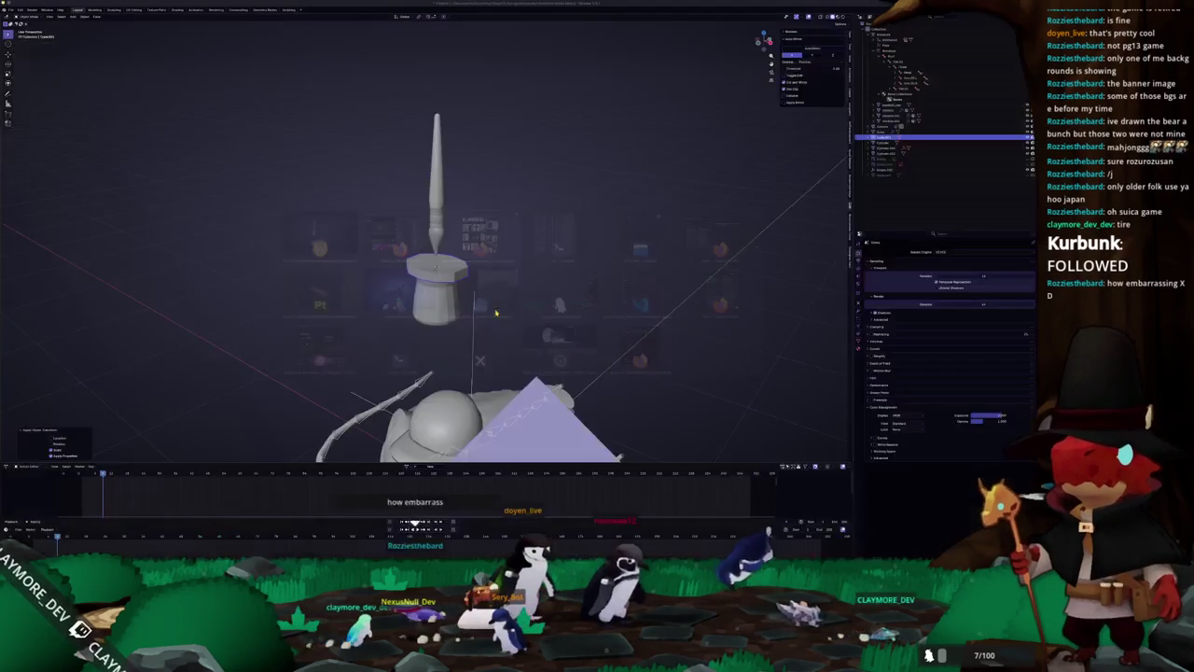
scroll(550, 252, "up", 5)
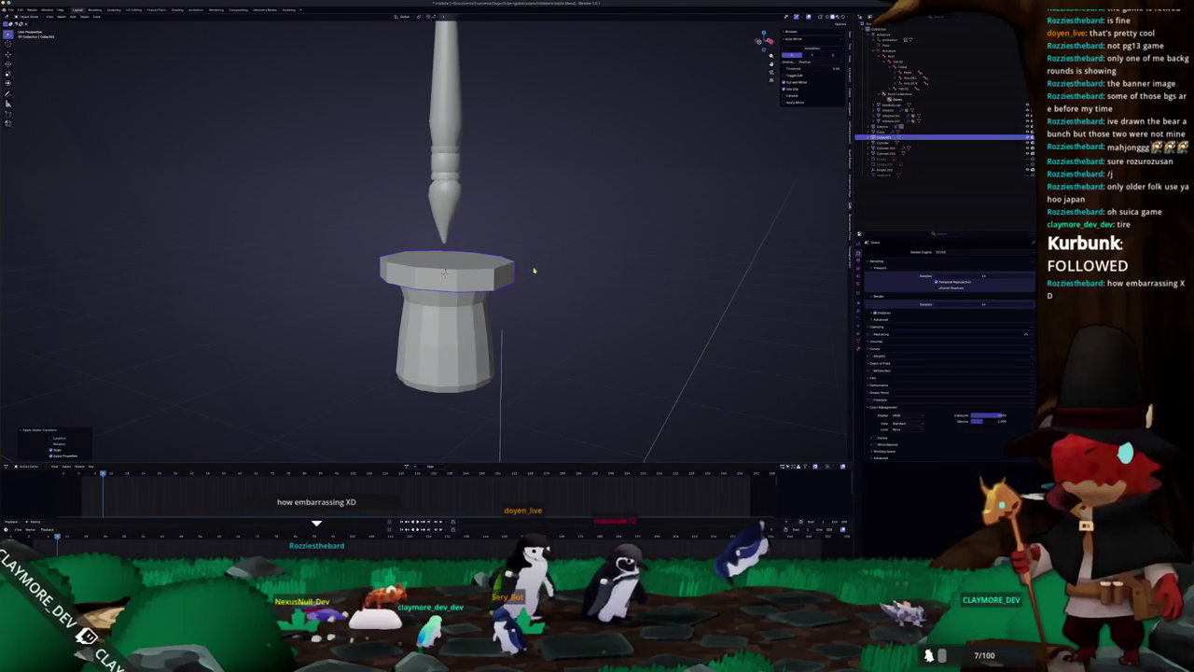
Inset a face on the cap's rim and return to Object Mode
right_click(499, 283)
key("Escape")
key("Tab")
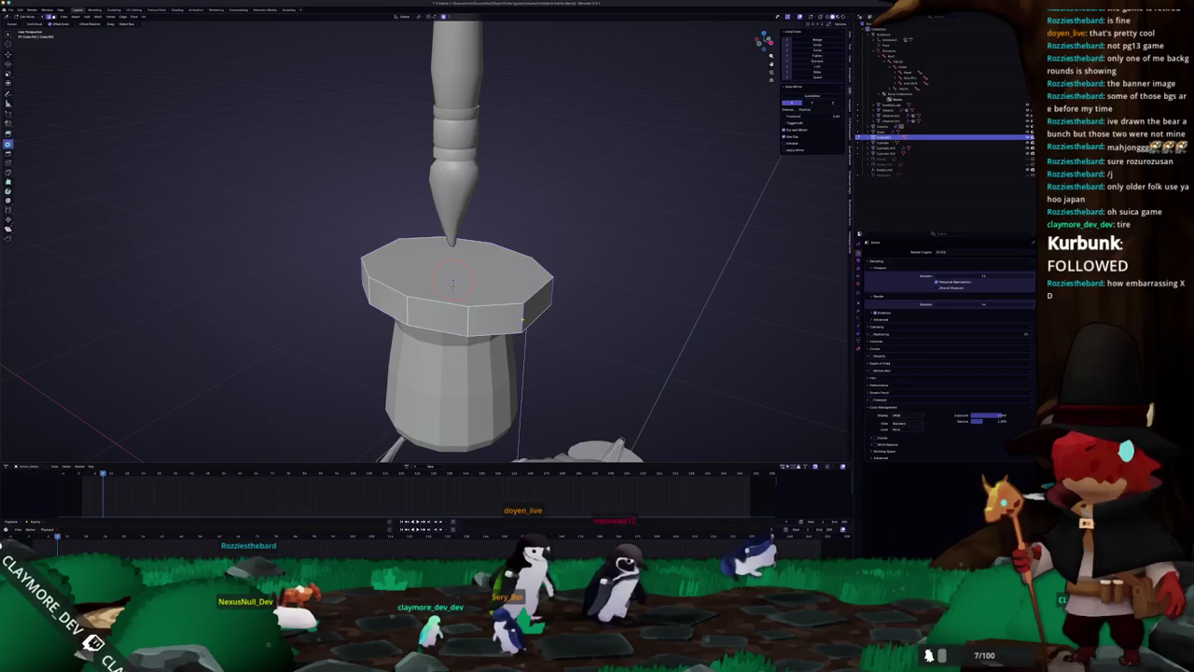
mouse_move(522, 318)
left_mouse_down()
mouse_move(544, 305)
mouse_move(508, 259)
left_mouse_up()
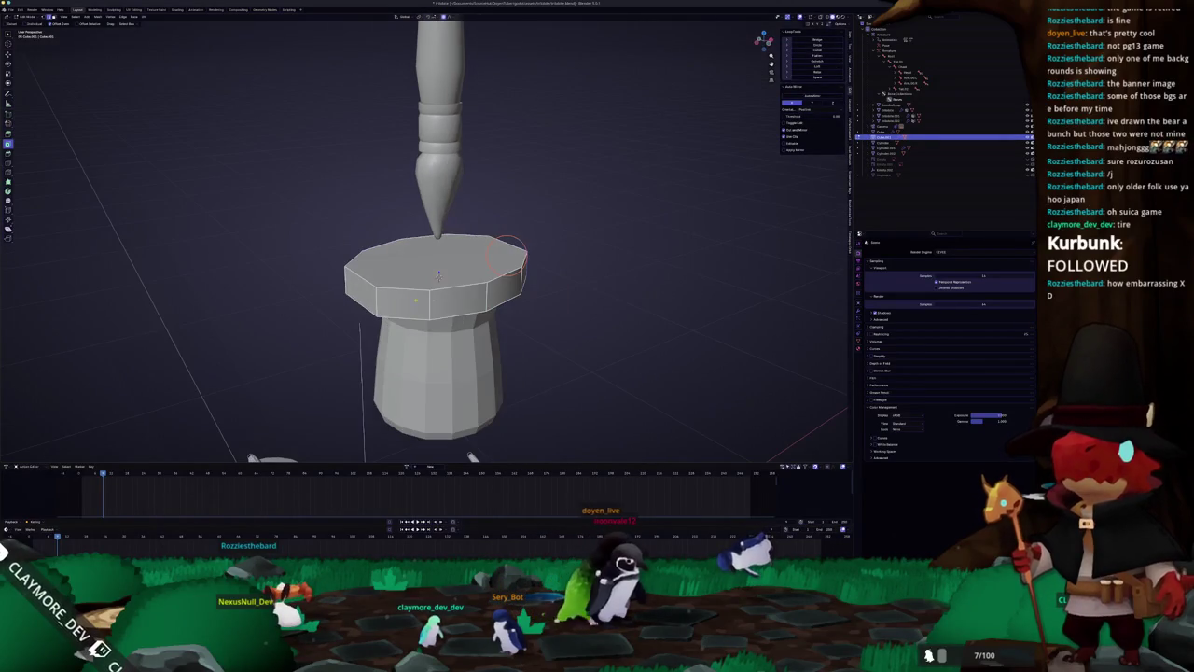
left_click_drag(457, 309, 509, 291)
left_click(509, 291)
key("i")
left_click(565, 295)
key("Tab")
scroll(564, 295, "down", 2)
key("shift+a")
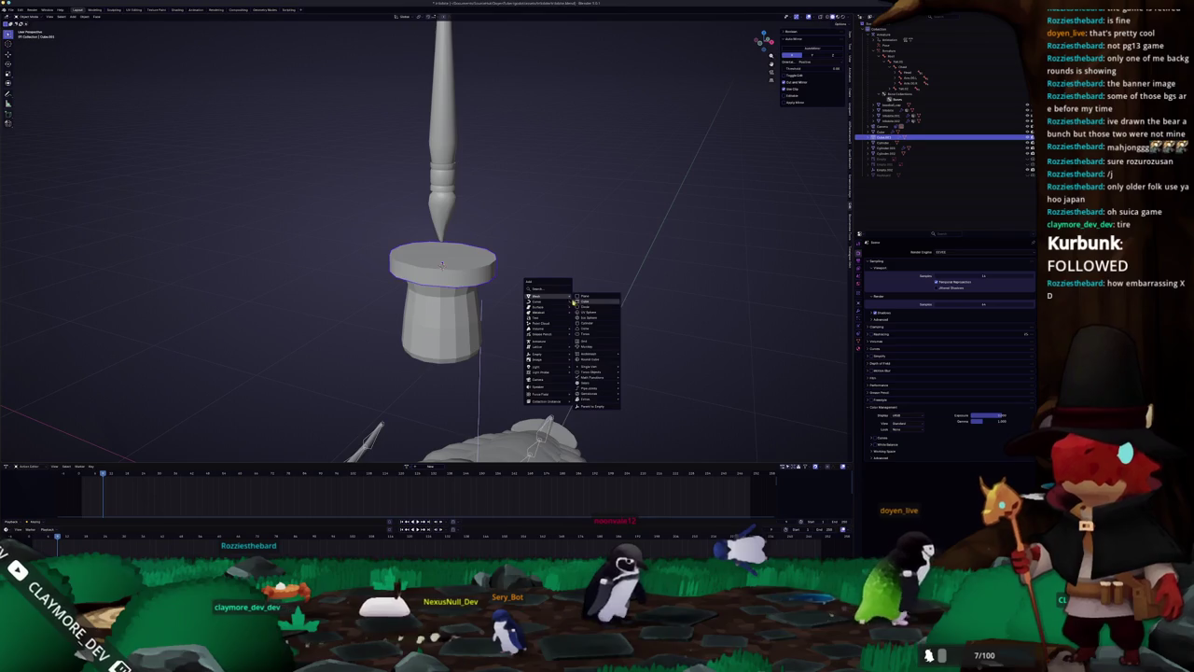
Add a cube, scale it to 0.1, and move it along X onto the cap's rim
left_click(597, 303)
type("s.1")
key("Return")
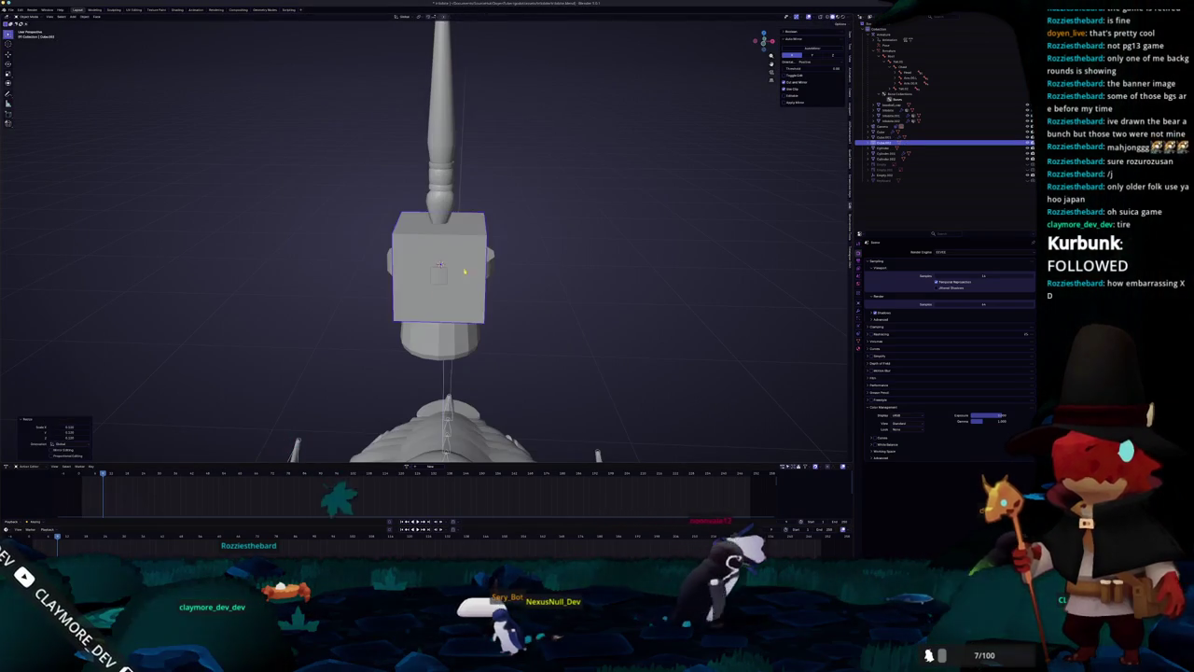
key("s")
key("g")
key("x")
left_click(548, 255)
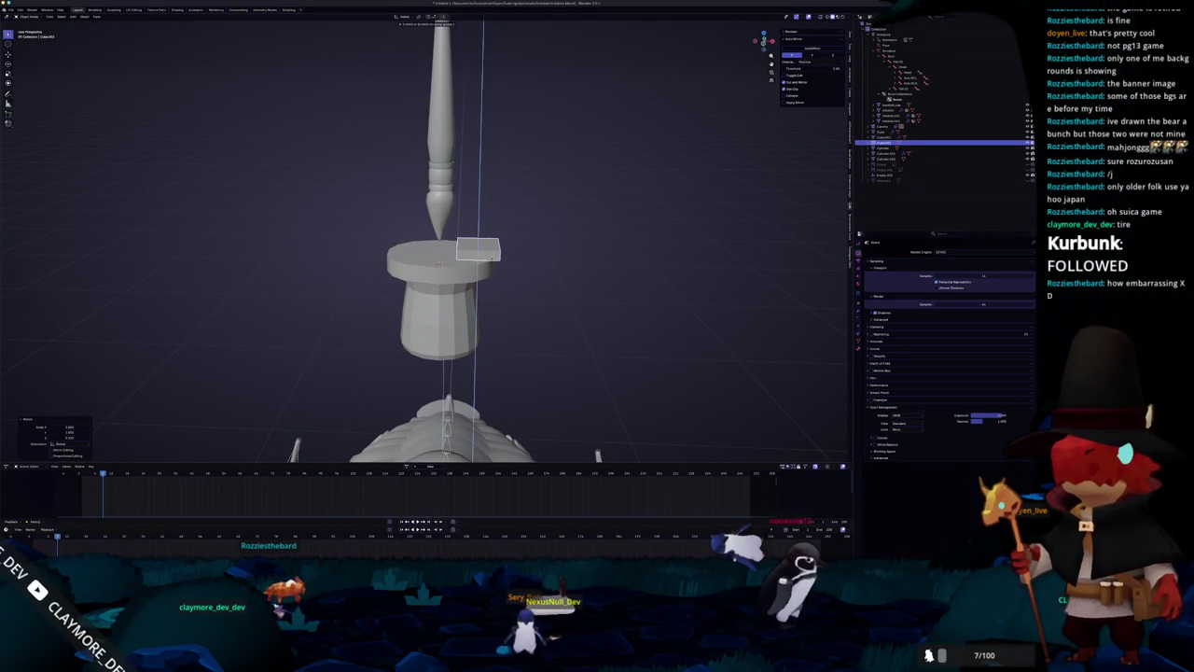
left_click_drag(763, 41, 739, 46)
In Edit Mode, reposition the small box's edge and faces along X to fit the rim
key("Tab")
left_click(460, 253)
key("g")
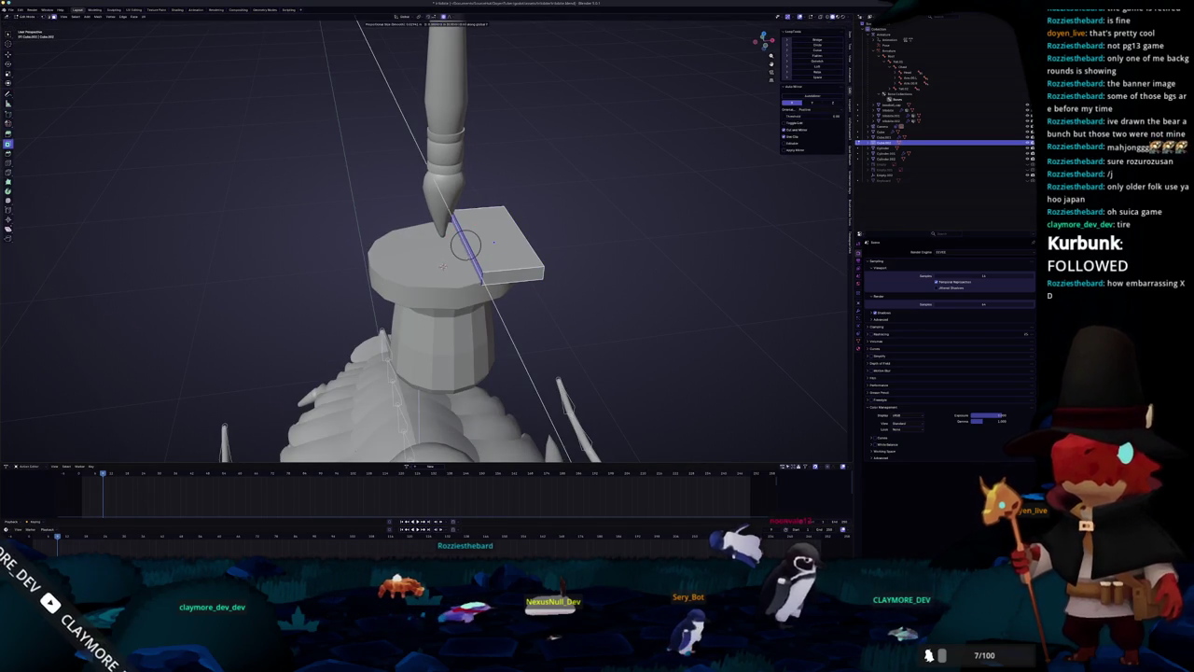
left_click(464, 265)
left_click_drag(451, 258, 431, 21)
key("g")
key("KP_1")
key("x")
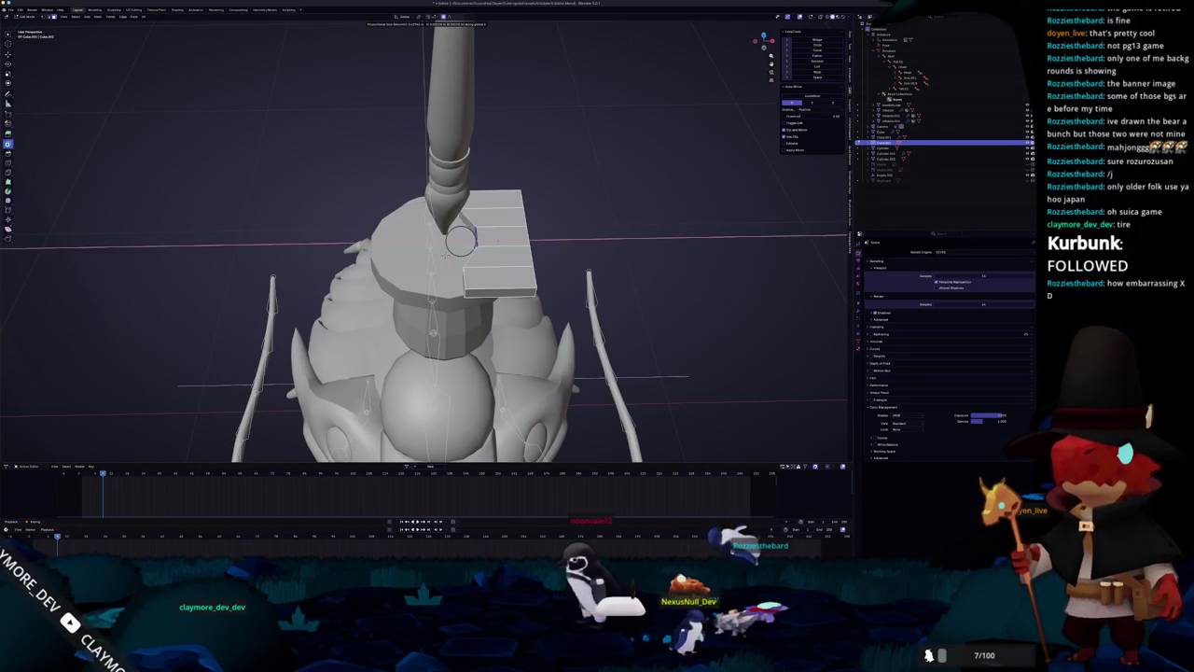
mouse_move(467, 244)
left_mouse_down()
mouse_move(480, 245)
mouse_move(442, 255)
mouse_move(494, 290)
mouse_move(578, 294)
left_mouse_up()
left_click(443, 255)
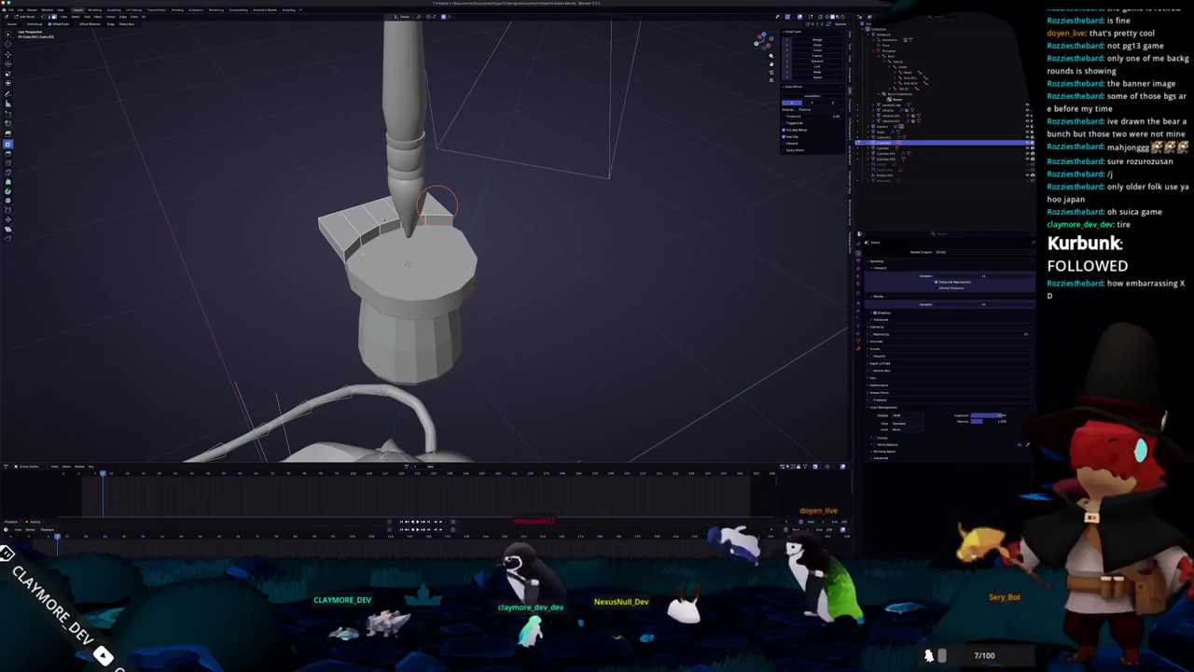
left_click_drag(436, 203, 545, 266)
Extrude the box faces along the rim, flatten the end with scale 0, and widen the slab along Y
key("e")
key("s")
key("0")
key("Return")
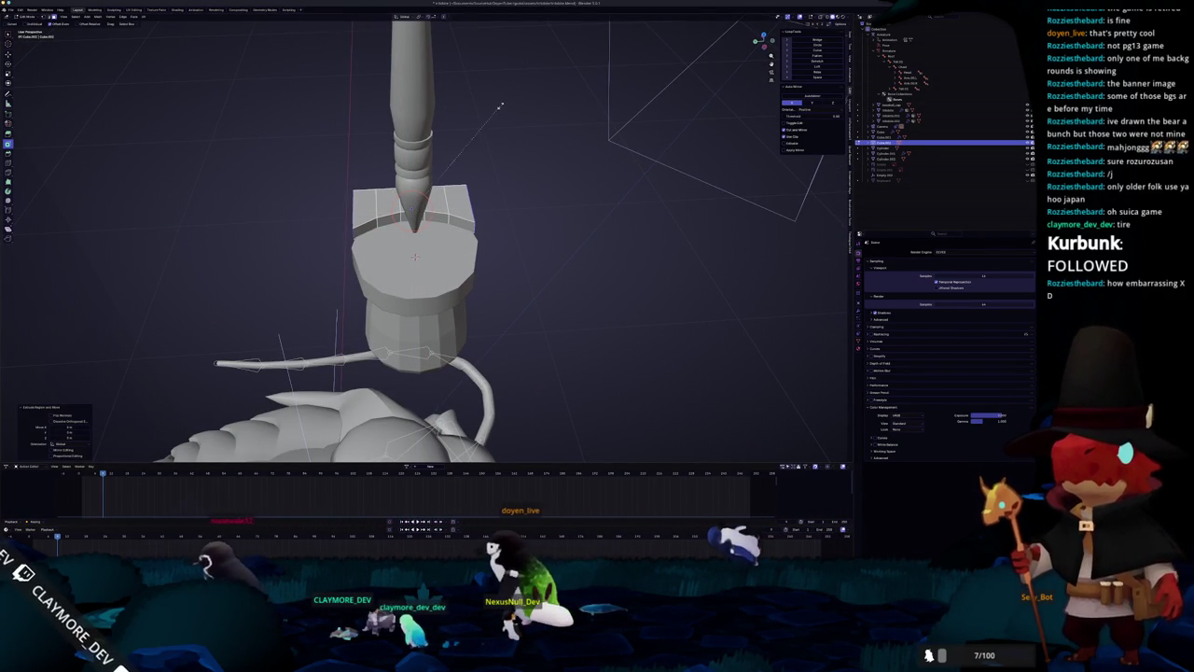
key("s")
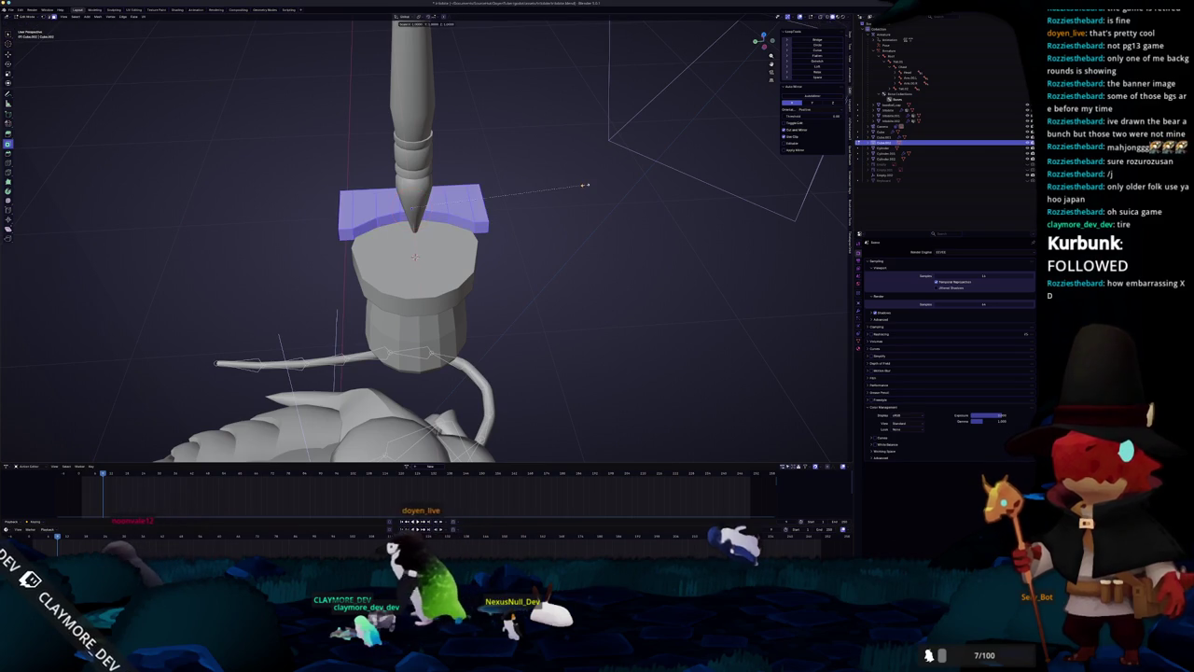
key("y")
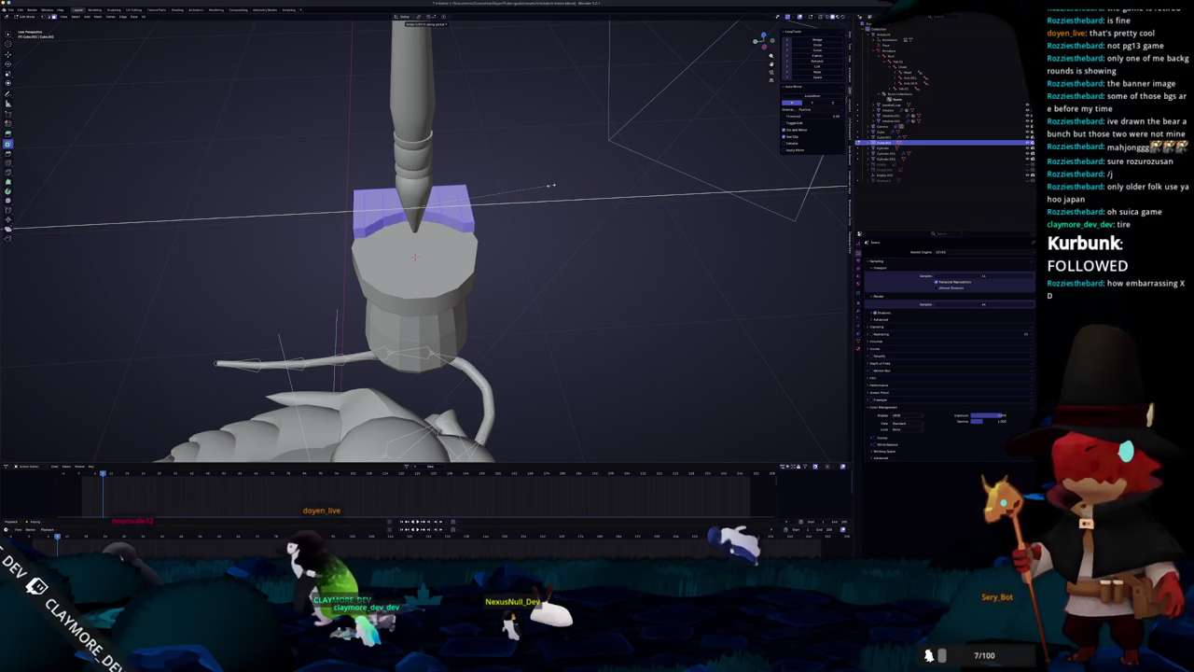
left_click(553, 185)
key("KP_1")
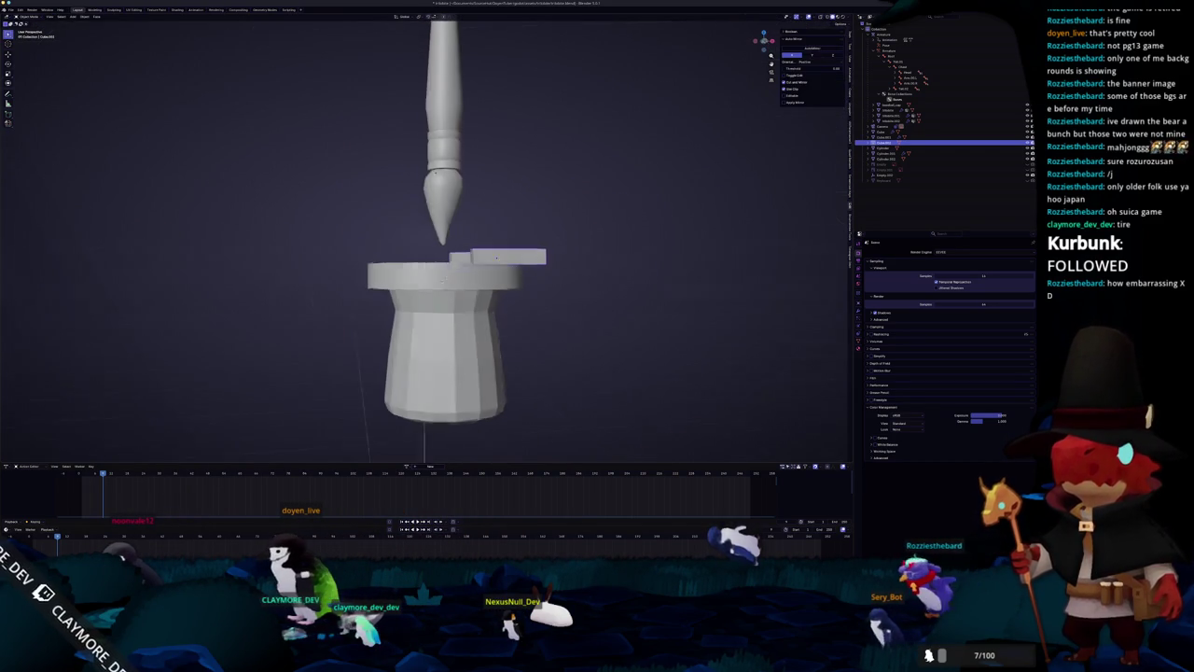
Select a path of slab faces and move them so the slab curves along the rim
left_click_drag(443, 448, 506, 452)
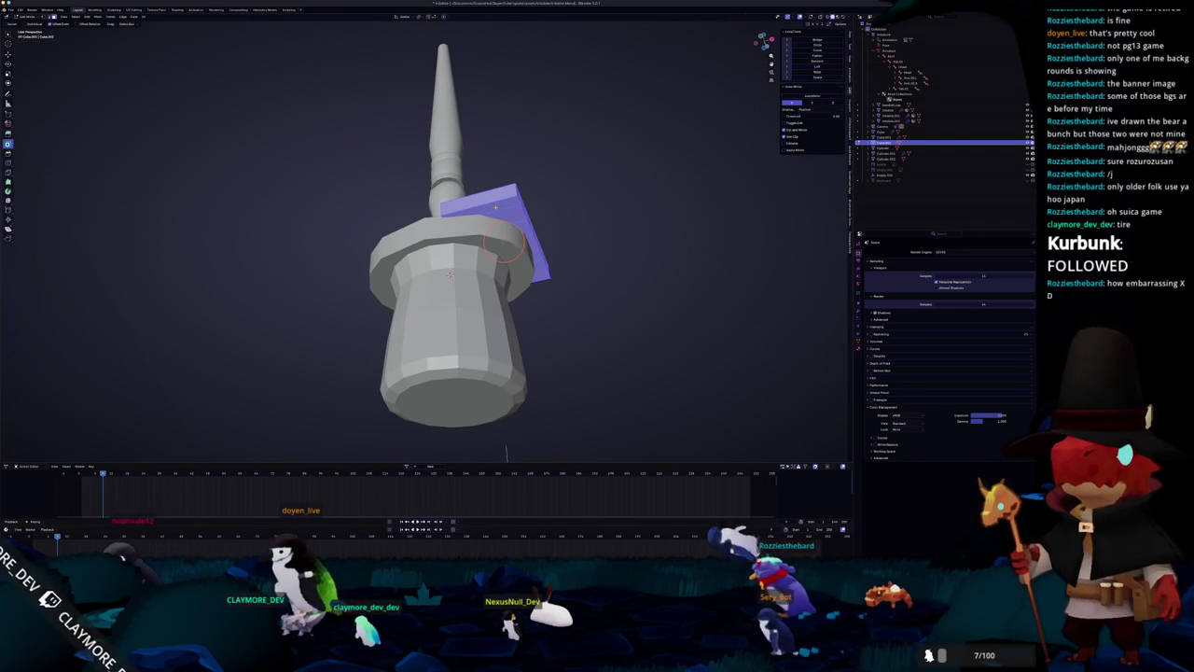
left_click(539, 254, "ctrl")
mouse_move(541, 261)
left_mouse_down()
mouse_move(566, 263)
mouse_move(550, 279)
mouse_move(546, 345)
left_mouse_up()
key("g")
left_click(546, 295)
left_click_drag(550, 292, 569, 296)
left_click(556, 291)
right_click(438, 348, "shift")
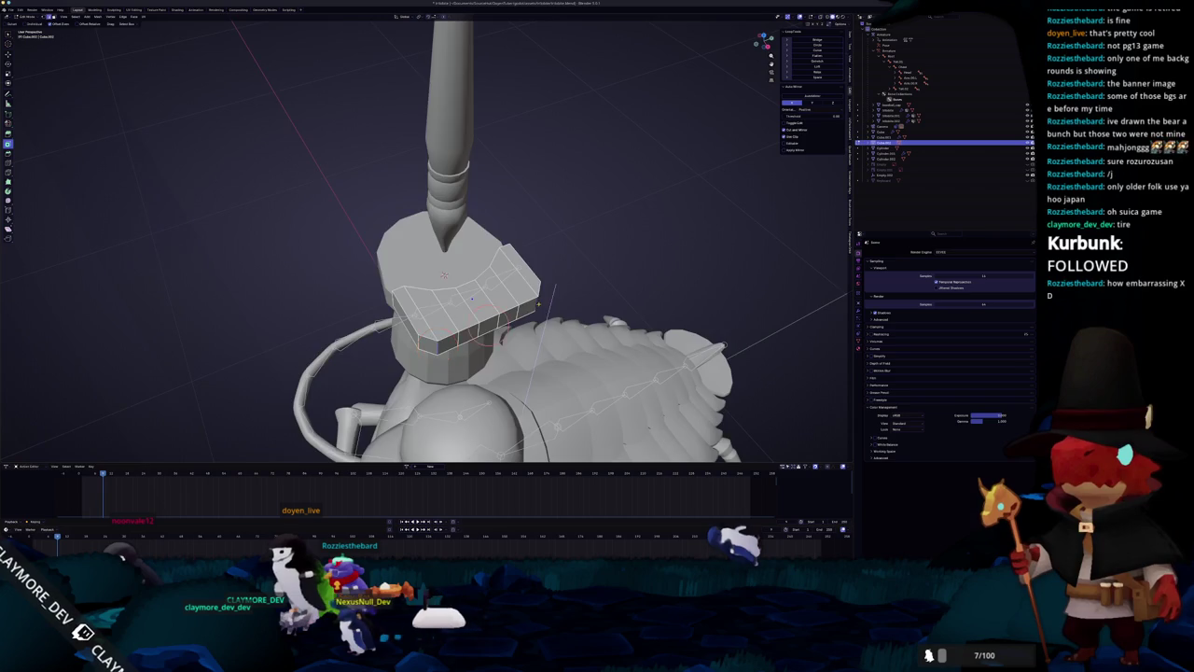
Check the arched piece from several angles, then return to Object Mode in front view
left_click_drag(537, 303, 567, 287)
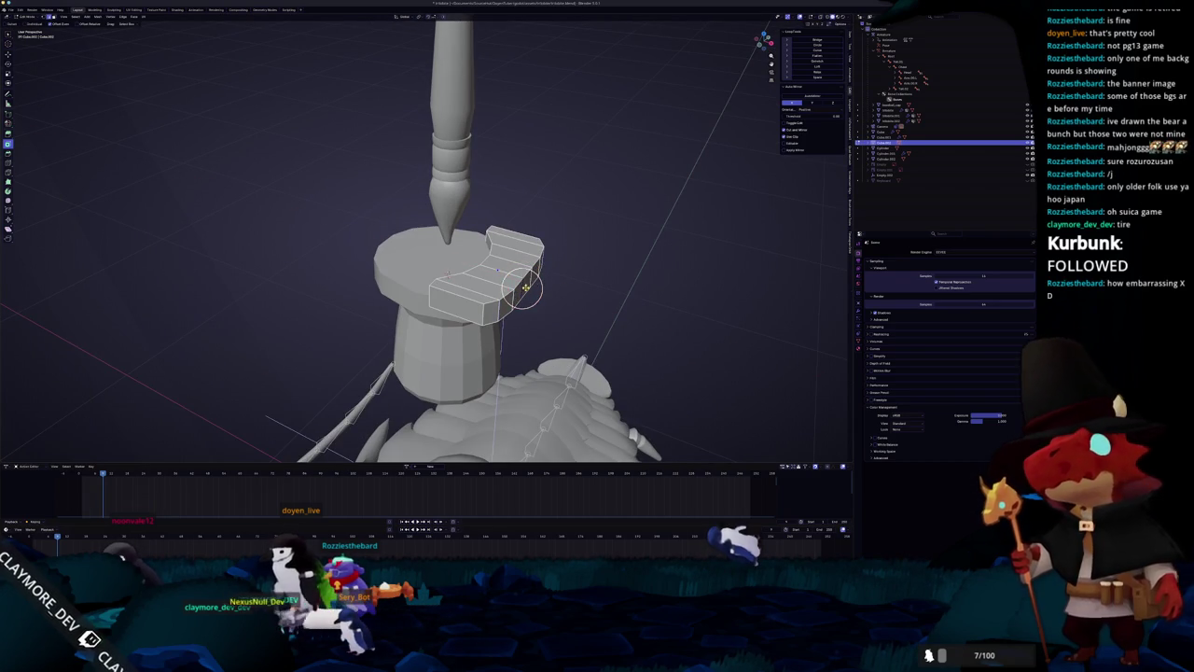
mouse_move(527, 289)
left_mouse_down()
mouse_move(495, 313)
mouse_move(547, 282)
left_mouse_up()
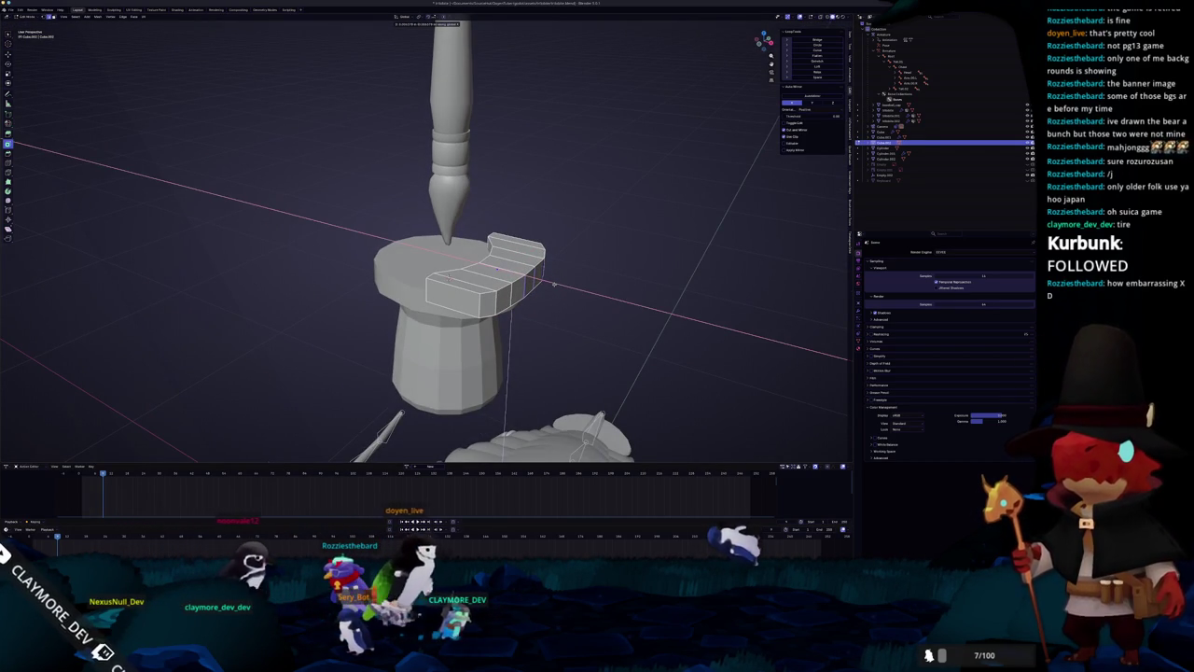
mouse_move(550, 284)
left_mouse_down()
mouse_move(480, 305)
mouse_move(434, 281)
left_mouse_up()
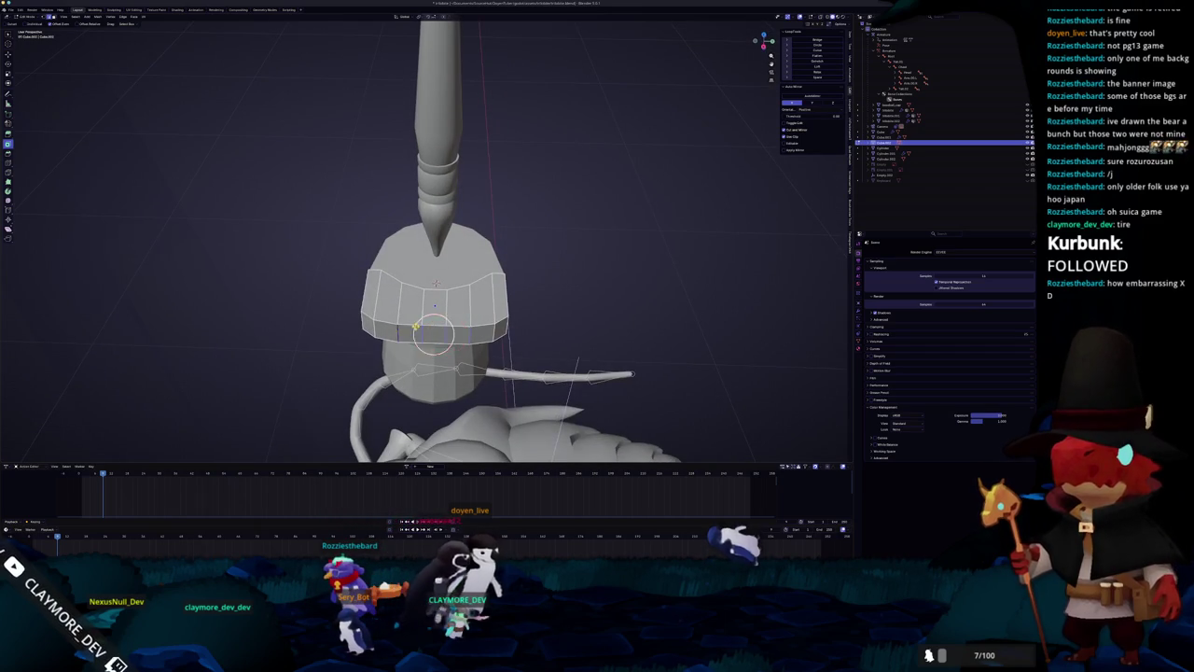
left_click_drag(435, 334, 527, 251)
left_click_drag(483, 319, 534, 274)
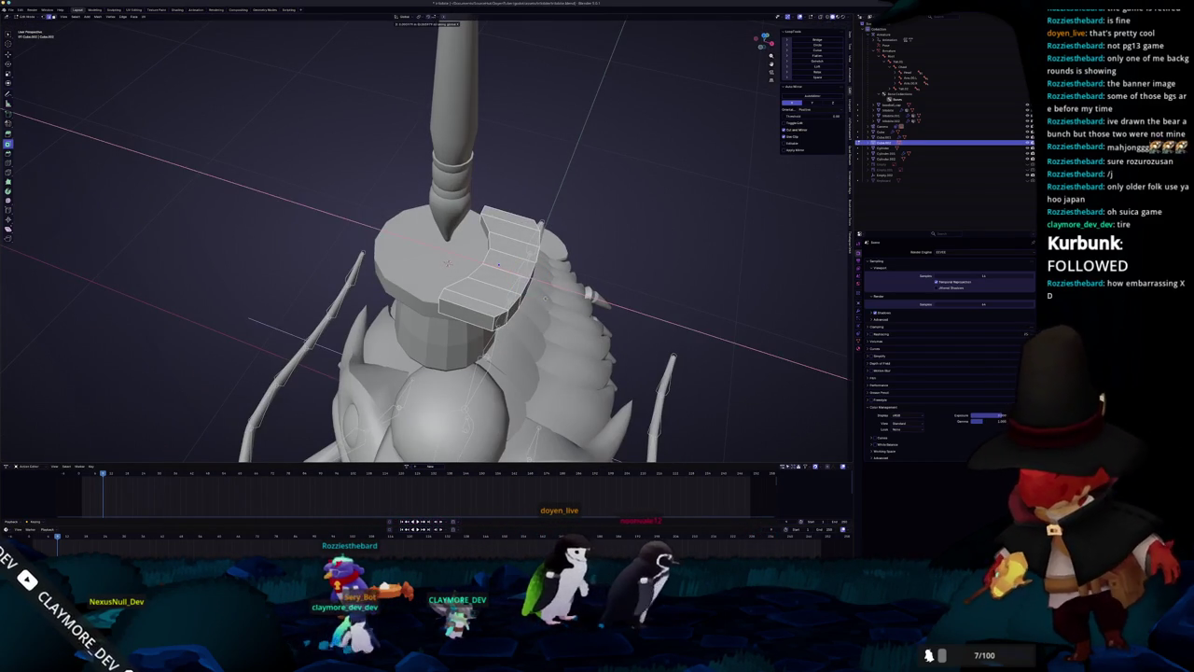
key("Tab")
key("KP_1")
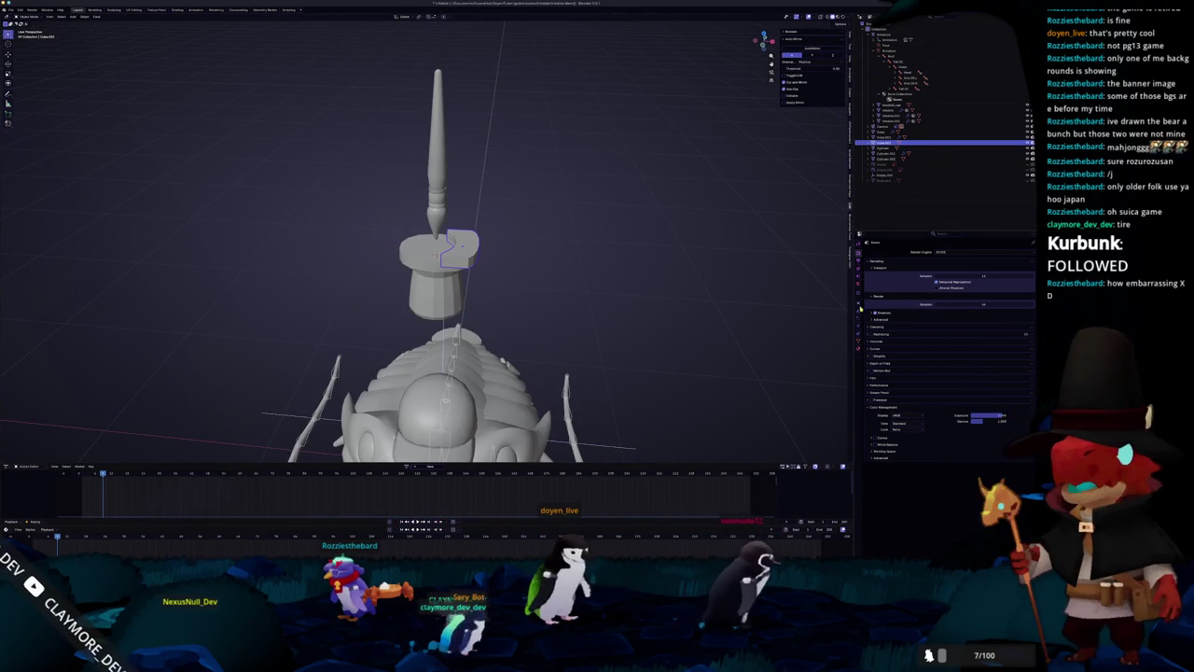
Add a Mirror modifier to the arc piece with the cylinder as mirror object, mirroring across X
left_click(859, 311)
left_click(942, 254)
left_click(924, 271)
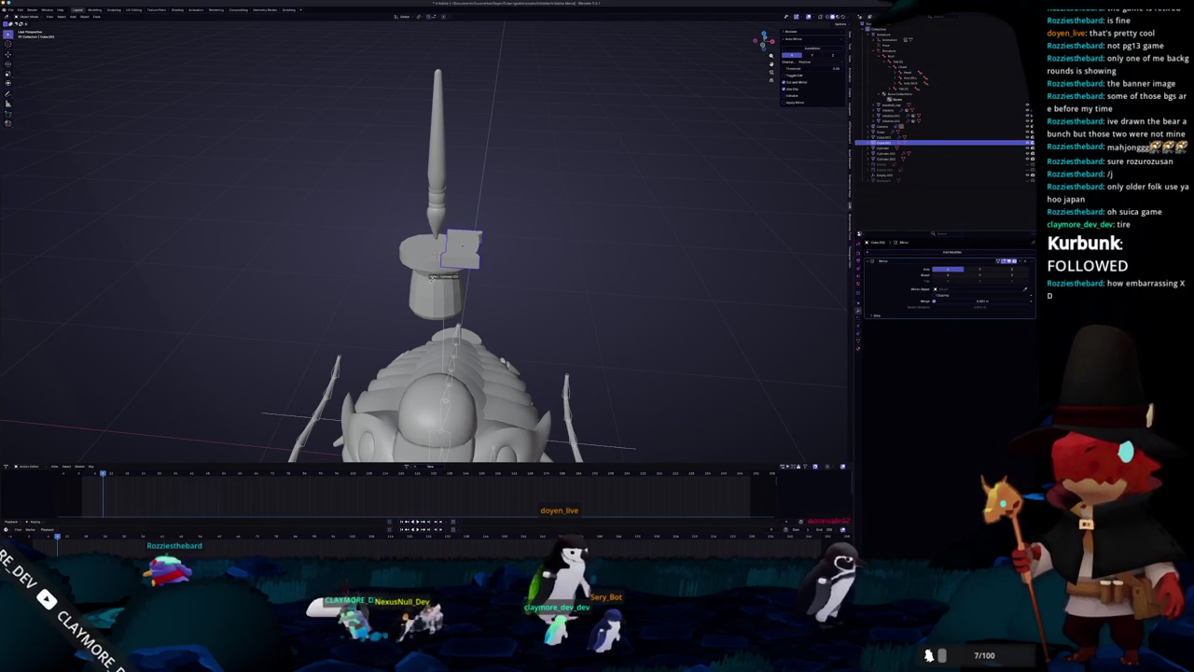
left_click(432, 277)
key("KP_Decimal")
left_click_drag(504, 277, 495, 308)
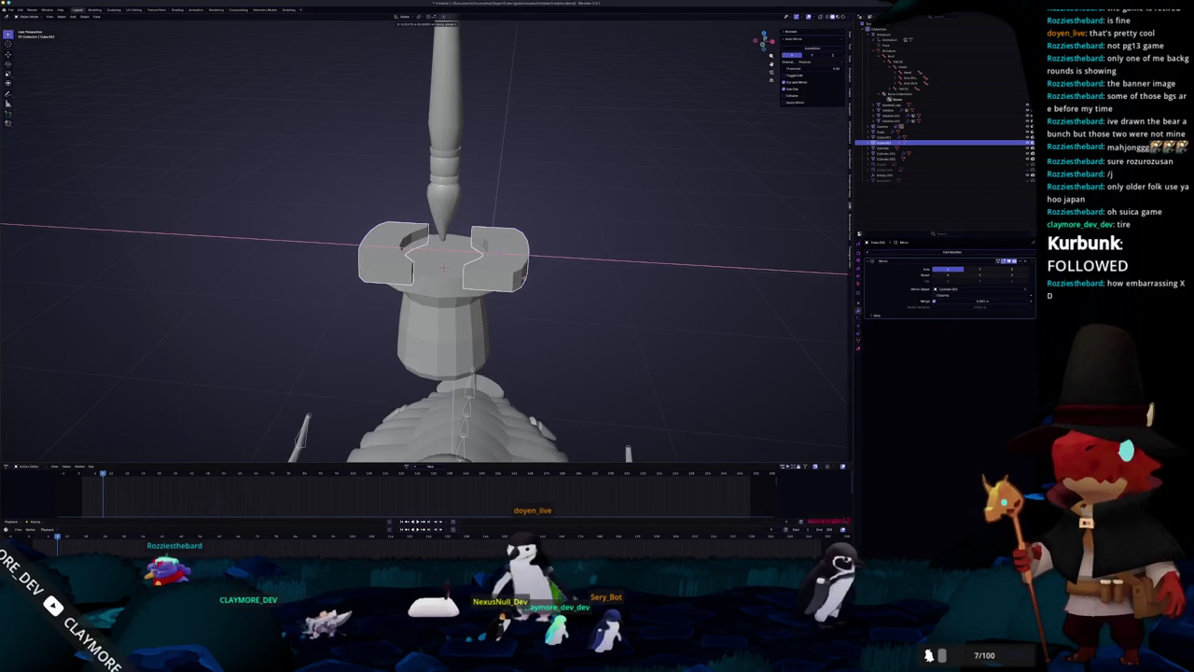
key("Return")
Inspect the mirrored piece's end faces in Edit Mode, then select the cylinder body and the spire
key("Tab")
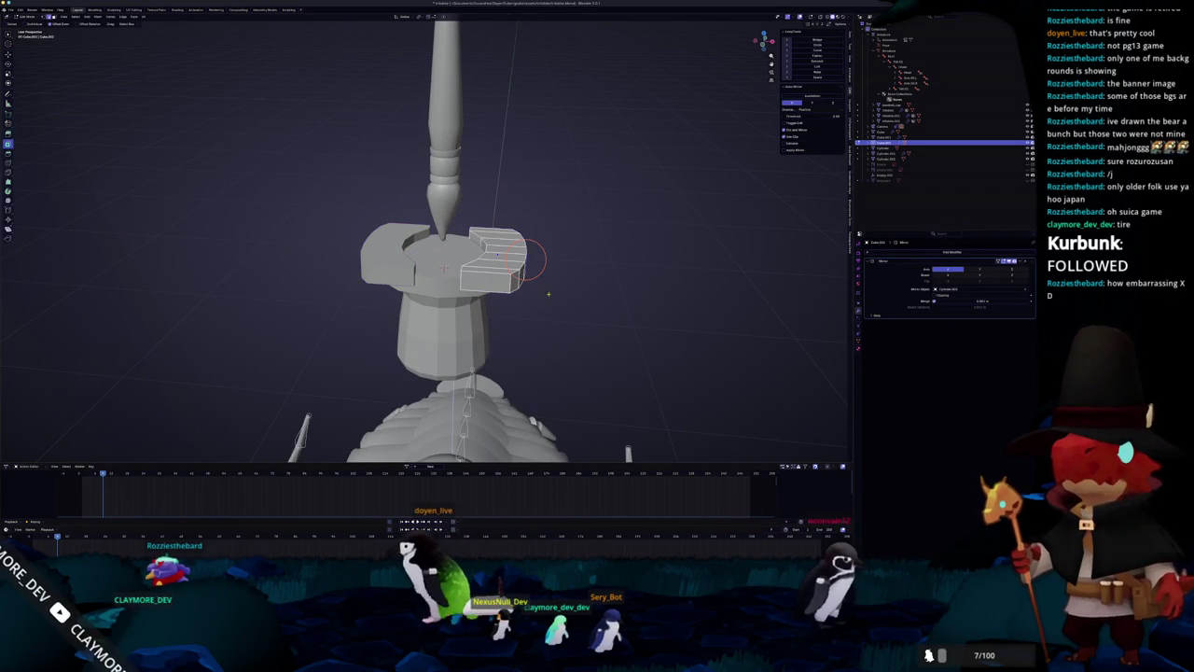
key("KP_1")
mouse_move(581, 299)
left_mouse_down()
mouse_move(508, 220)
mouse_move(541, 255)
left_mouse_up()
key("KP_Decimal")
key("Tab")
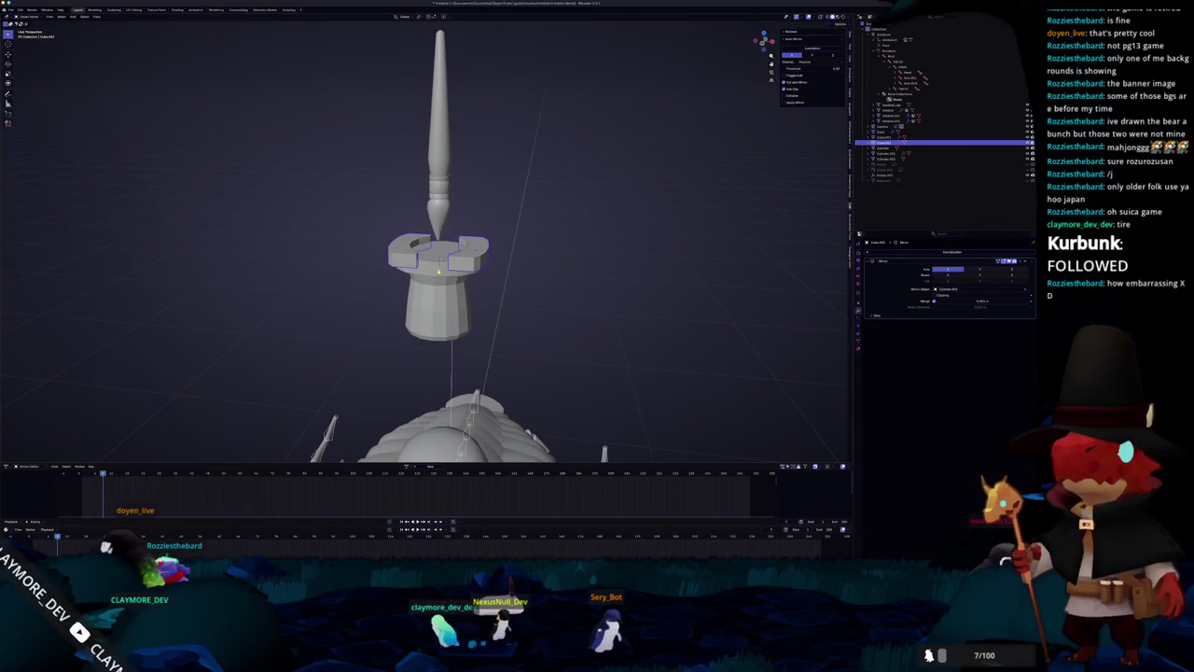
left_click(884, 159)
left_click(441, 218)
right_click(441, 217)
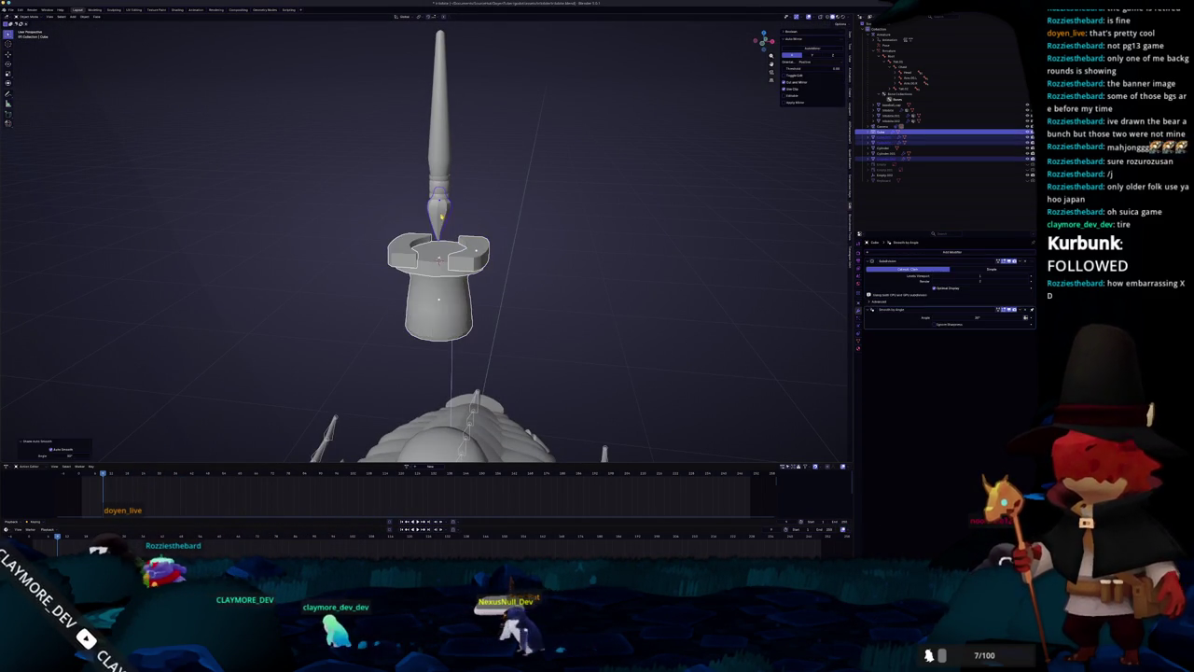
Zoom and orbit around the crown, select the notched cap object, and open the File menu
scroll(531, 209, "down", 5)
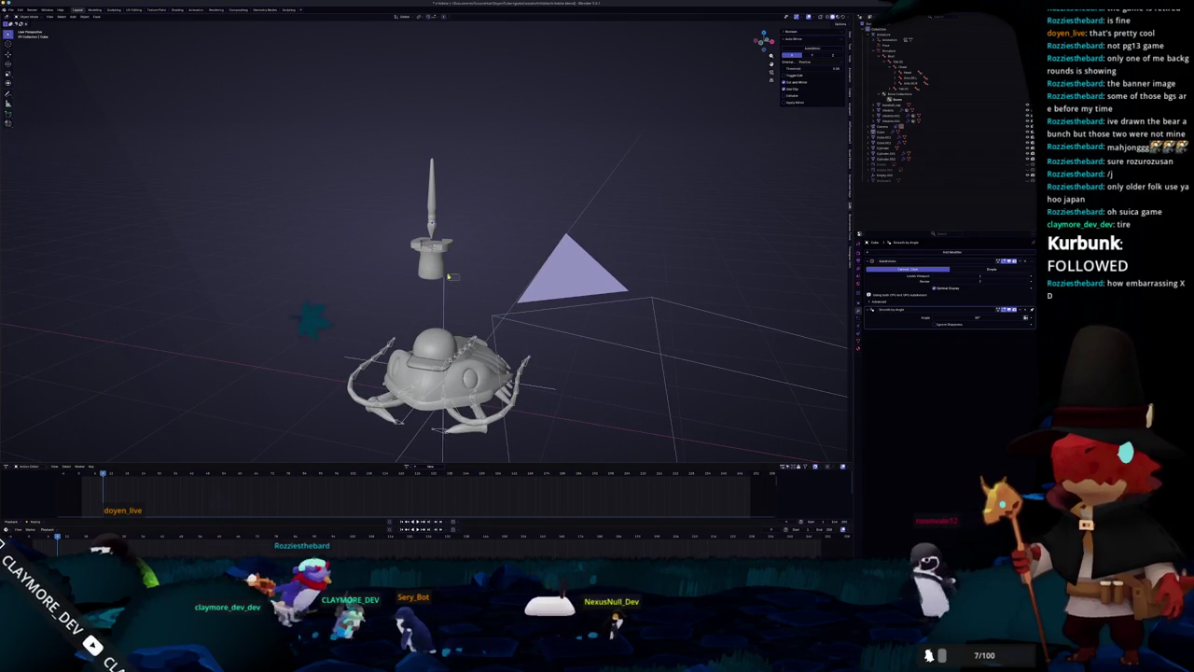
scroll(448, 261, "up", 4)
left_click(430, 222)
right_click(430, 222)
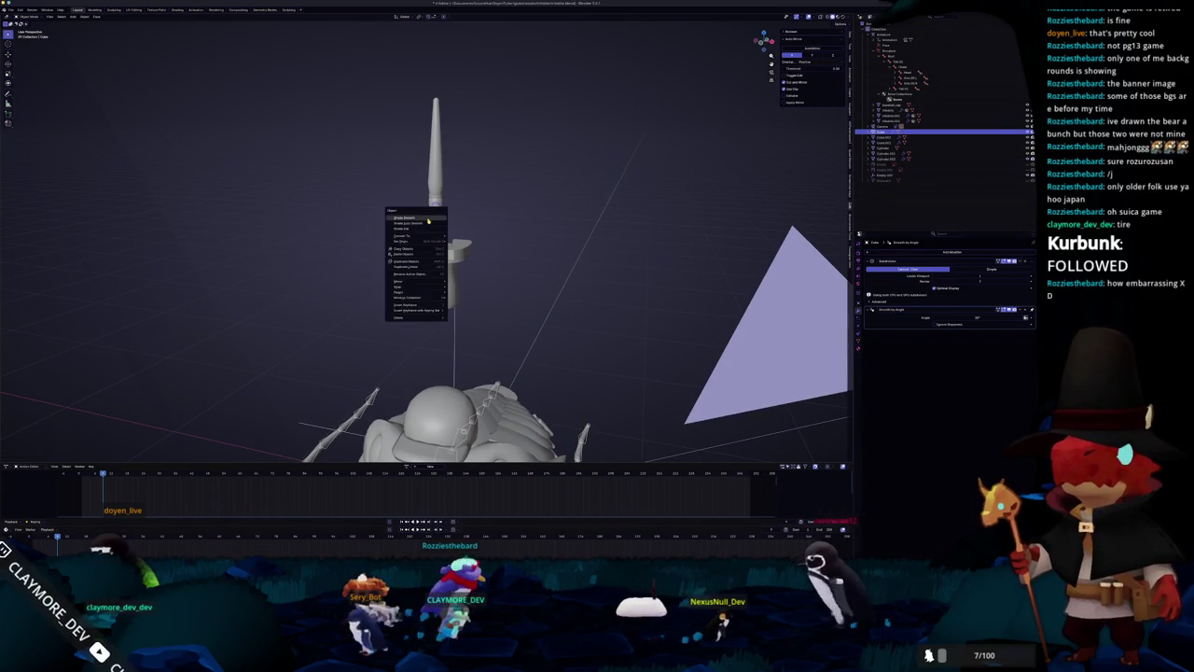
left_click(430, 222)
scroll(504, 242, "down", 3)
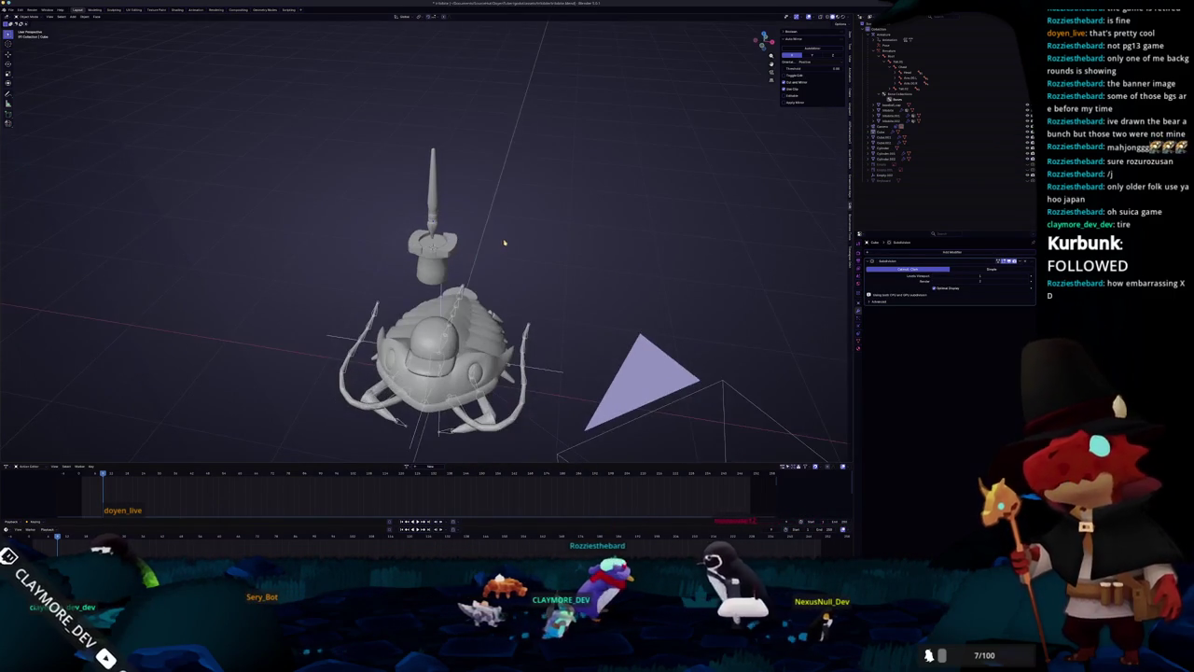
key("KP_1")
mouse_move(392, 244)
left_mouse_down()
mouse_move(501, 264)
mouse_move(467, 262)
mouse_move(471, 248)
mouse_move(444, 229)
mouse_move(459, 263)
left_mouse_up()
left_click(427, 263)
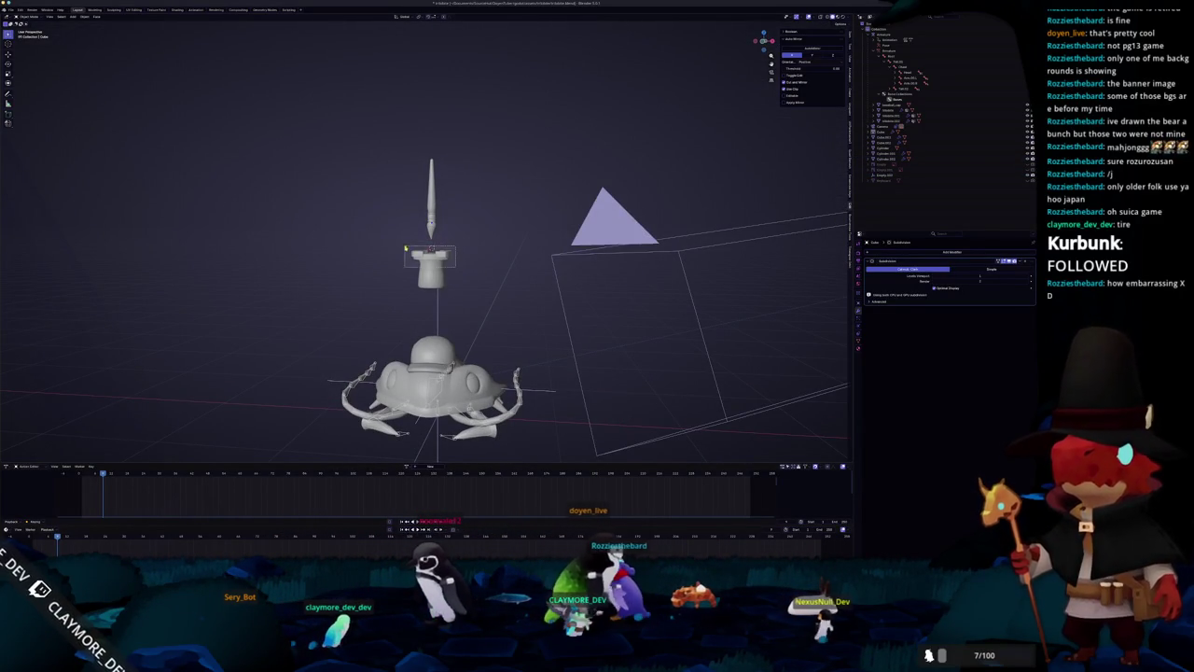
scroll(377, 261, "up", 3)
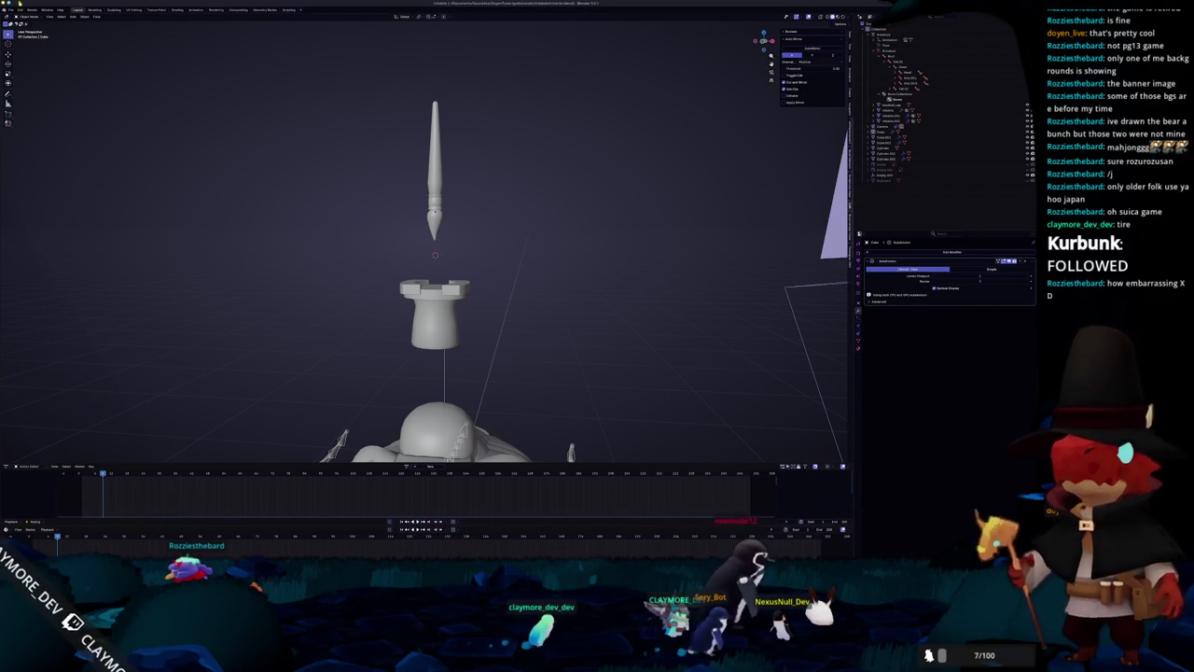
left_click(11, 10)
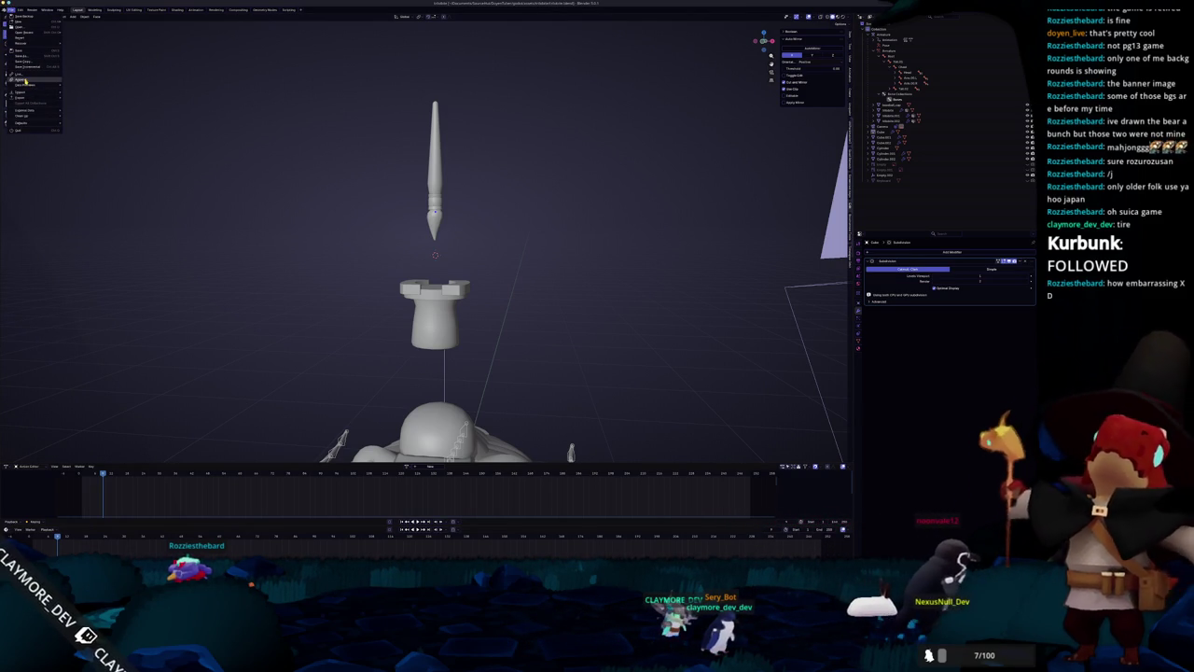
Browse into the project folder's .blend file and append the rigged character with its armature and camera
left_click(20, 80)
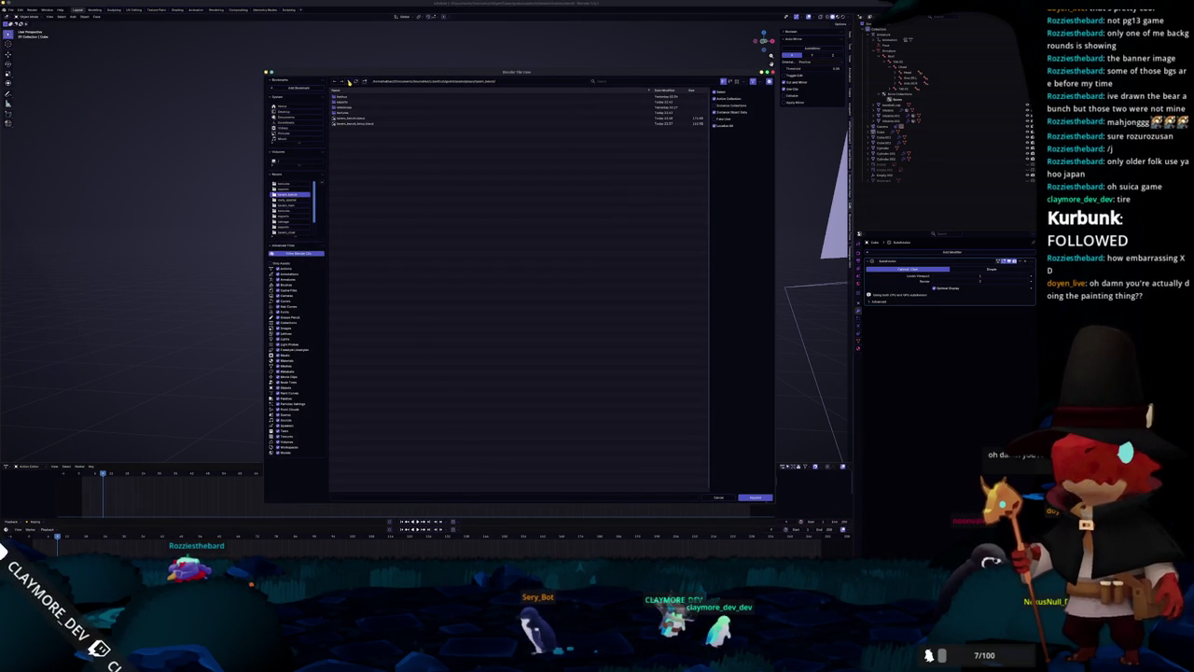
left_click(343, 101)
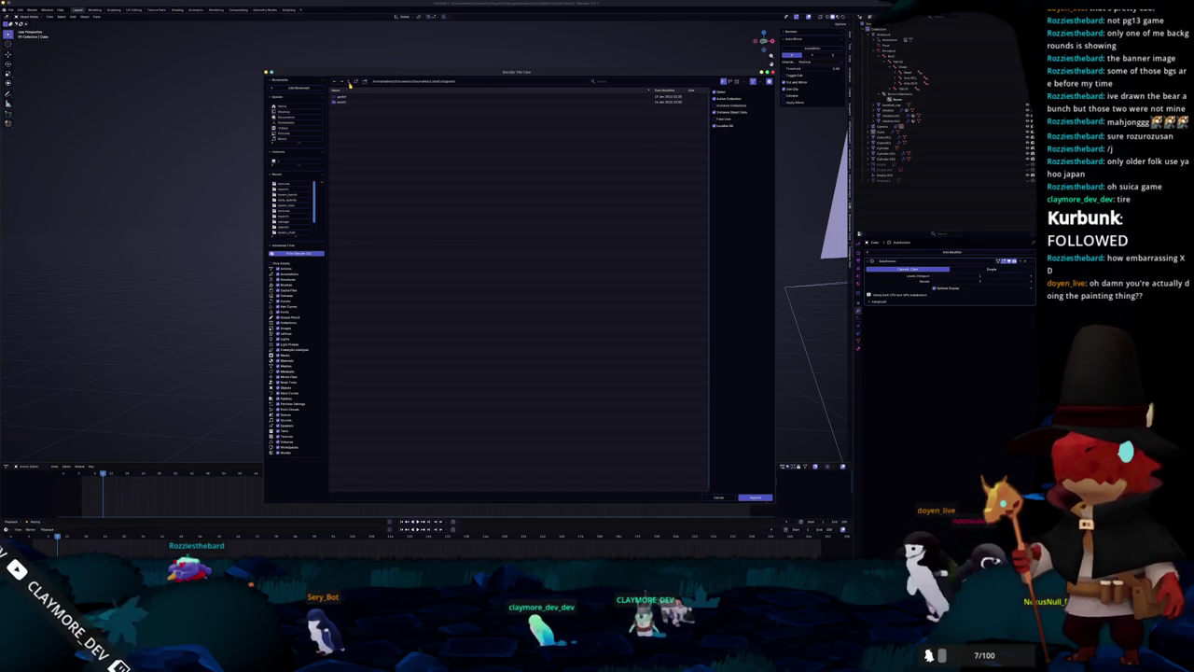
left_click(350, 83)
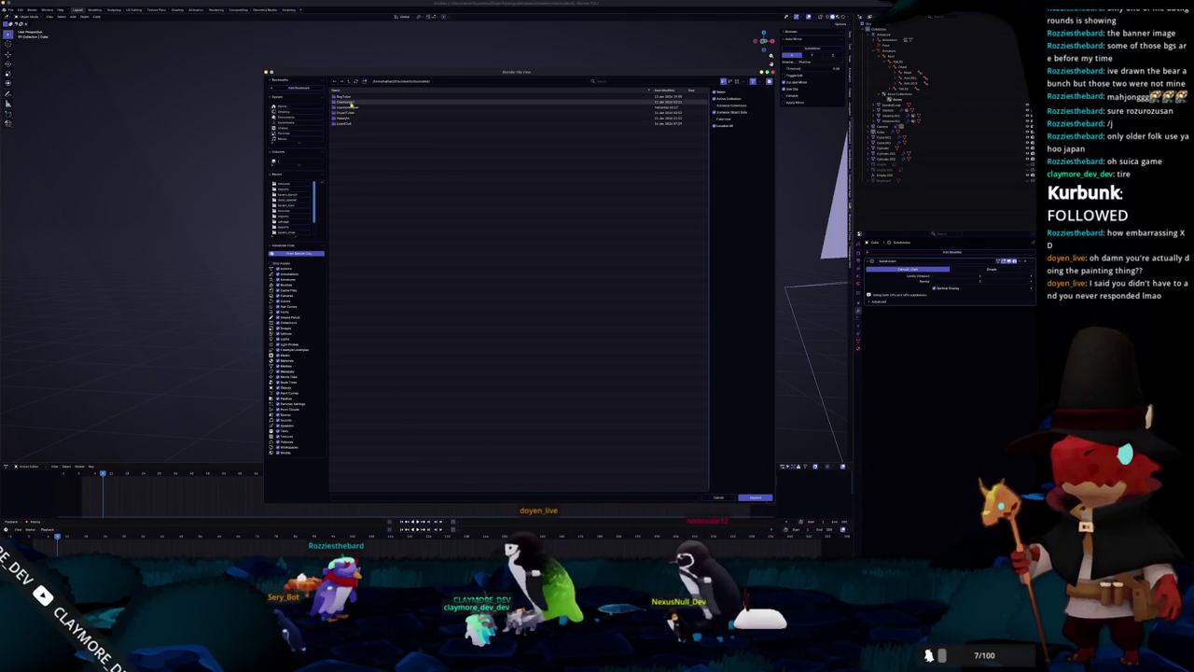
double_click(351, 102)
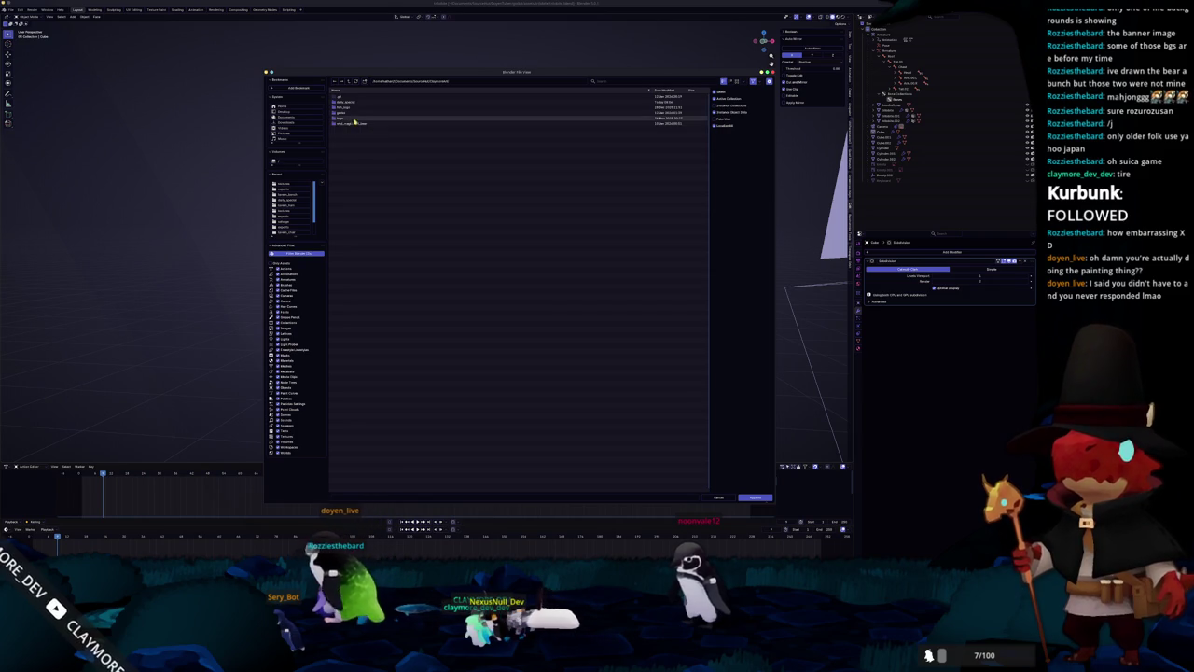
left_click(356, 103)
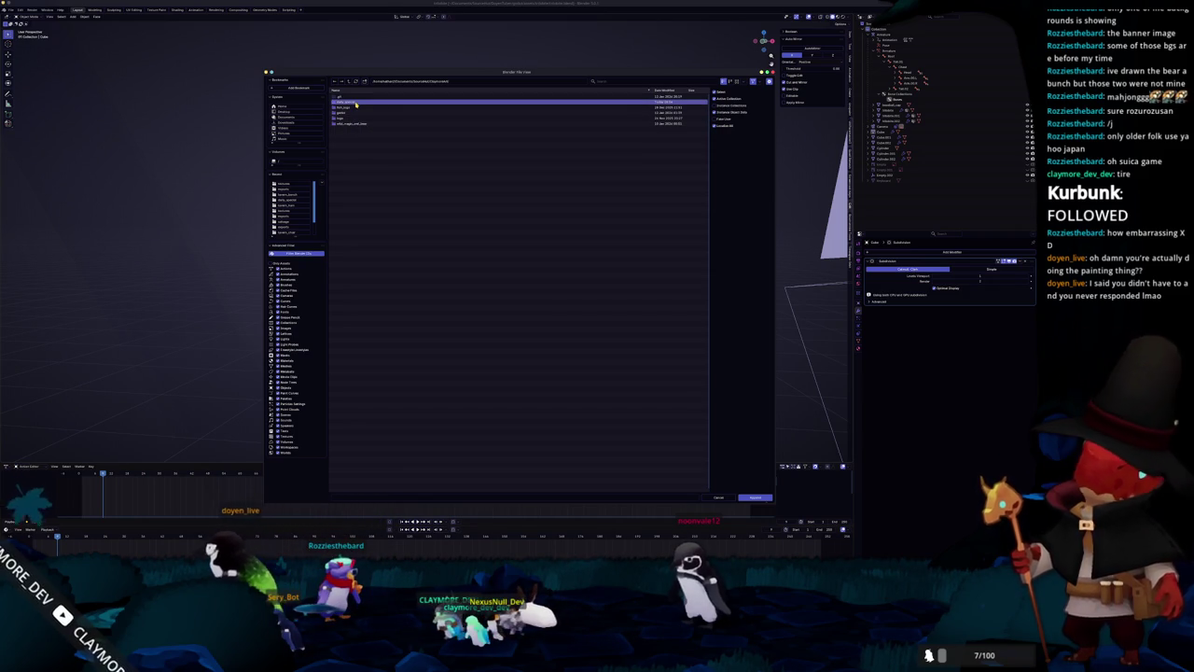
double_click(355, 103)
double_click(346, 106)
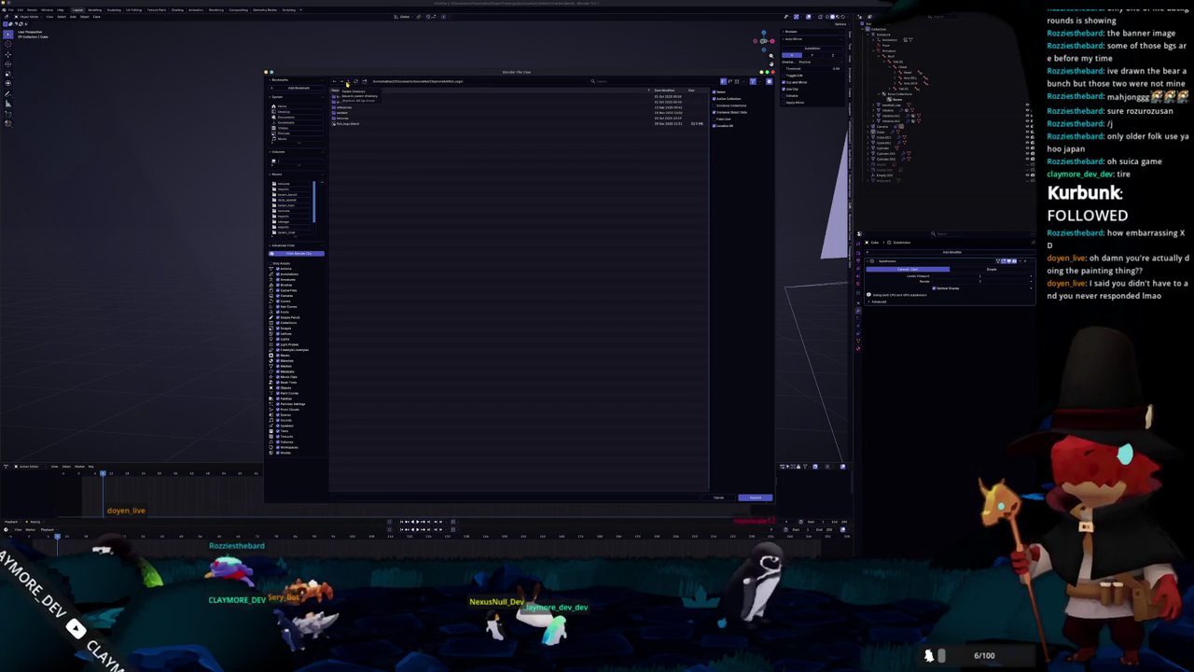
double_click(343, 123)
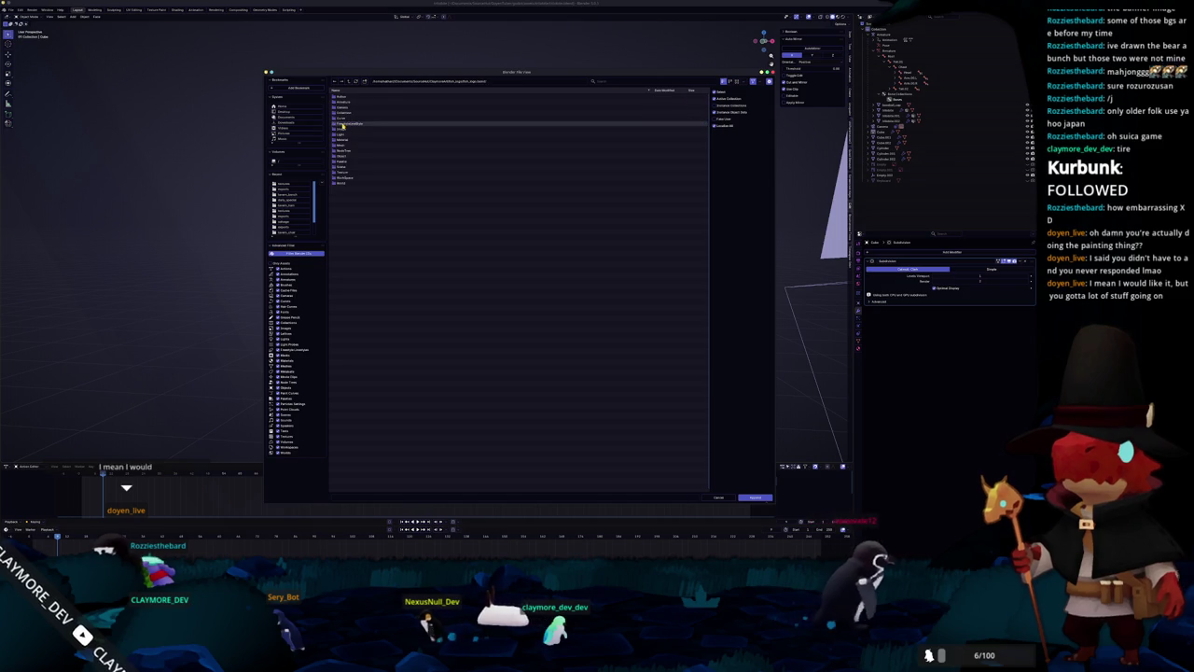
double_click(344, 155)
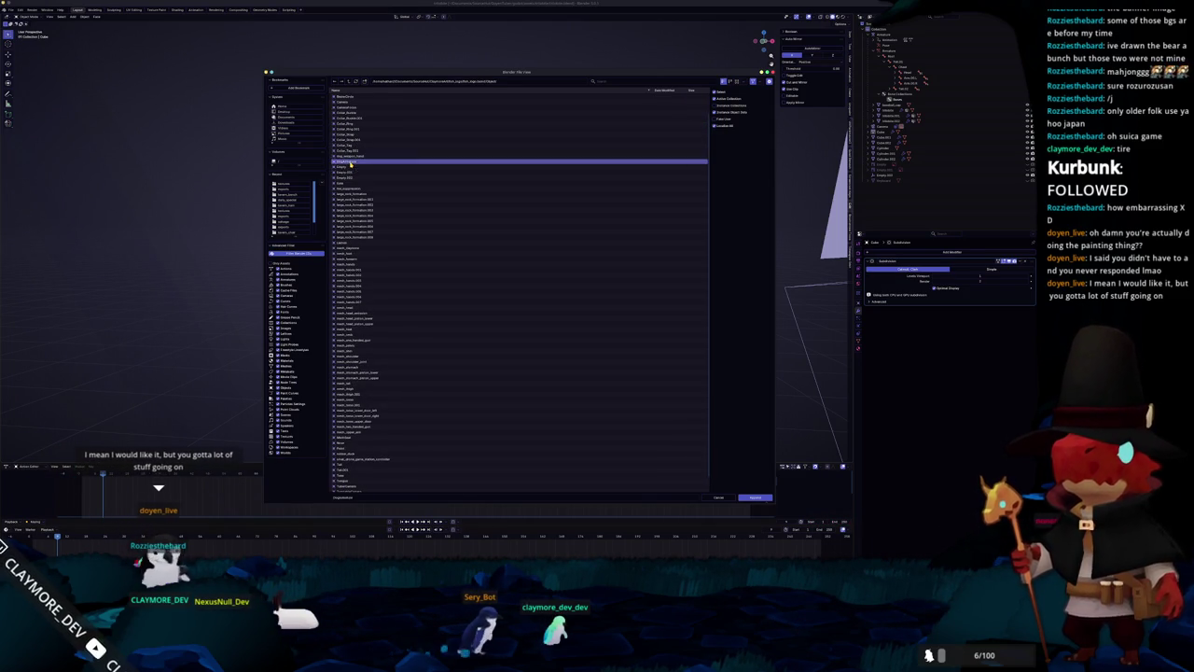
double_click(355, 163)
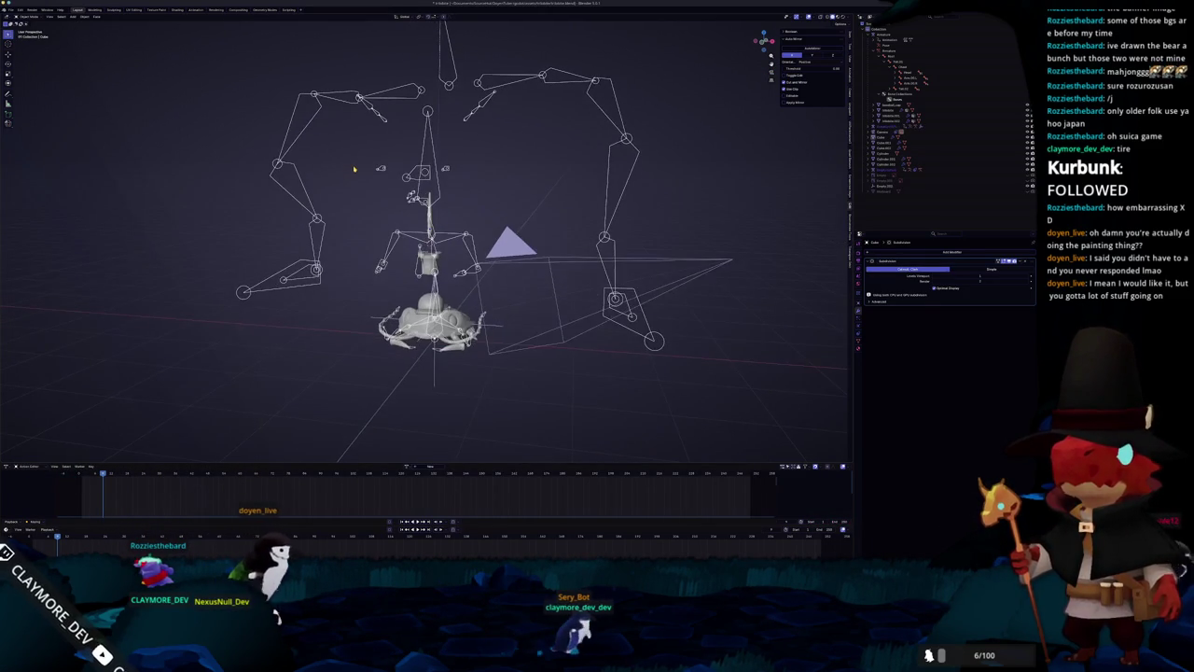
Undo the rig append, restart File > Append, and select the Eyes object
key("ctrl+z")
left_click(12, 9)
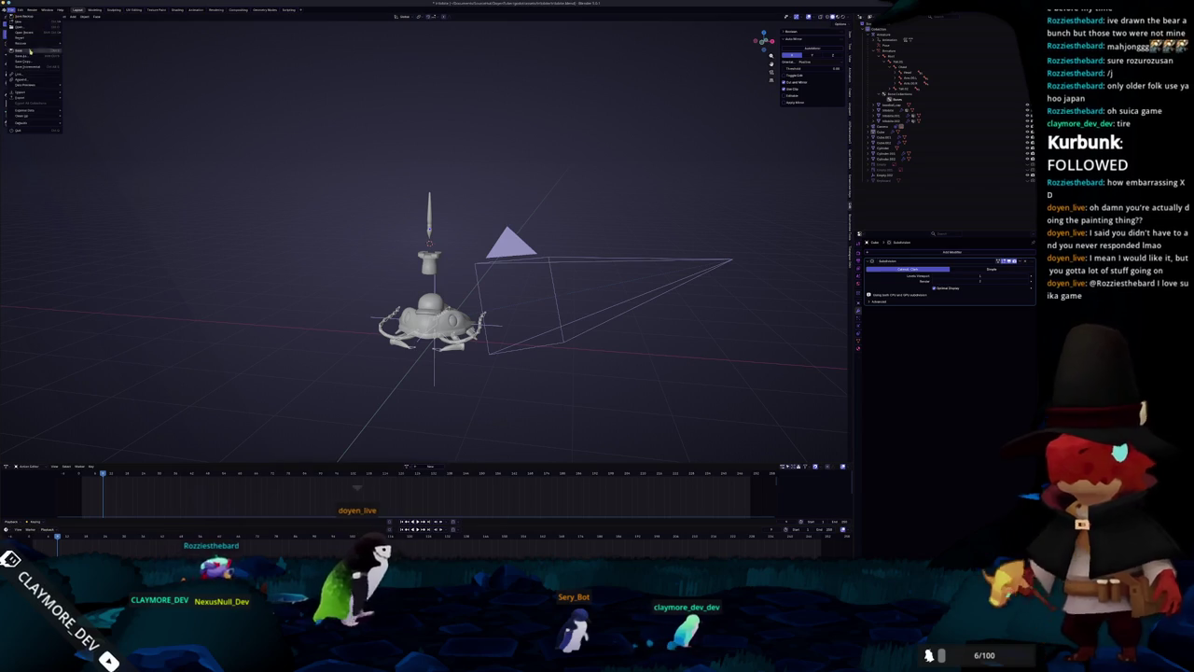
left_click(47, 82)
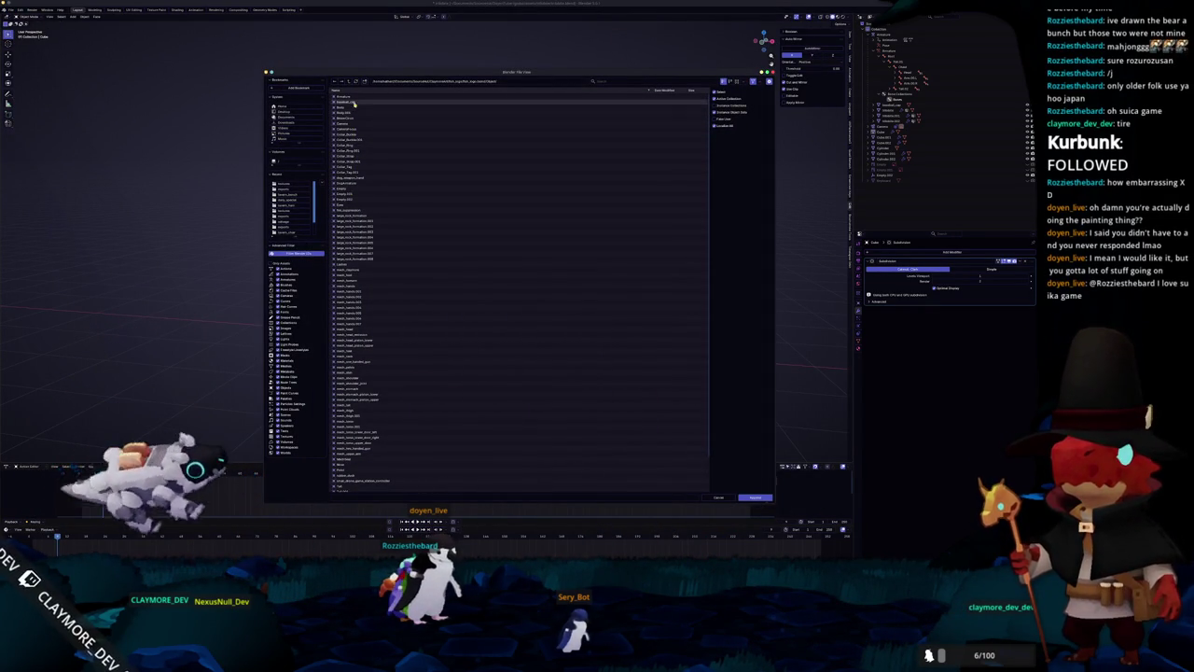
left_click(347, 204)
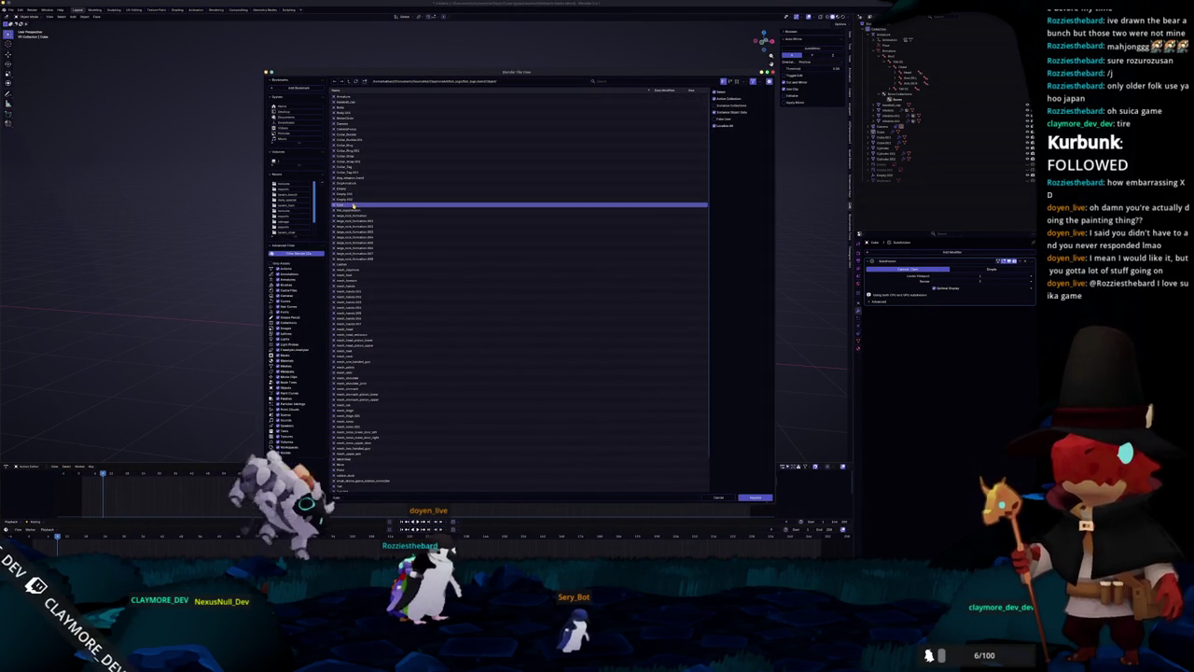
scroll(360, 205, "down", 1)
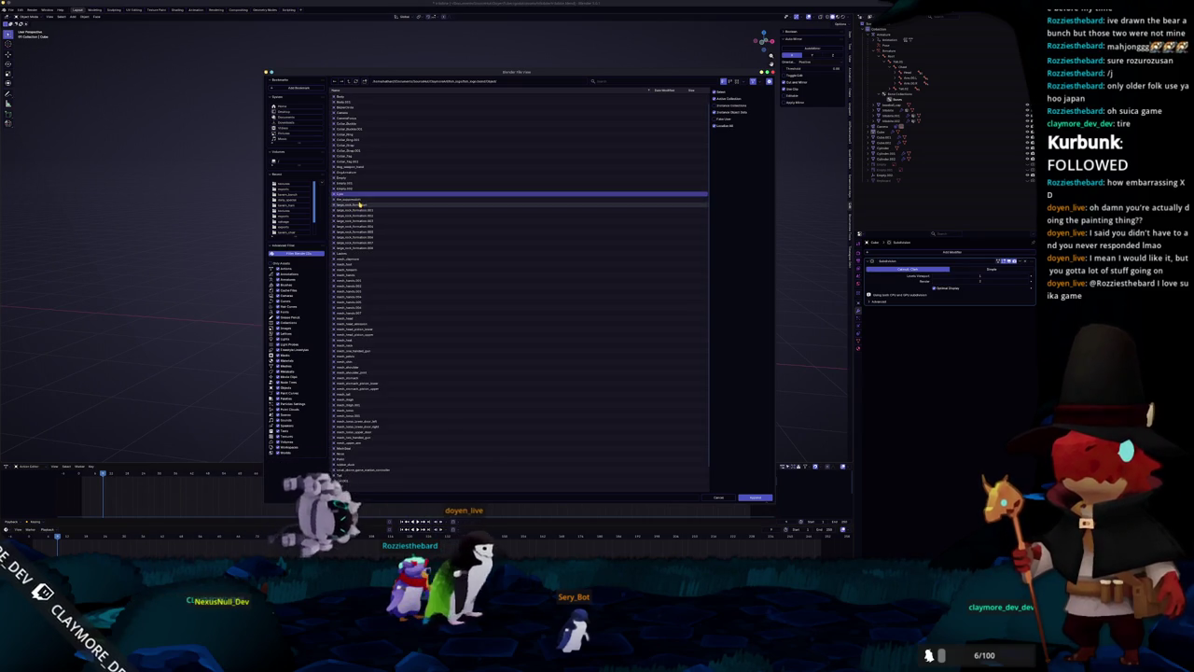
scroll(360, 205, "down", 2)
Add Lashes and three more objects to the selection and append them into the scene
left_click(361, 232, "ctrl")
scroll(369, 299, "down", 1)
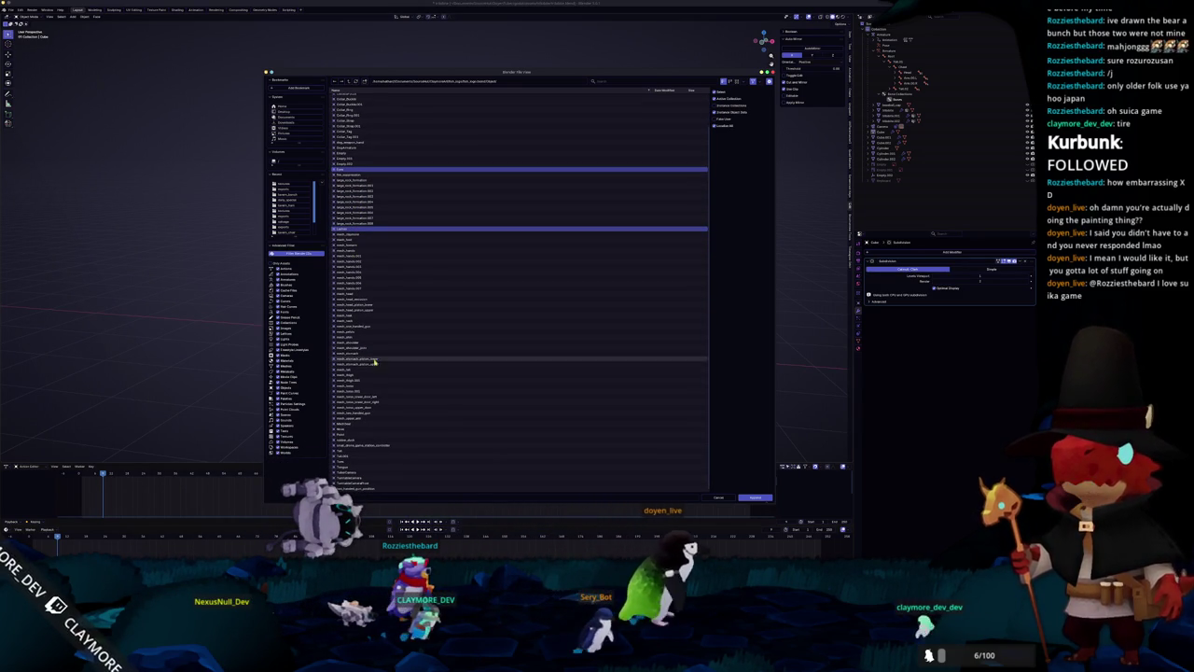
left_click(351, 450, "ctrl")
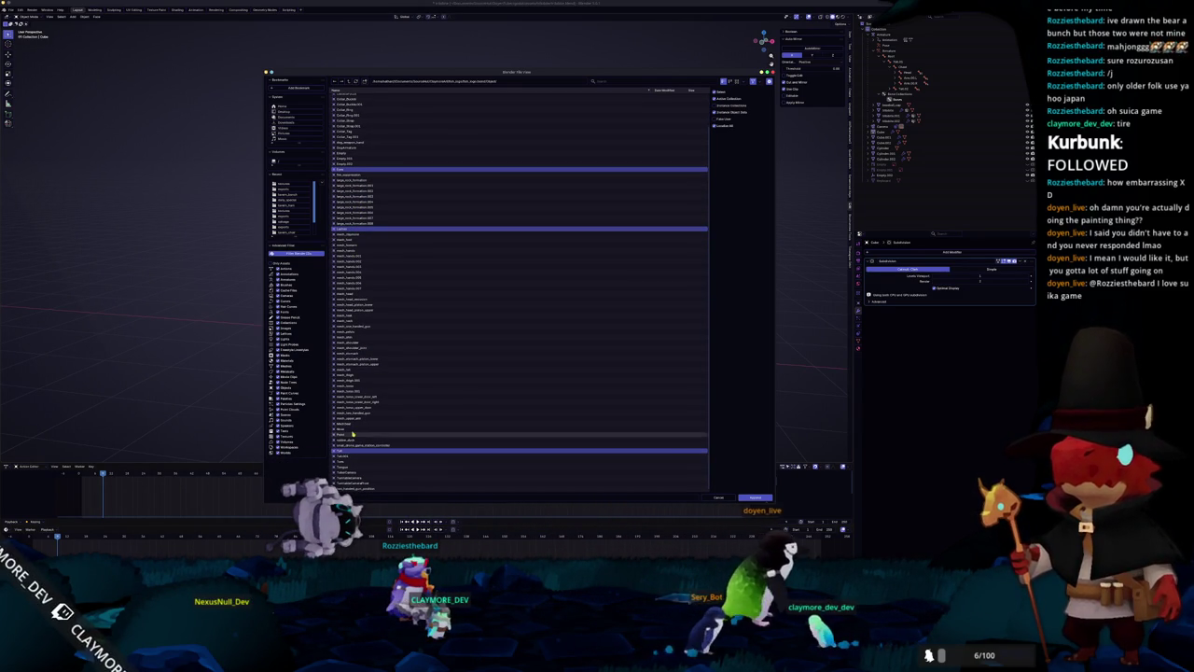
left_click(350, 429, "ctrl")
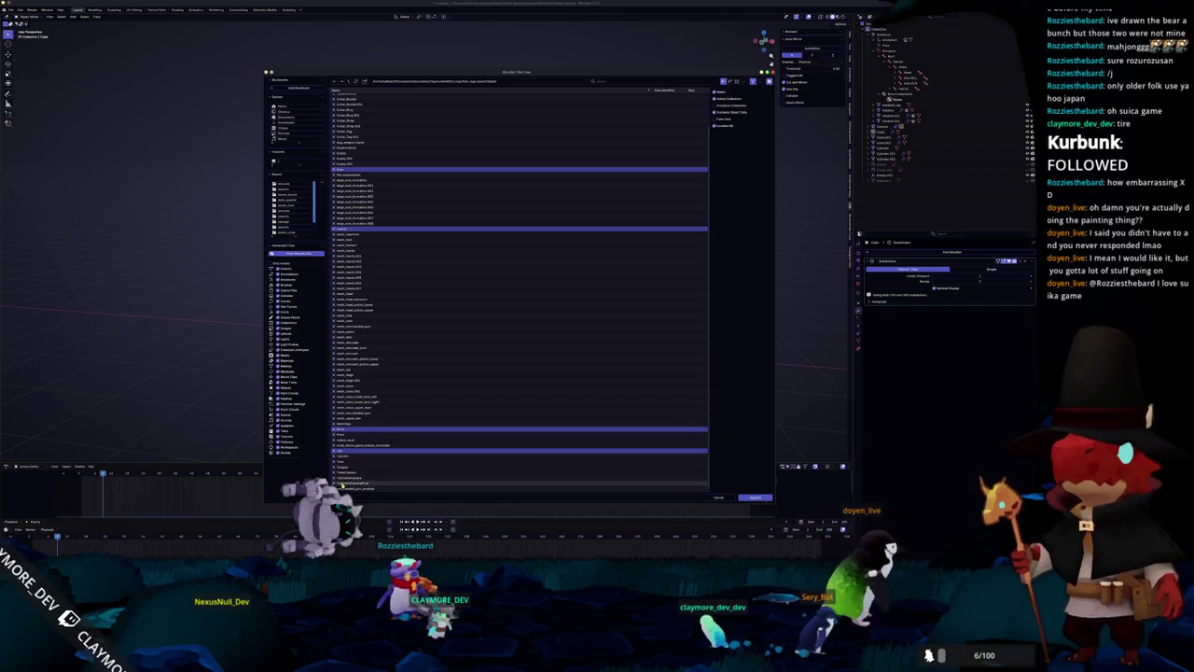
left_click(348, 463, "ctrl")
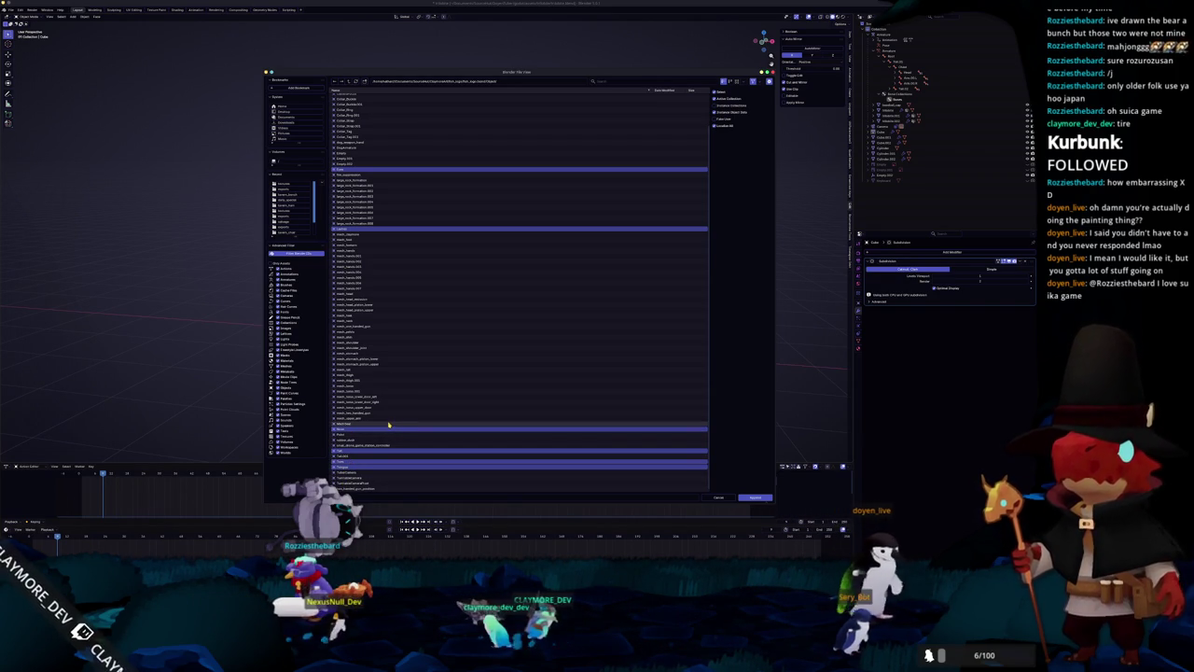
scroll(554, 461, "up", 2)
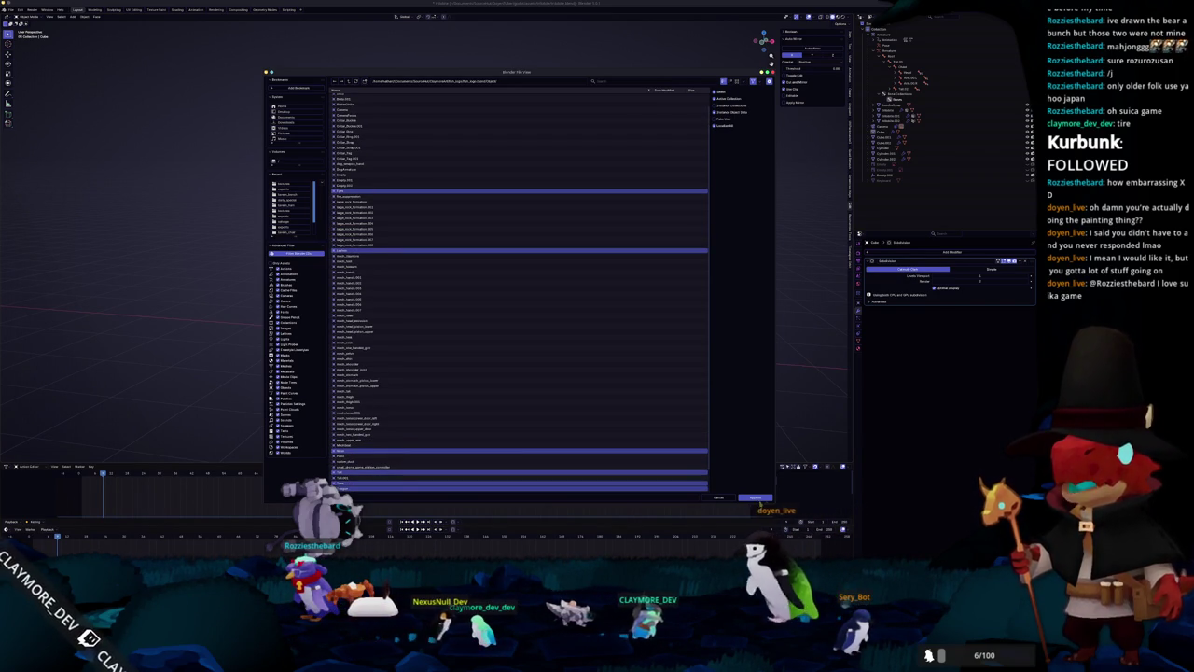
left_click(758, 498)
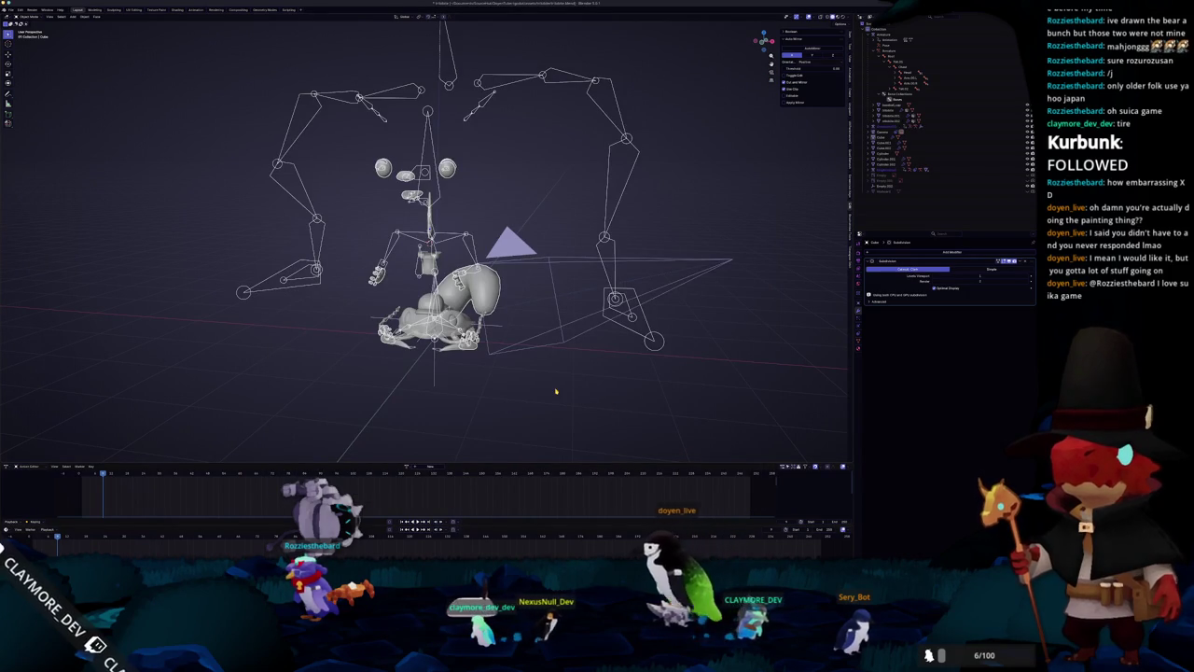
left_click_drag(482, 346, 348, 311)
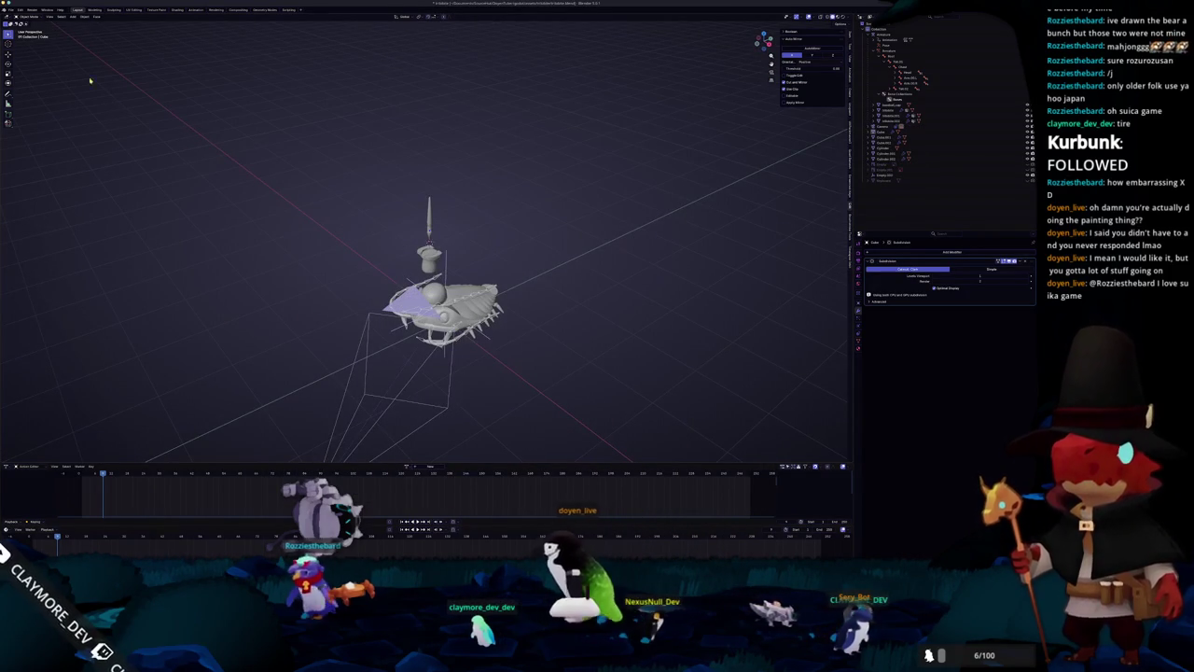
Reopen File > Append and browse into the geoms folder's blend file Object category
left_click(10, 10)
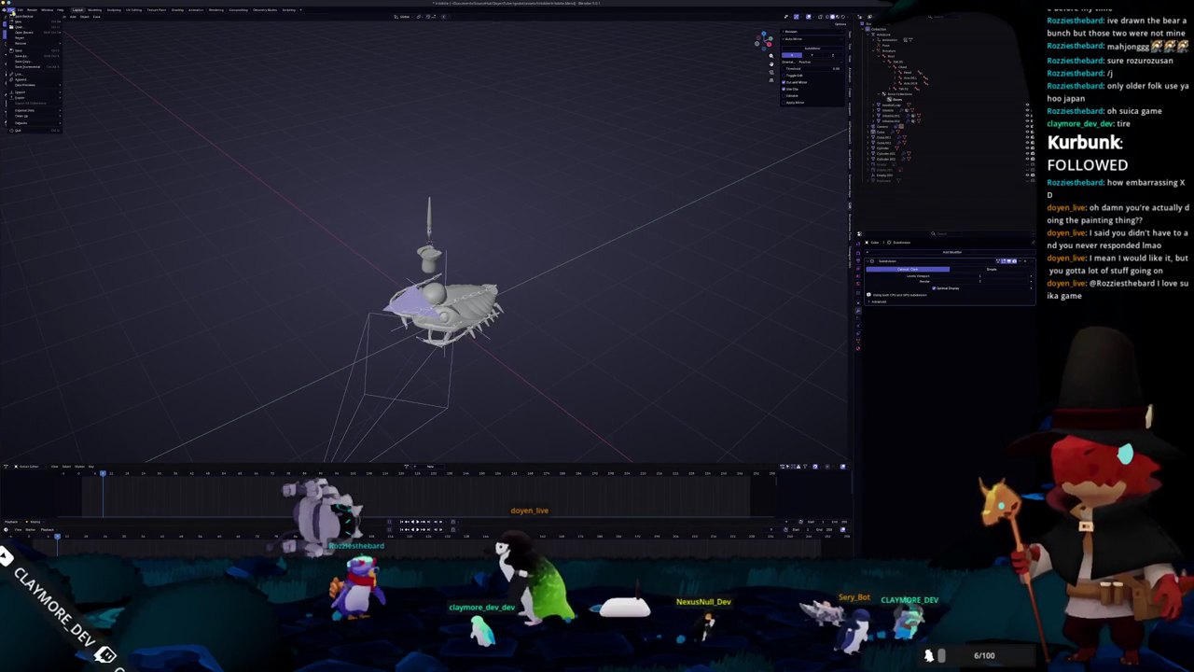
left_click(28, 80)
left_click(348, 82)
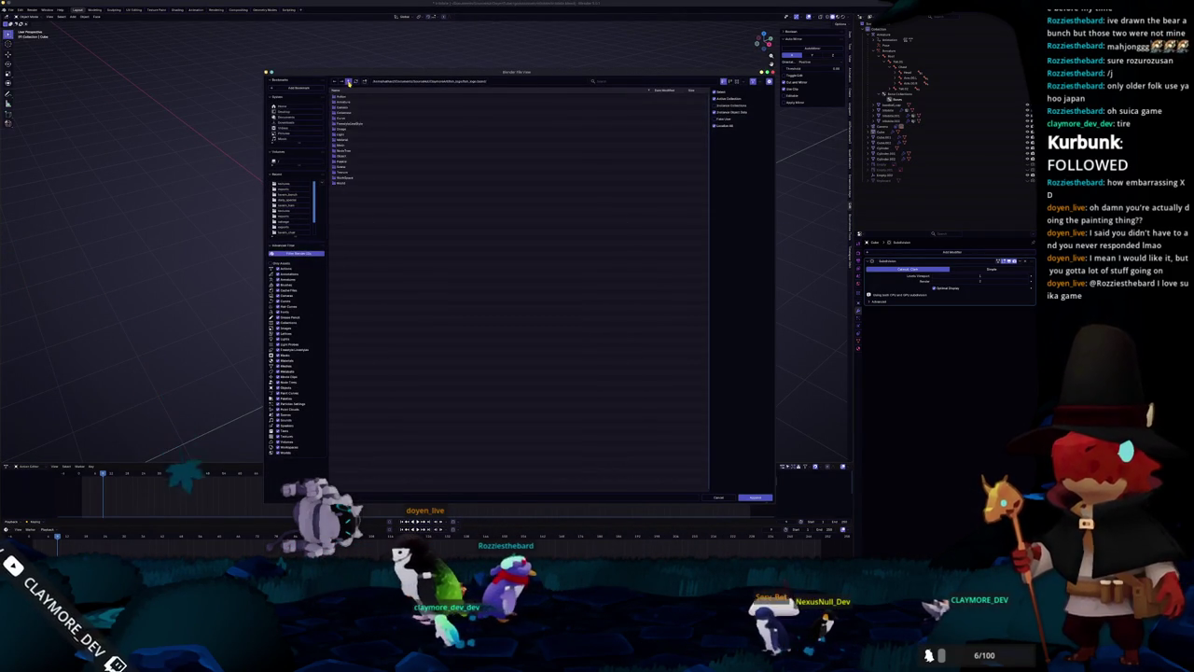
left_click(350, 103)
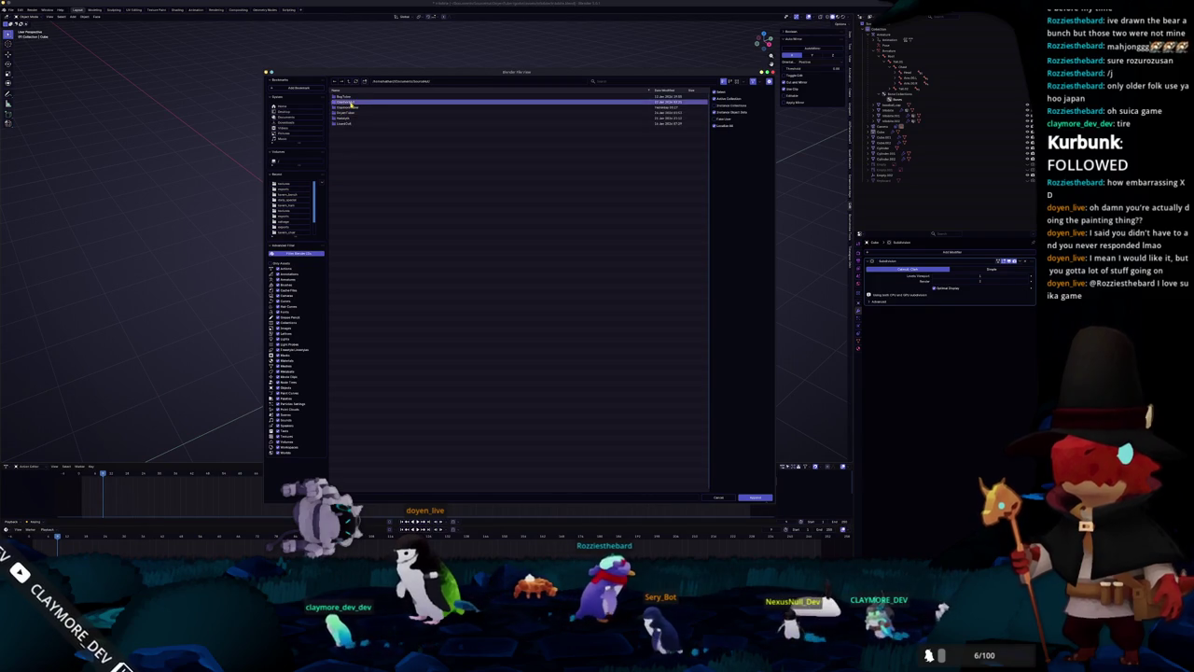
left_click(347, 113)
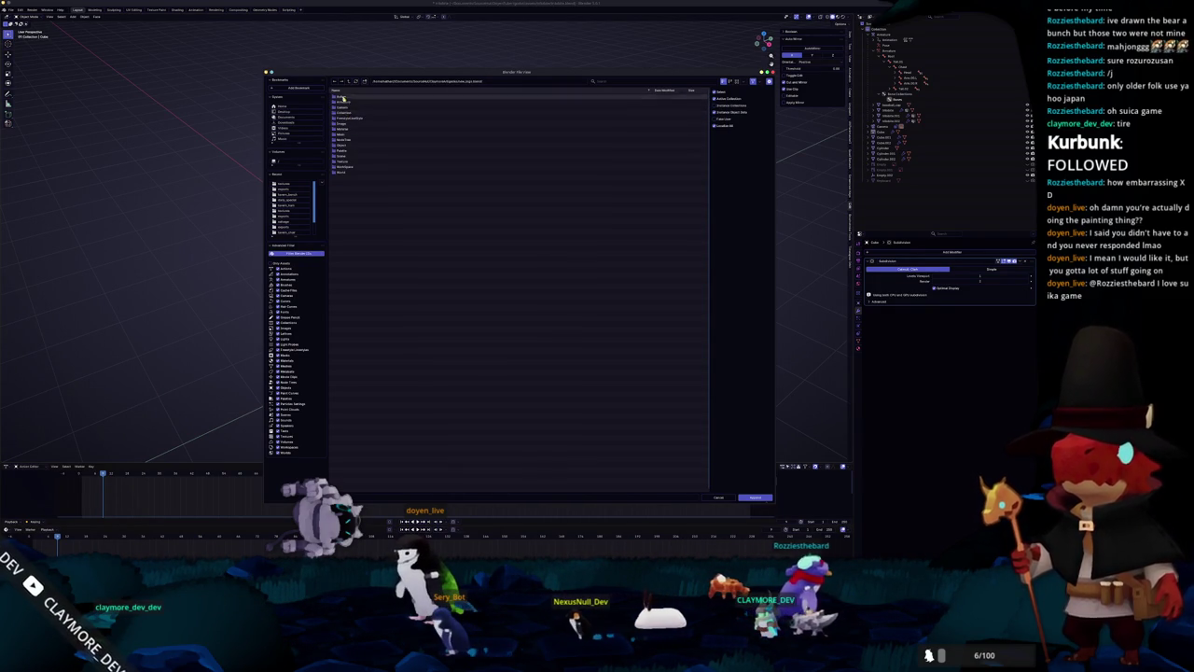
double_click(346, 146)
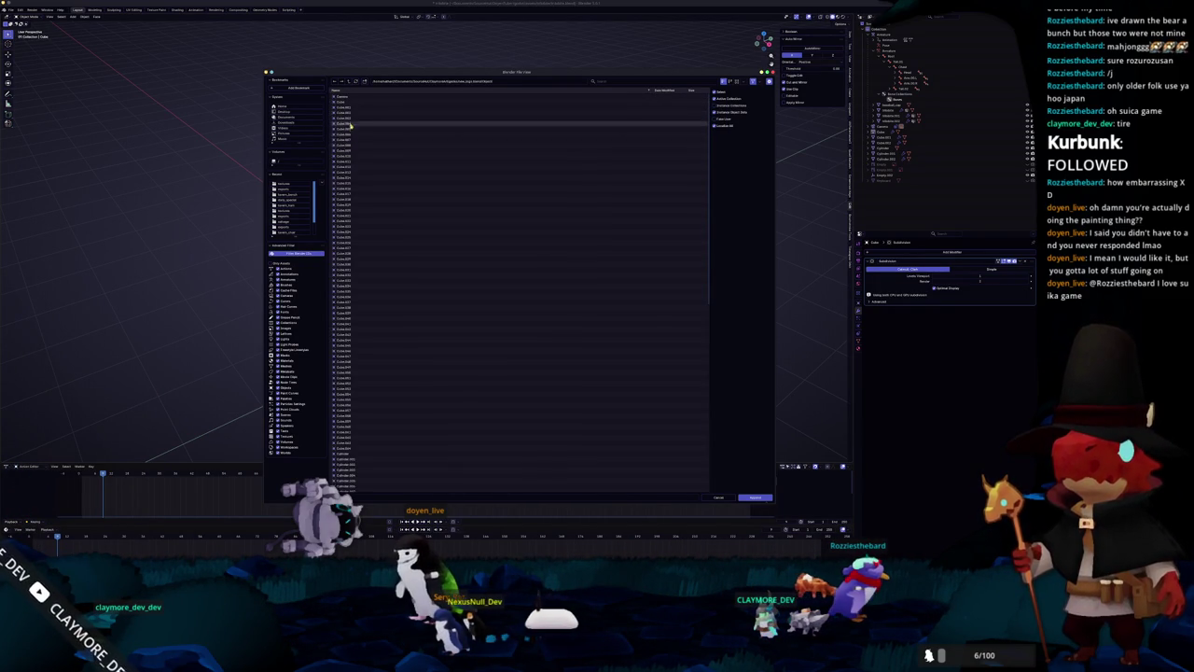
scroll(359, 158, "down", 5)
scroll(373, 357, "down", 3)
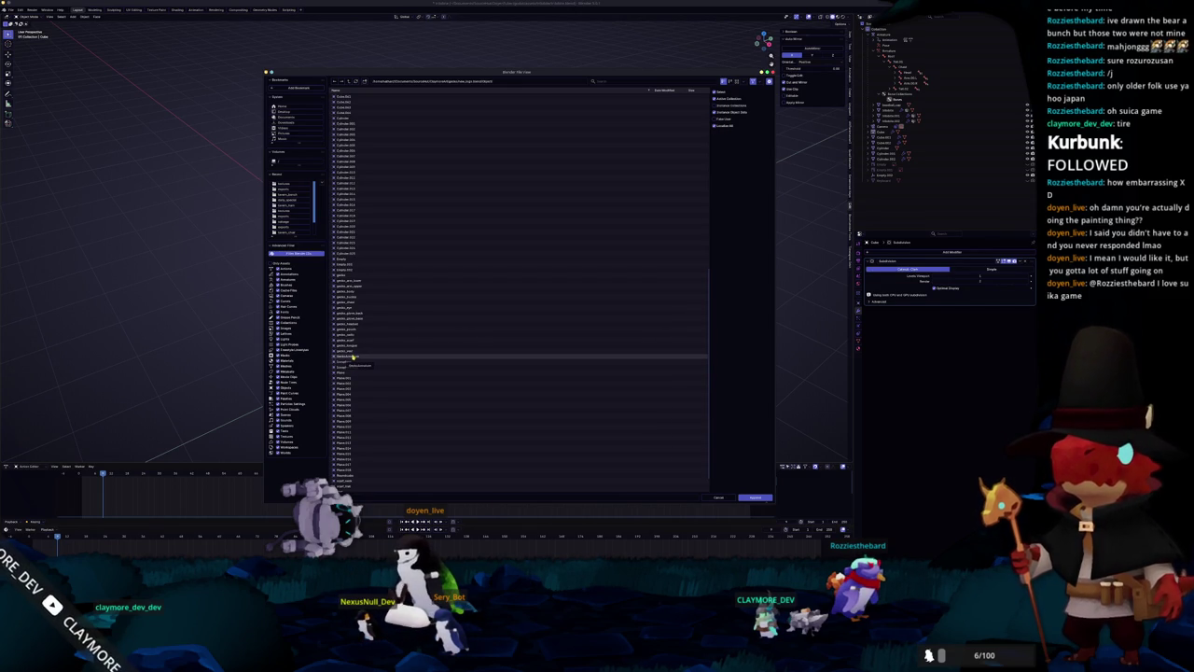
Append a range of two character objects, then undo to remove them
left_click(345, 278, "shift")
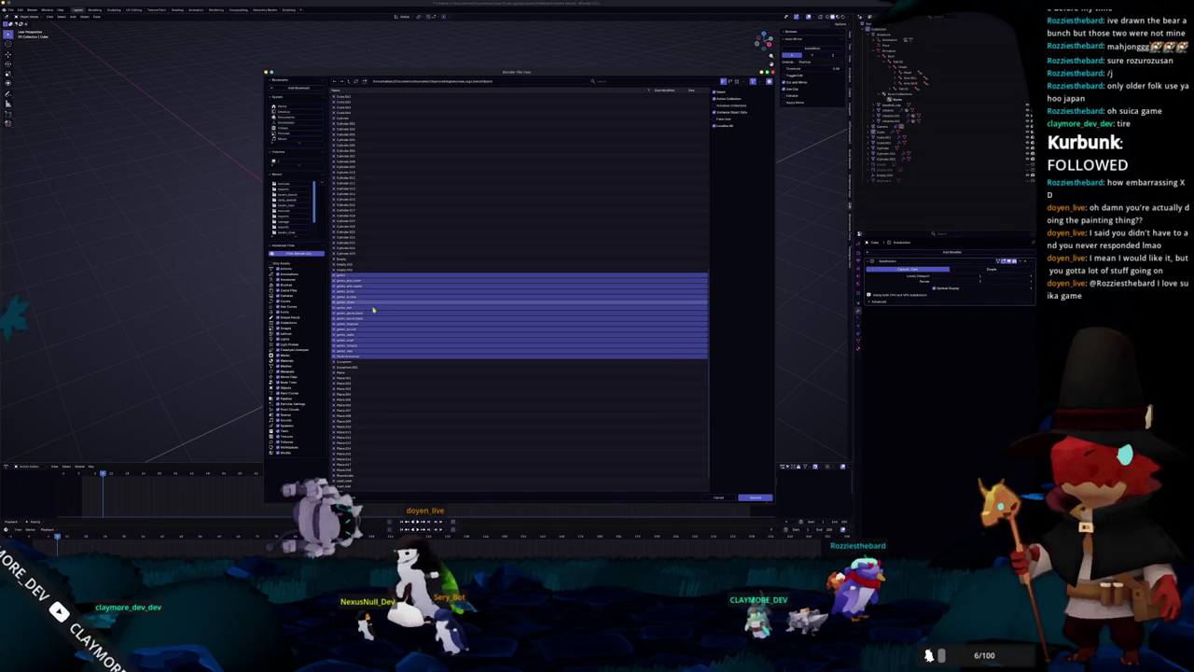
key("Return")
scroll(538, 363, "down", 4)
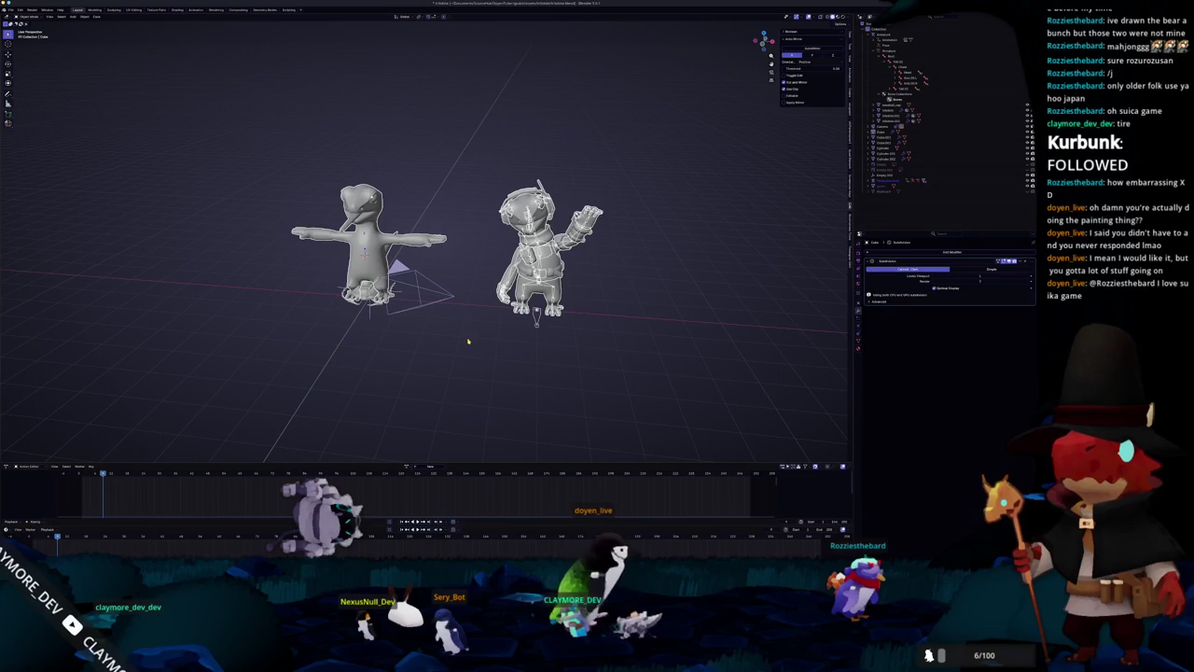
key("ctrl+z")
key("shift+F1")
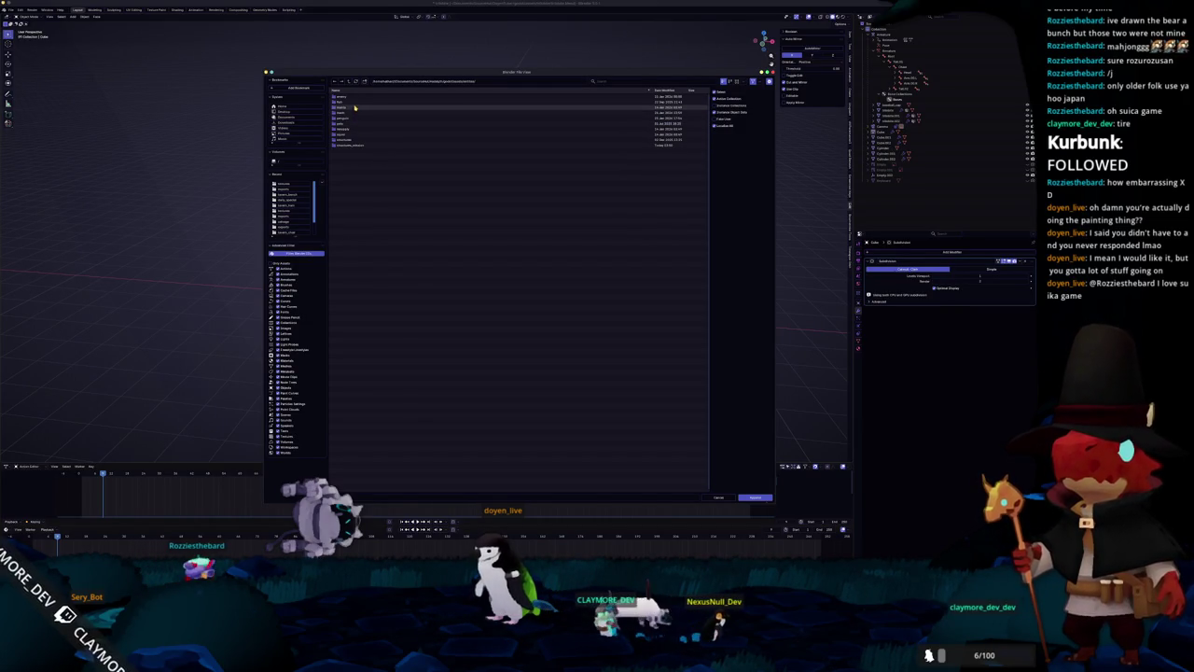
Browse to the whale .blend's Object folder, append the whale, and start rotating it about Z
left_click(355, 144)
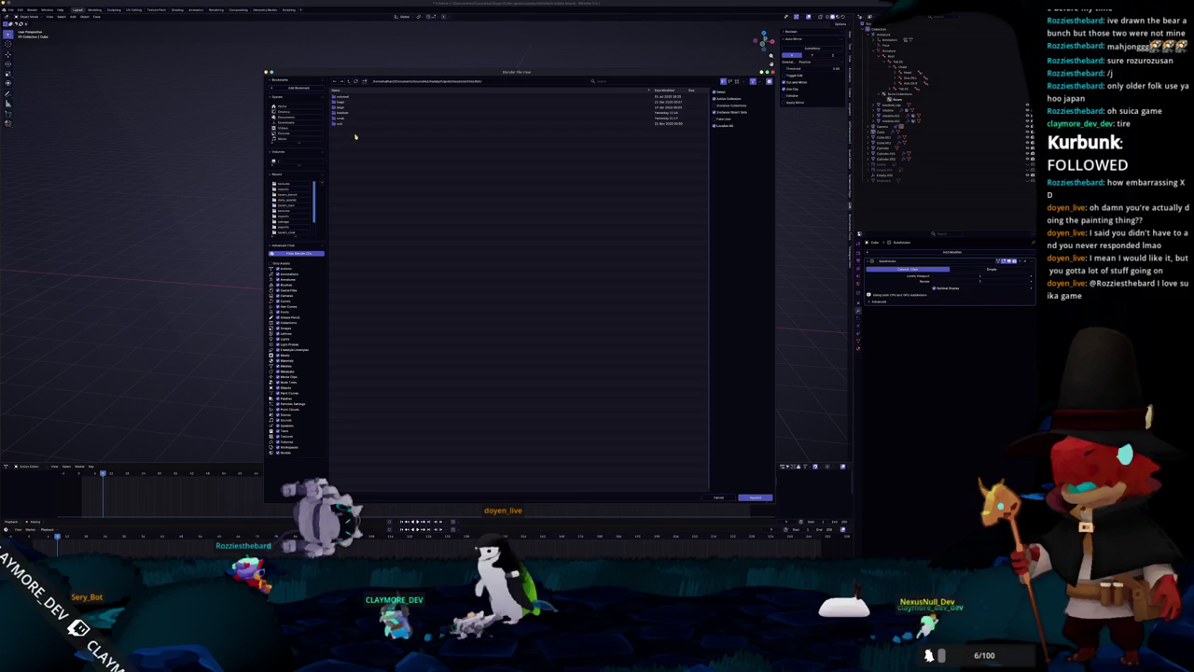
left_click(353, 97)
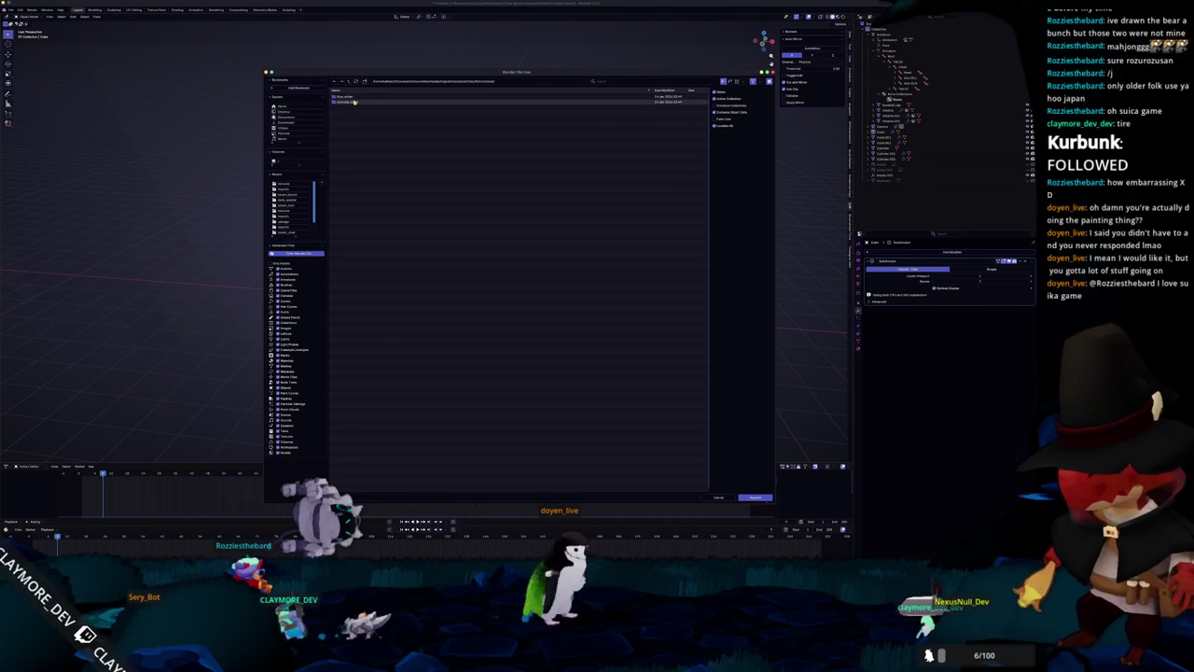
left_click(354, 101)
left_click(347, 119)
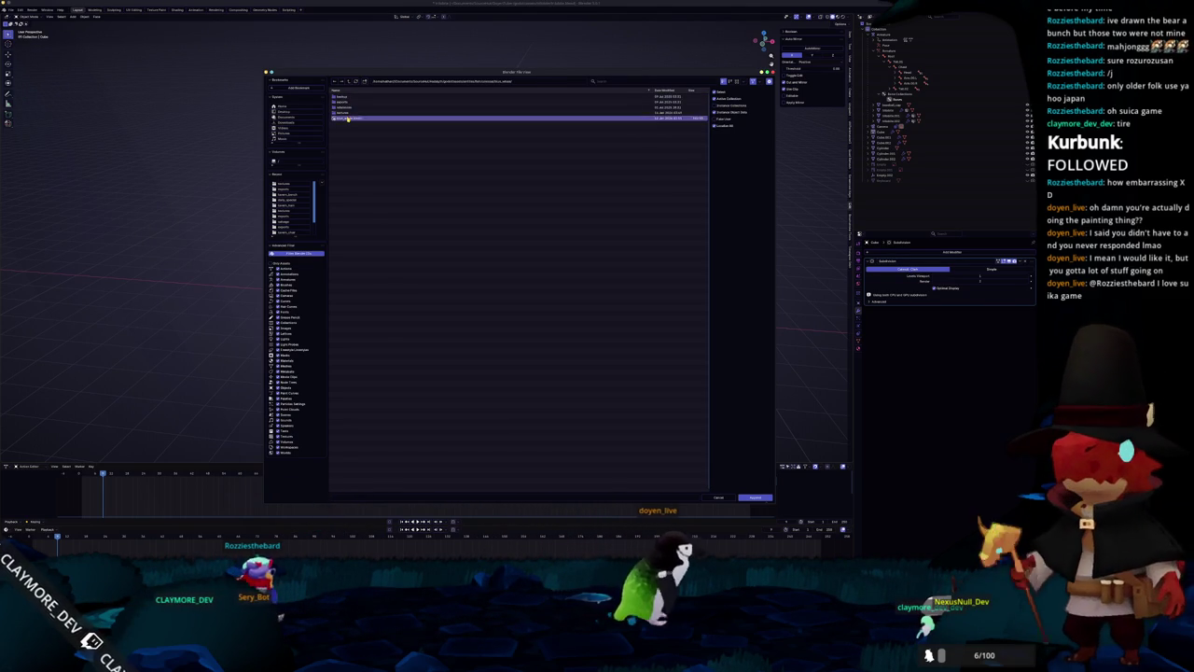
double_click(347, 119)
double_click(344, 109)
double_click(341, 96)
key("r")
key("z")
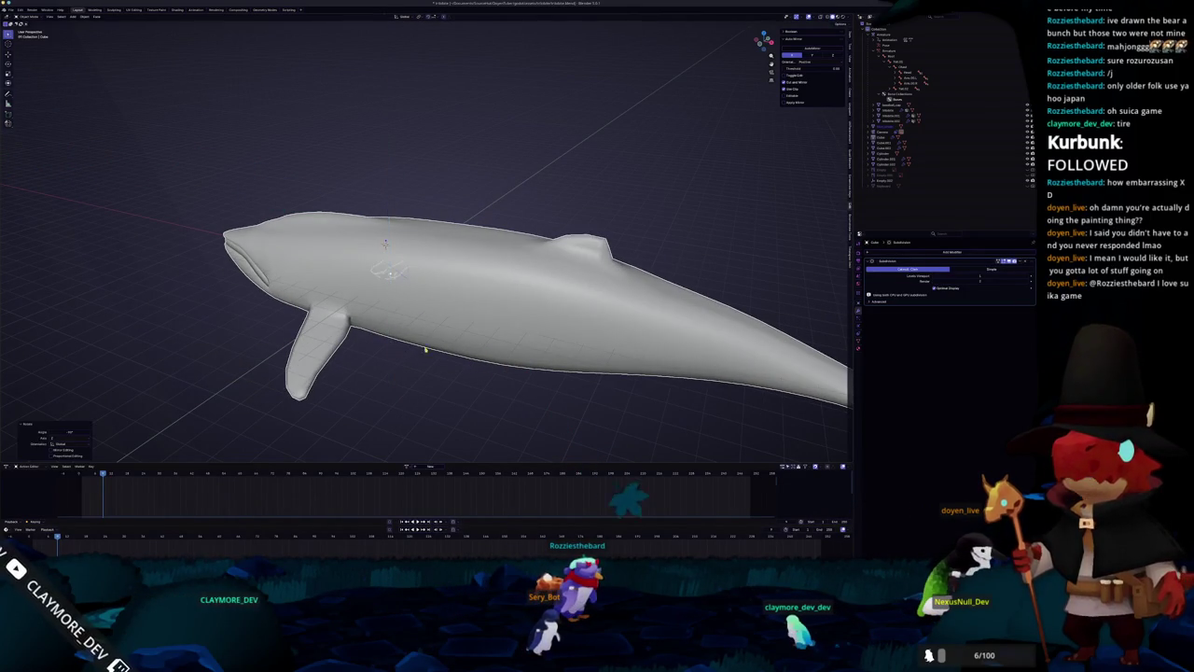
Shrink the whale to about a fifth, raise it straight up, then enlarge it slightly
key("s")
left_click(403, 297)
scroll(466, 280, "up", 3)
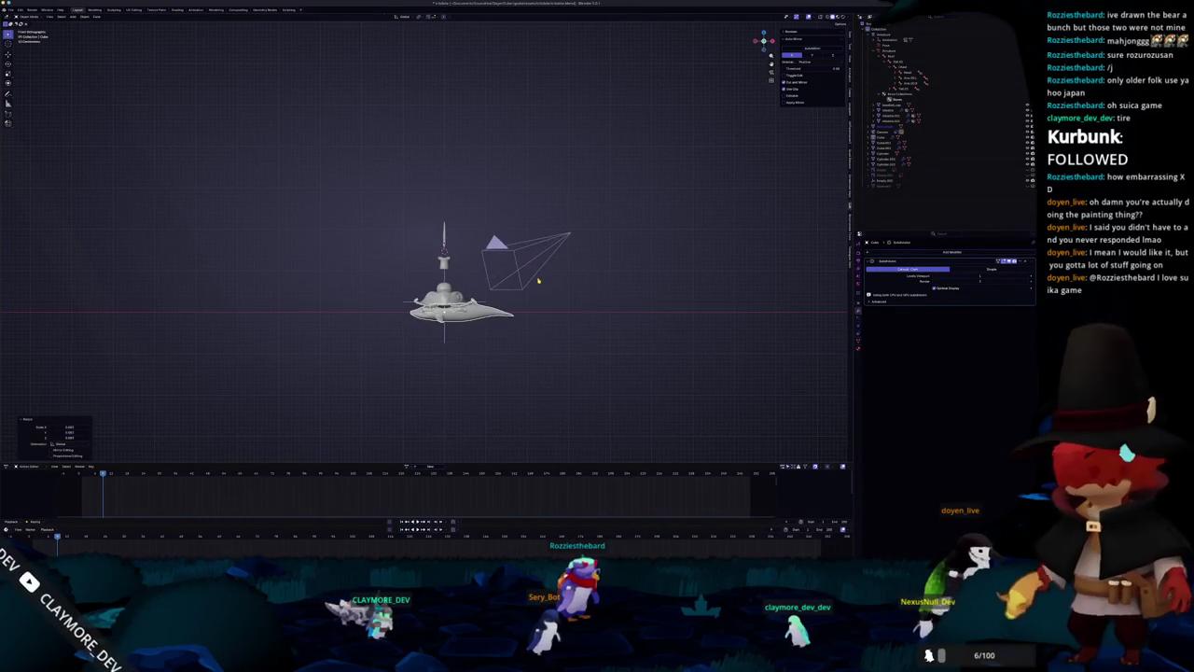
scroll(539, 279, "up", 2)
key("g")
key("z")
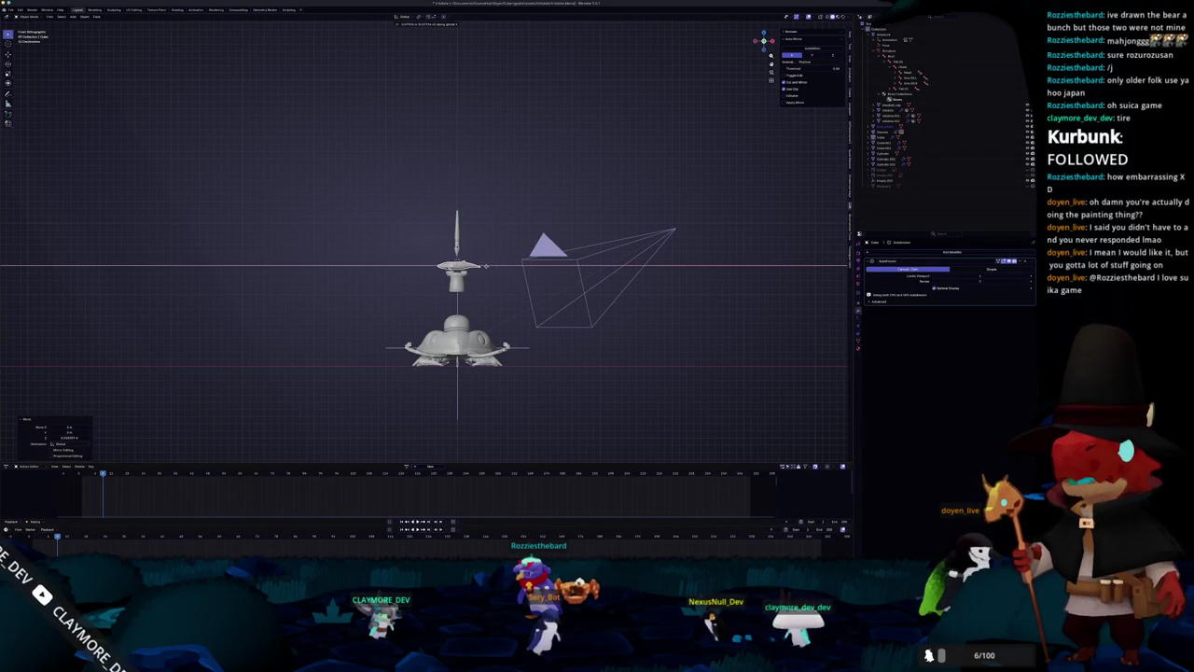
scroll(485, 266, "up", 6)
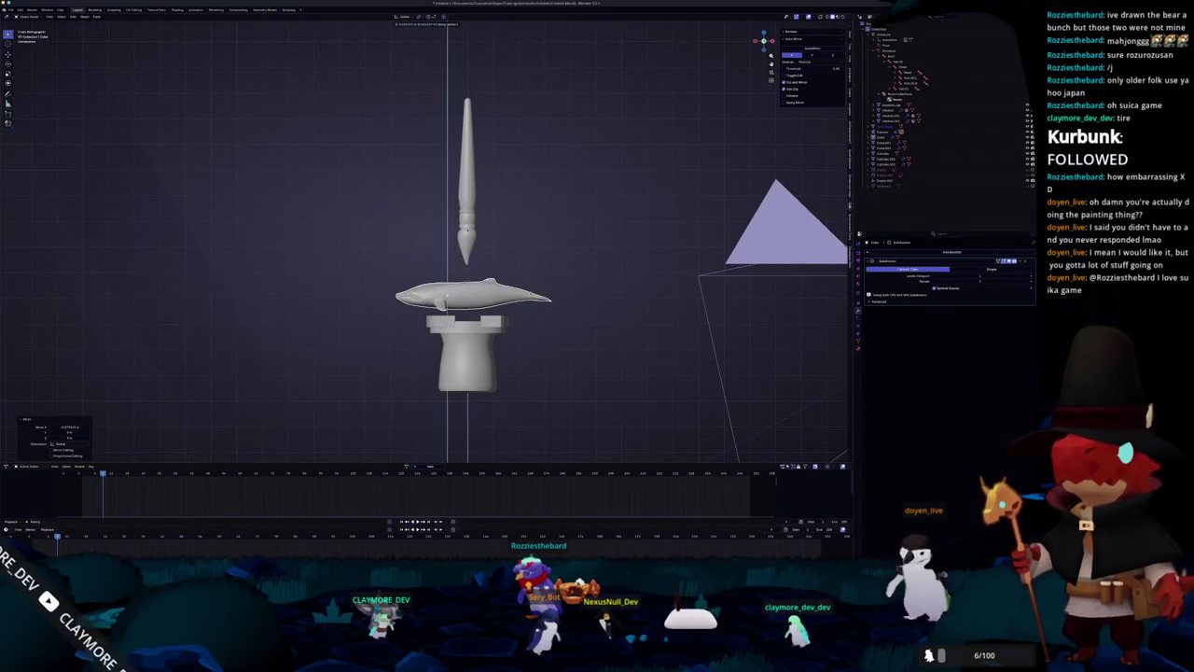
key("Return")
key("s")
key("Return")
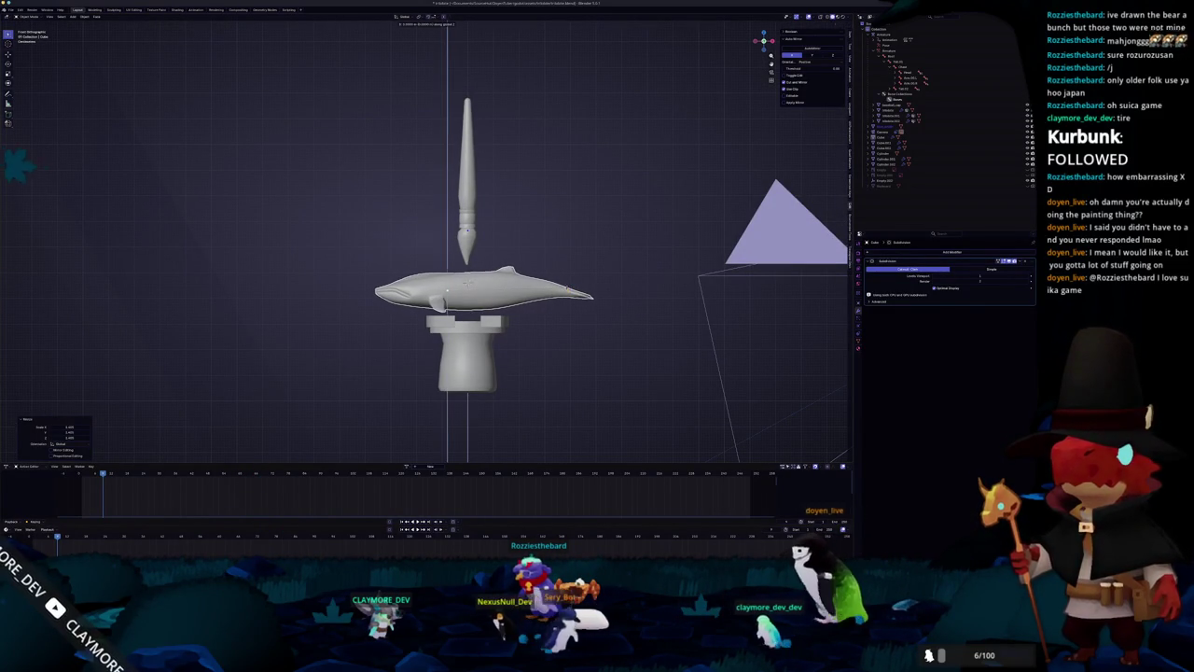
Shift the whale along X and set its height above the notched cap
key("g")
key("x")
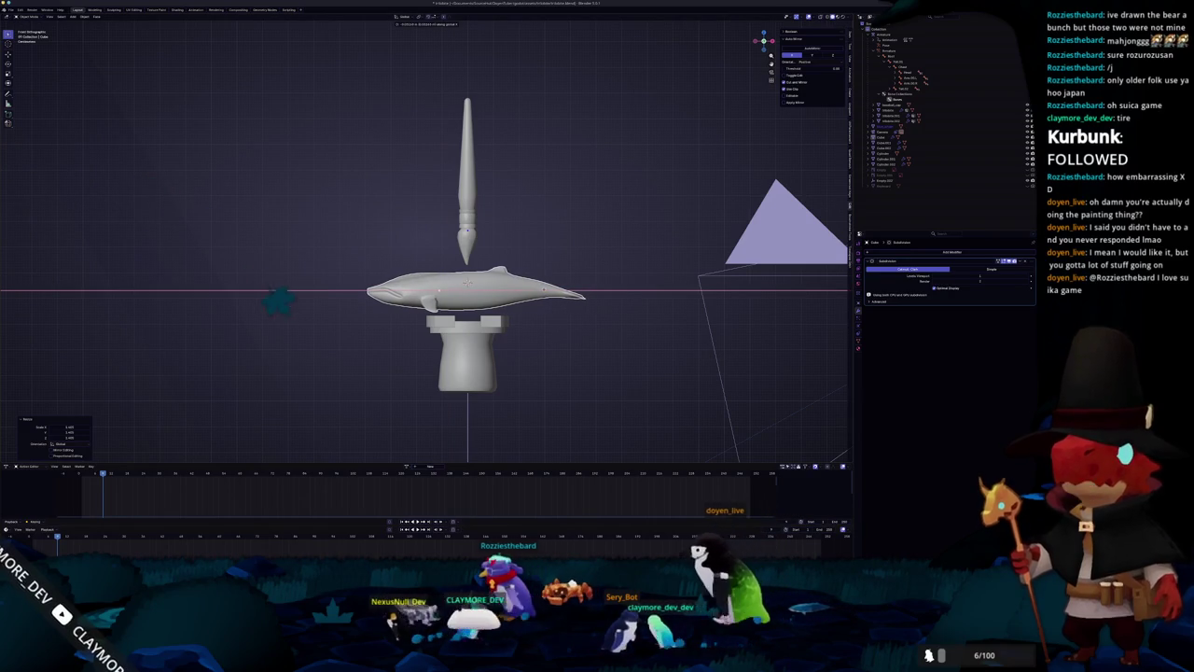
scroll(466, 280, "up", 2)
key("z")
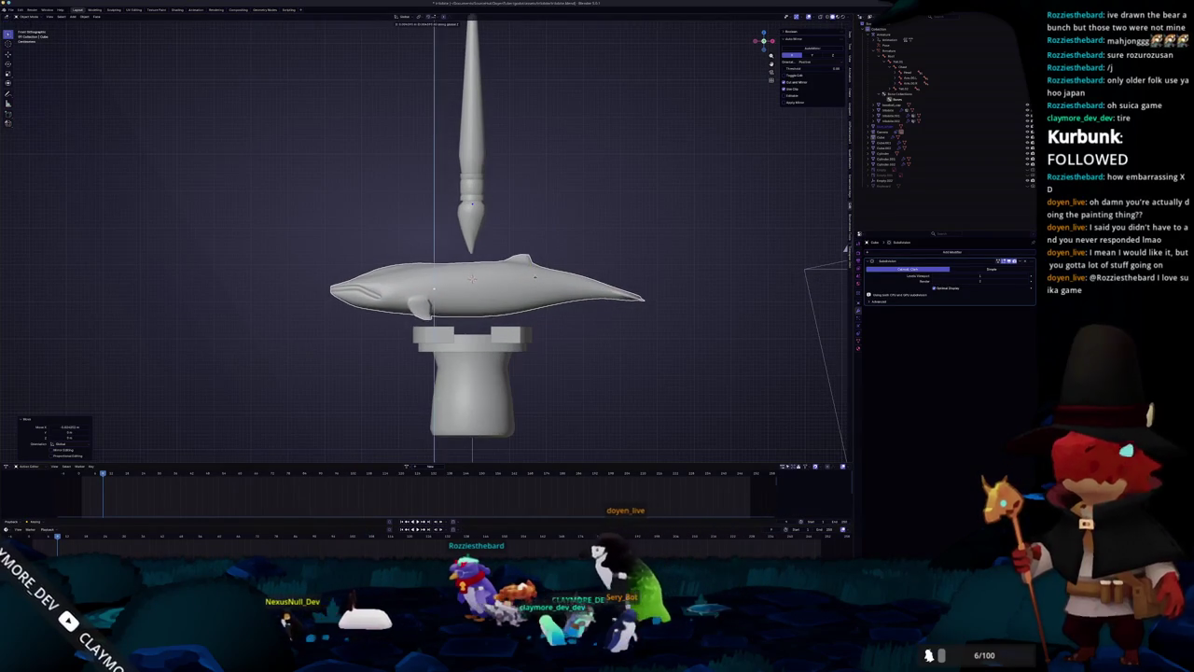
left_click(472, 278)
scroll(472, 278, "down", 3)
scroll(458, 266, "down", 5)
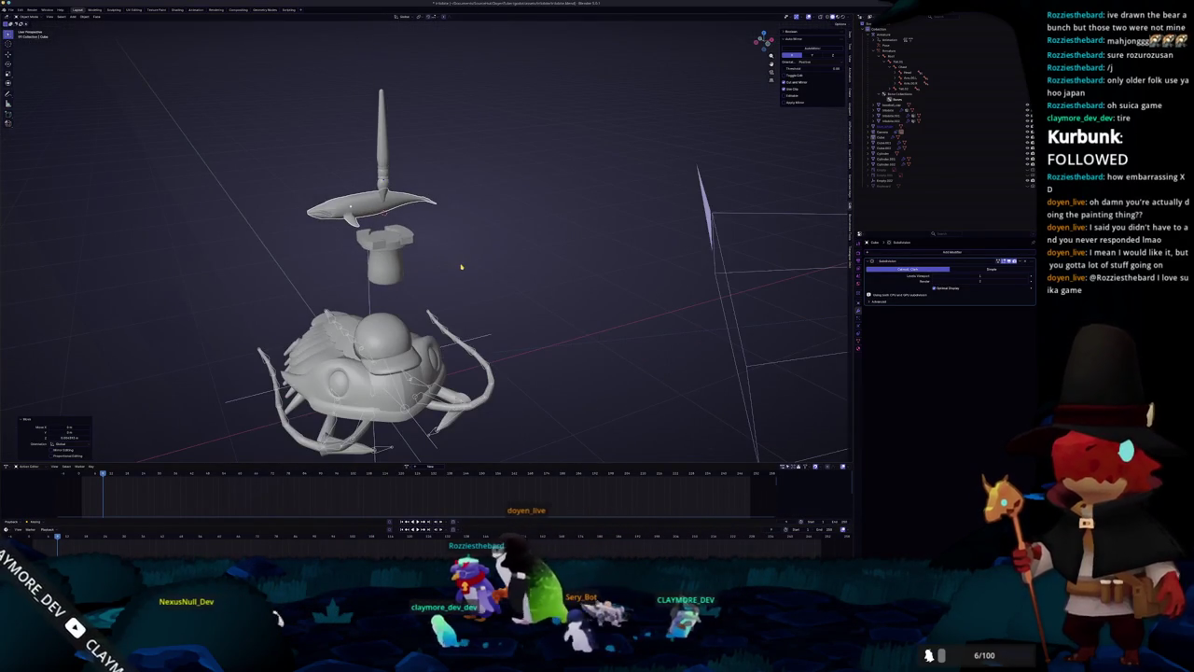
From the top view, snap the whale to the 3D cursor and adjust it along Y
key("KP_7")
key("g")
scroll(467, 266, "up", 5)
key("y")
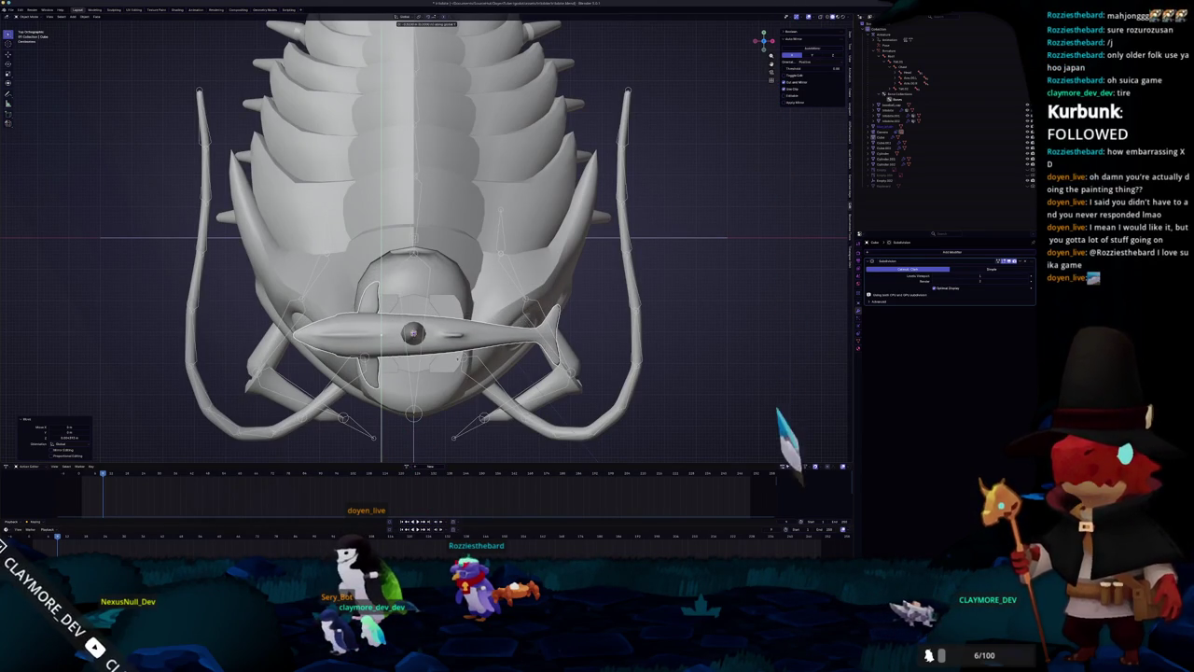
left_click_drag(420, 279, 391, 206)
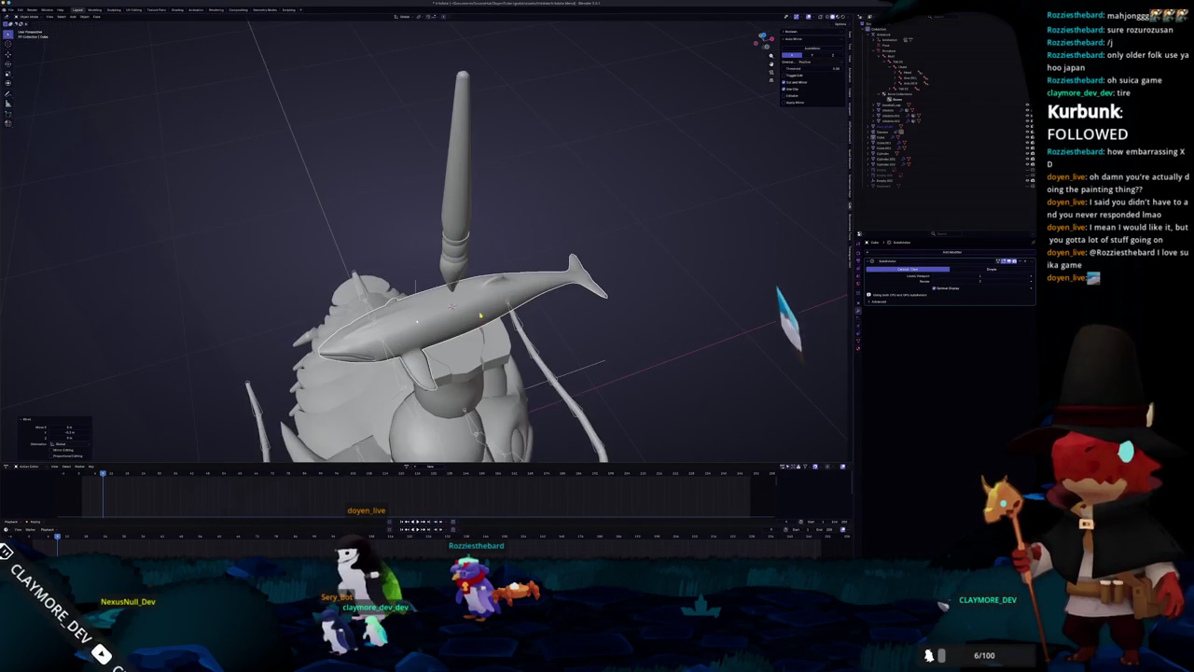
key("shift+s")
left_click_drag(420, 280, 411, 308)
key("g")
key("y")
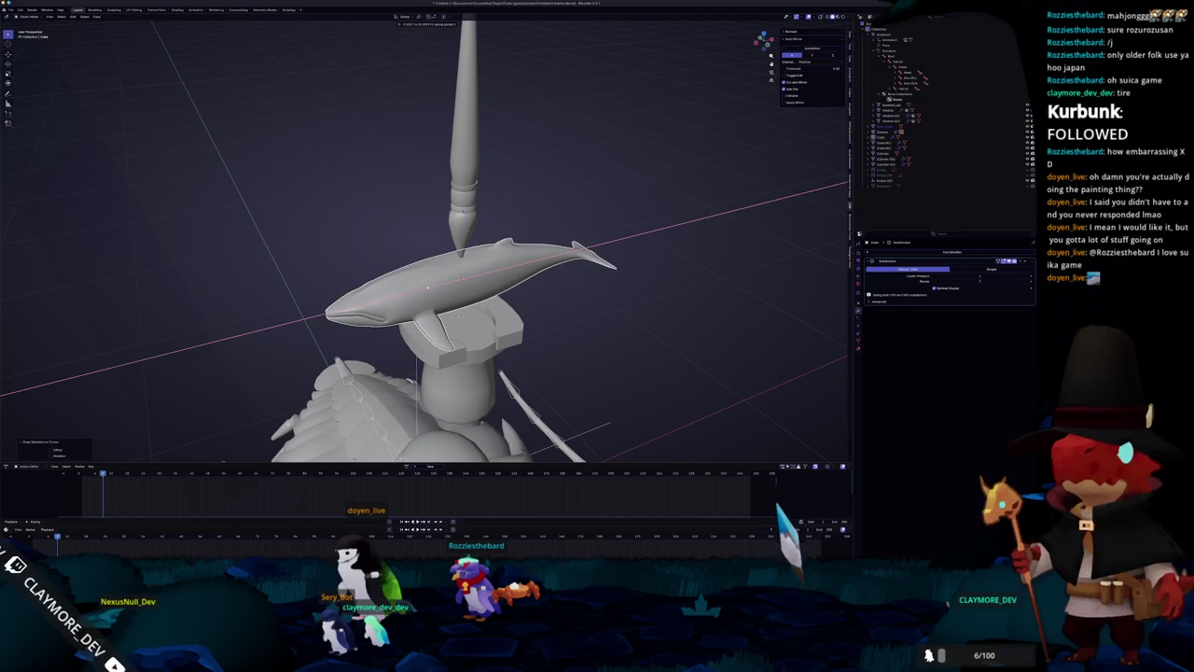
key("Return")
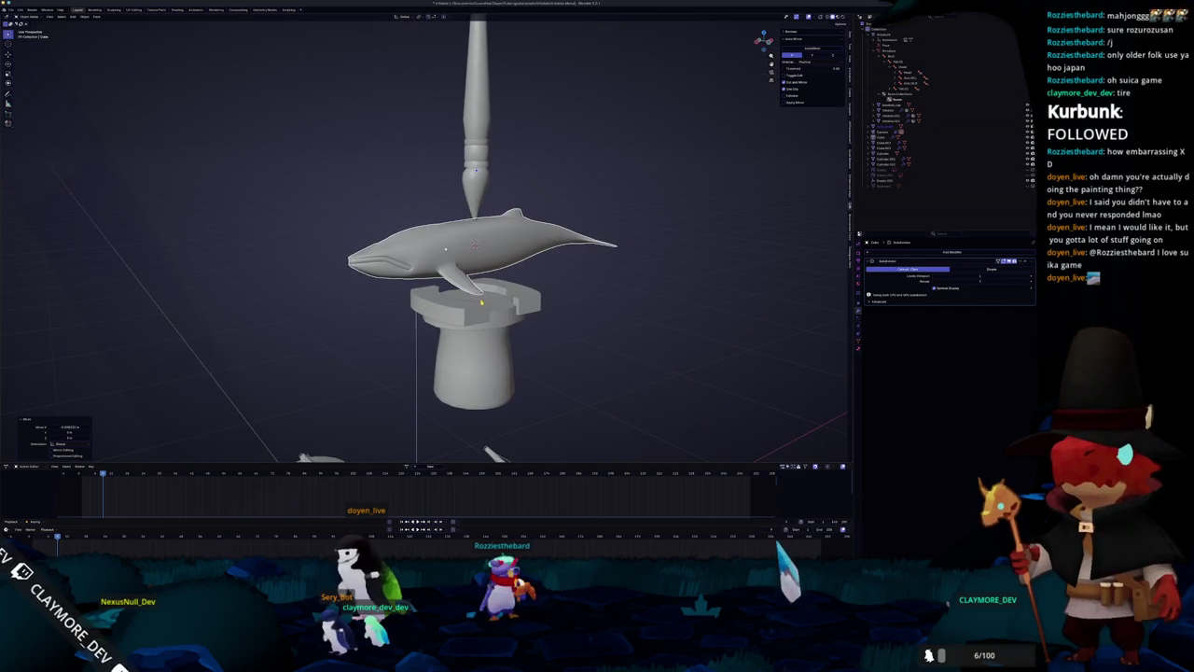
In front view, tilt the whale so it lies lengthwise beneath the pointed tip
key("KP_3")
key("KP_1")
key("r")
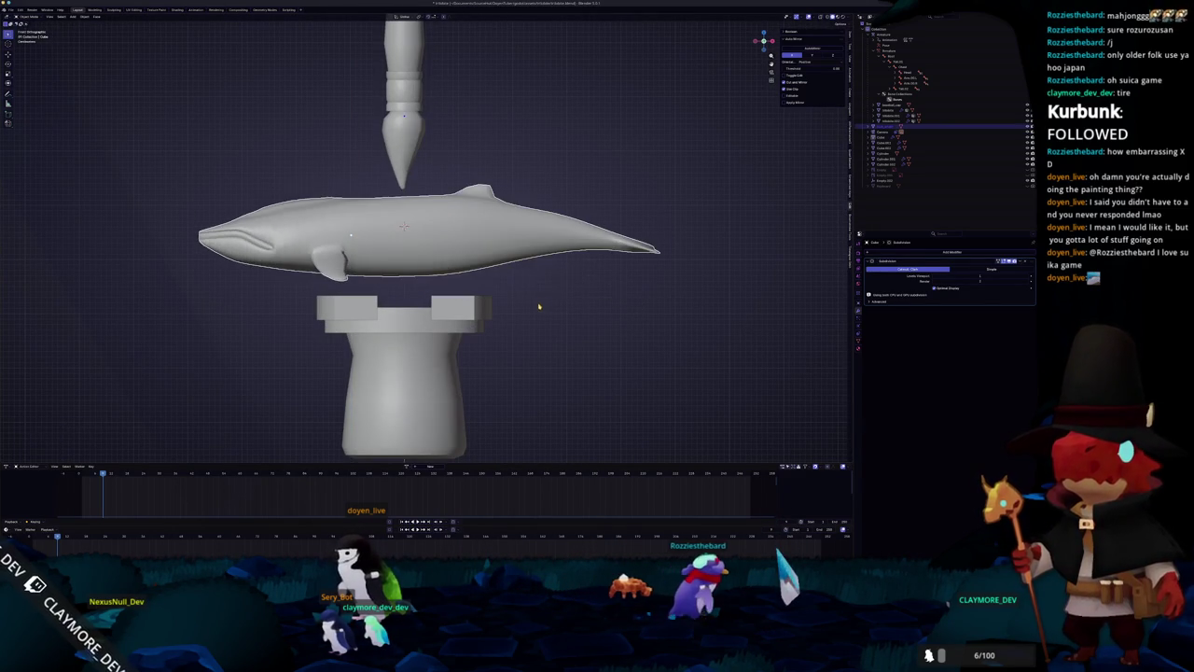
left_click(523, 288)
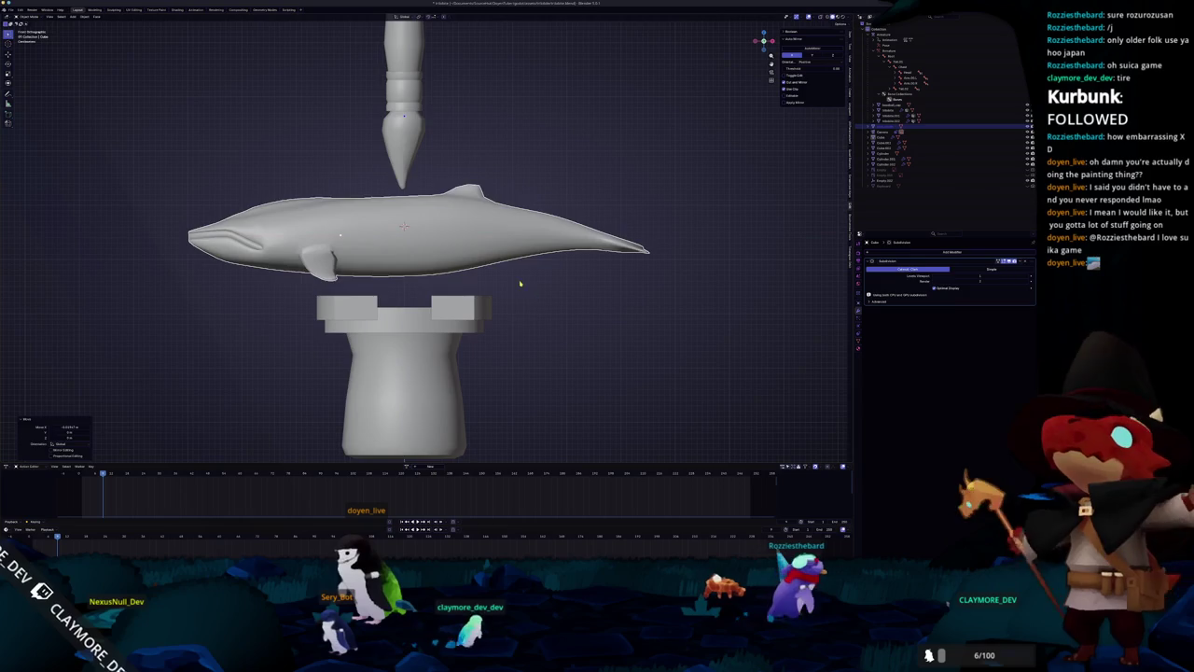
scroll(523, 288, "down", 3)
Add a cylinder mesh and scale it down small at the whale's middle
key("shift+a")
mouse_move(509, 269)
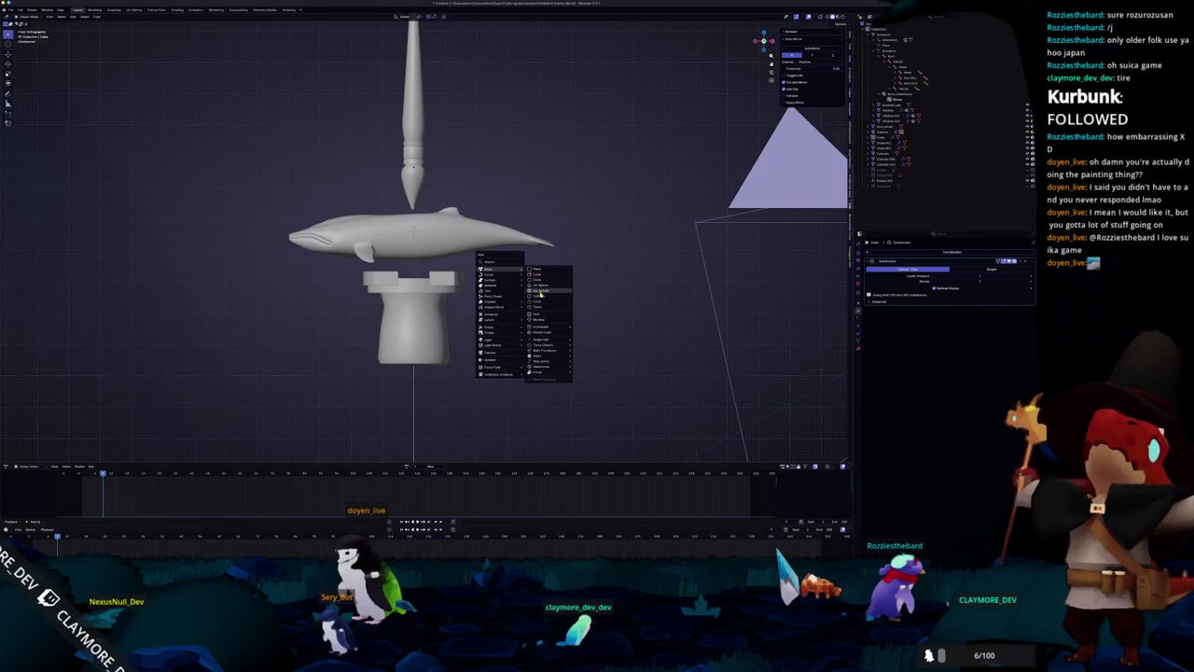
left_click(539, 292)
key("s")
left_click(434, 229)
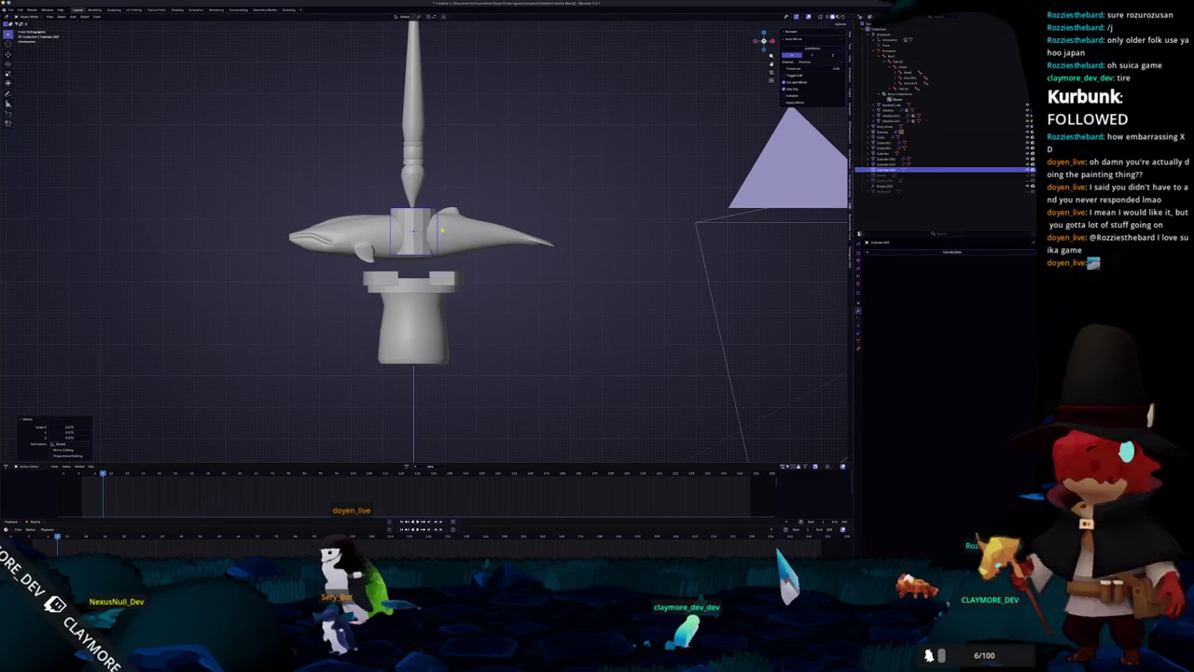
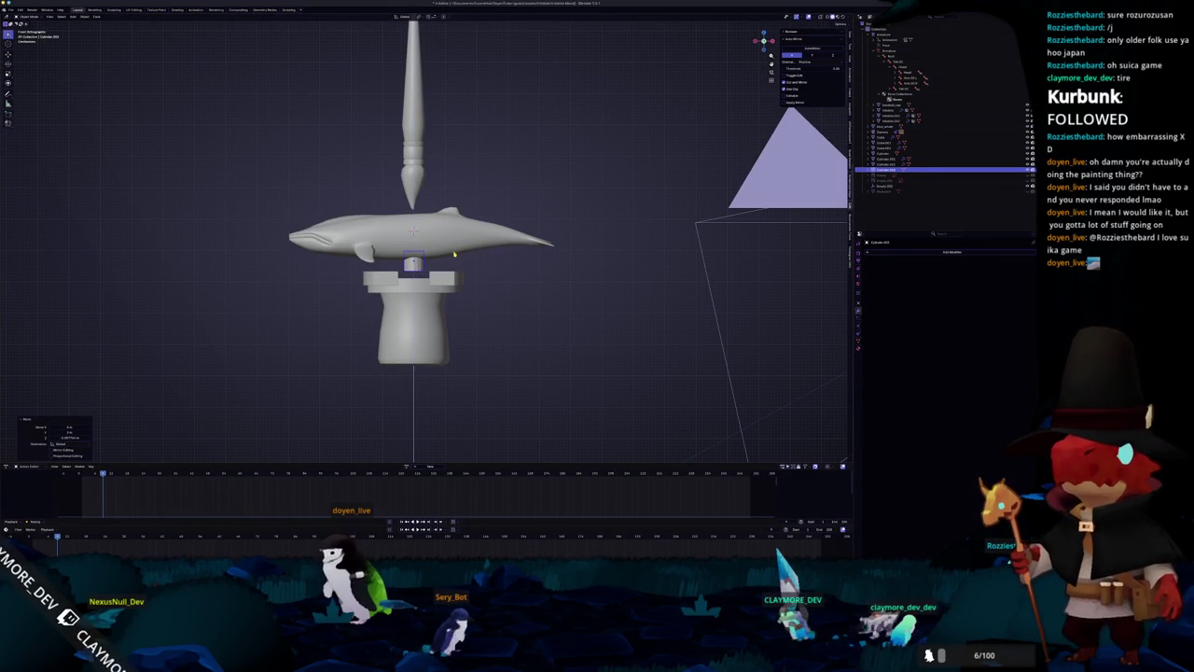
Add a cylinder and scale it into a thin rod, narrowing it along X
key("shift+a")
mouse_move(461, 257)
left_click(483, 280)
key("s")
left_click(414, 231)
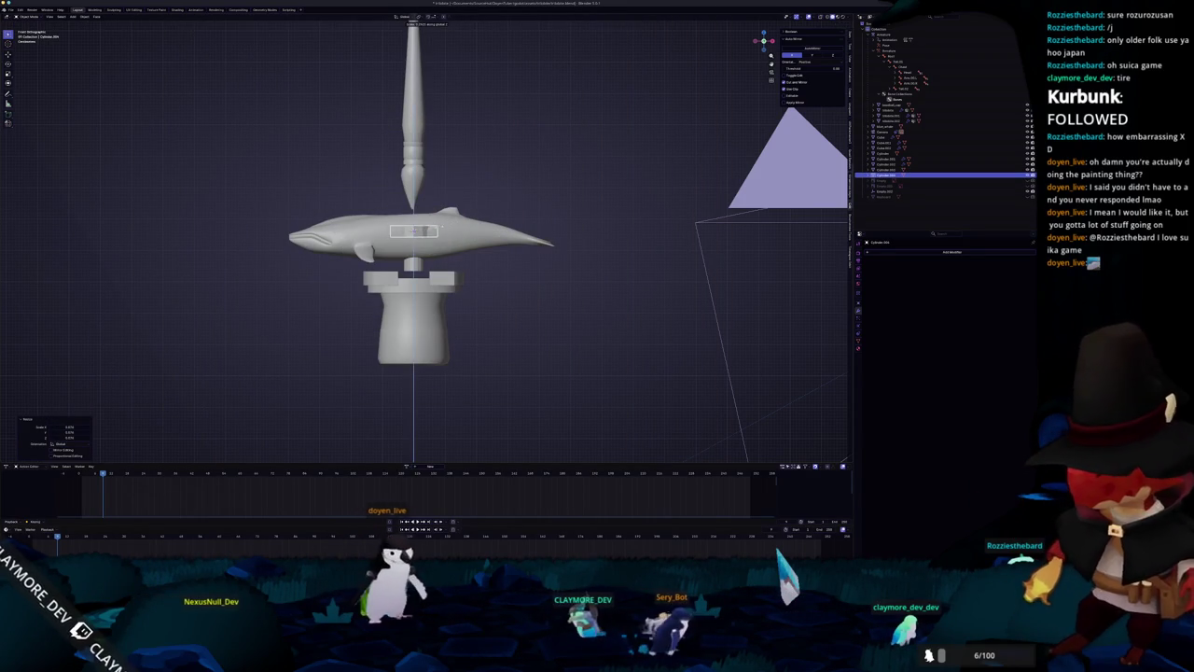
scroll(482, 314, "up", 3)
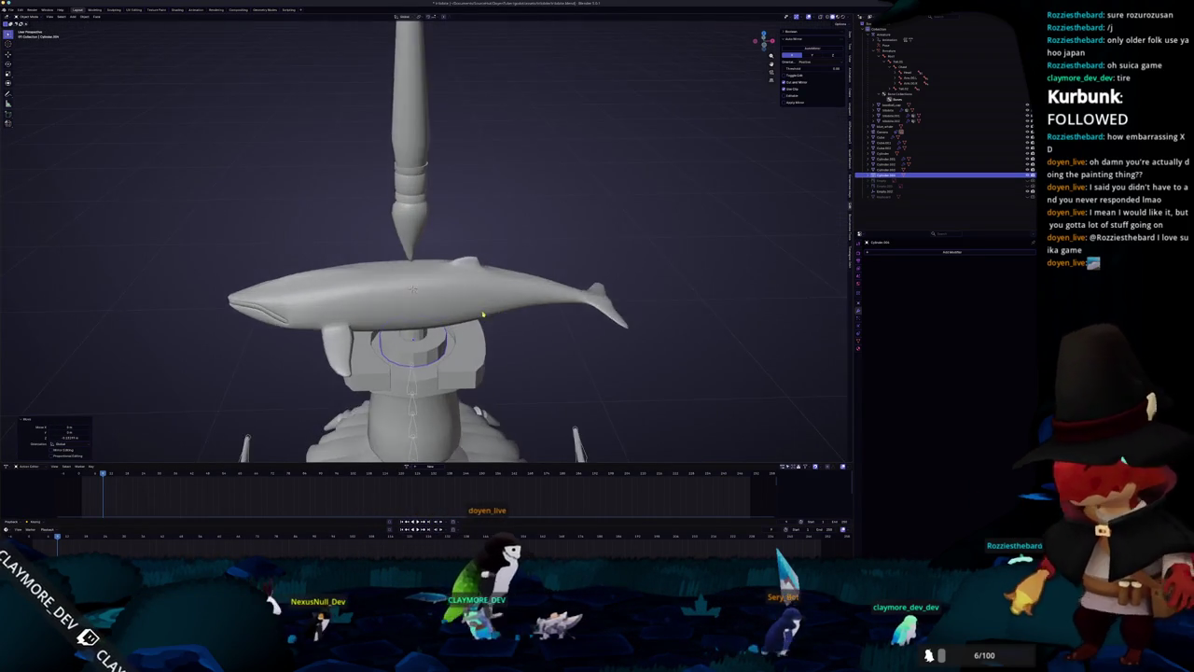
scroll(483, 314, "down", 3)
key("s")
key("x")
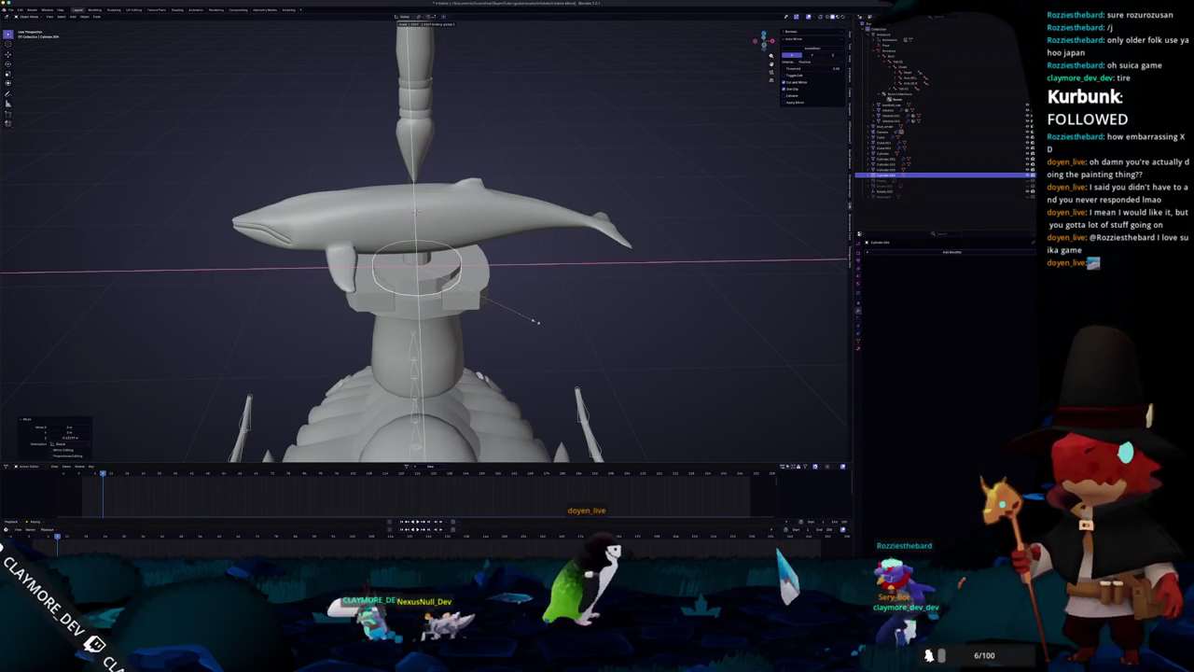
left_click(545, 313)
key("KP_Decimal")
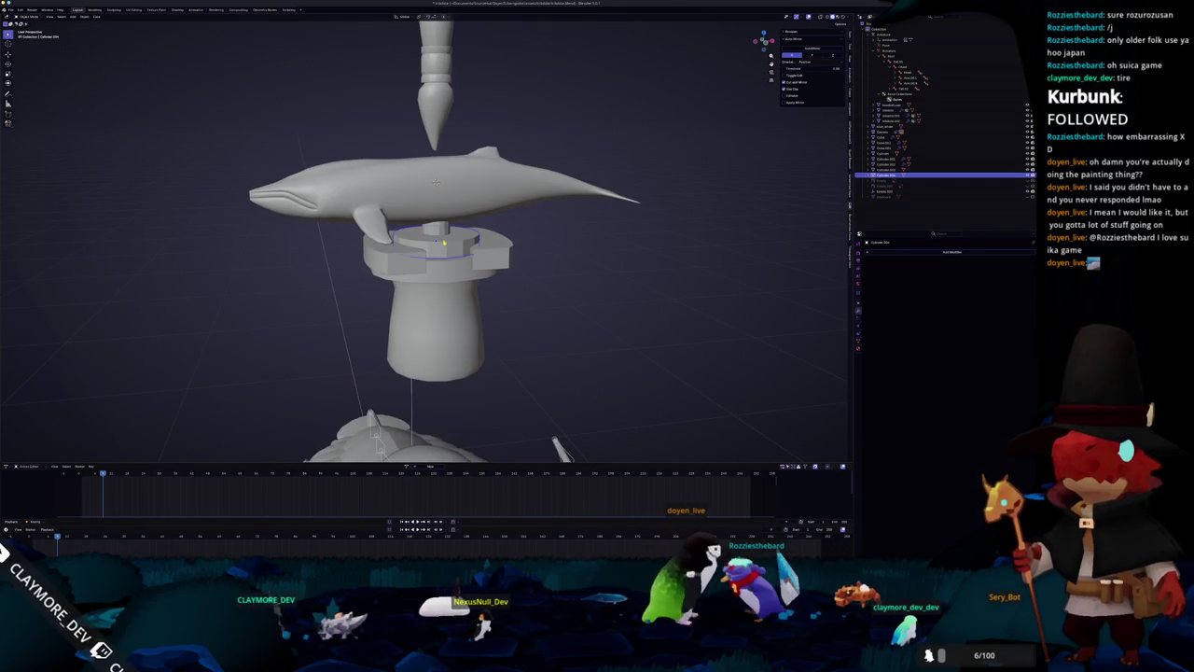
Apply Smooth by Angle shading to the small box on the pedestal
scroll(434, 245, "up", 3)
left_click(434, 244)
scroll(434, 244, "down", 3)
scroll(604, 285, "down", 2)
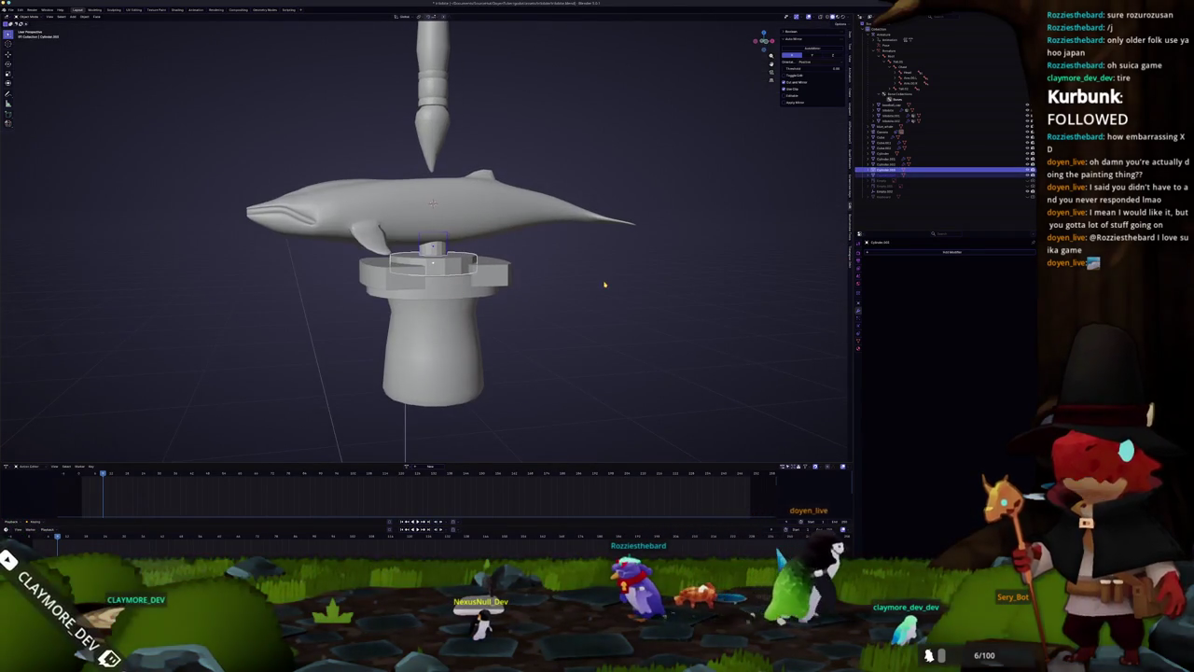
left_click(900, 252)
right_click(648, 278)
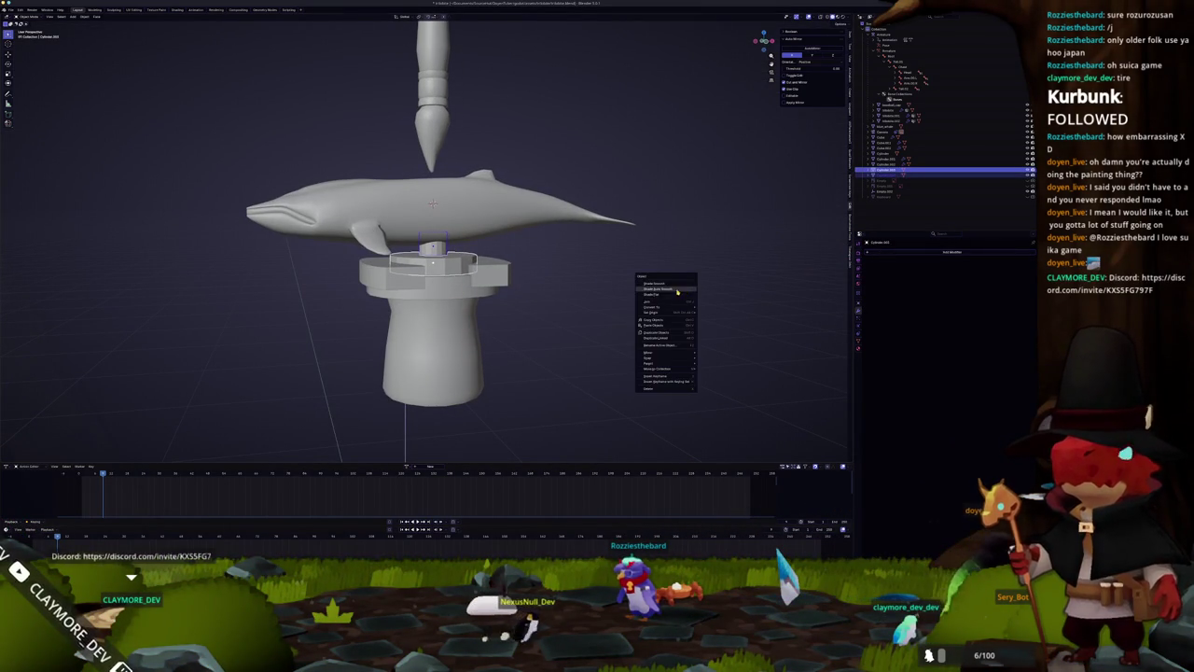
left_click(658, 303)
scroll(574, 282, "up", 2)
scroll(573, 282, "up", 2)
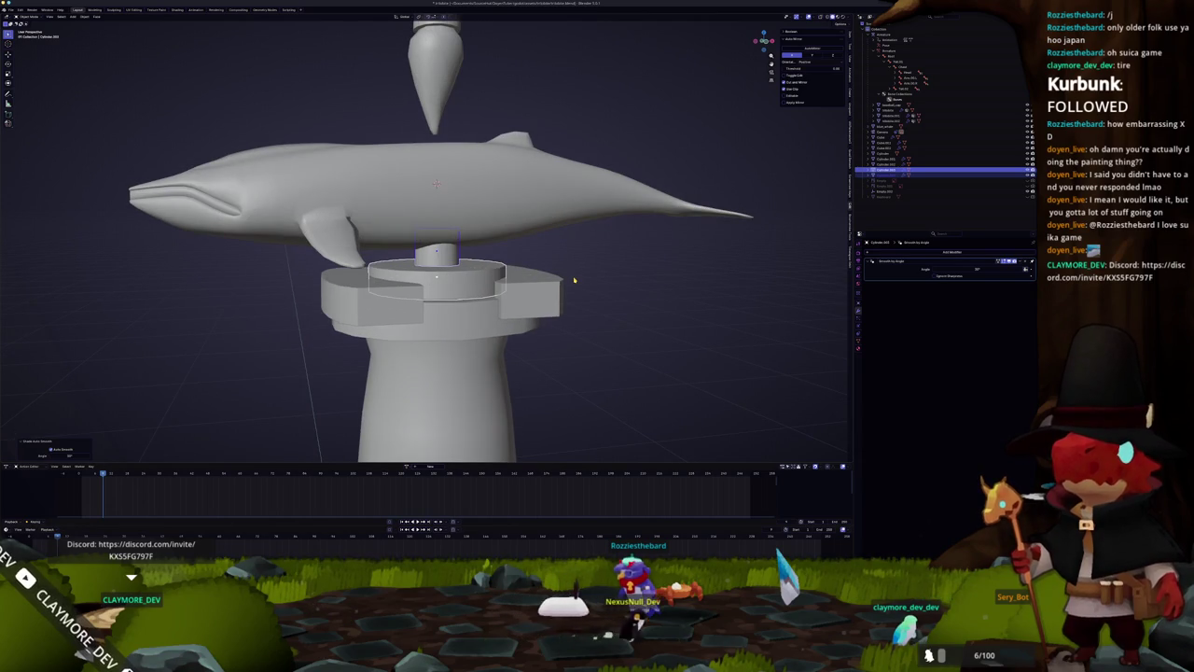
key("ctrl+a")
key("Escape")
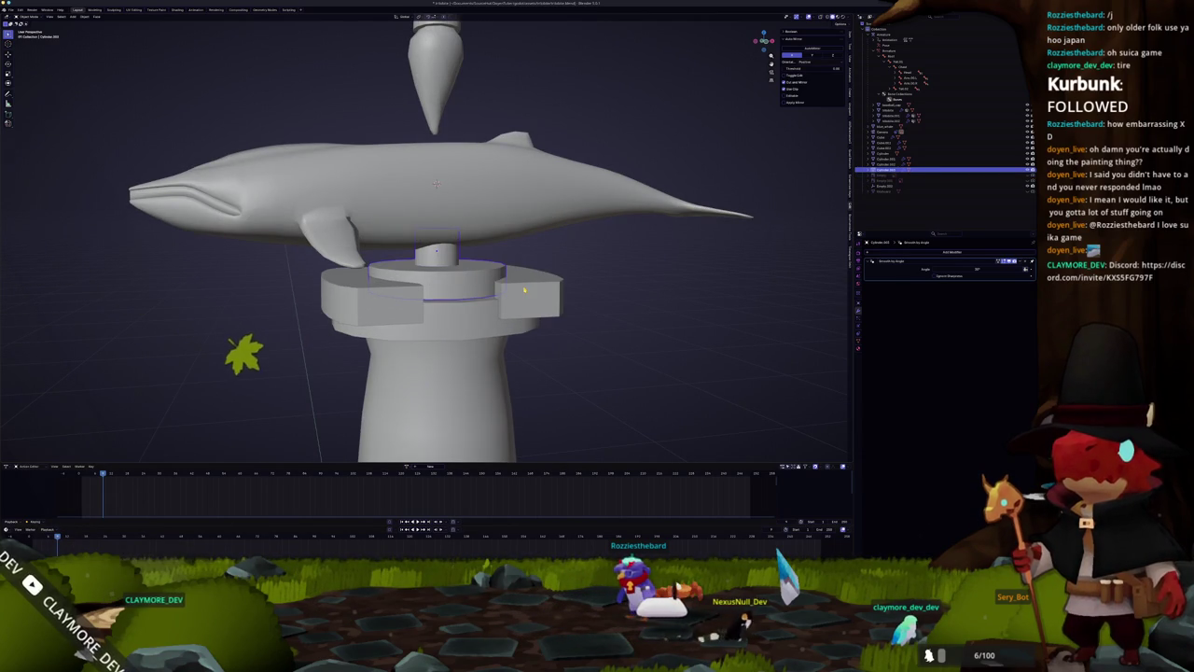
Convert the pedestal's cylinder base and ring to mesh
scroll(474, 324, "down", 3)
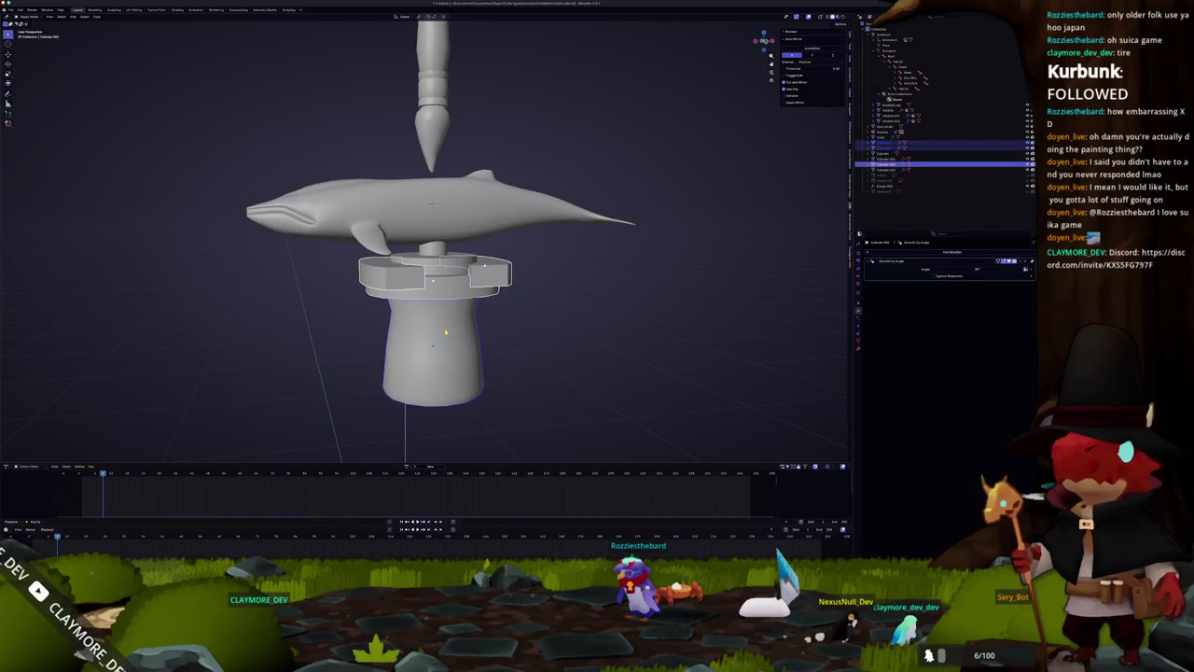
left_click(445, 331)
left_click(447, 318, "shift")
right_click(447, 318)
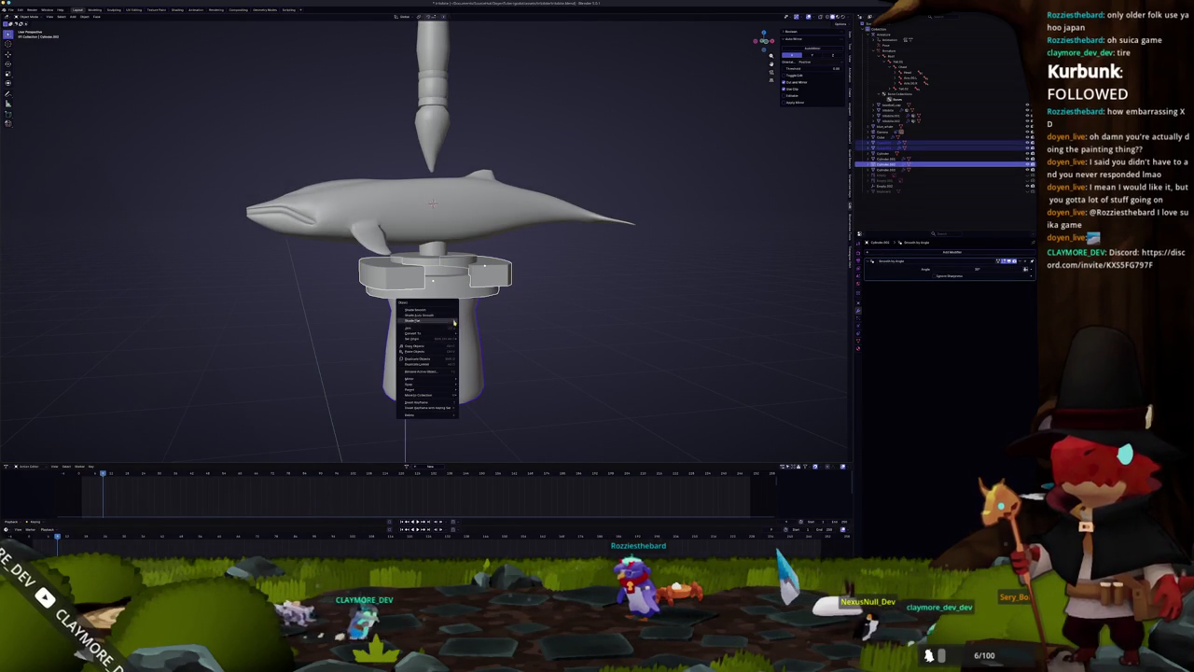
left_click(476, 332)
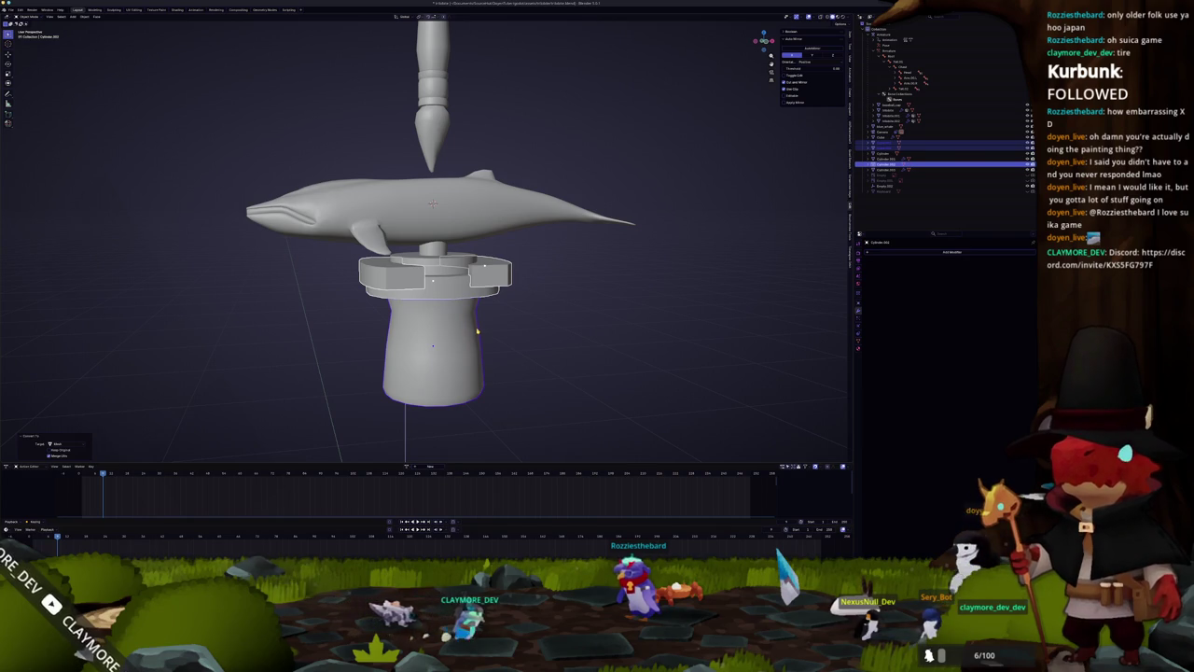
left_click(380, 211)
Select the paintbrush parts, including the ferrule ring, and convert them to mesh
mouse_move(381, 211)
left_mouse_down()
mouse_move(392, 231)
mouse_move(536, 277)
left_mouse_up()
right_click(392, 231)
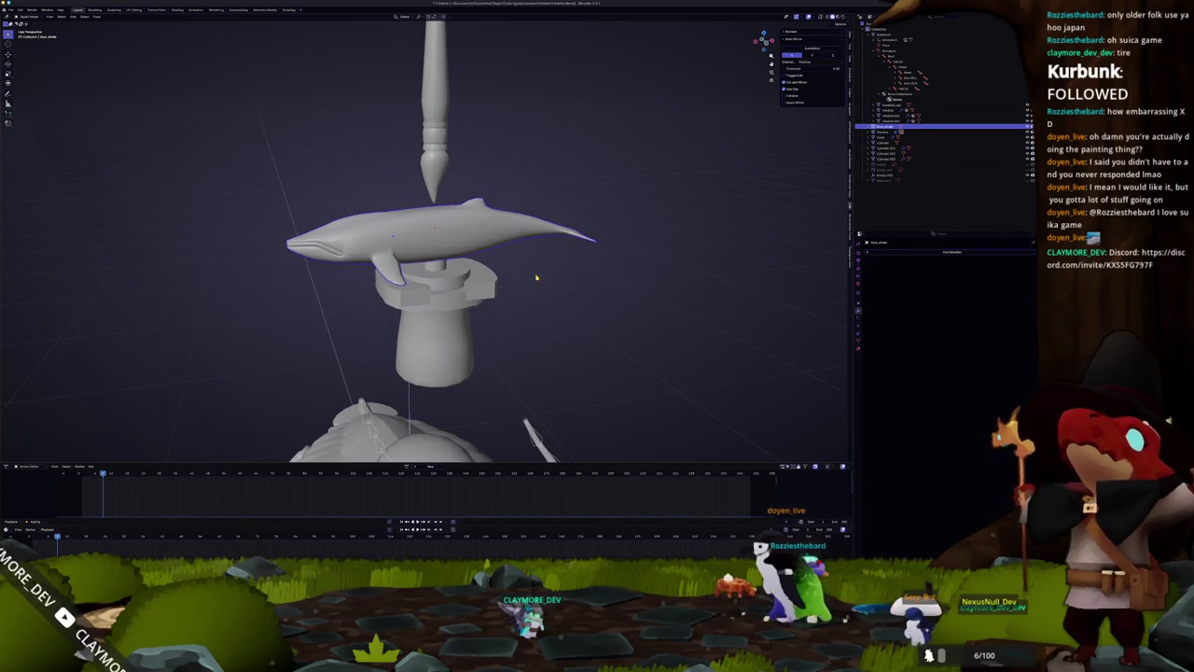
left_click(277, 285)
mouse_move(429, 233)
left_mouse_down()
mouse_move(355, 224)
mouse_move(429, 224)
left_mouse_up()
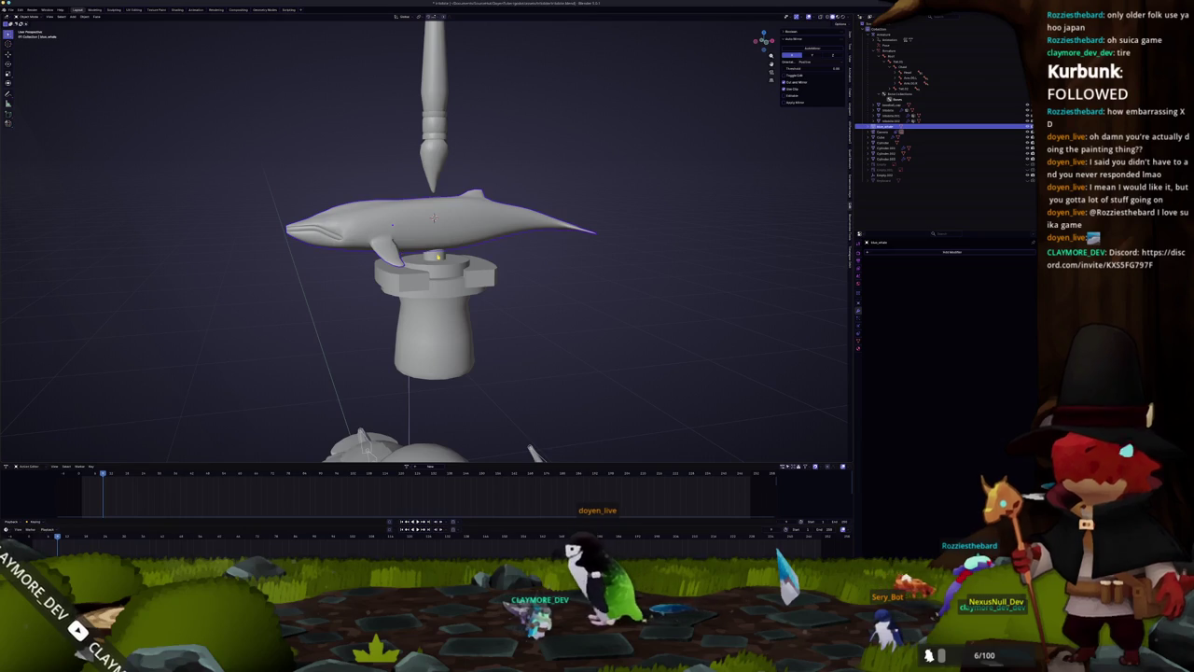
left_click(884, 159)
left_click(884, 137)
key("KP_Decimal")
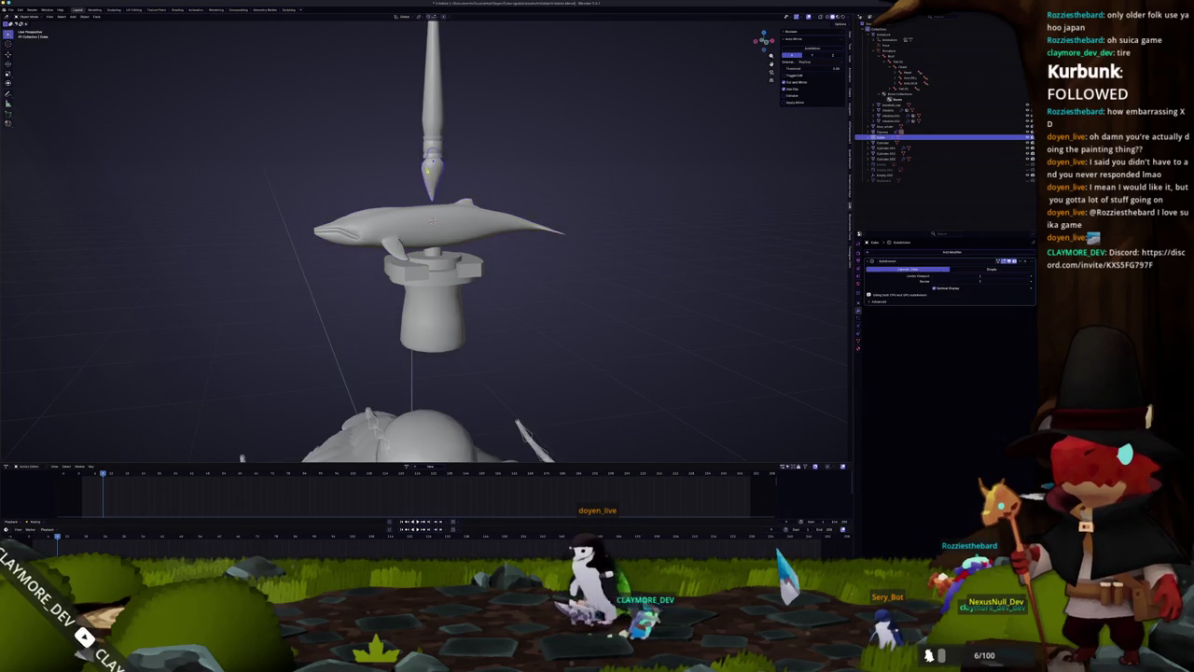
left_click(885, 148)
right_click(461, 208)
left_click(494, 210)
key("ctrl+z")
Clear the brush's location to the world origin and apply its scale
scroll(482, 209, "down", 4)
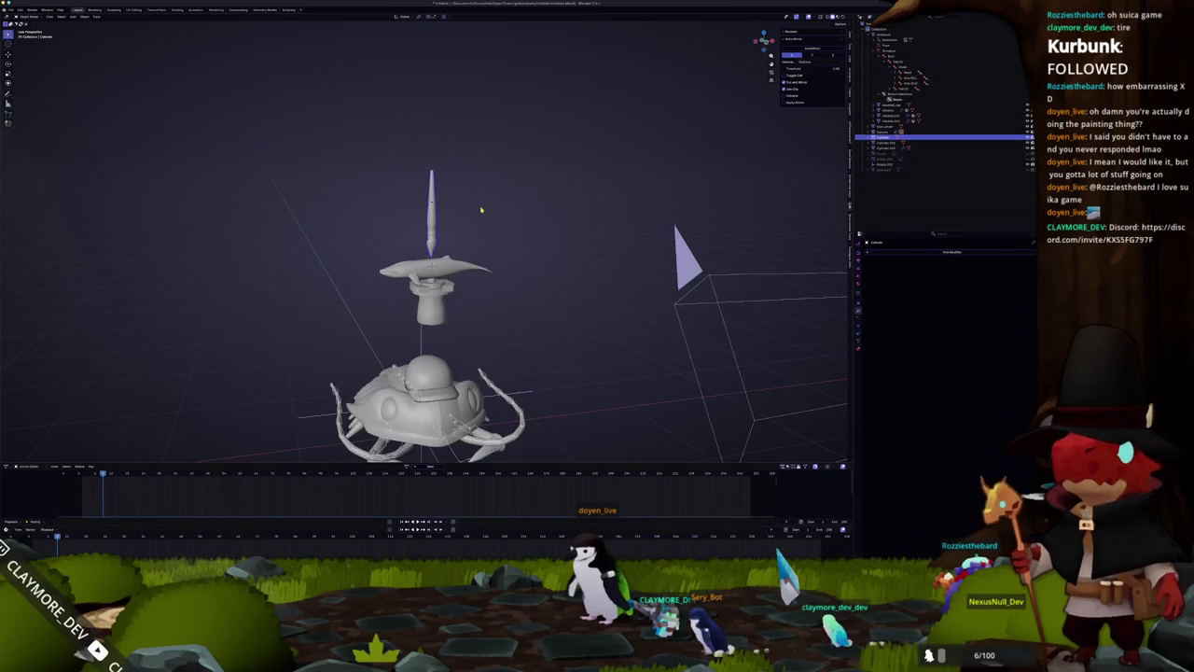
key("alt+g")
scroll(479, 224, "down", 3)
key("KP_1")
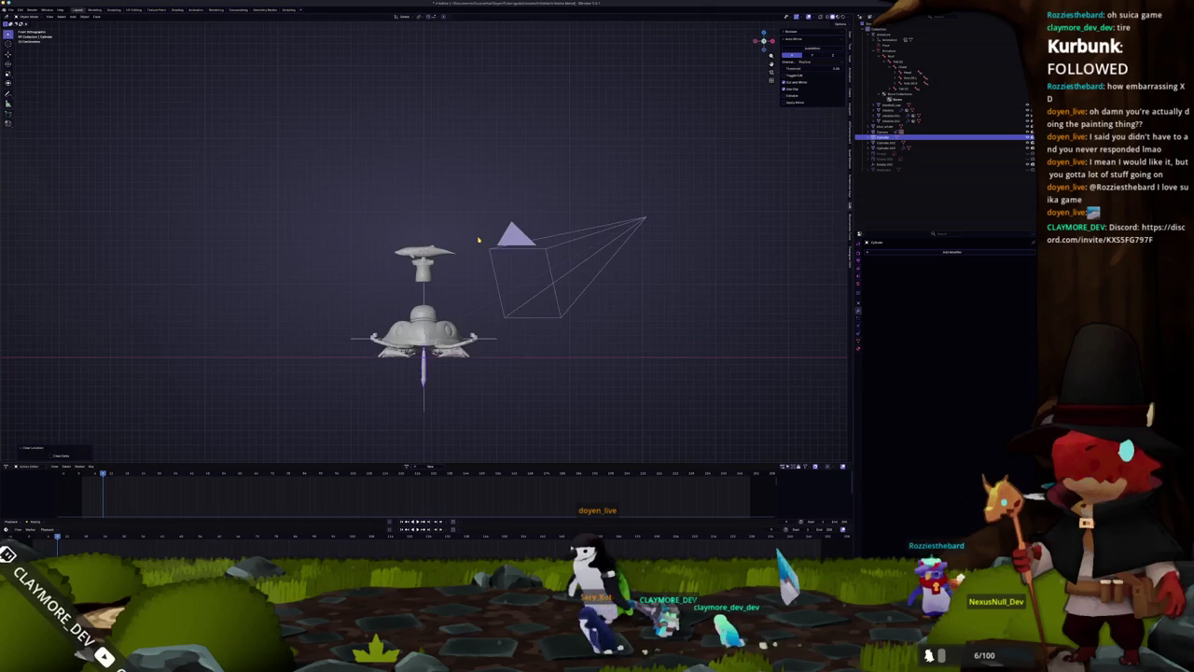
key("KP_Decimal")
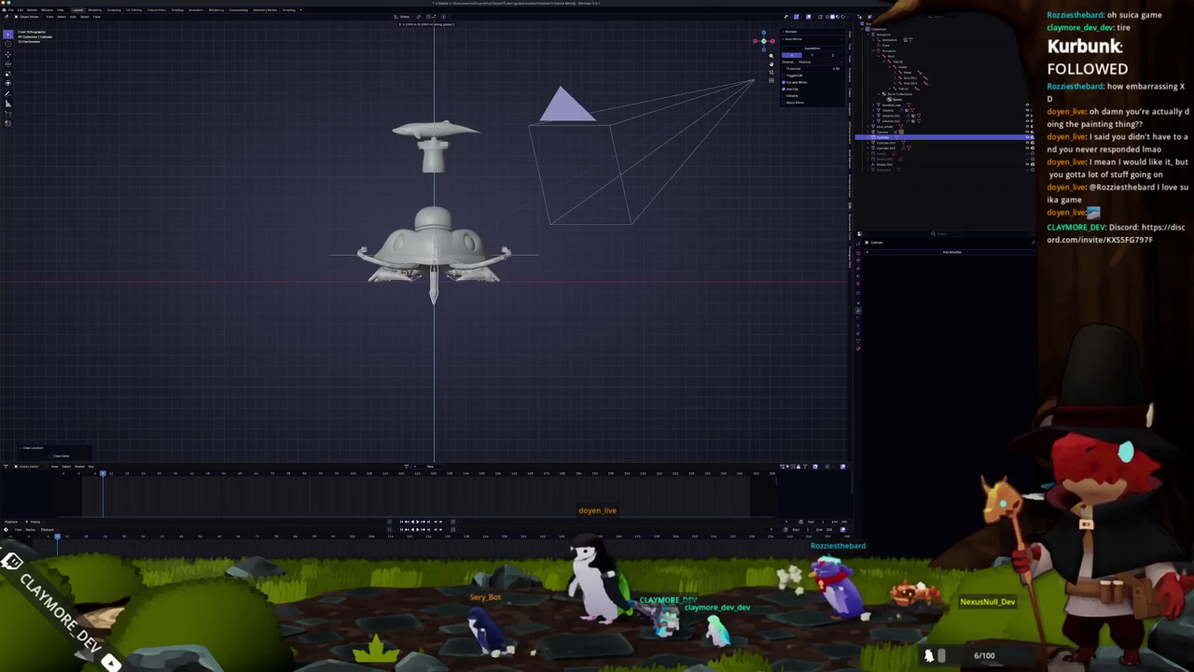
key("ctrl+a")
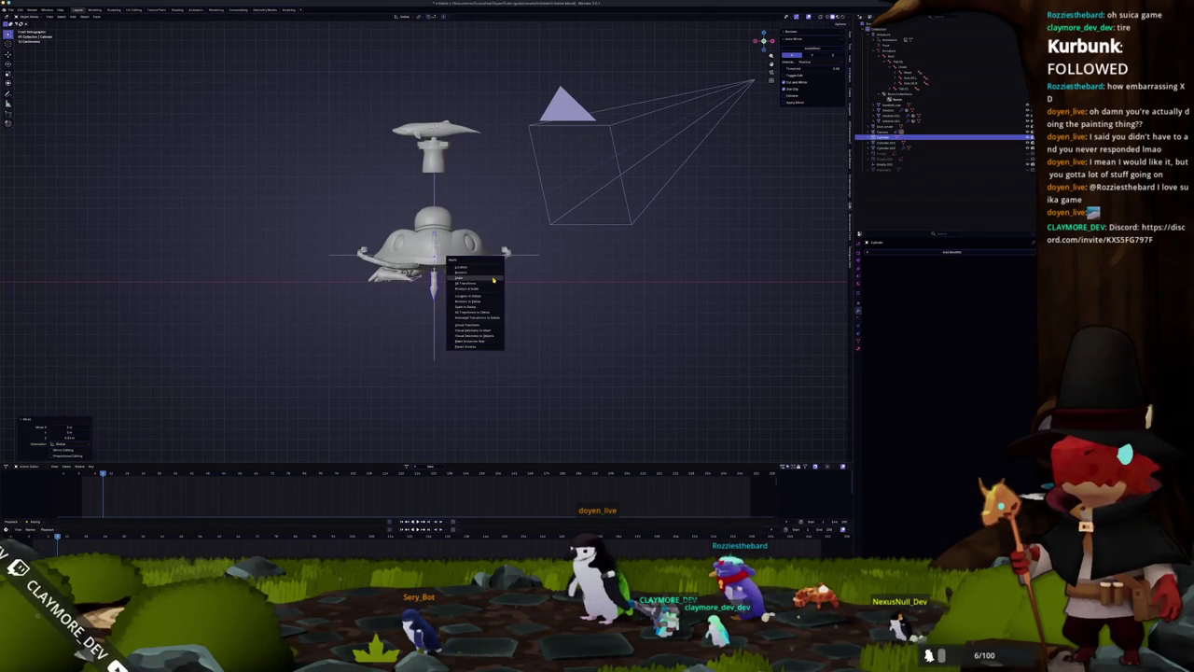
left_click(492, 278)
scroll(417, 282, "up", 5)
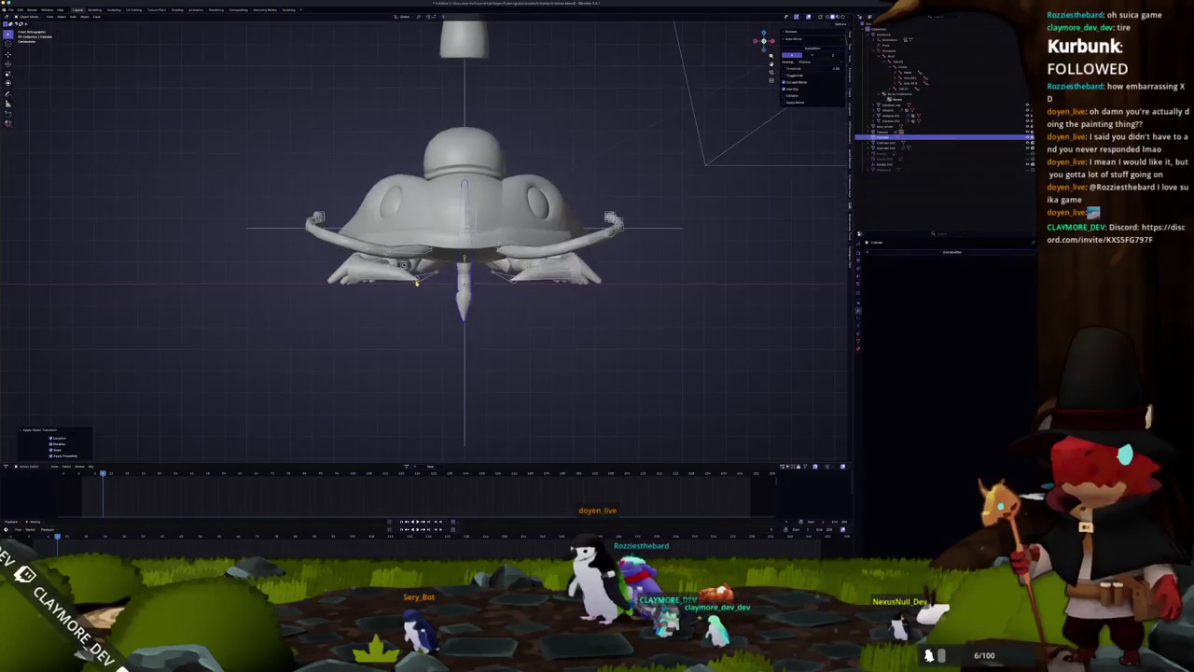
left_click(417, 282)
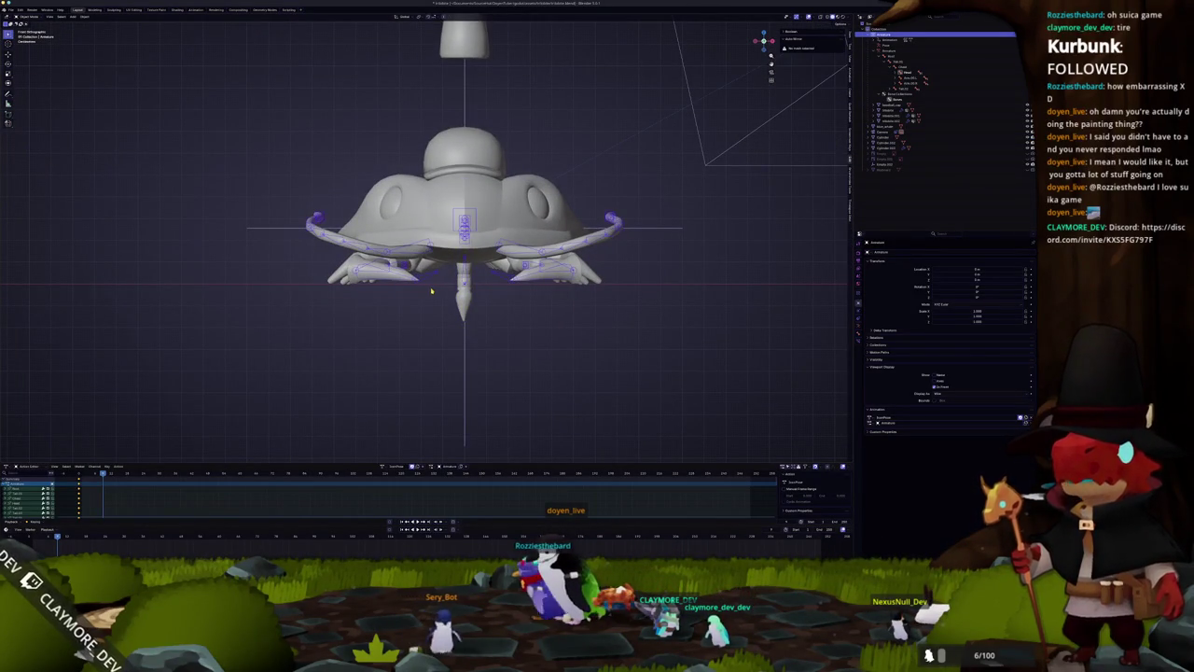
Check the rig from top, bottom, side and front views and add bones beneath the isopod's body
key("KP_7")
key("KP_1")
key("KP_7")
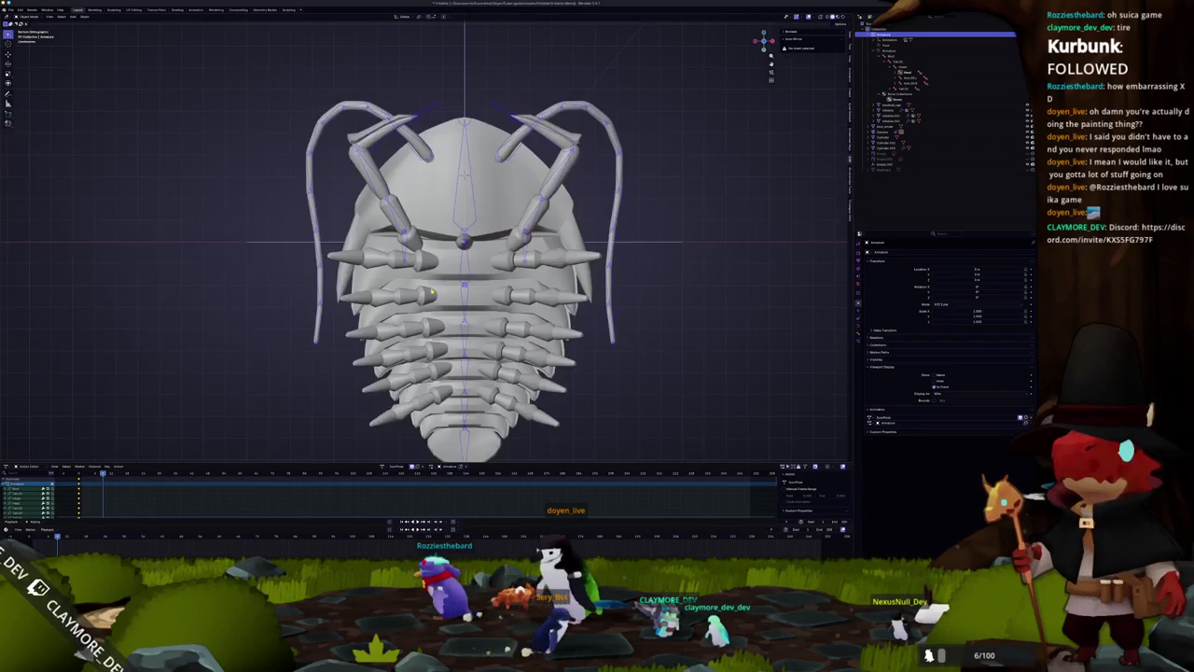
key("ctrl+KP_7")
key("KP_1")
key("KP_3")
key("KP_1")
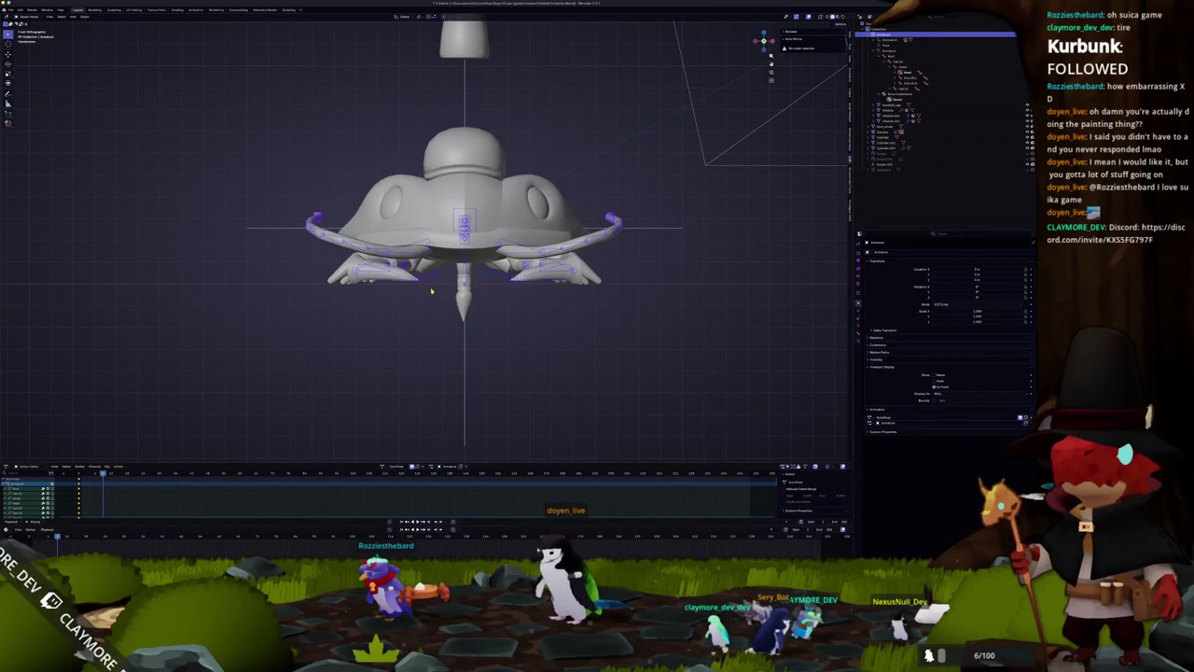
key("ctrl+z")
key("KP_8")
key("KP_8")
key("KP_4")
key("KP_4")
key("KP_4")
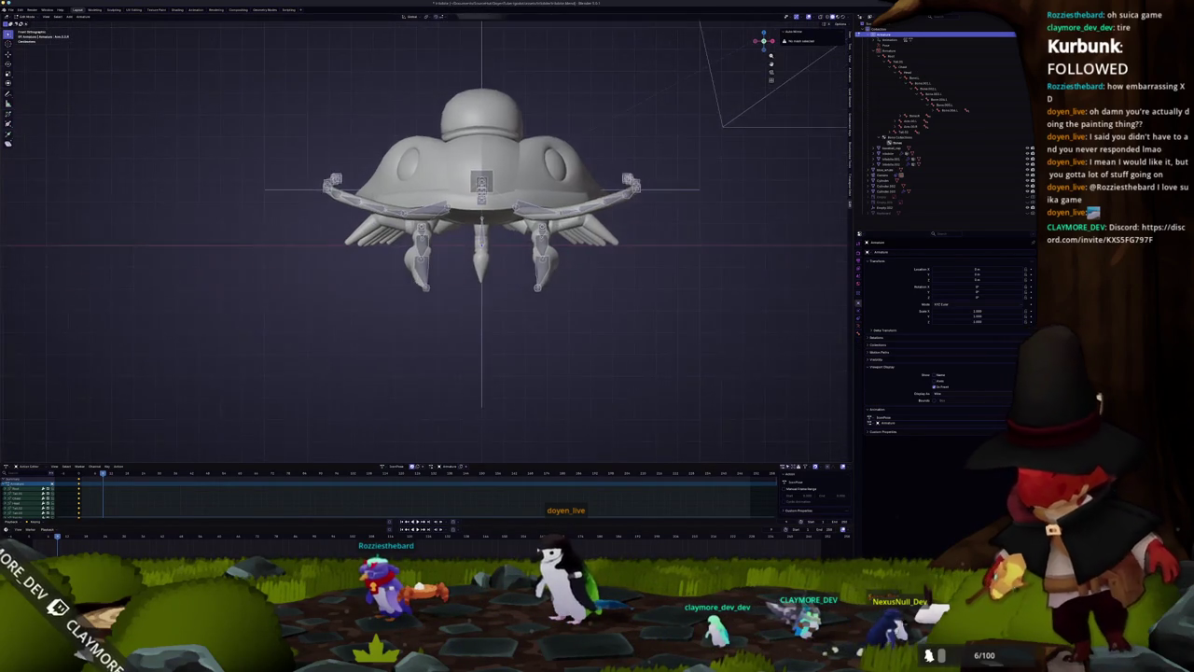
key("KP_6")
key("KP_6")
key("KP_6")
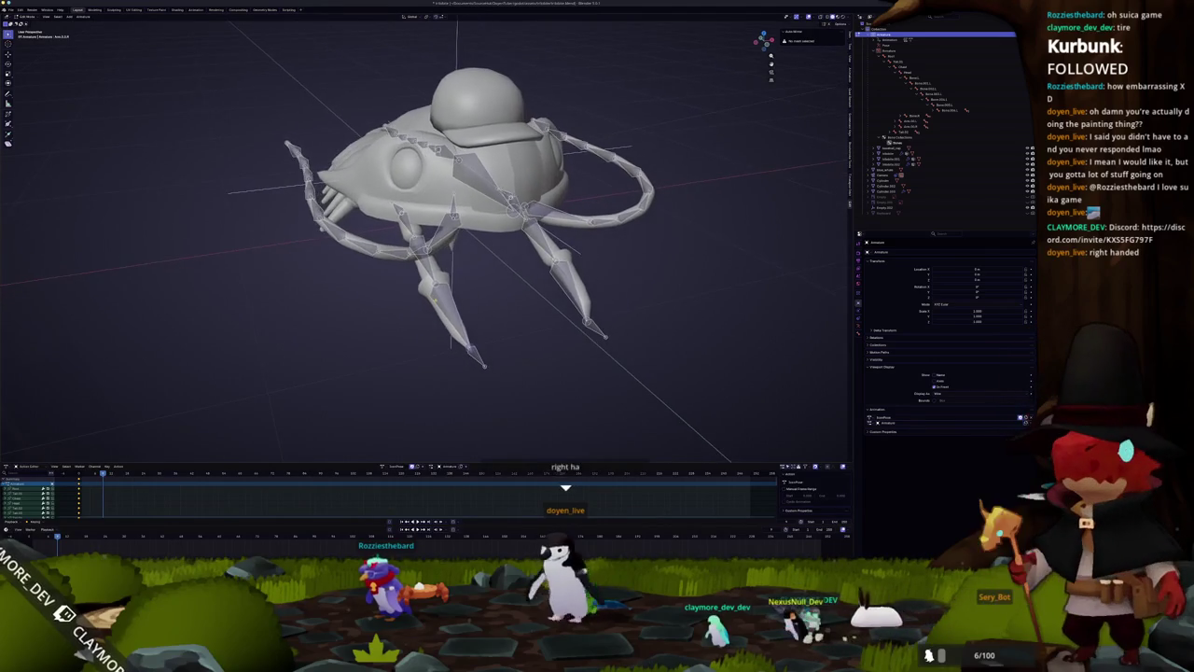
Move the new bone into position and rename it hand.L
key("g")
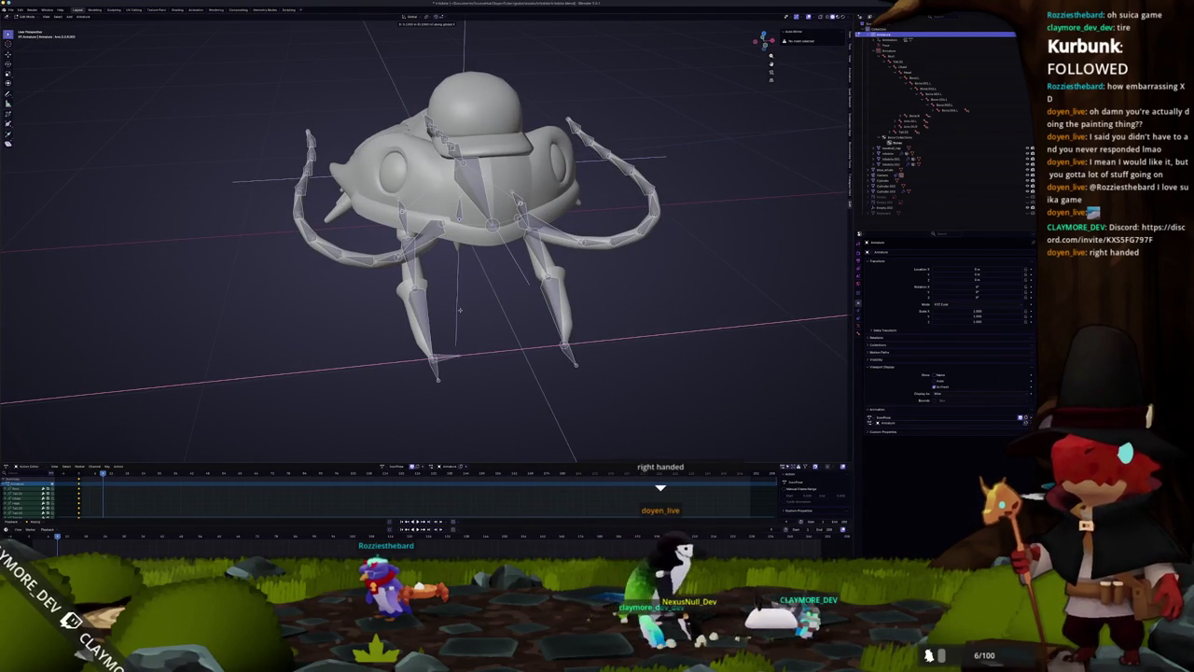
left_click(464, 320)
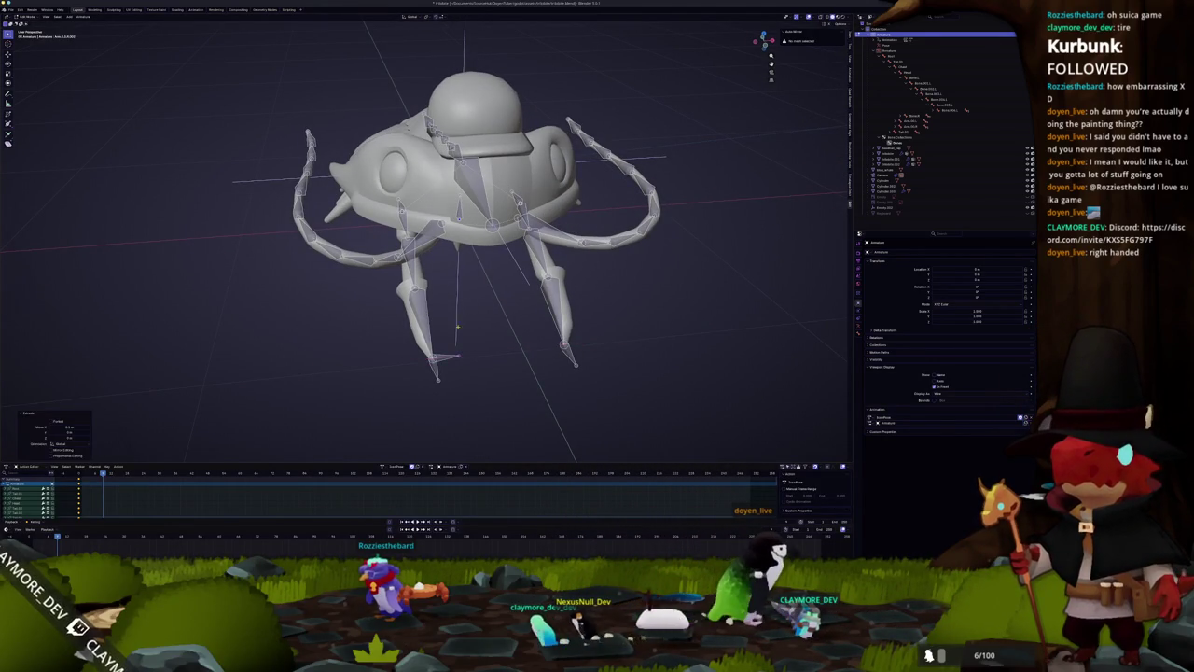
key("F2")
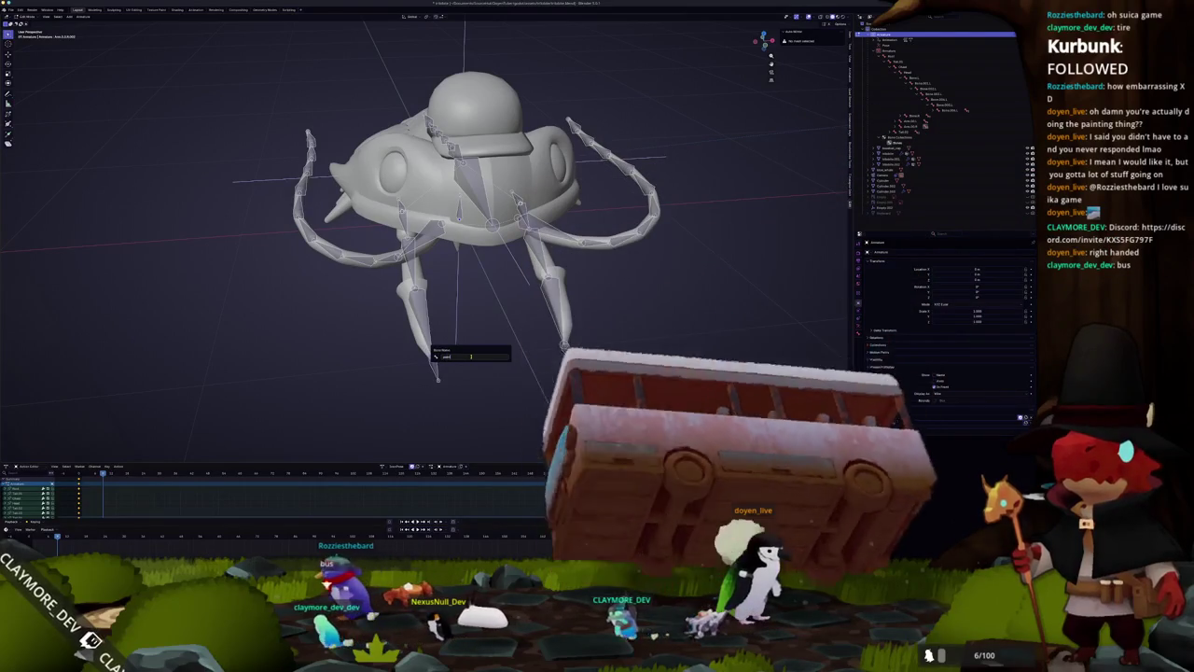
type("hand.L")
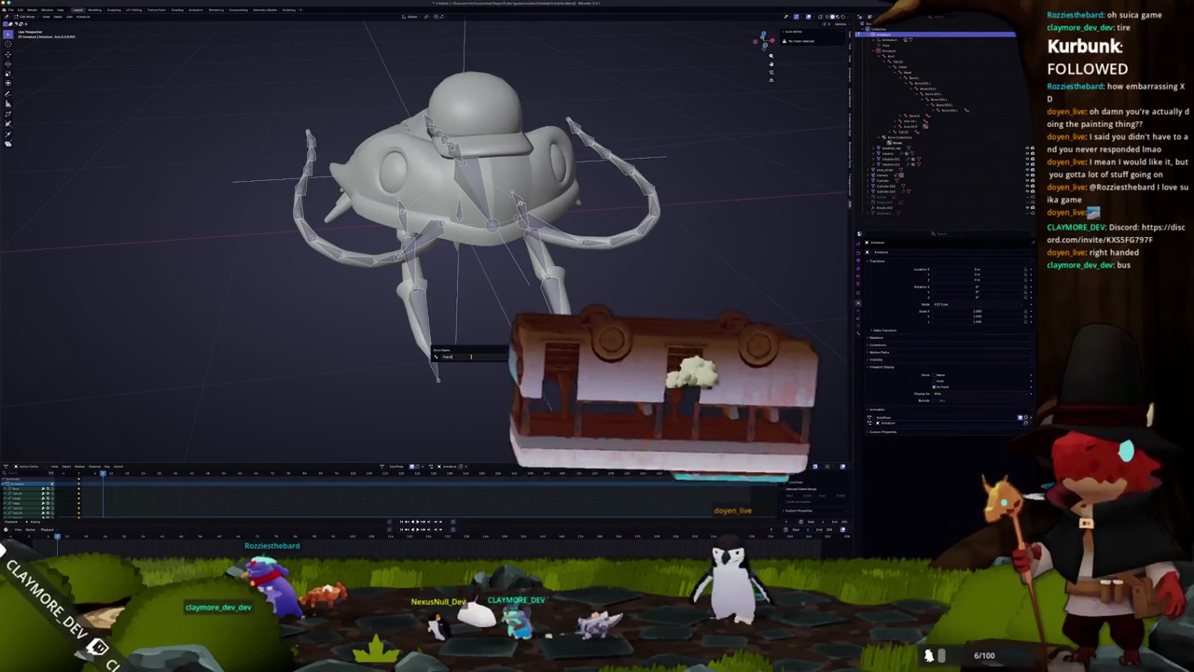
key("Return")
Leave the rig's edit mode and show the armature in Rest Position
key("ctrl+z")
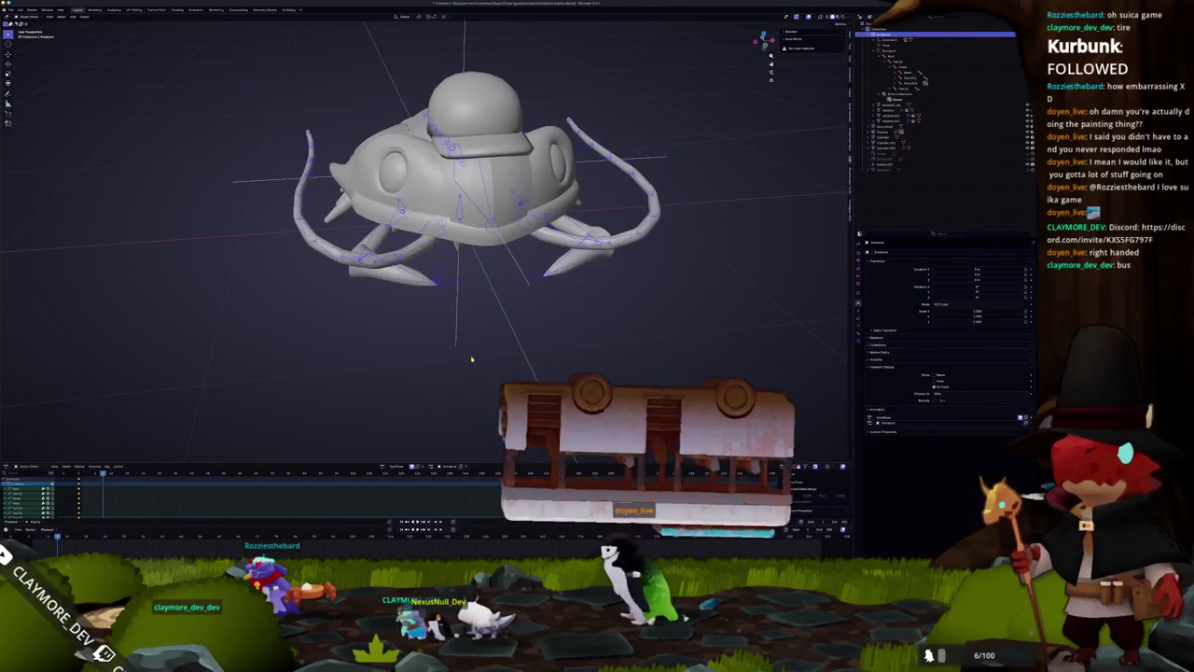
scroll(465, 342, "down", 3)
left_click(861, 321)
left_click(978, 270)
scroll(660, 280, "down", 3)
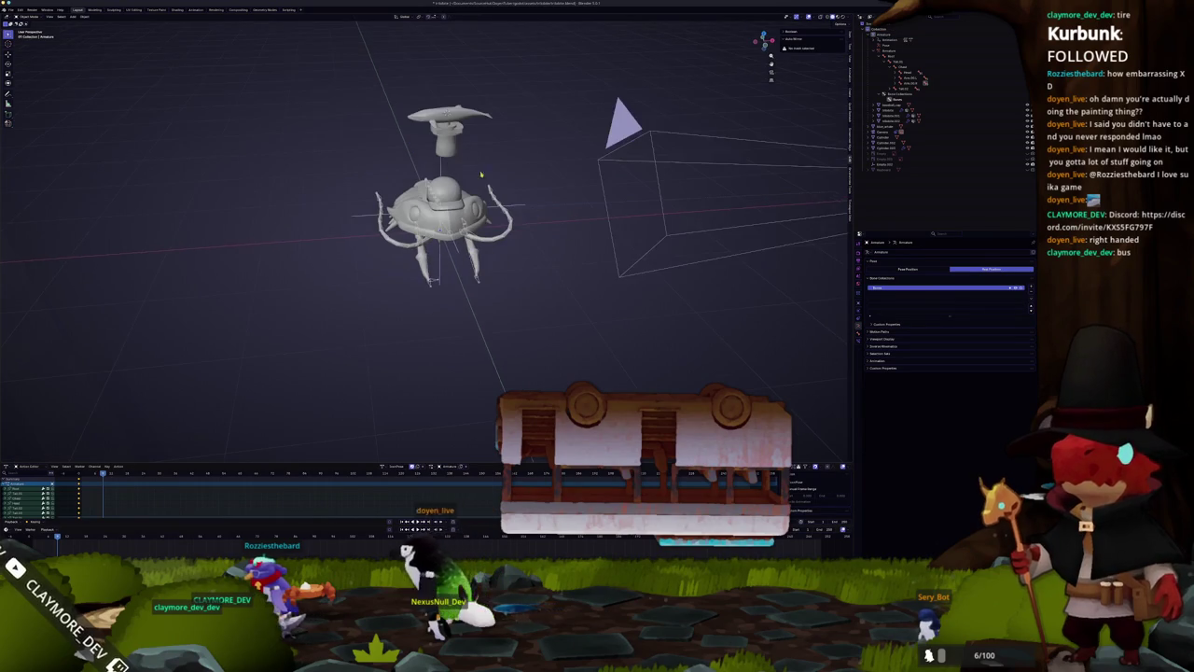
Select the paintbrush spike and shift it along the X axis beside the creature
left_click(444, 140)
key("KP_Decimal")
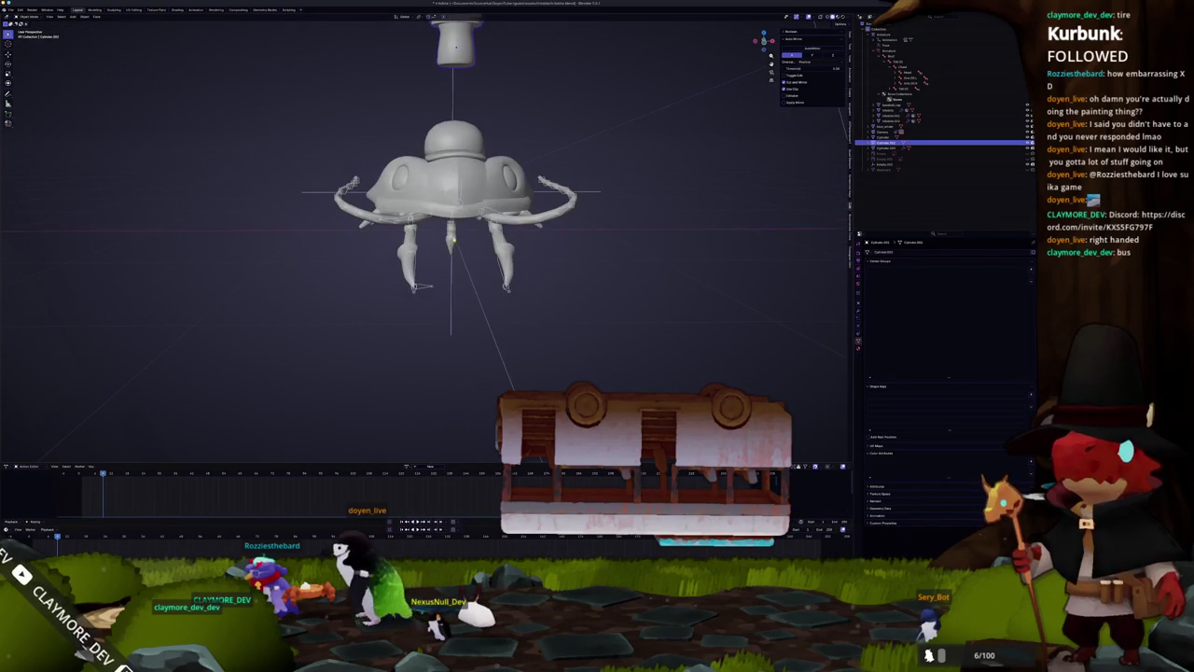
key("KP_7")
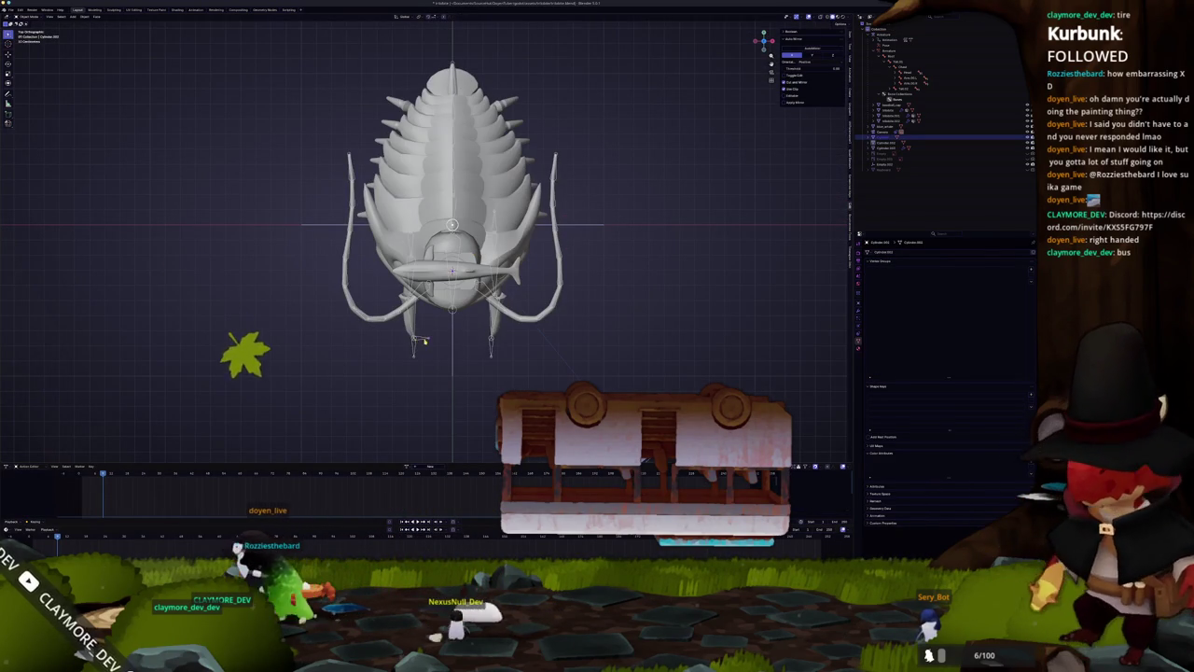
left_click(422, 340)
left_click(356, 357)
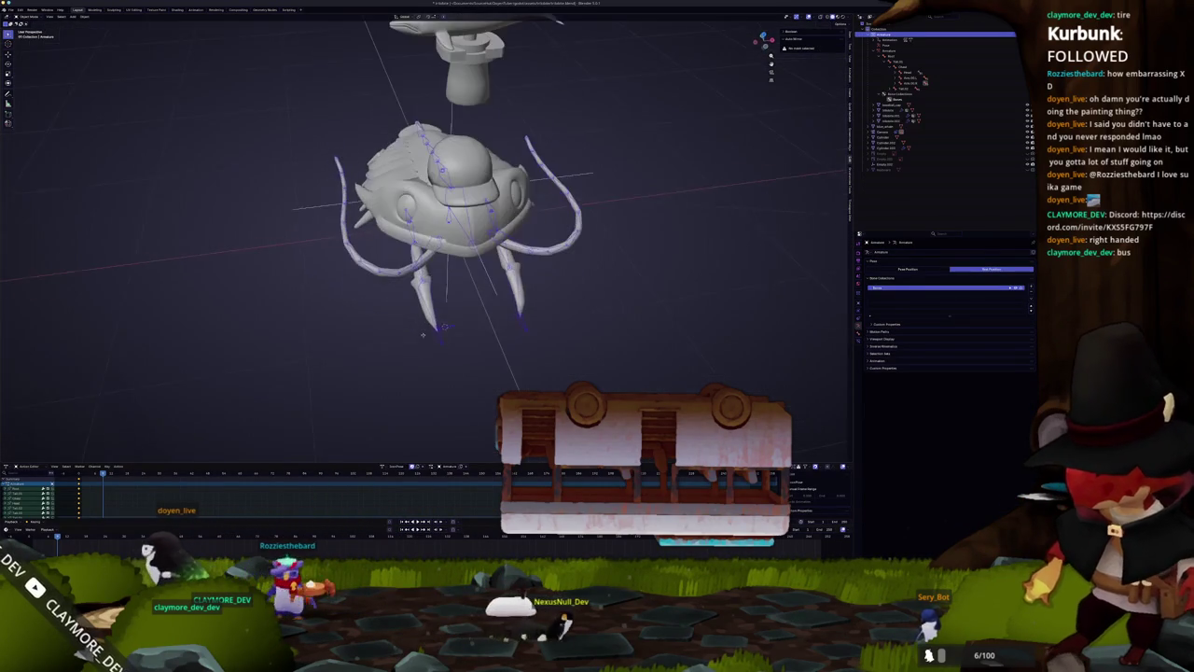
left_click(446, 244)
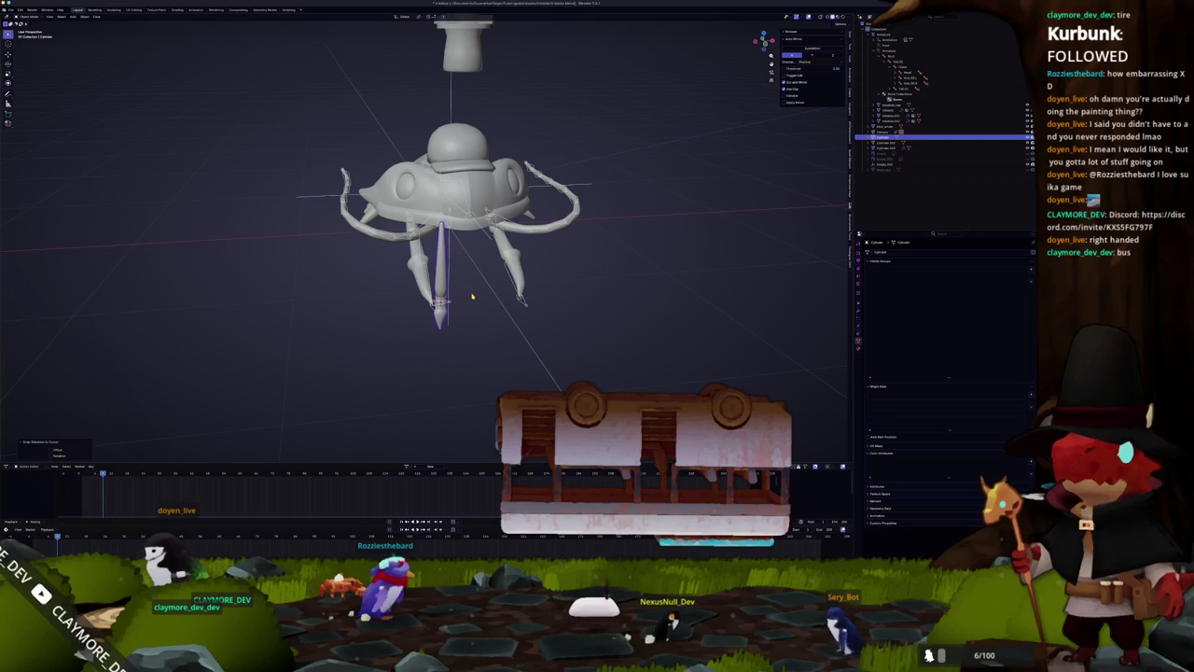
key("KP_7")
key("KP_2")
key("KP_2")
key("KP_2")
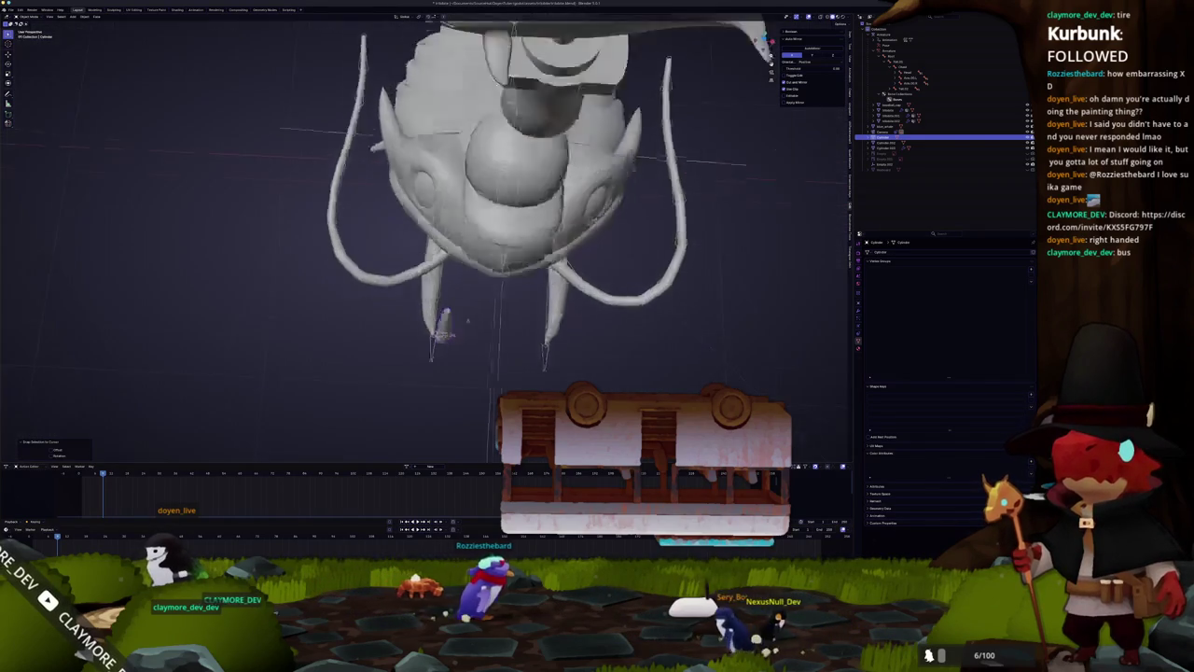
key("g")
key("x")
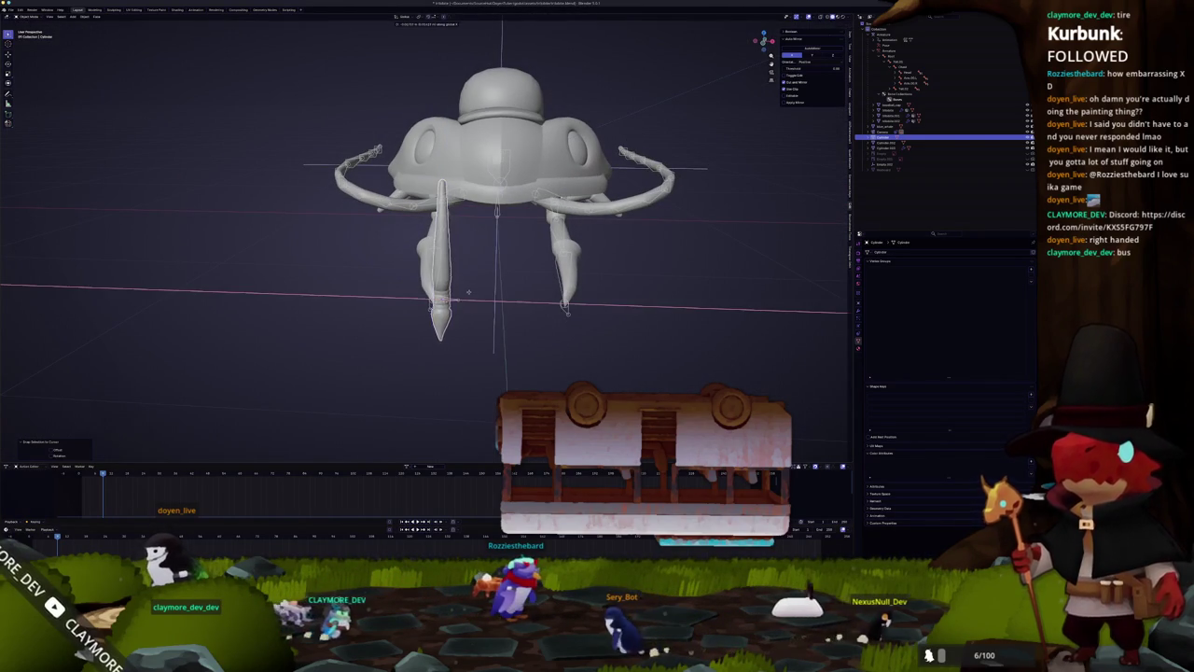
left_click(468, 292)
Parent the spike to the armature bone with Ctrl+P
scroll(468, 292, "up", 5)
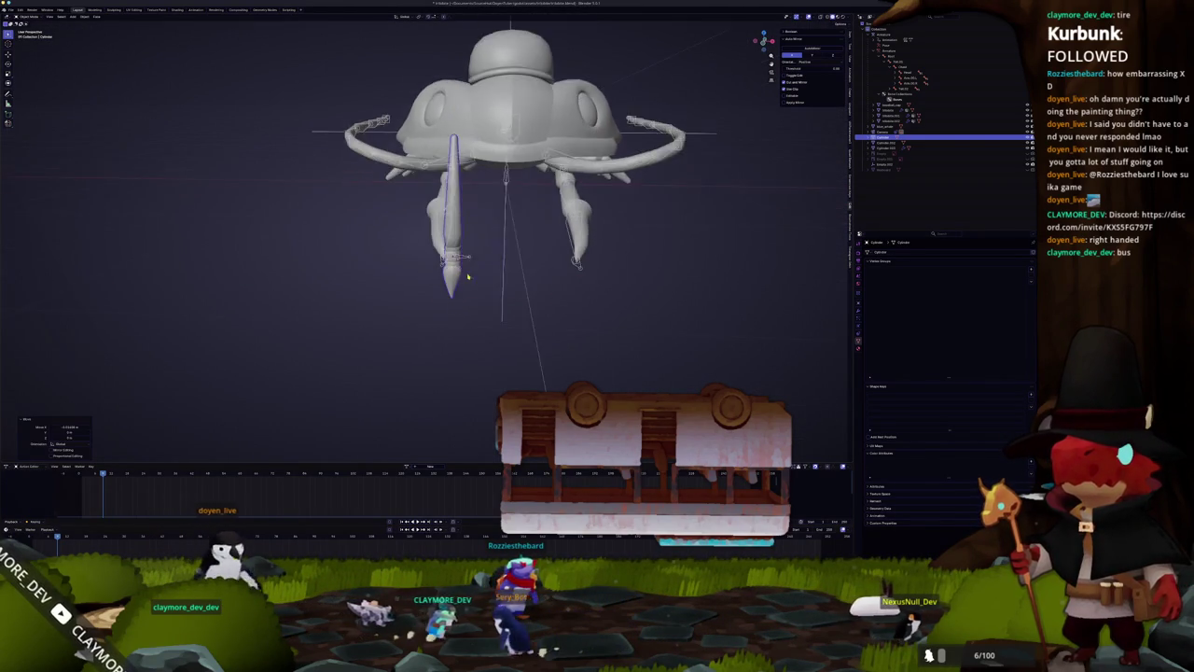
left_click(500, 277)
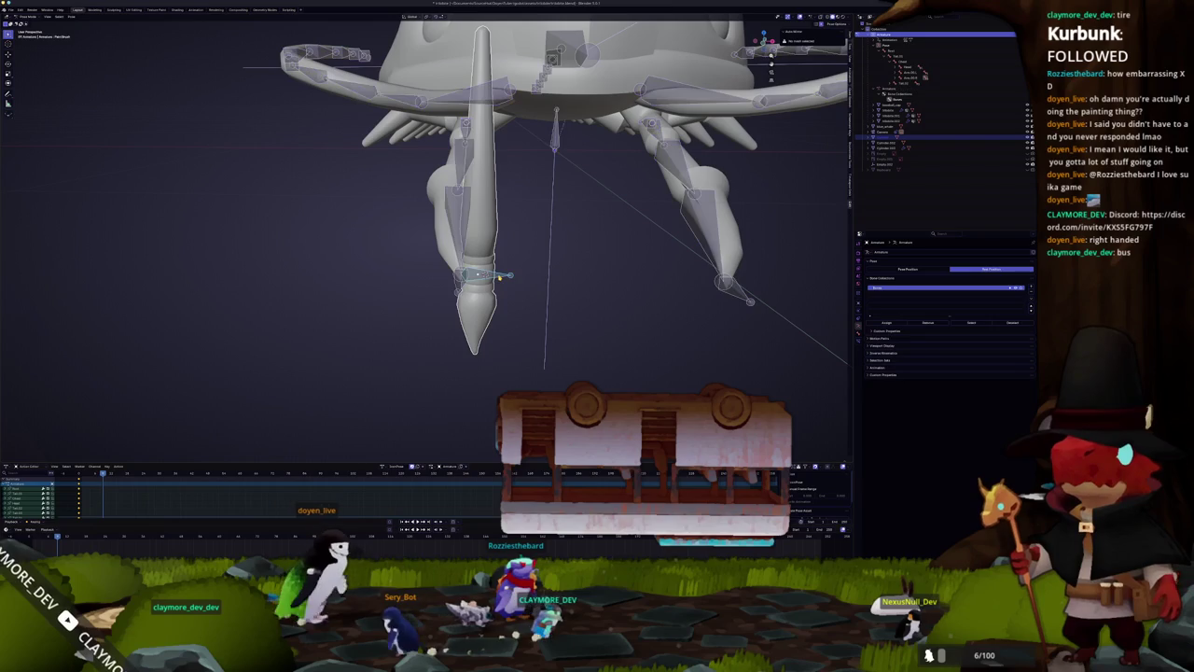
key("ctrl+p")
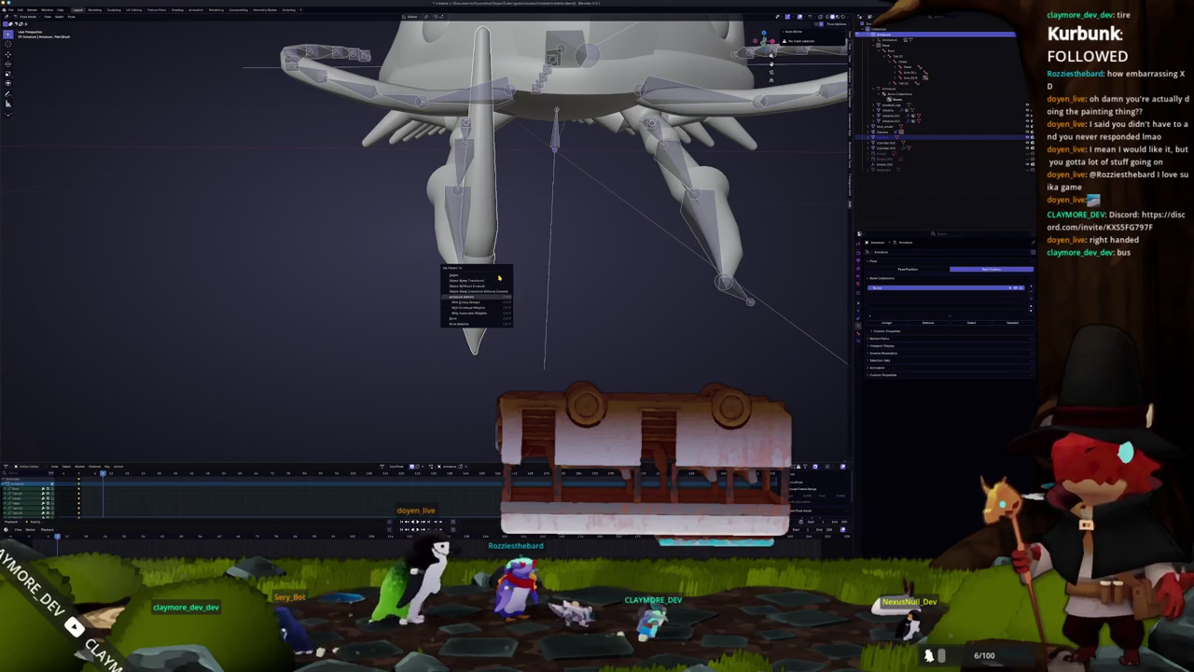
key("Return")
Check the rig in Pose Mode, then select the stand object above the creature
left_click_drag(538, 289, 557, 268)
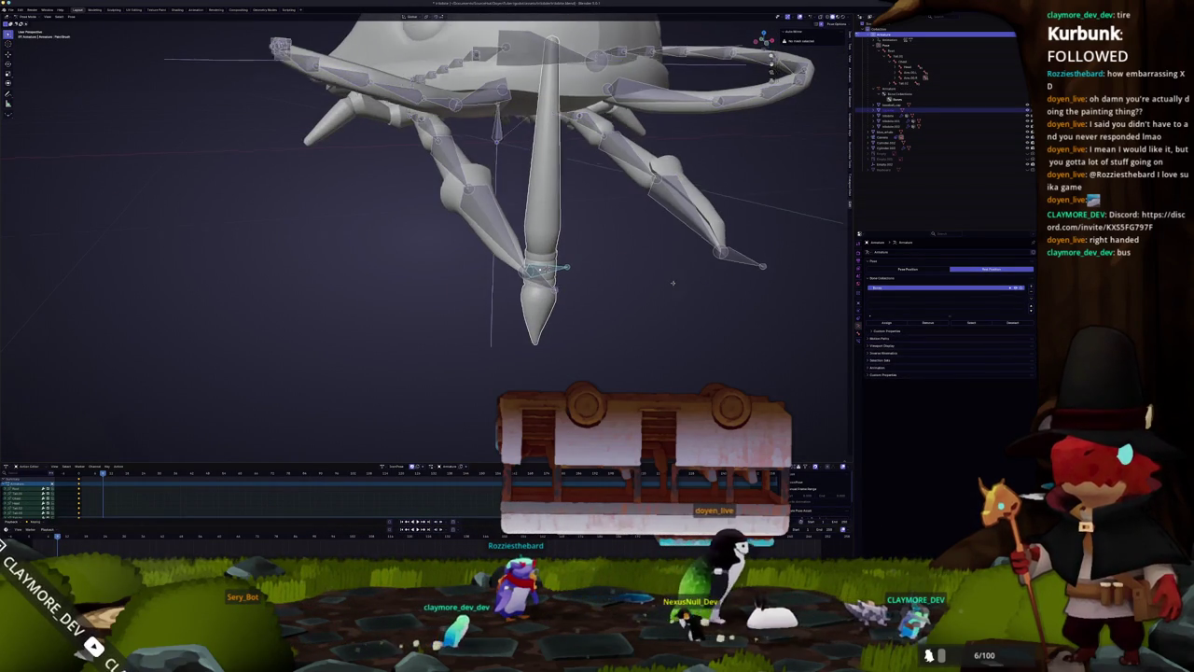
key("ctrl+Tab")
scroll(526, 292, "down", 4)
scroll(607, 278, "down", 3)
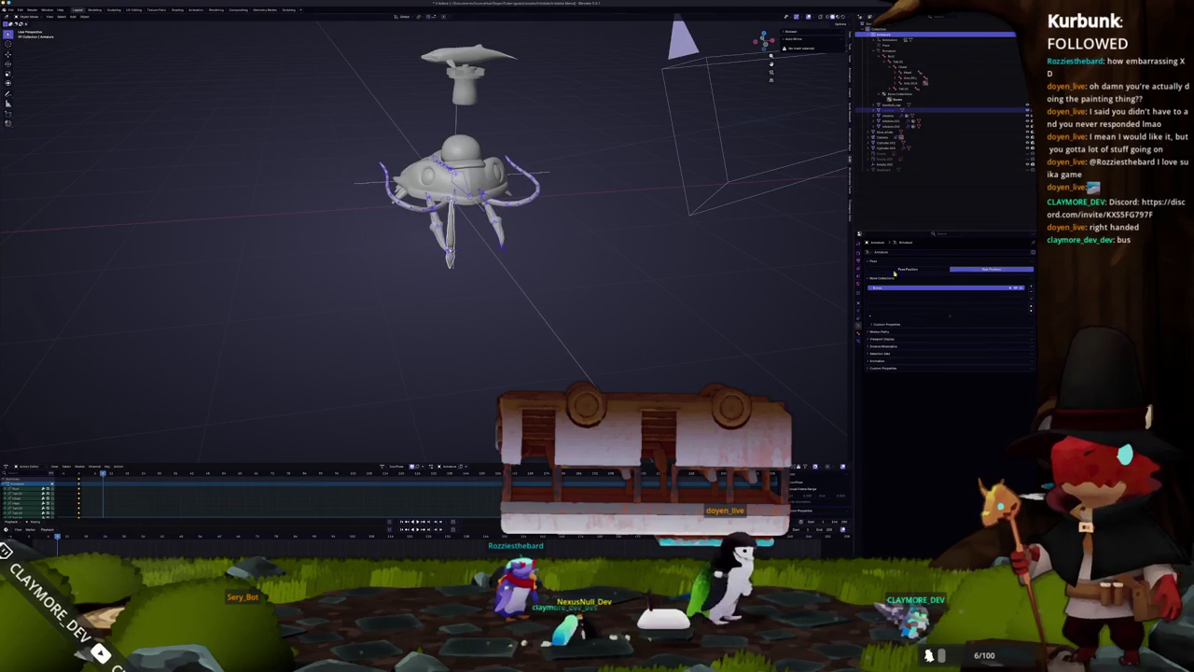
scroll(699, 278, "up", 3)
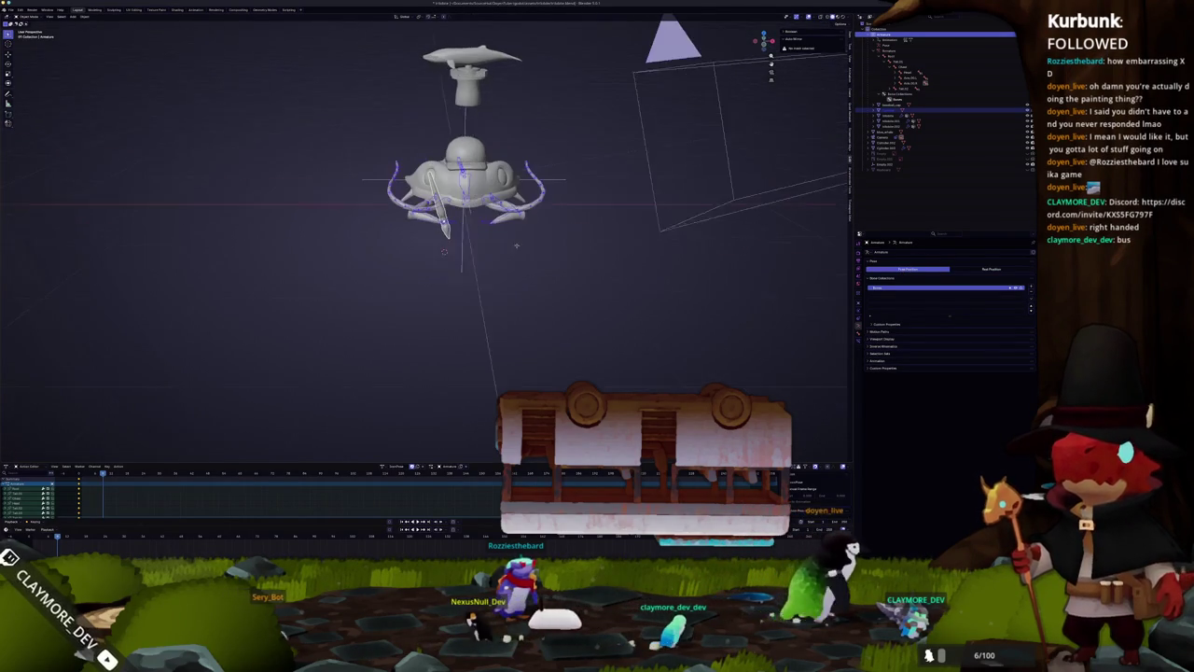
scroll(457, 220, "up", 3)
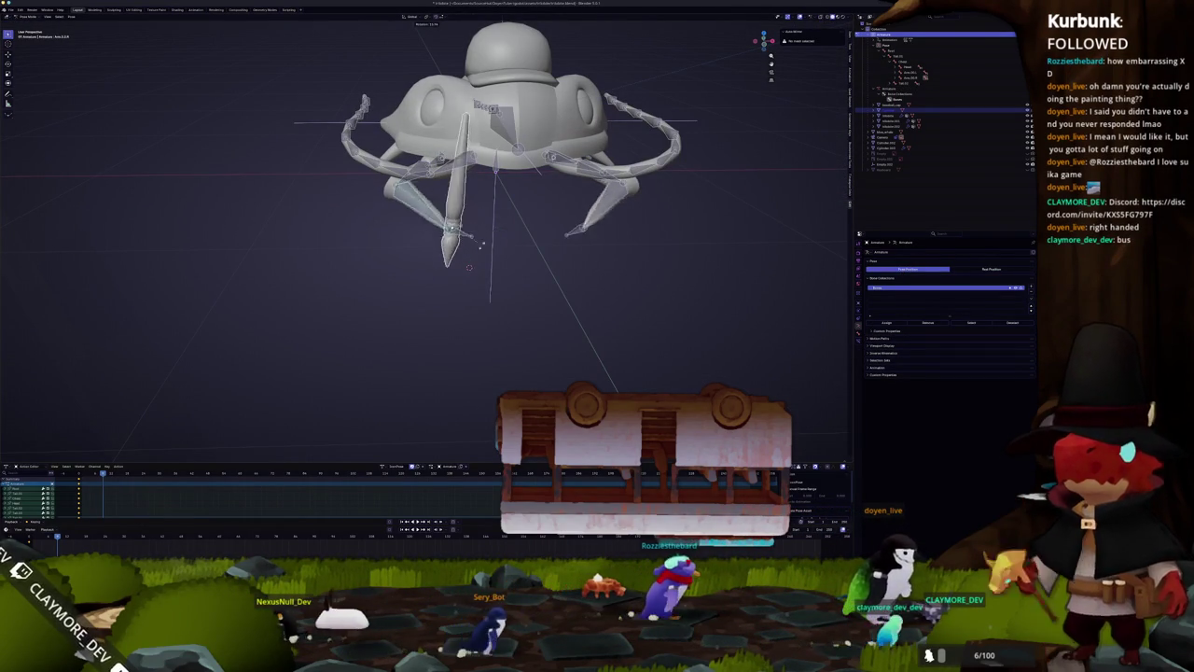
mouse_move(497, 247)
left_mouse_down()
mouse_move(465, 253)
mouse_move(446, 214)
mouse_move(427, 274)
mouse_move(438, 298)
left_mouse_up()
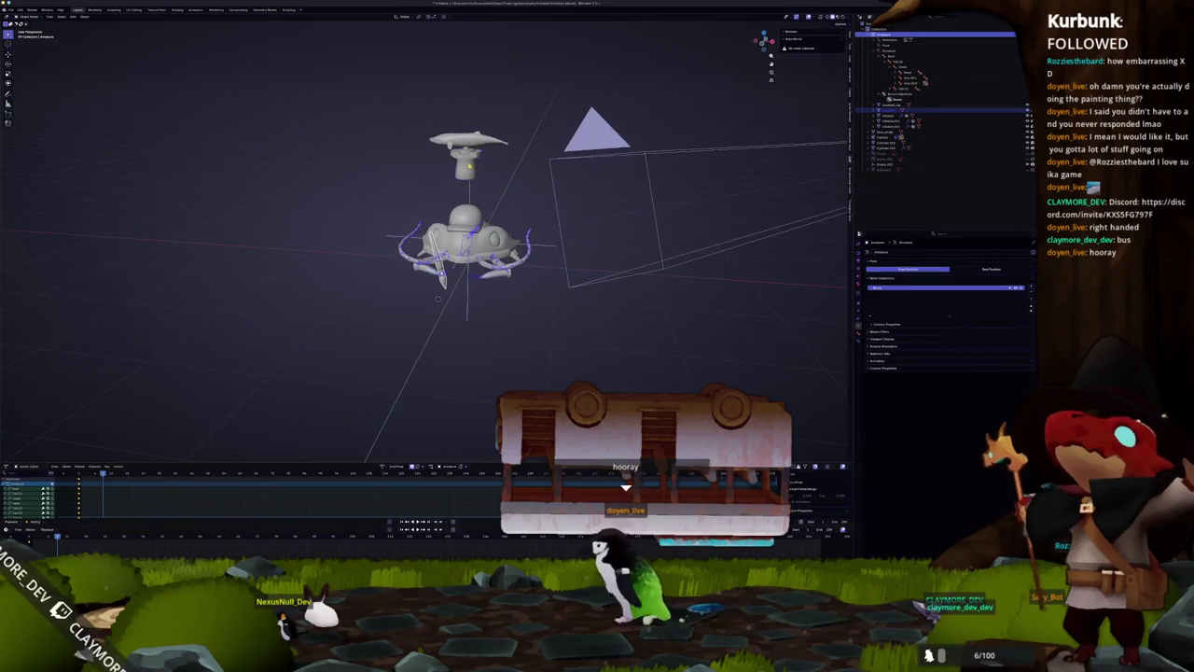
left_click(438, 299)
scroll(443, 328, "up", 1)
left_click(882, 147)
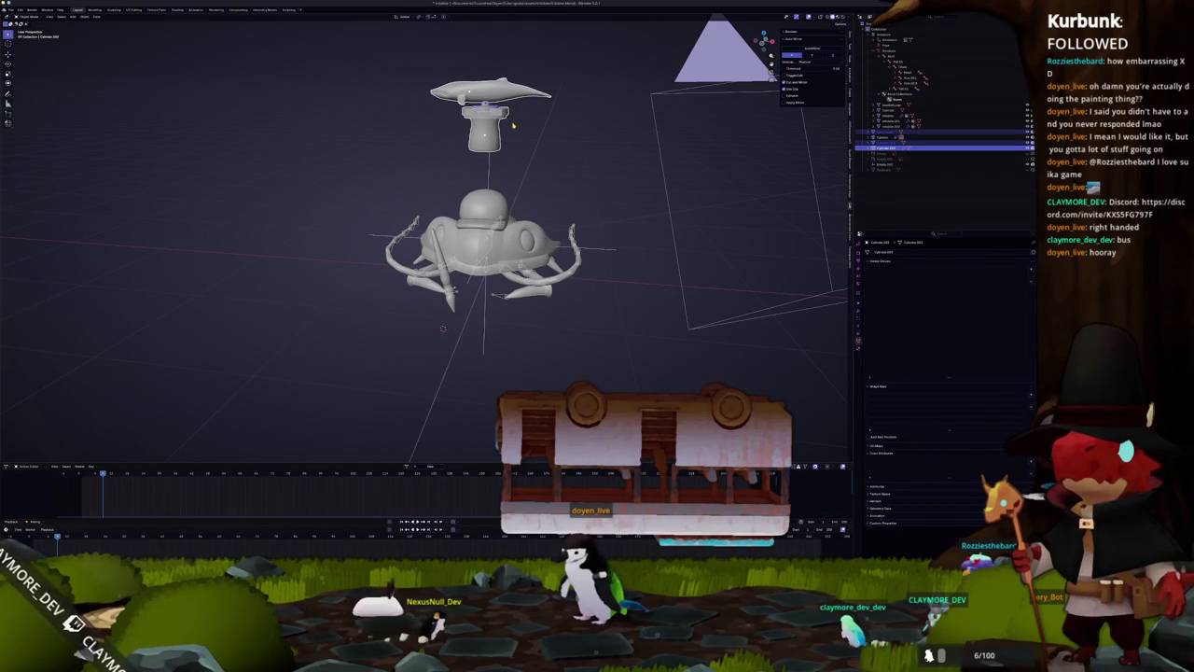
Move the stand down below the creature, reset it to the origin and apply its transforms
key("KP_1")
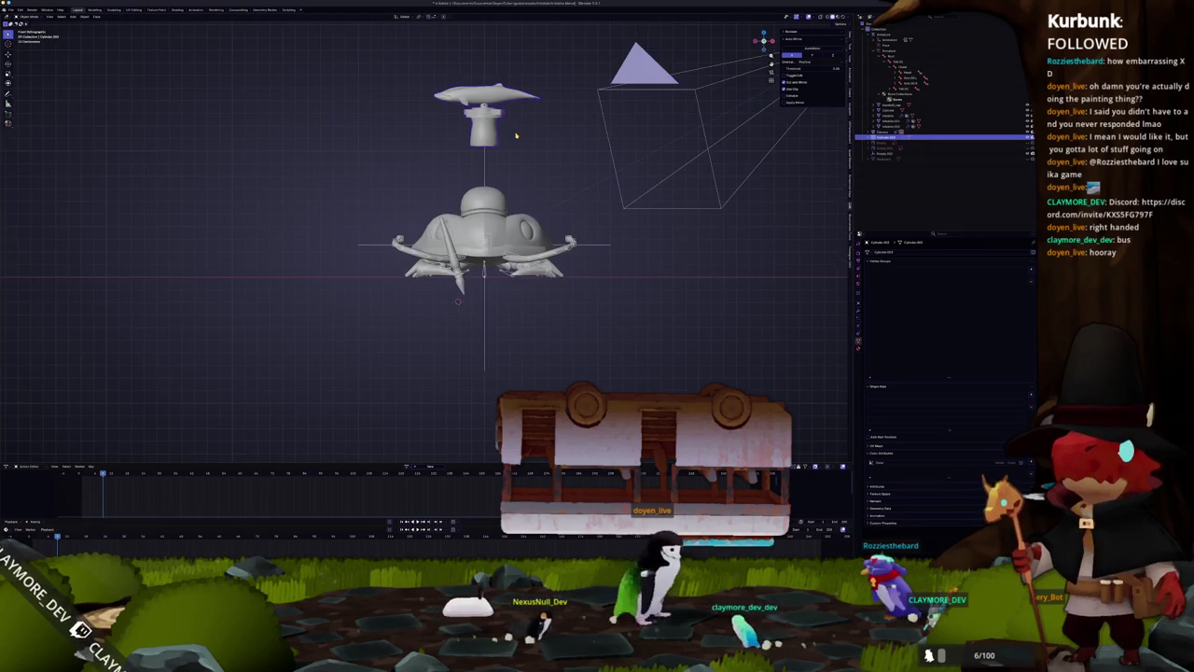
key("g")
key("z")
key("Return")
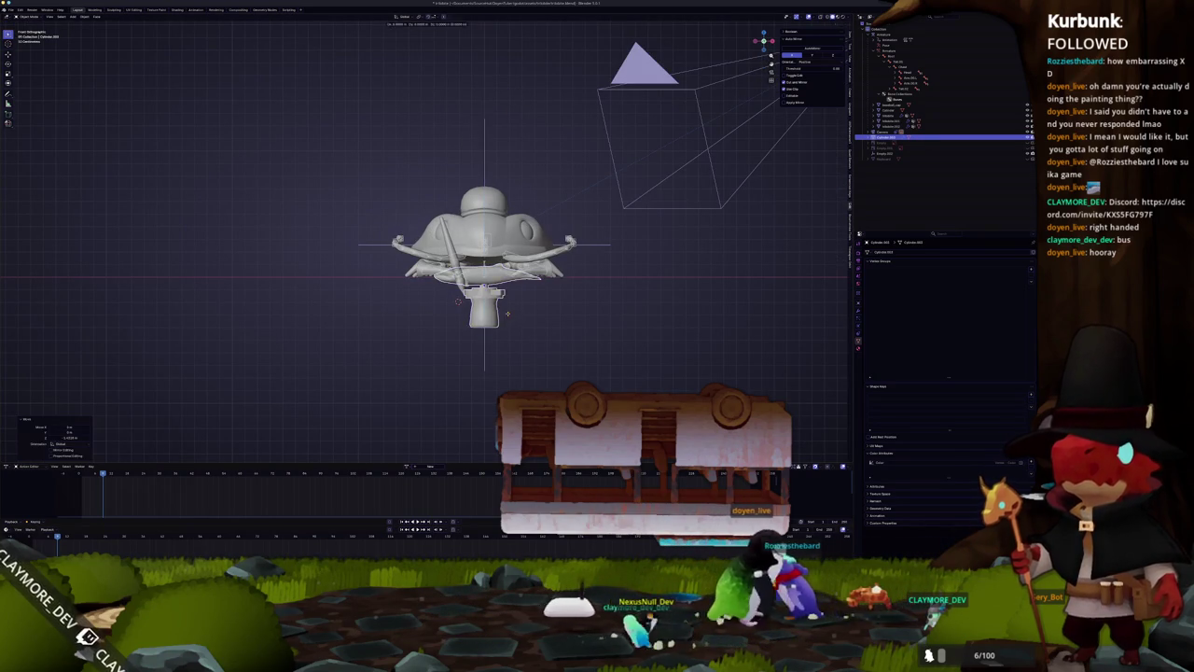
mouse_move(458, 308)
left_mouse_down()
mouse_move(478, 321)
mouse_move(515, 302)
mouse_move(541, 306)
left_mouse_up()
key("alt+g")
key("ctrl+a")
left_click(515, 305)
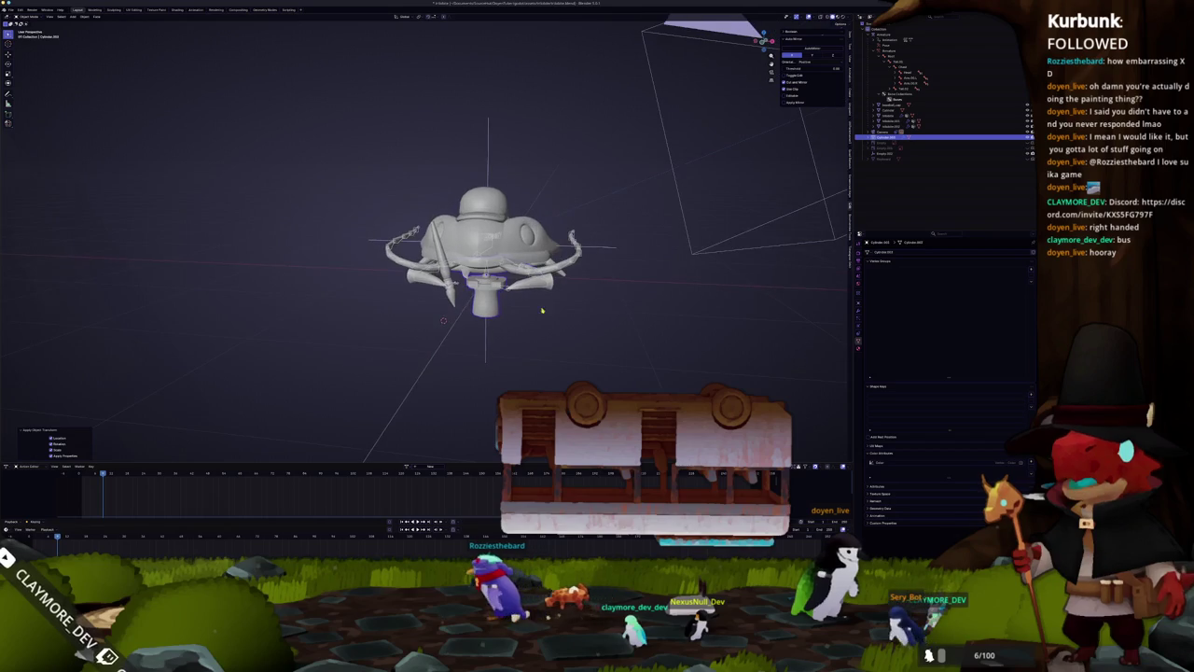
Rename the stand to Paintingkit
key("F2")
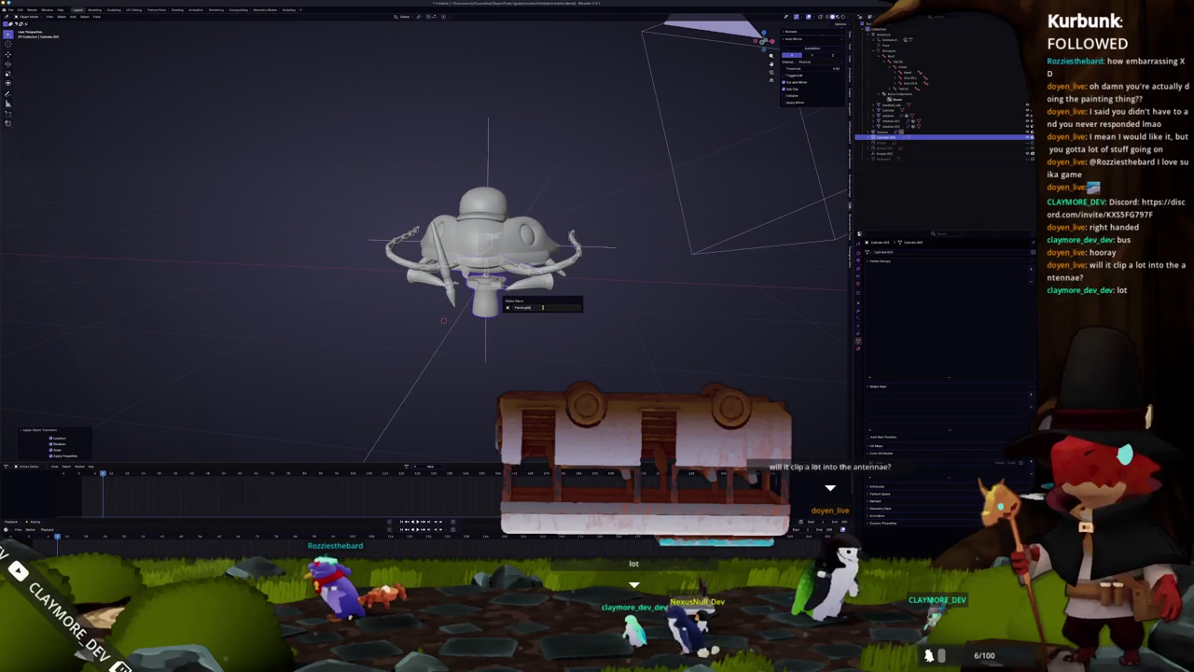
key("Return")
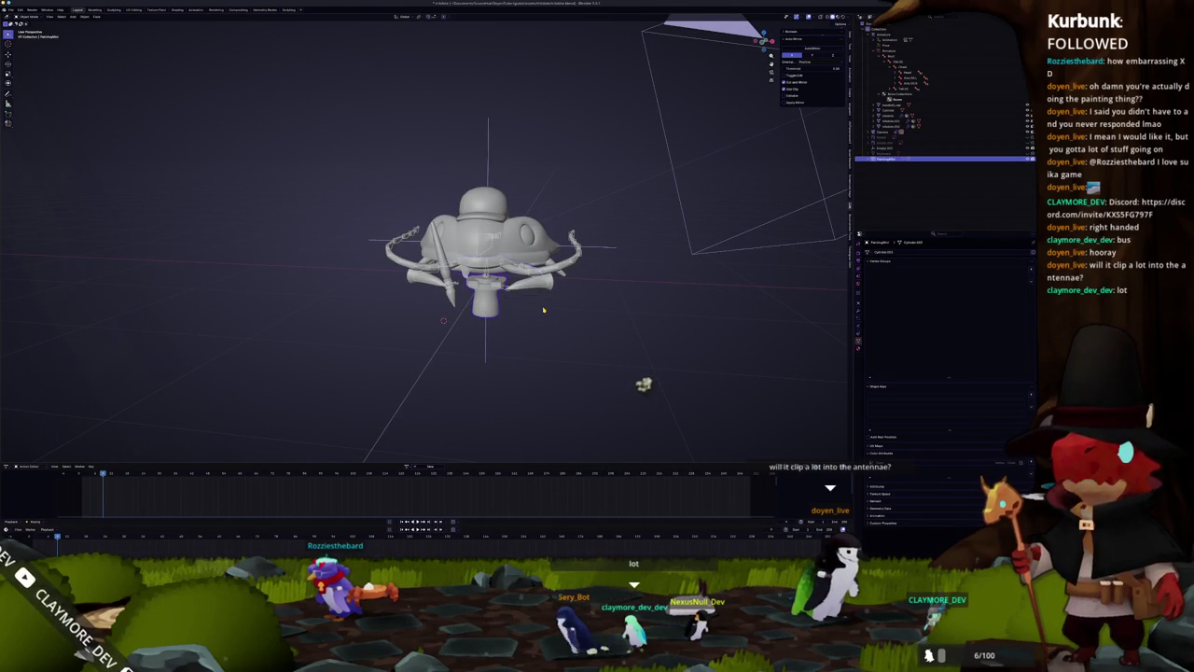
scroll(509, 292, "up", 3)
left_click_drag(560, 353, 508, 343)
key("ctrl+Tab")
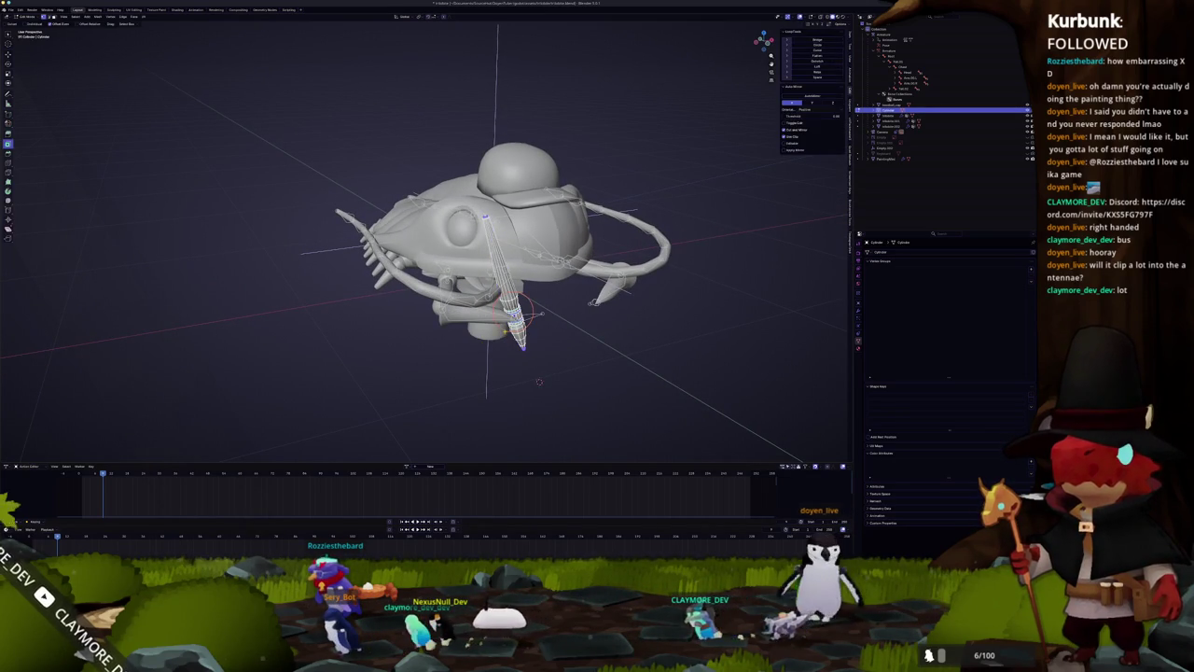
Check the creature's armature, then apply All Transforms to the paintbrush spike
mouse_move(541, 332)
left_mouse_down()
mouse_move(574, 324)
mouse_move(489, 341)
left_mouse_up()
left_click(487, 341)
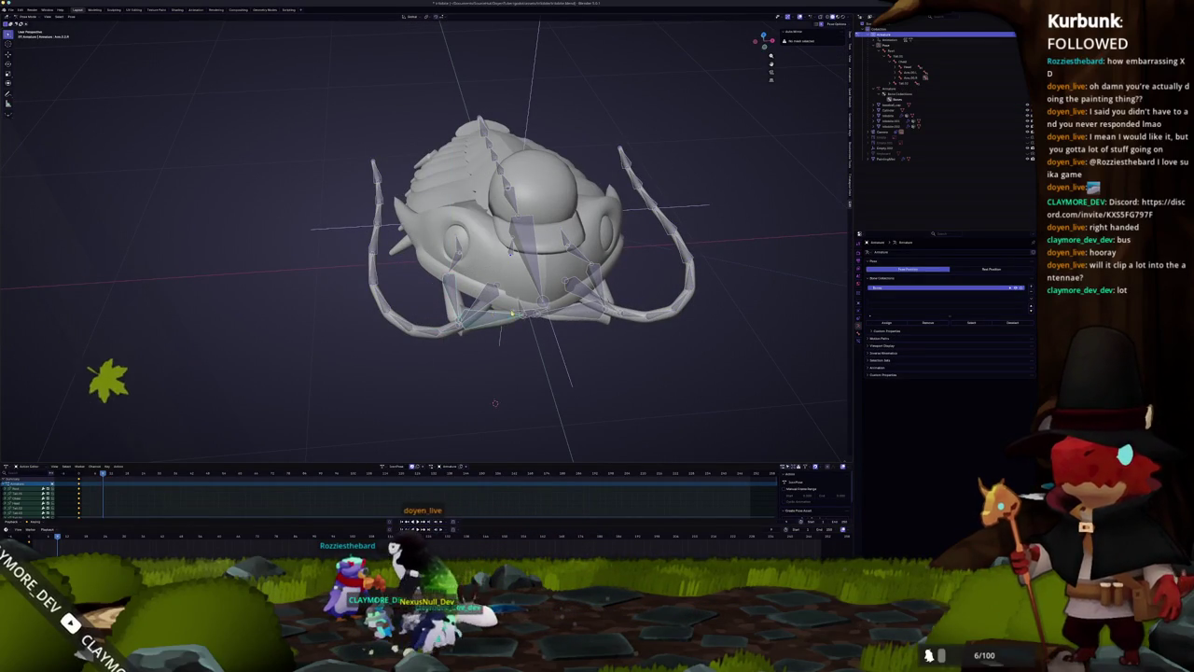
left_click_drag(527, 382, 597, 370)
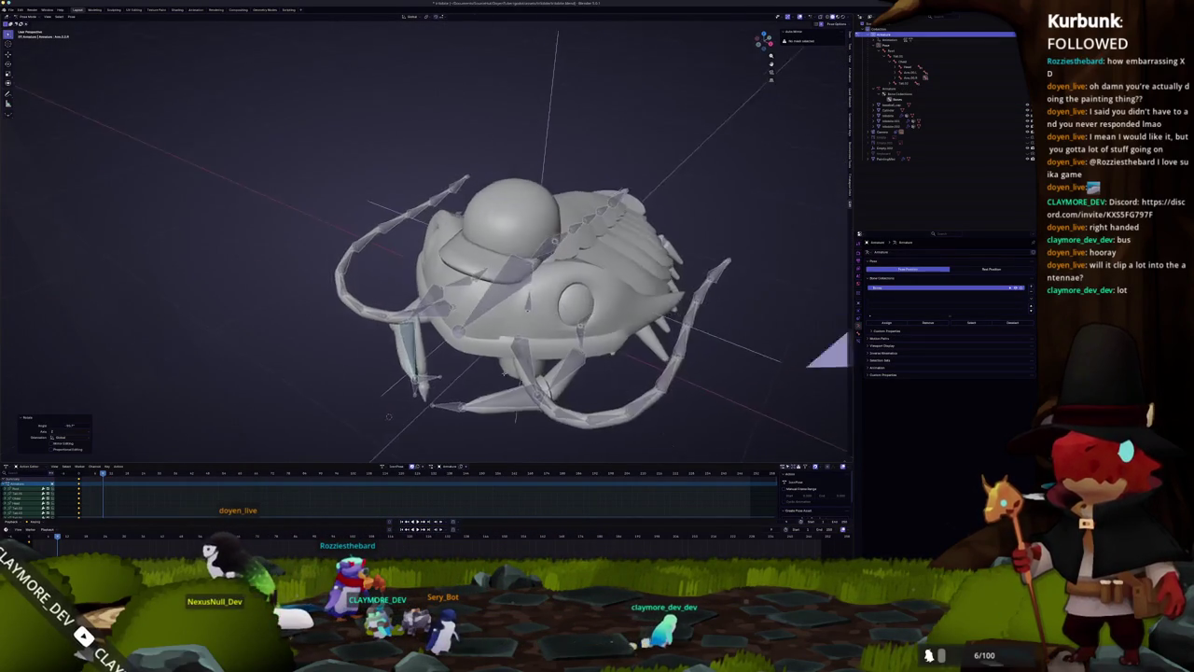
left_click_drag(386, 416, 423, 418)
left_click_drag(514, 372, 436, 370)
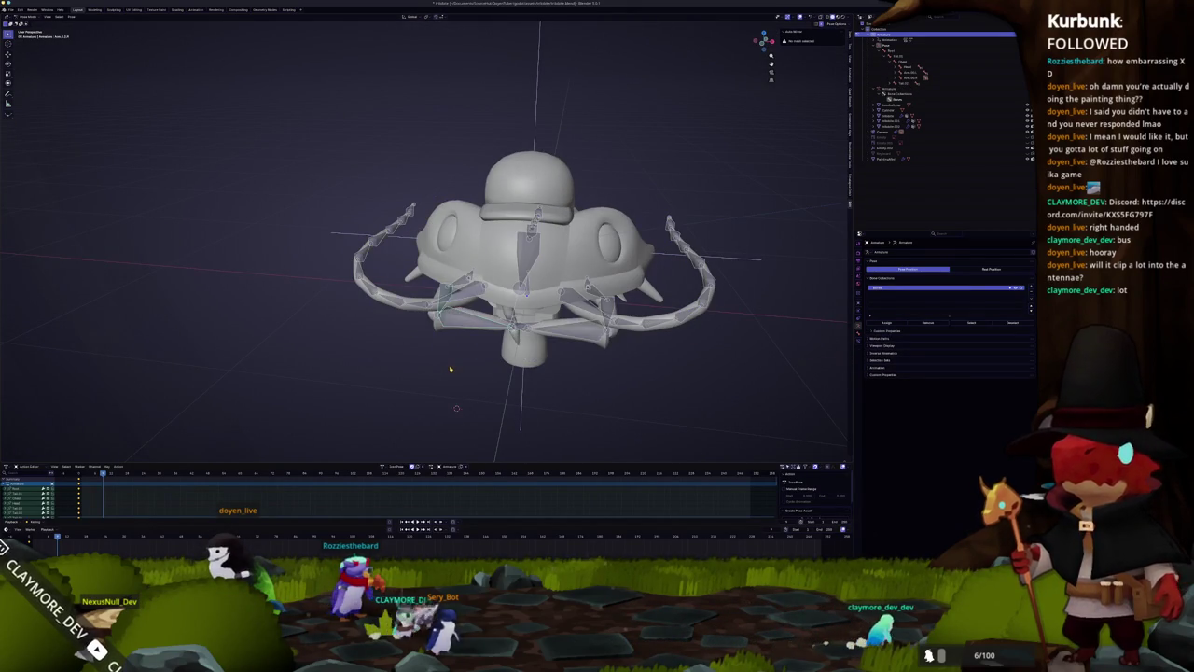
left_click(467, 341)
key("ctrl+a")
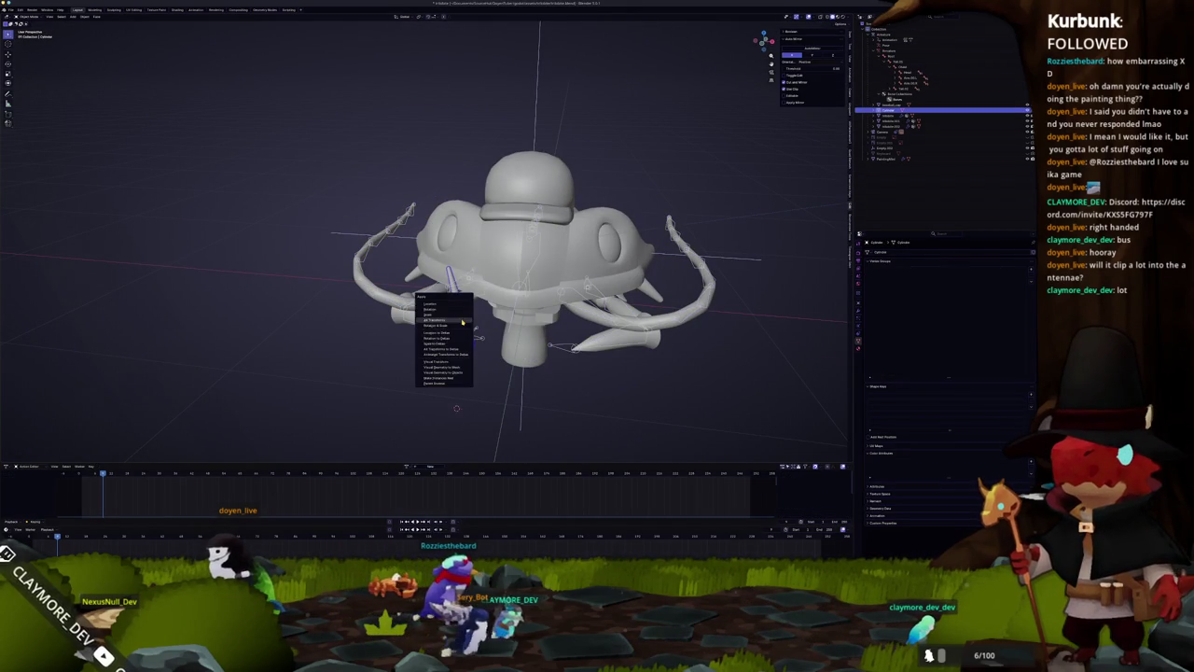
left_click(460, 318)
scroll(457, 318, "down", 3)
key("ctrl+Tab")
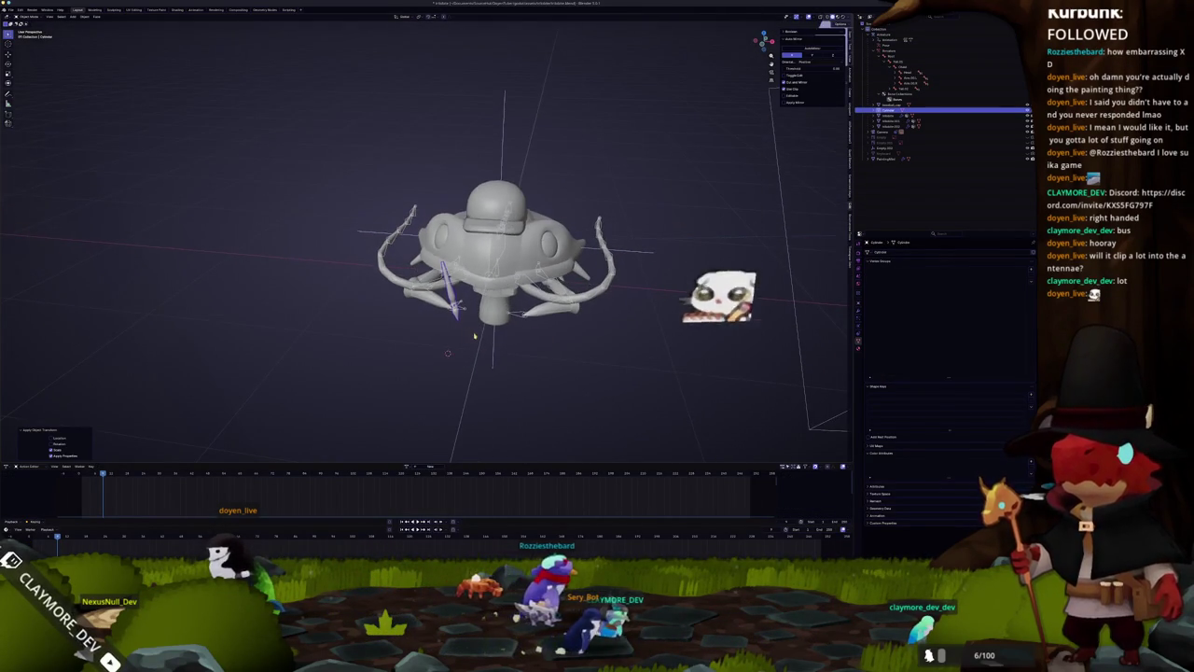
Unwrap the paintbrush with Smart UV Project and pack its islands in the UV Editing workspace
key("ctrl+Page_Down")
key("ctrl+Page_Down")
key("ctrl+Page_Down")
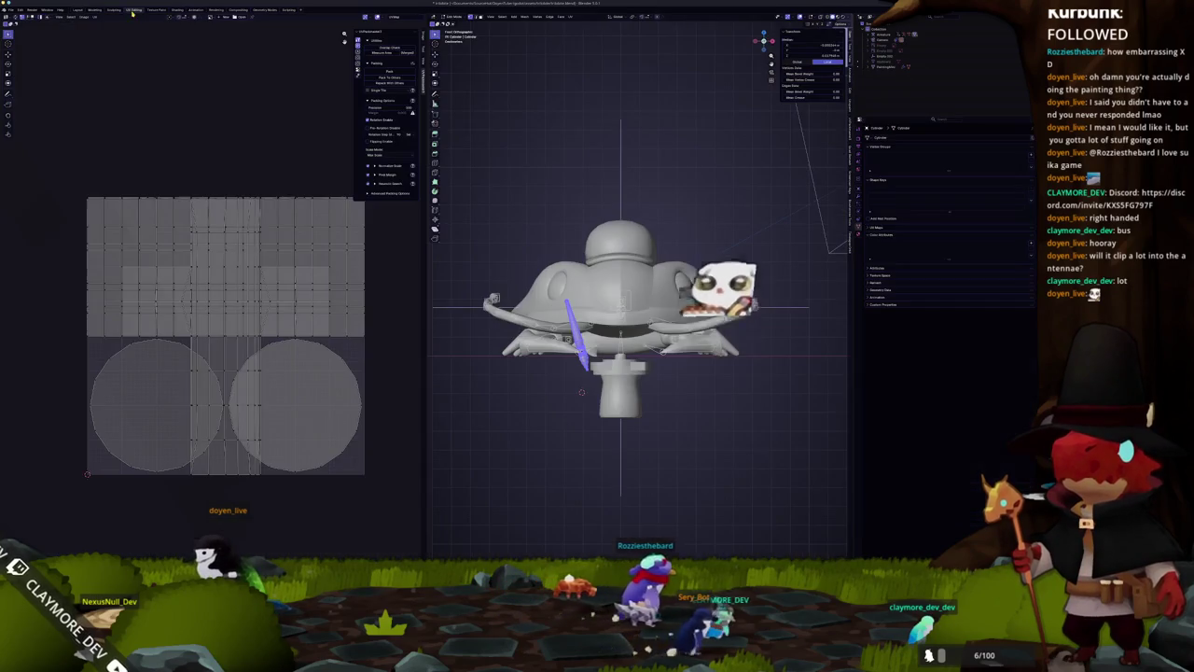
scroll(621, 355, "up", 2)
key("u")
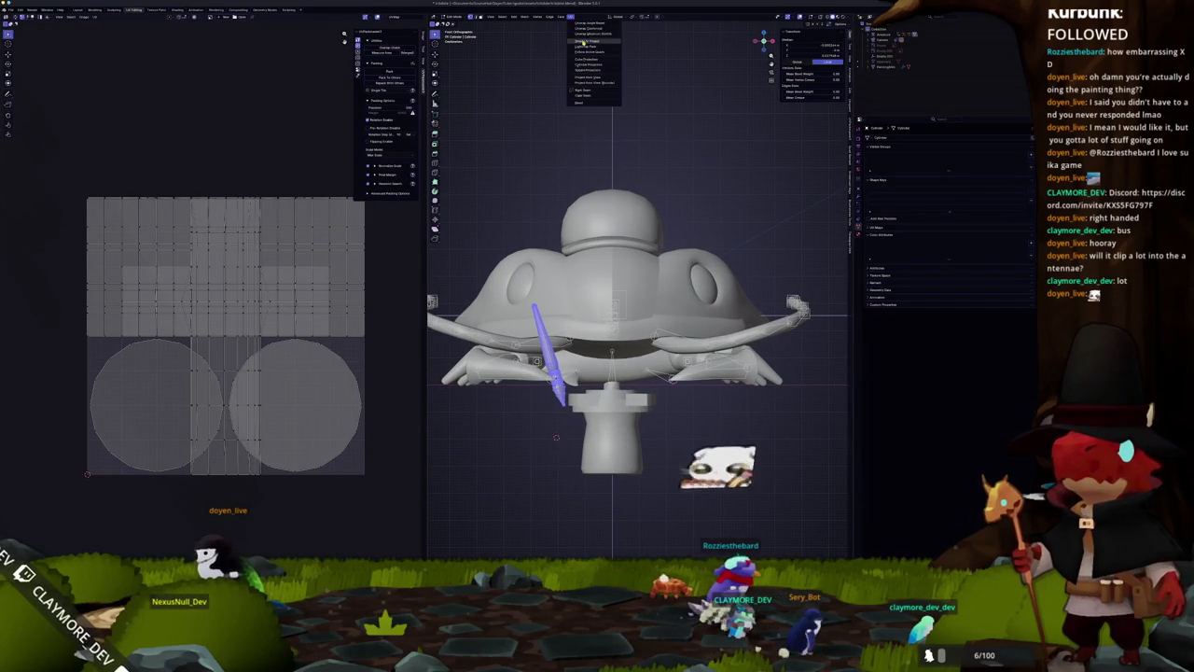
left_click(594, 36)
left_click(571, 92)
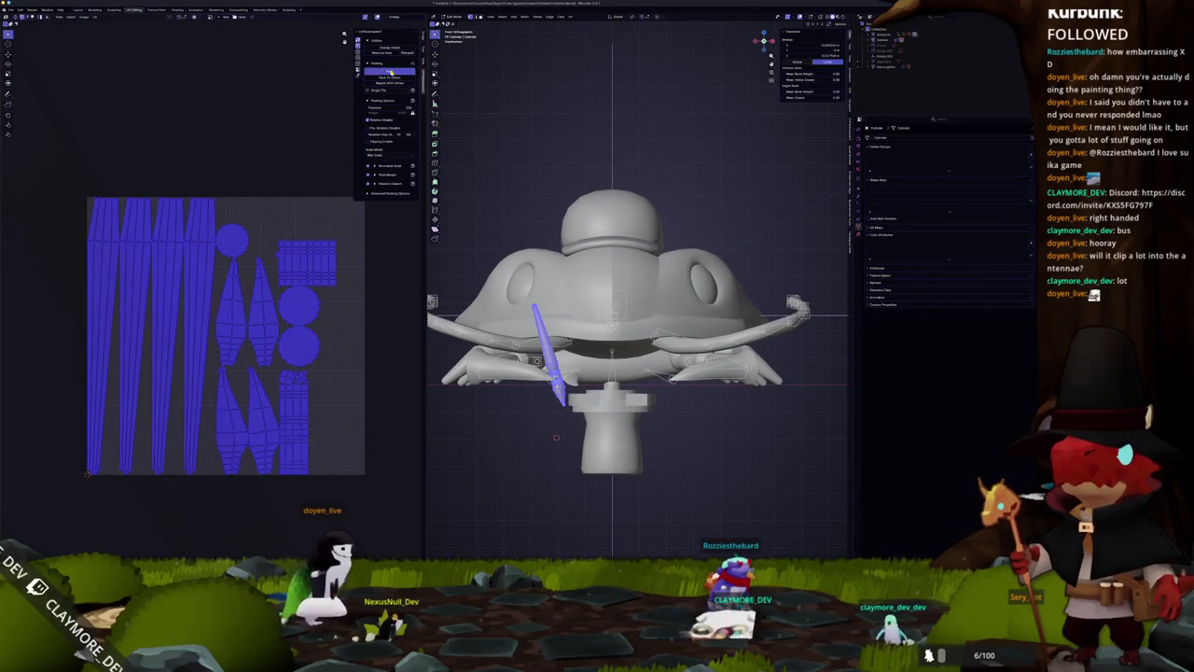
key("ctrl+p")
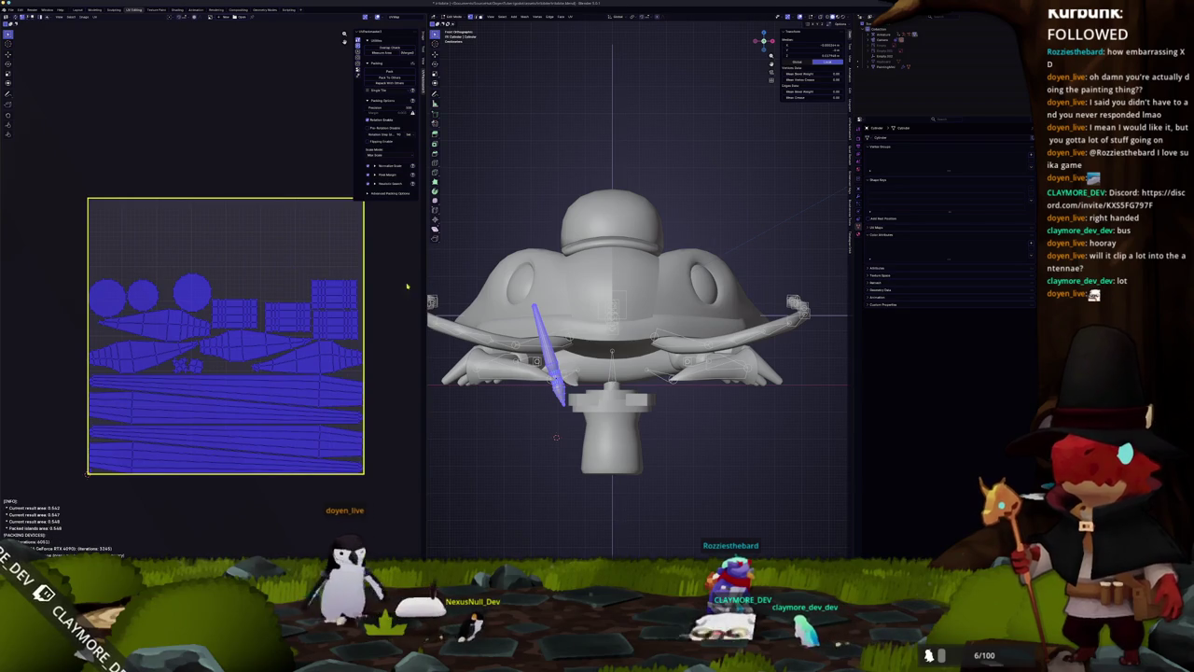
key("Tab")
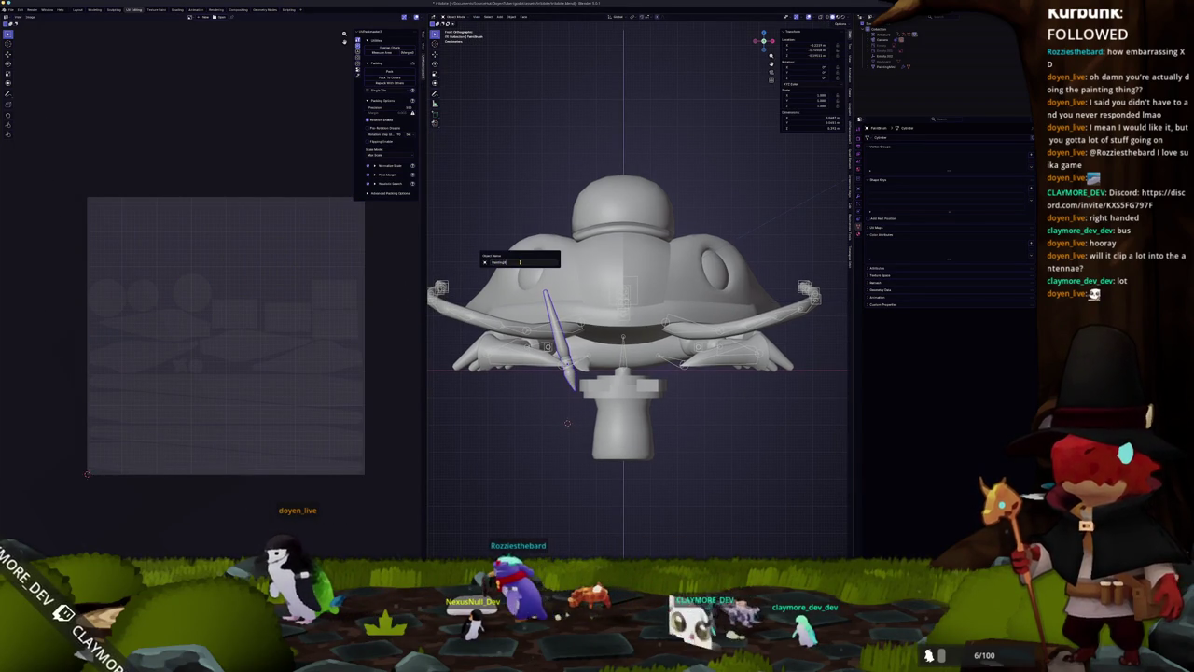
Name the paintbrush's material PaintingBrush and give the stand a new material
key("Return")
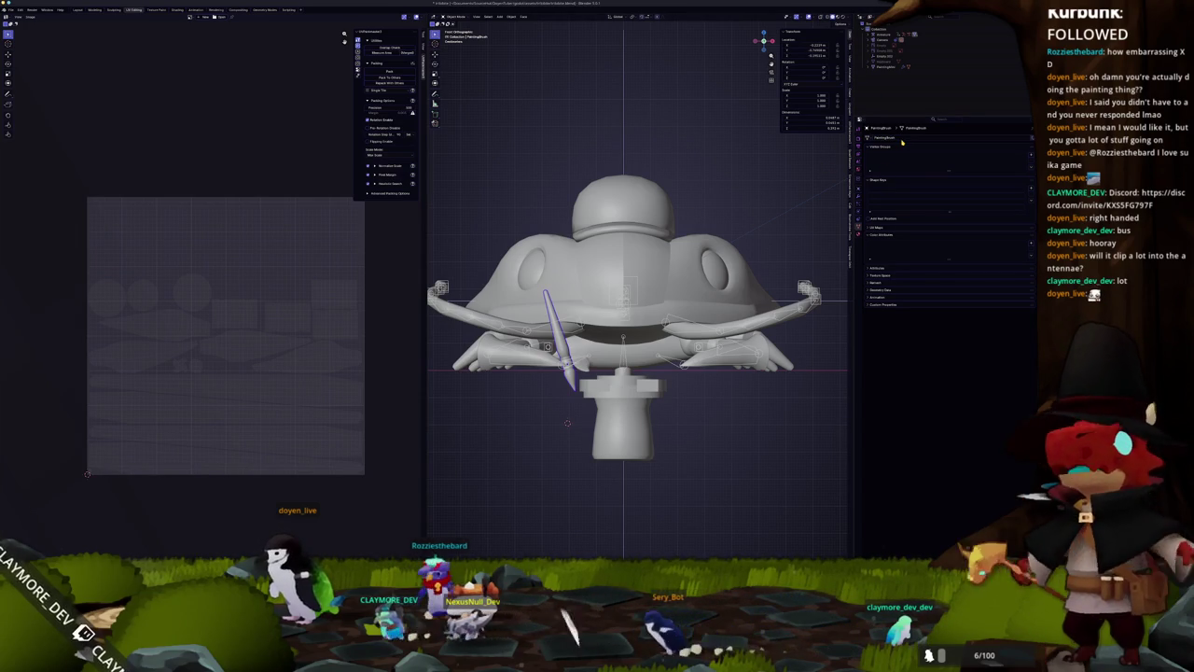
left_click(857, 236)
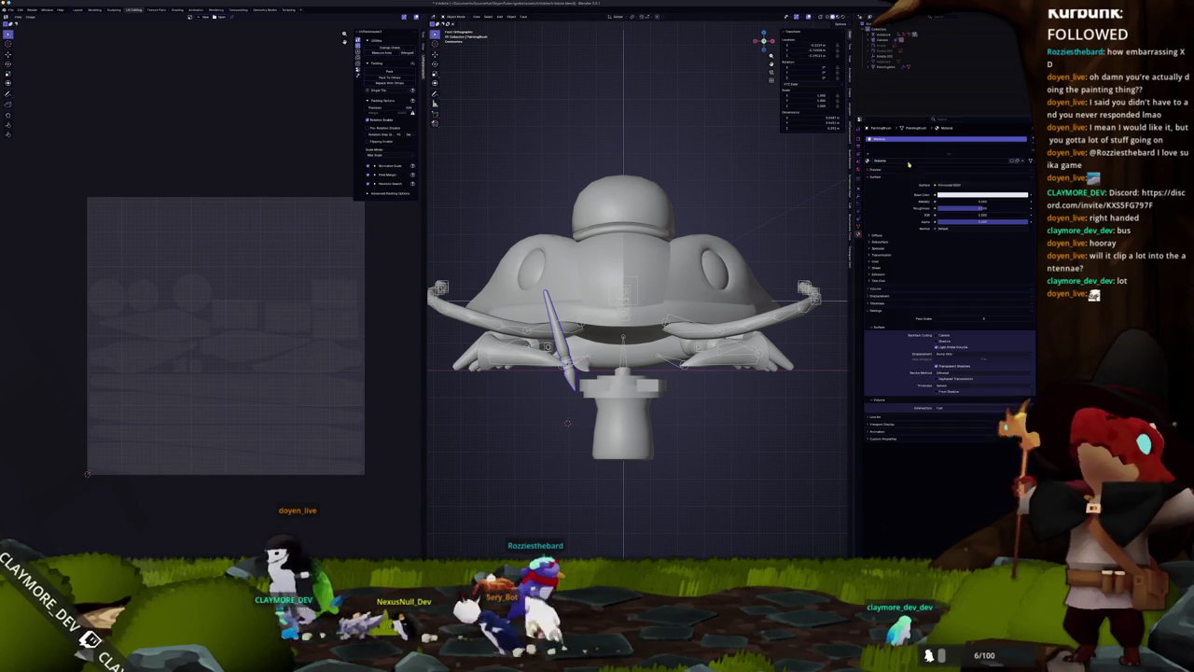
type("PaintingBrush")
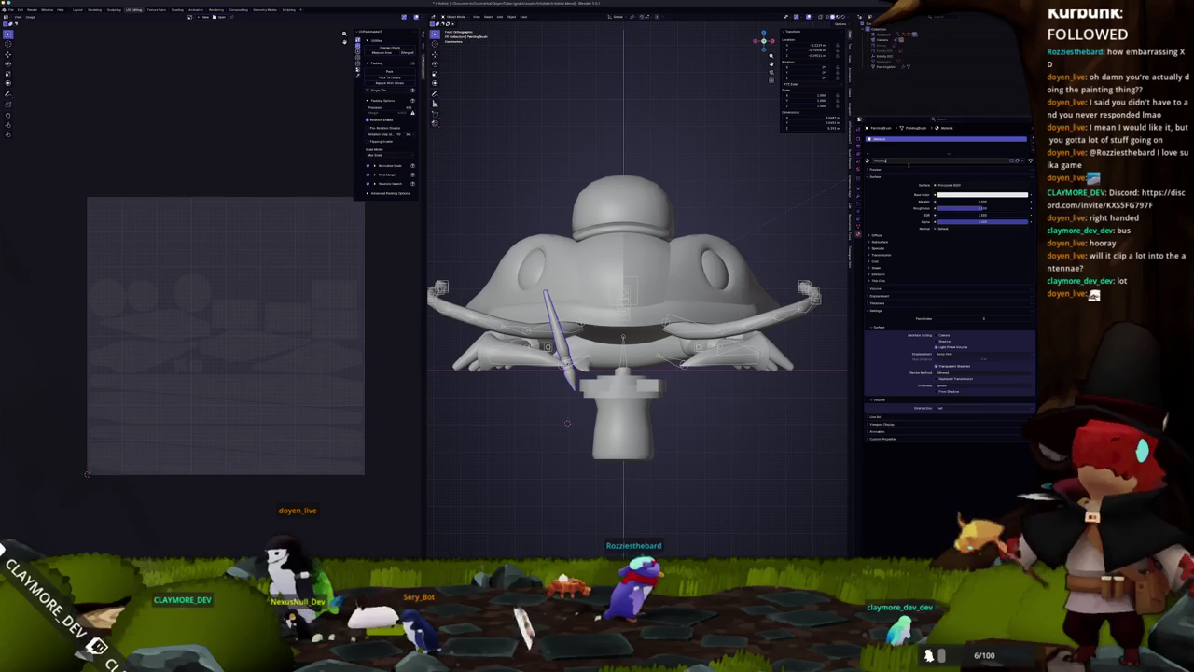
key("Return")
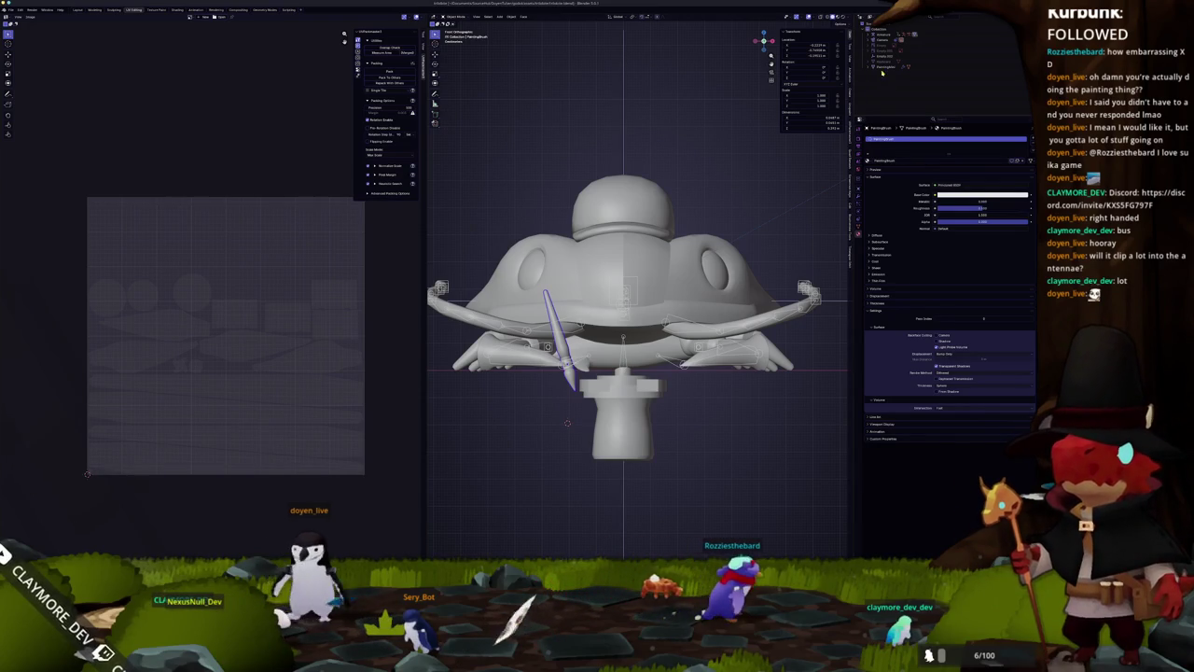
left_click(884, 69)
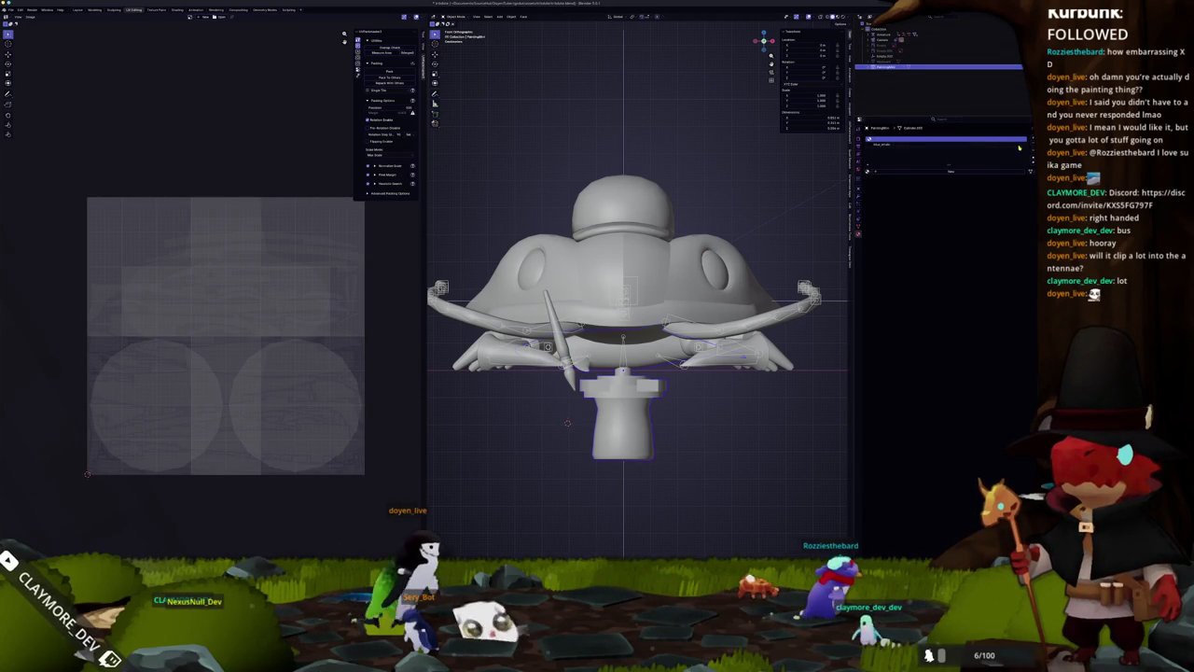
left_click(912, 163)
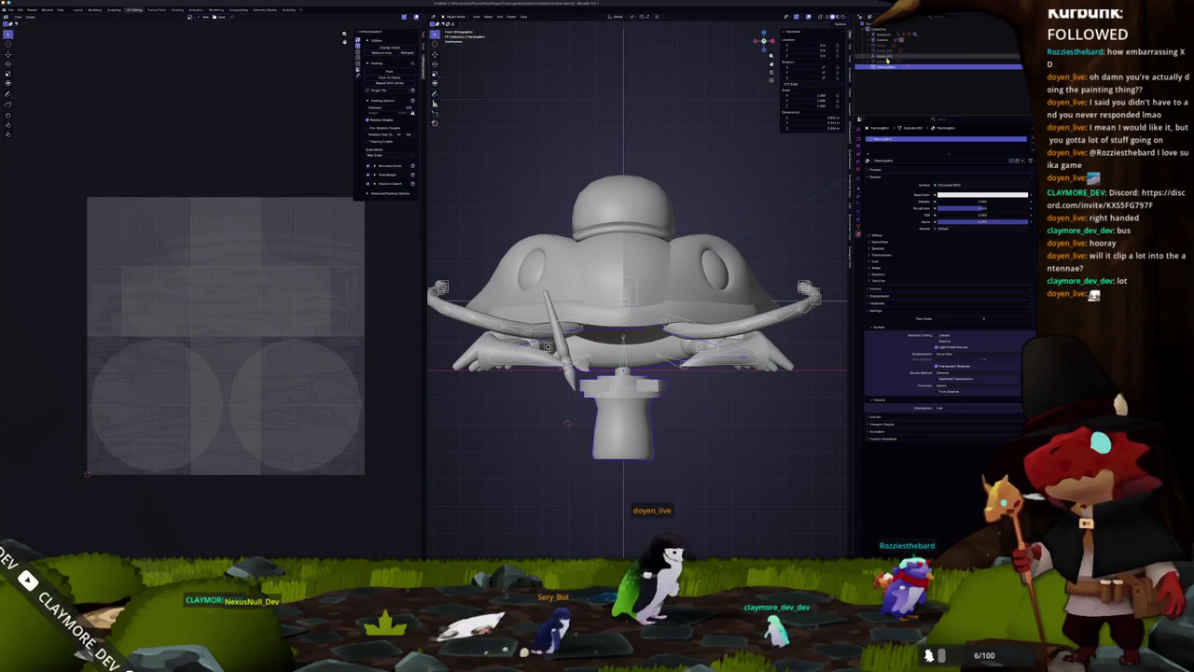
Select the single object to export in the Outliner and open the File menu
left_click(872, 35)
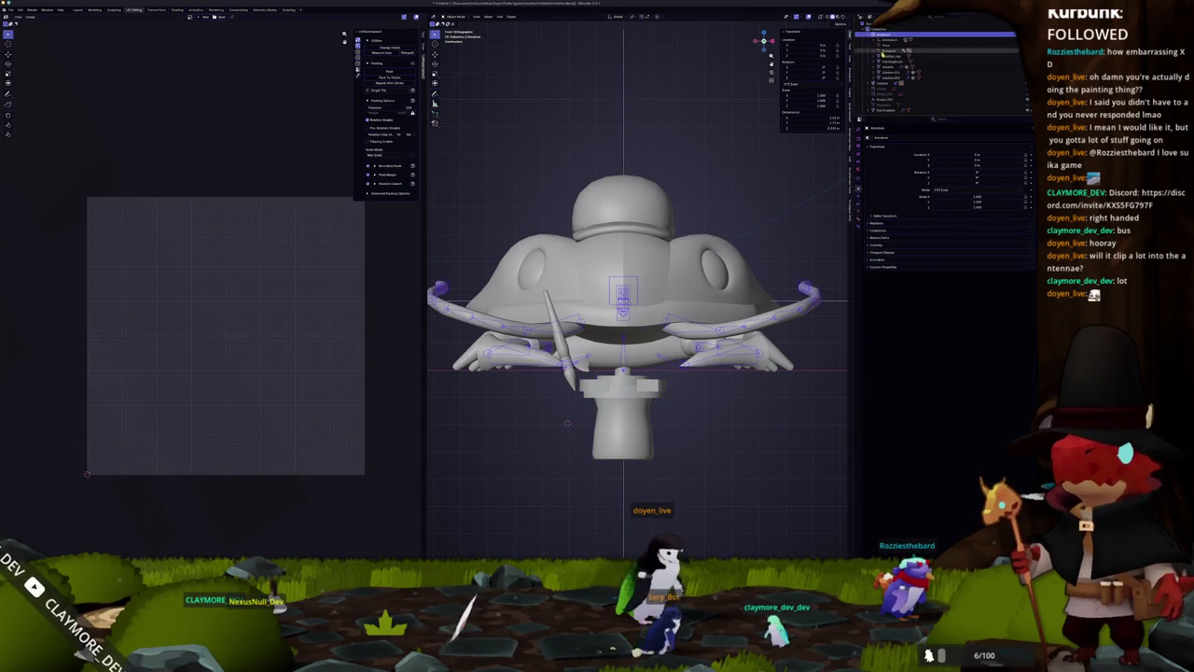
left_click(885, 61)
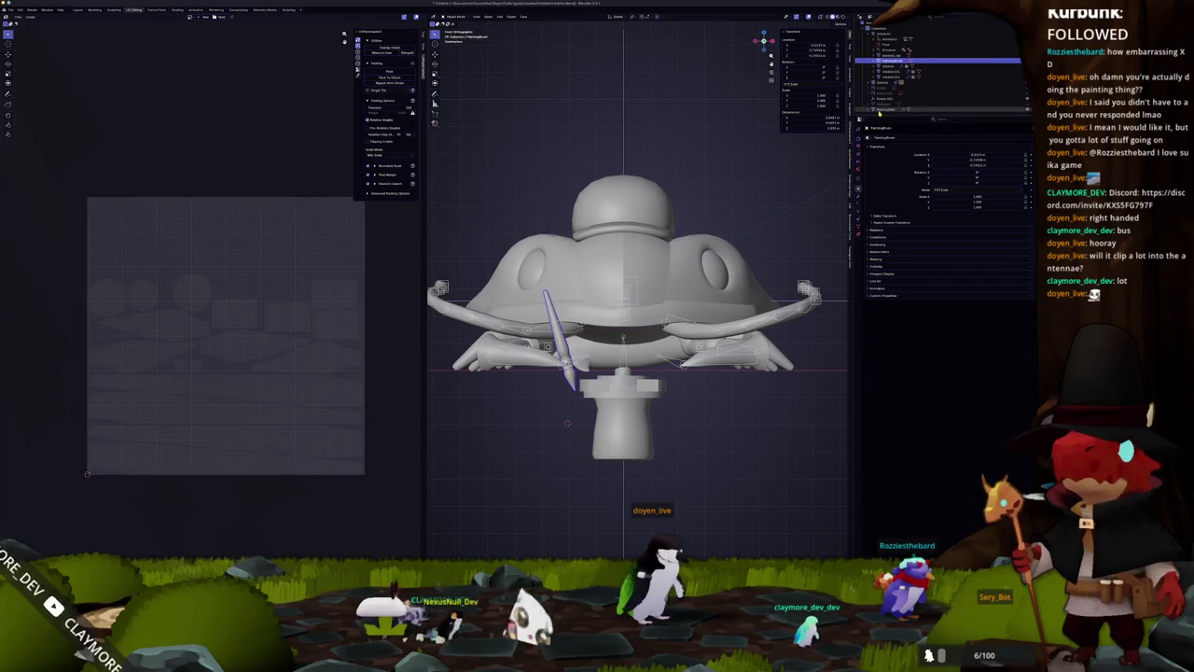
left_click(886, 84)
key("Home")
left_click(896, 109)
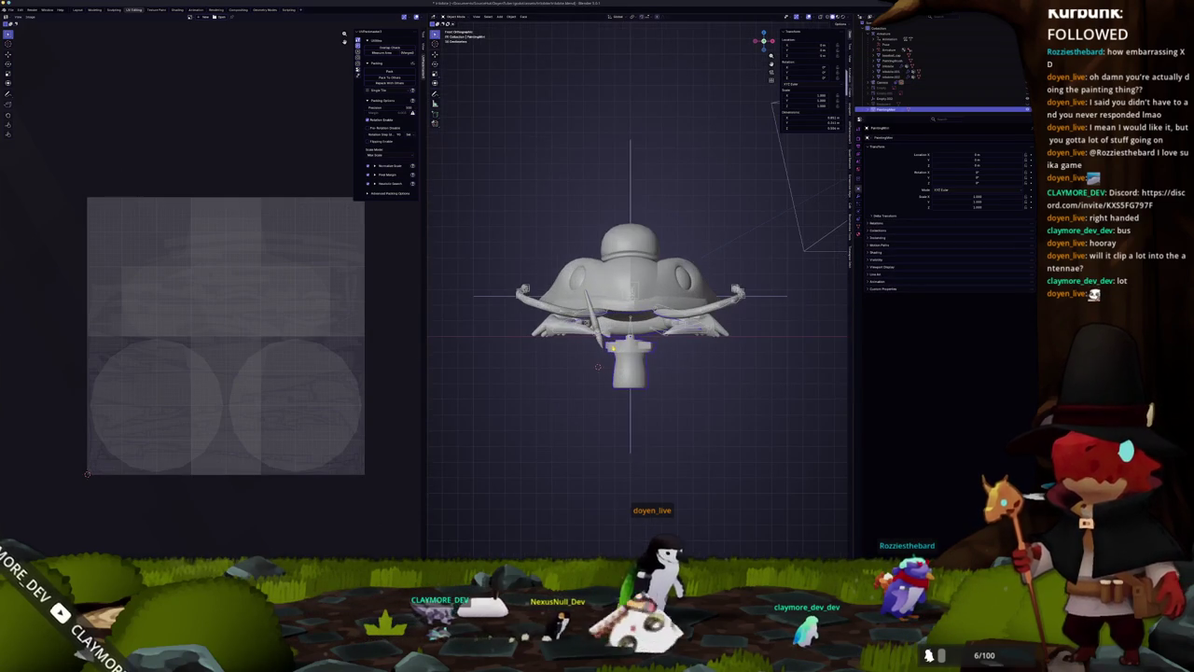
left_click(9, 9)
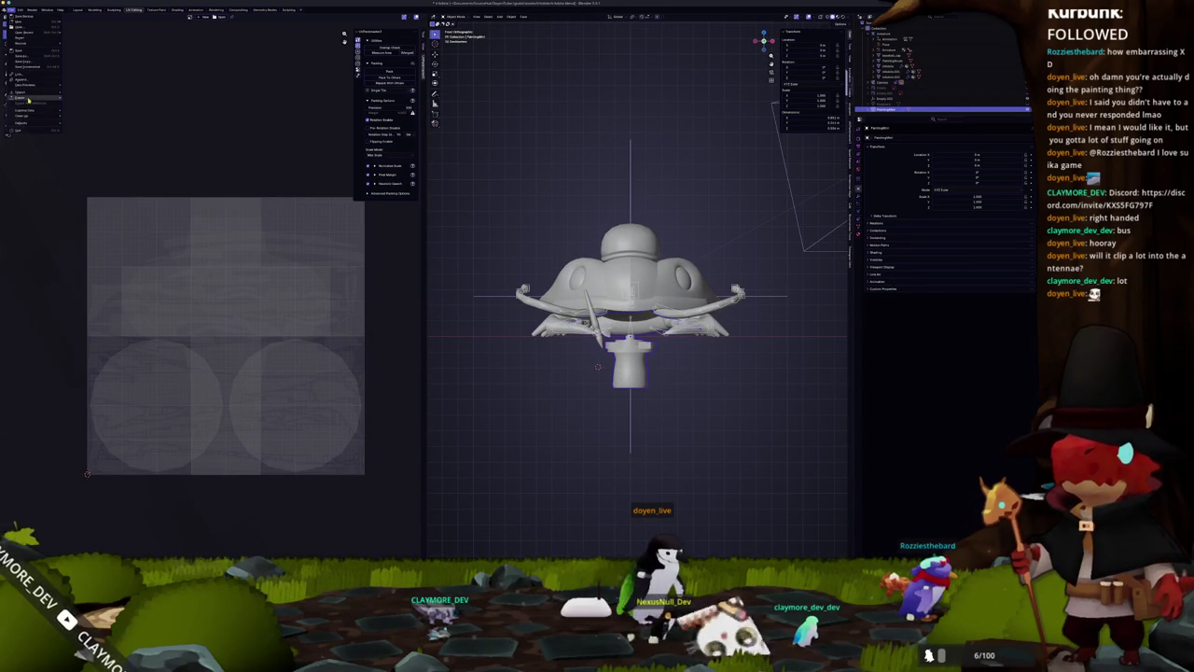
Export the selected painting piece as FBX into the project subfolder
left_click(86, 136)
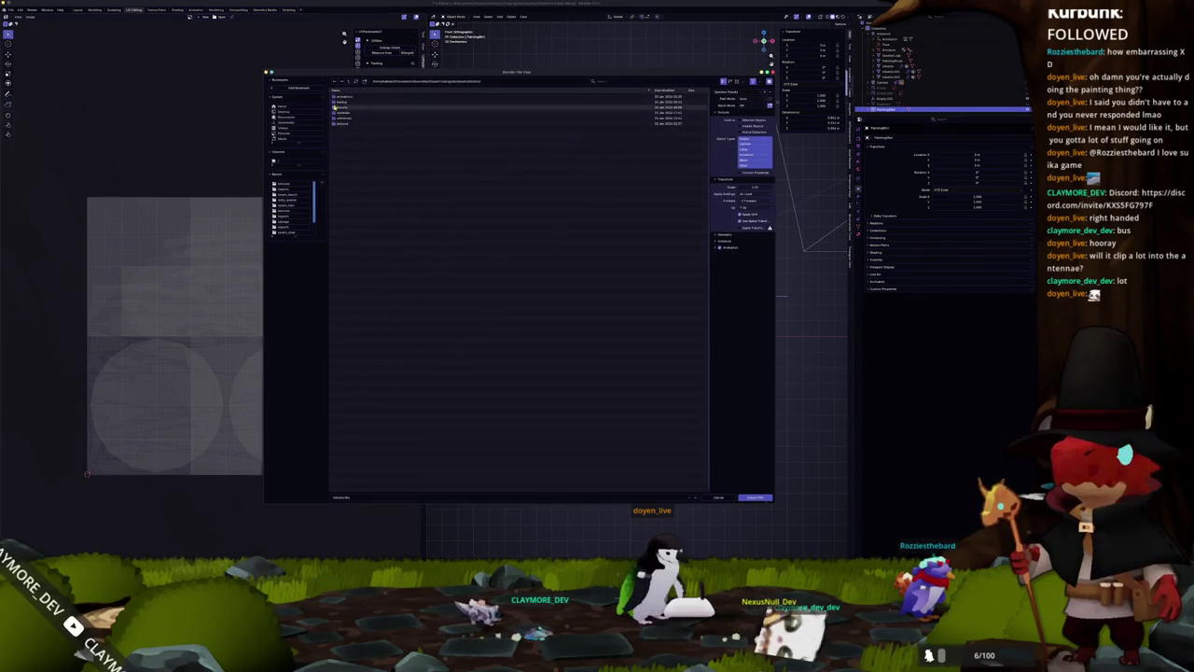
double_click(343, 102)
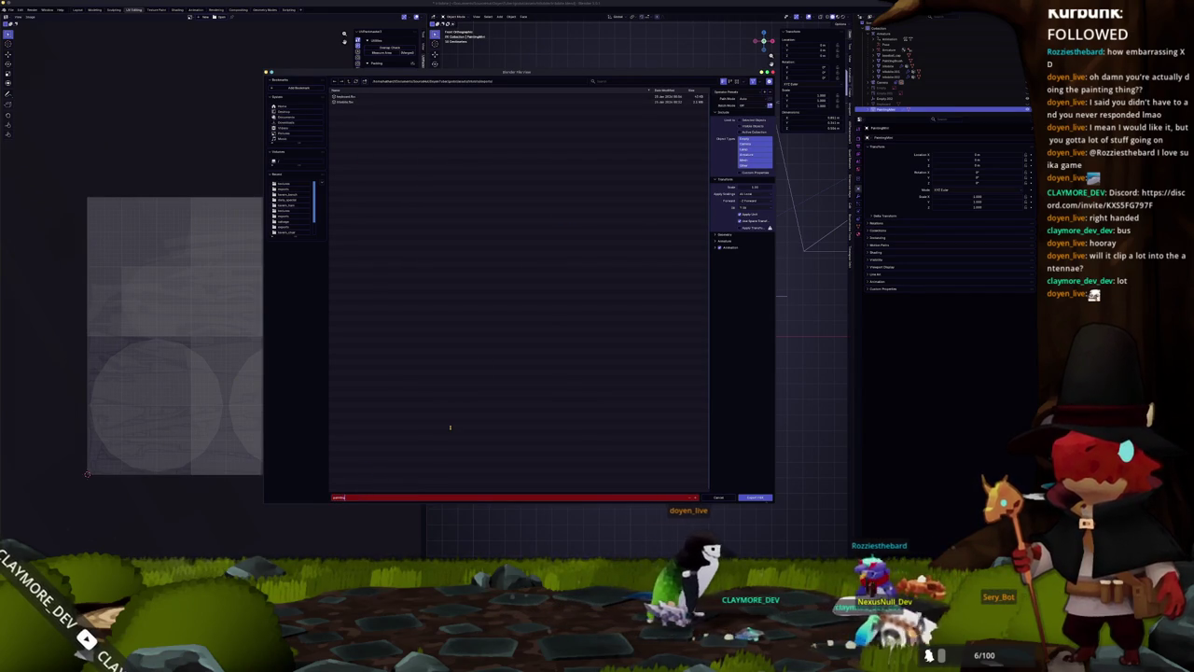
key("Return")
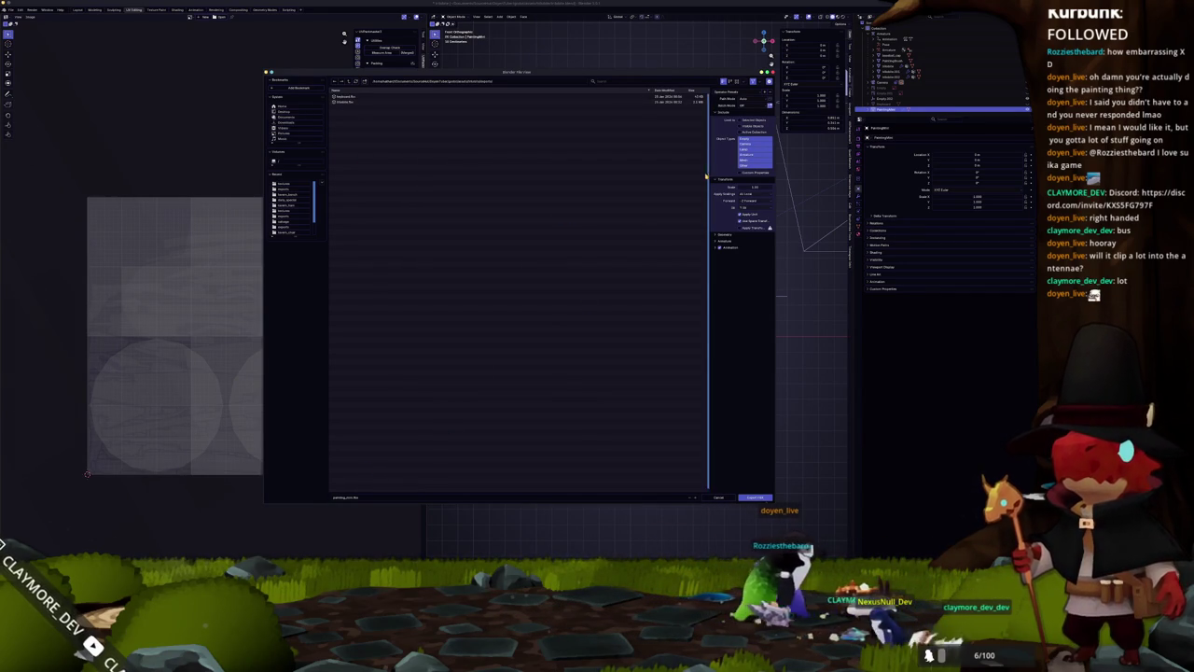
left_click(755, 497)
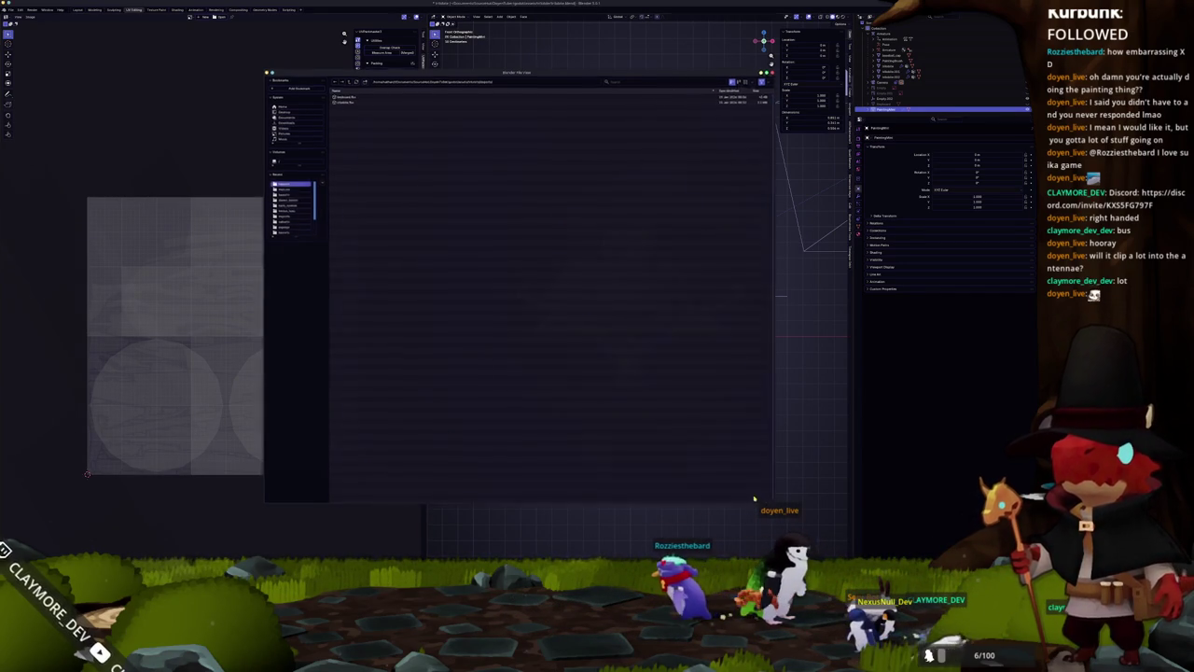
Select the next painting piece and export it as painting_pivot.fbx
left_click(579, 371)
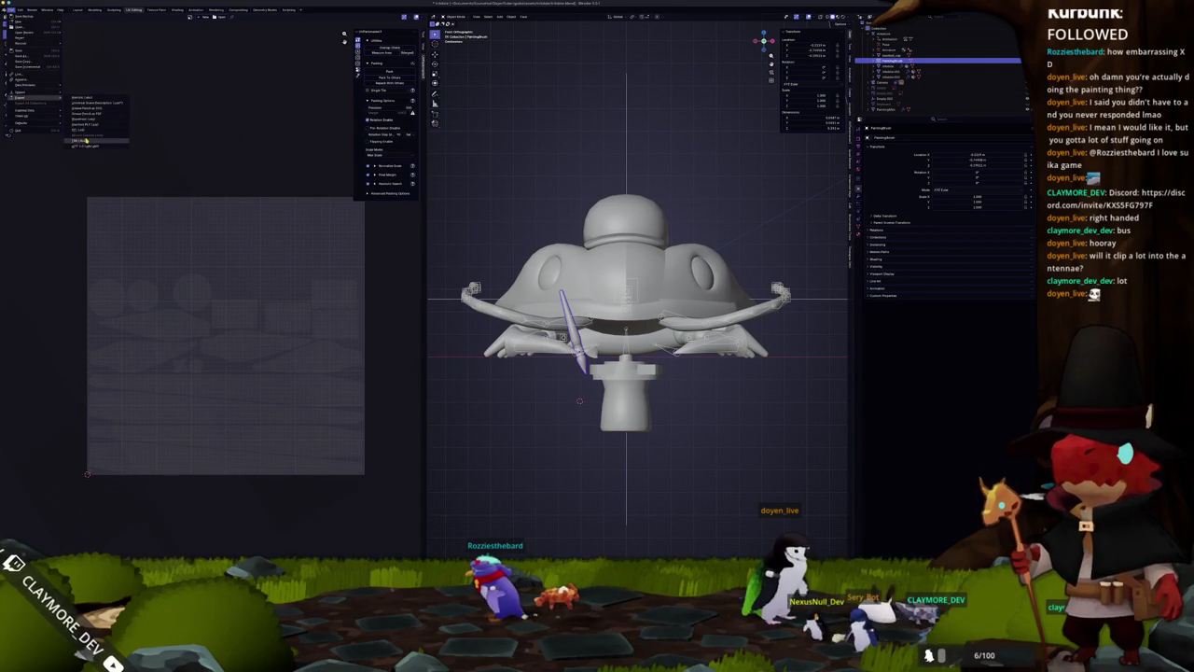
left_click(83, 140)
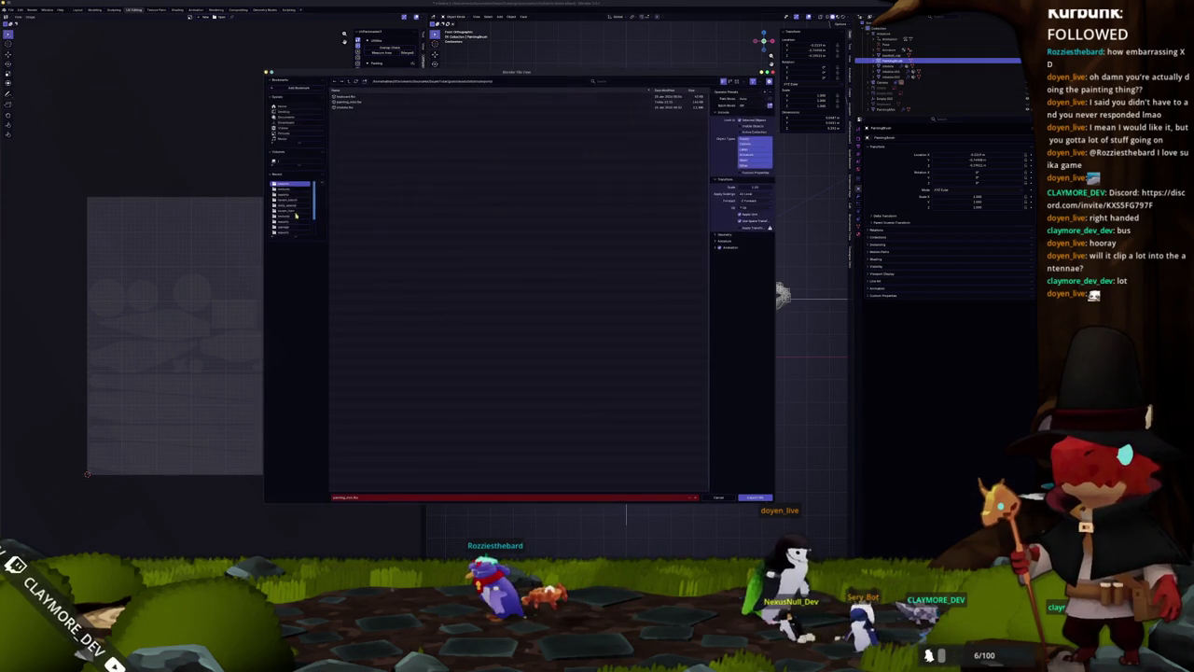
left_click(479, 444)
left_click(747, 495)
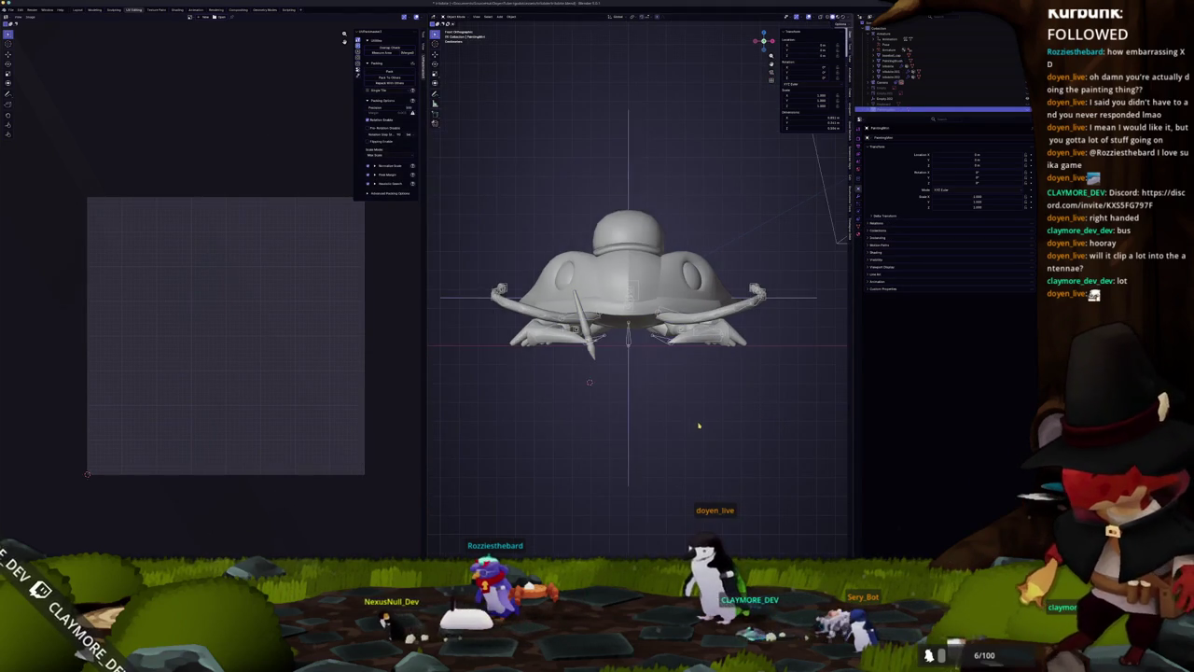
Select the camera and bring up the glTF 2.0 export with creature.glb as the file name
scroll(674, 382, "down", 3)
scroll(551, 233, "down", 1)
left_click_drag(551, 232, 588, 271)
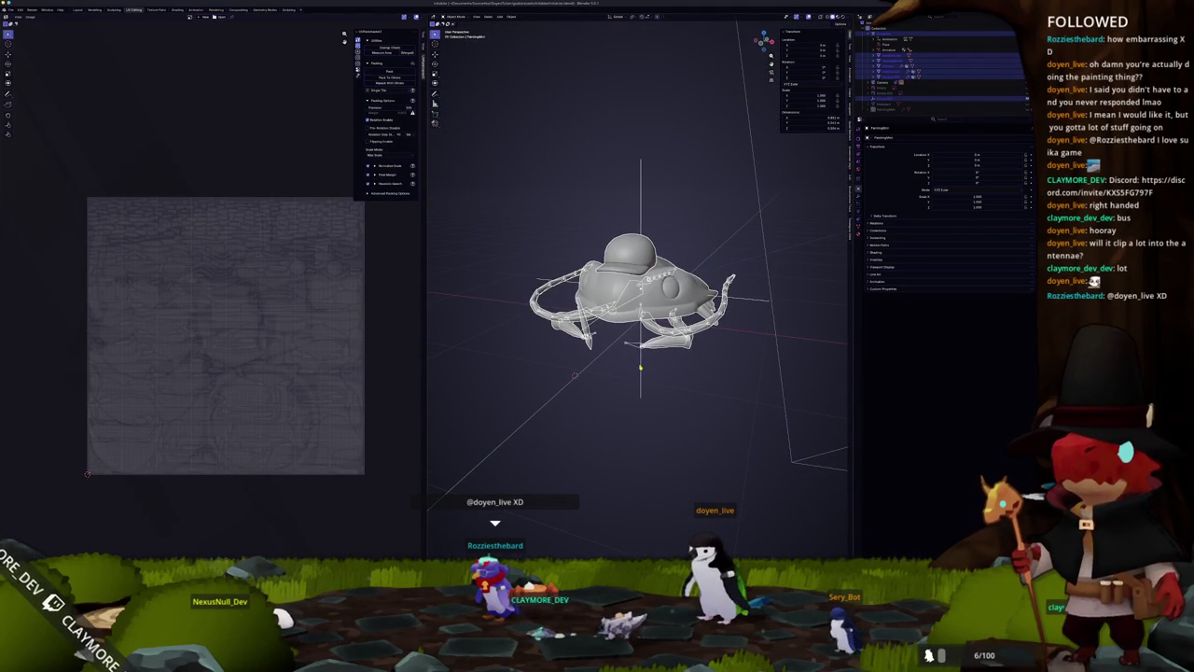
scroll(658, 363, "down", 3)
left_click(707, 320)
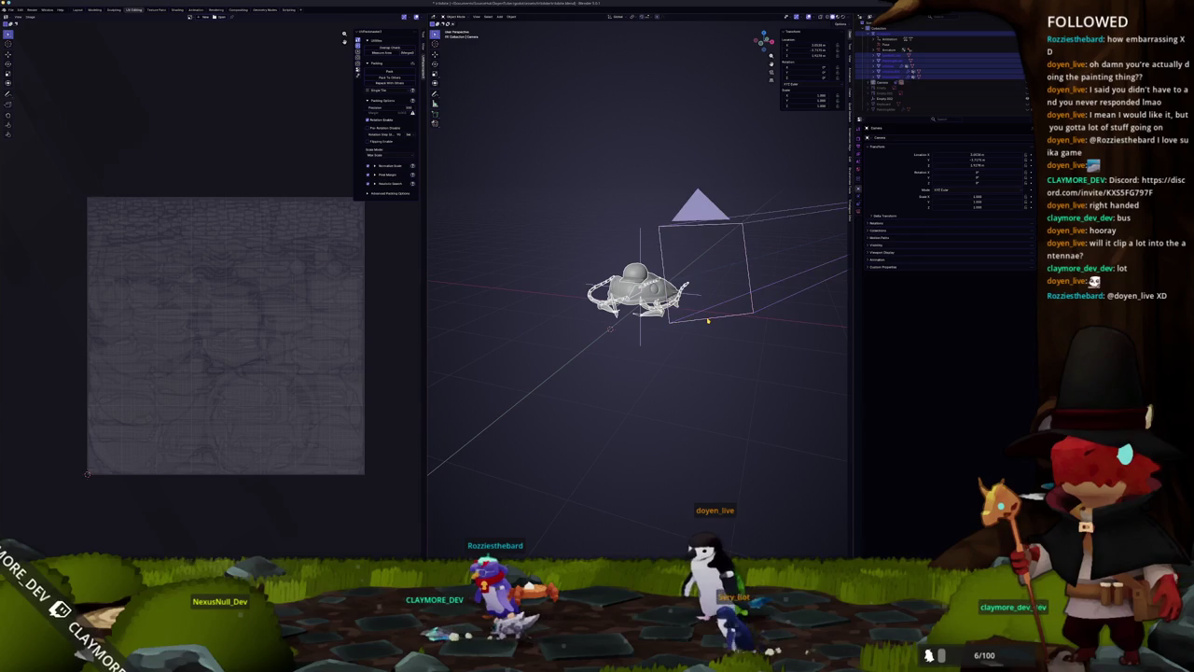
left_click_drag(654, 354, 634, 336)
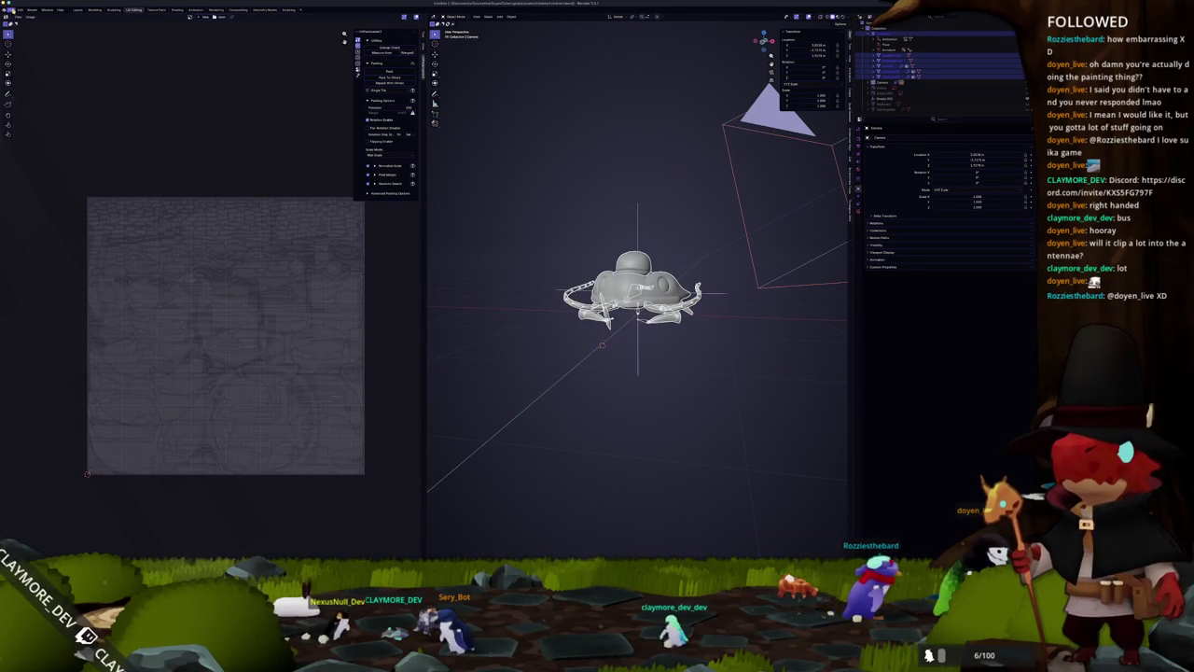
left_click(10, 8)
mouse_move(35, 98)
left_click(91, 146)
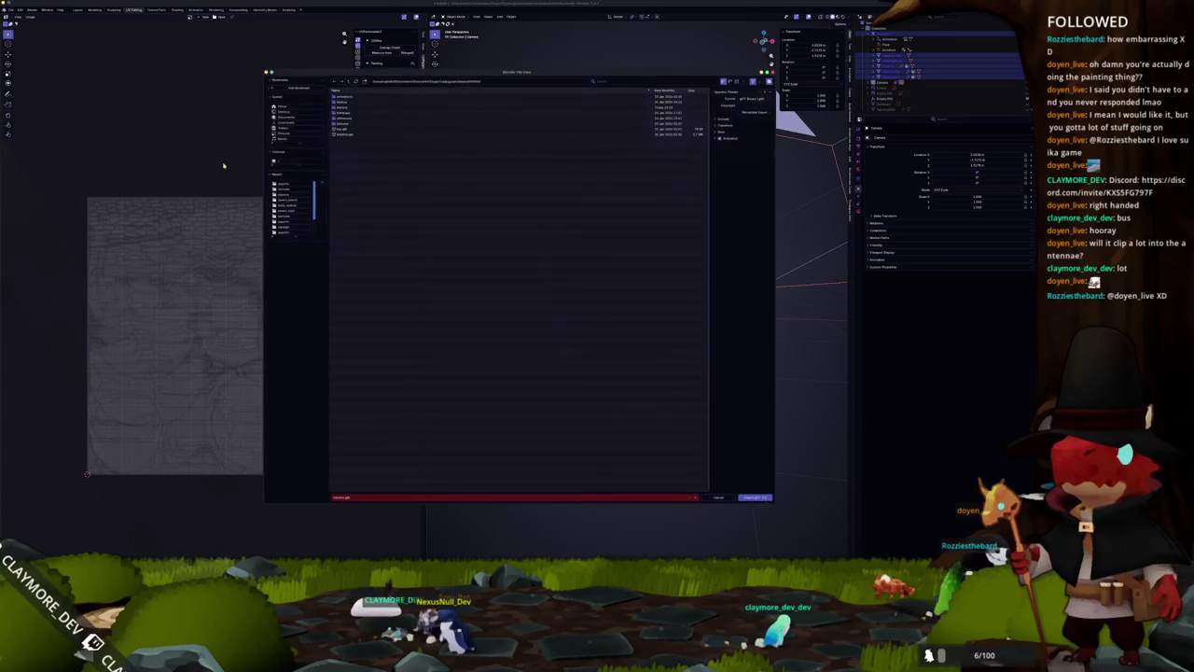
Expand Include, Data, Material and Animation options, filter to the Wave action, and export creature.glb
left_click(712, 118)
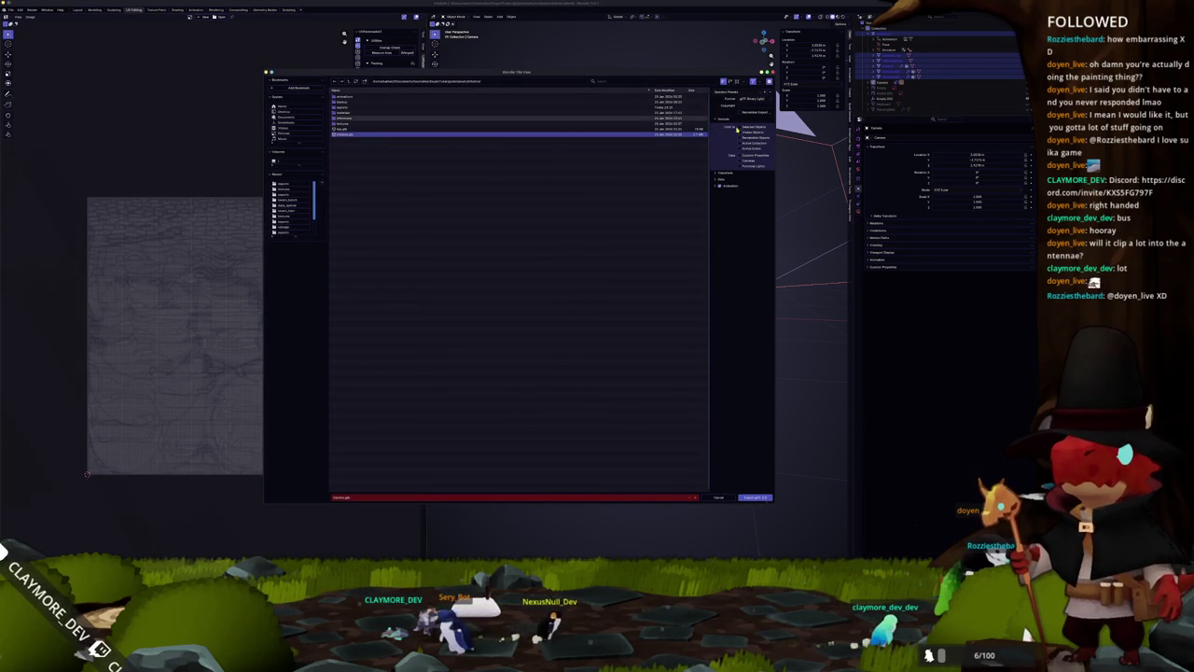
left_click(723, 173)
left_click(724, 199)
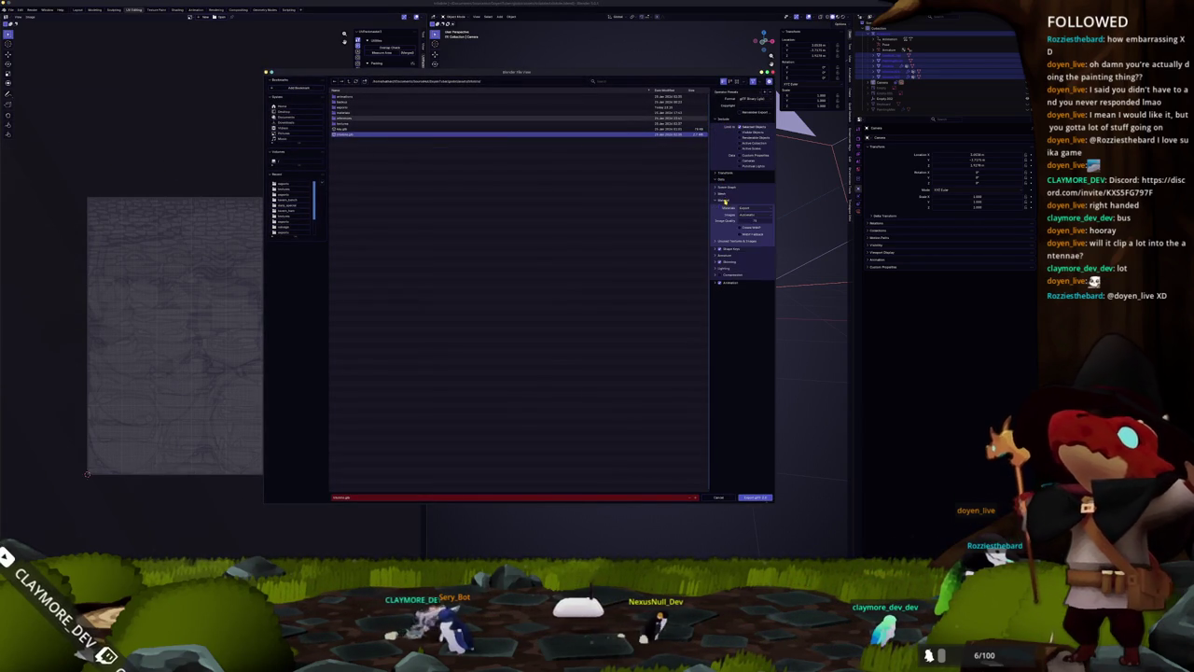
left_click(714, 277)
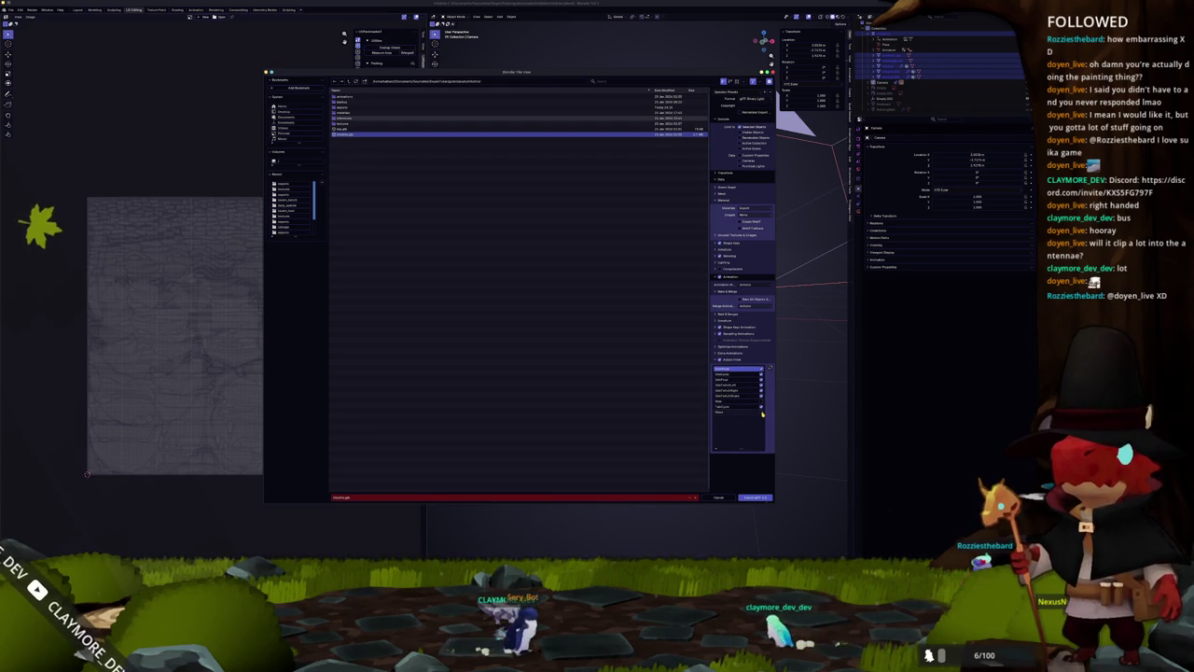
left_click(756, 402)
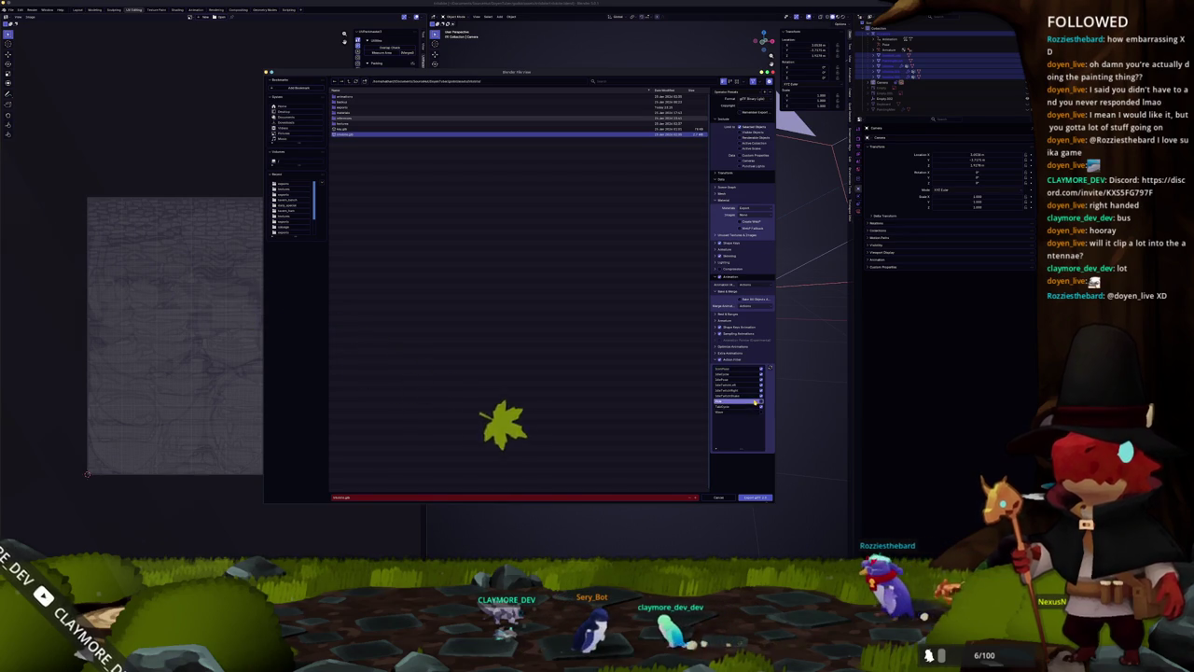
left_click(742, 413)
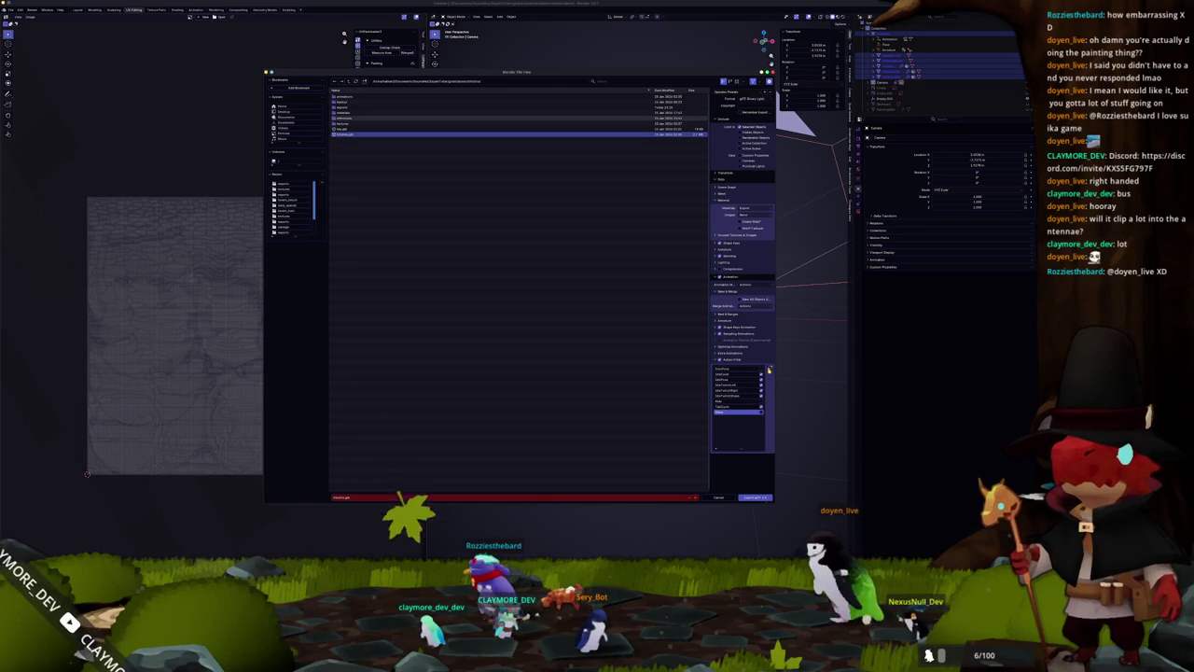
left_click(756, 496)
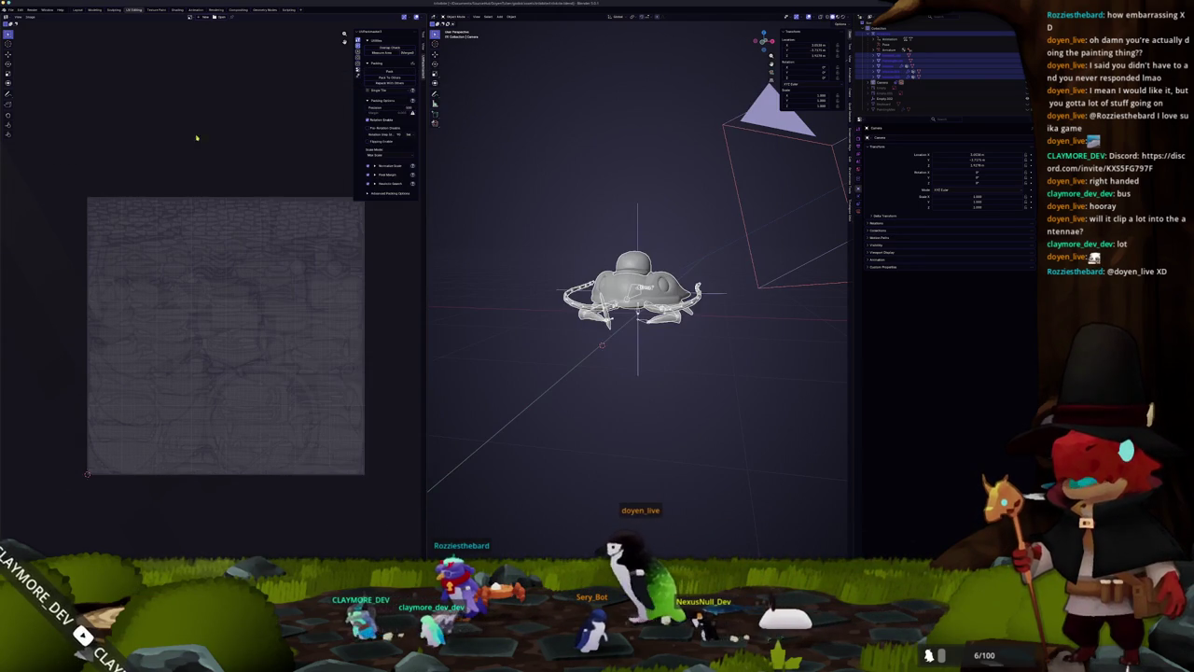
Purge unused data from the Blender file
left_click(12, 9)
mouse_move(39, 115)
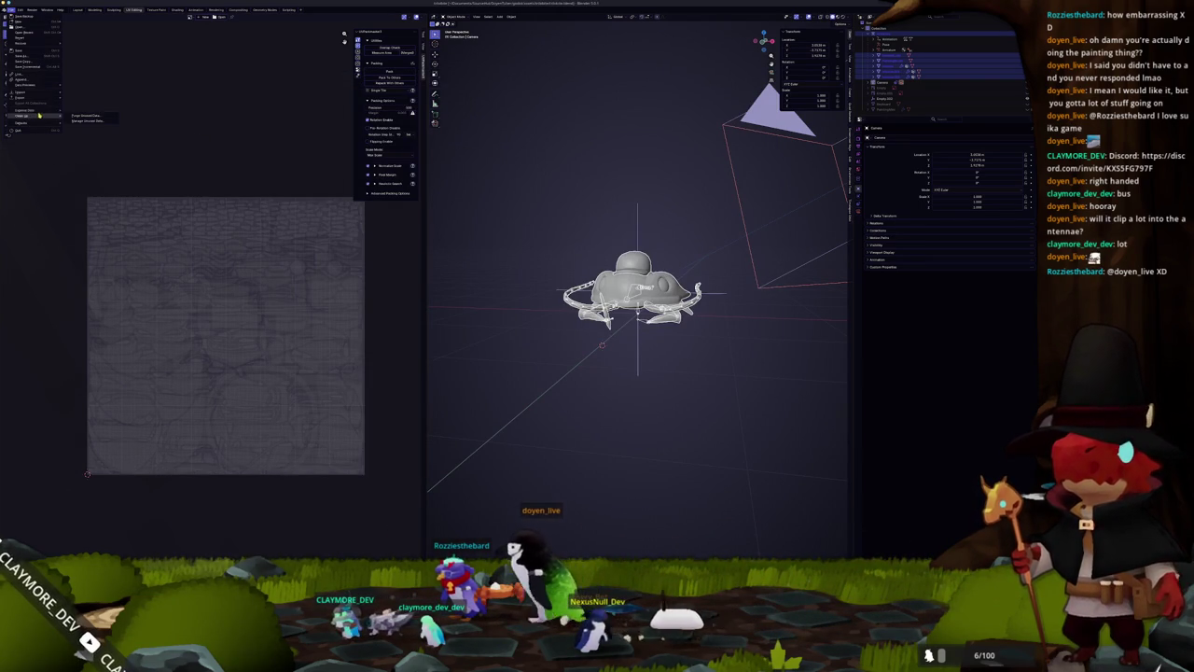
left_click(89, 120)
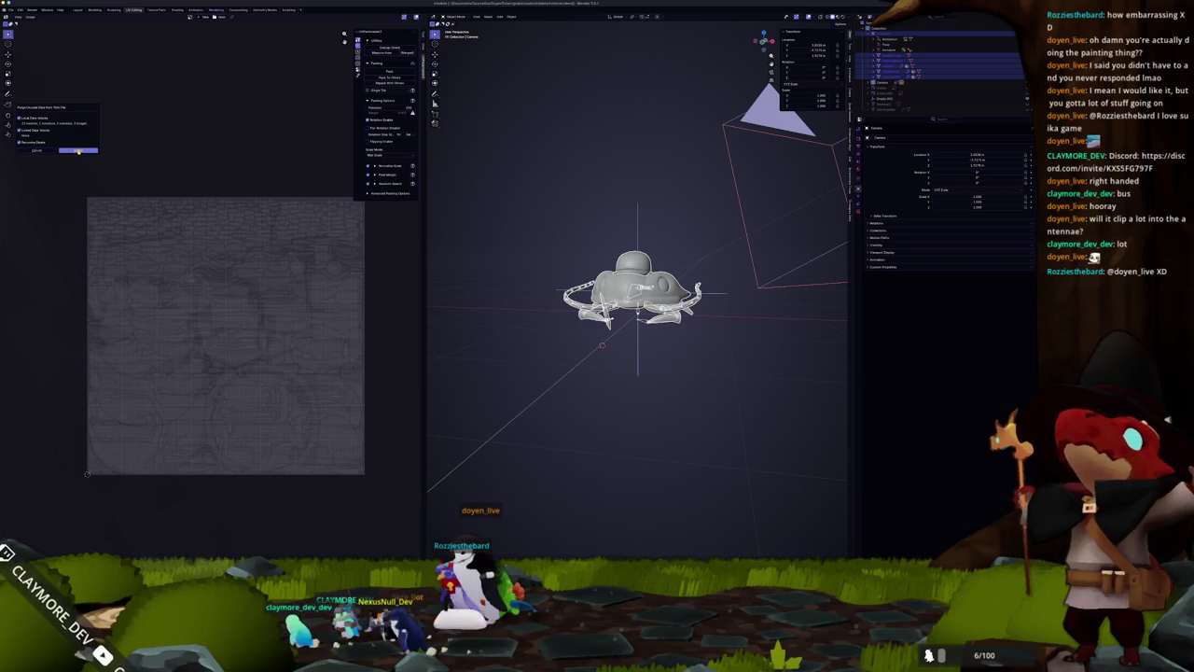
left_click(78, 150)
Export the model to glTF again with a revised action filter selection
left_click(13, 8)
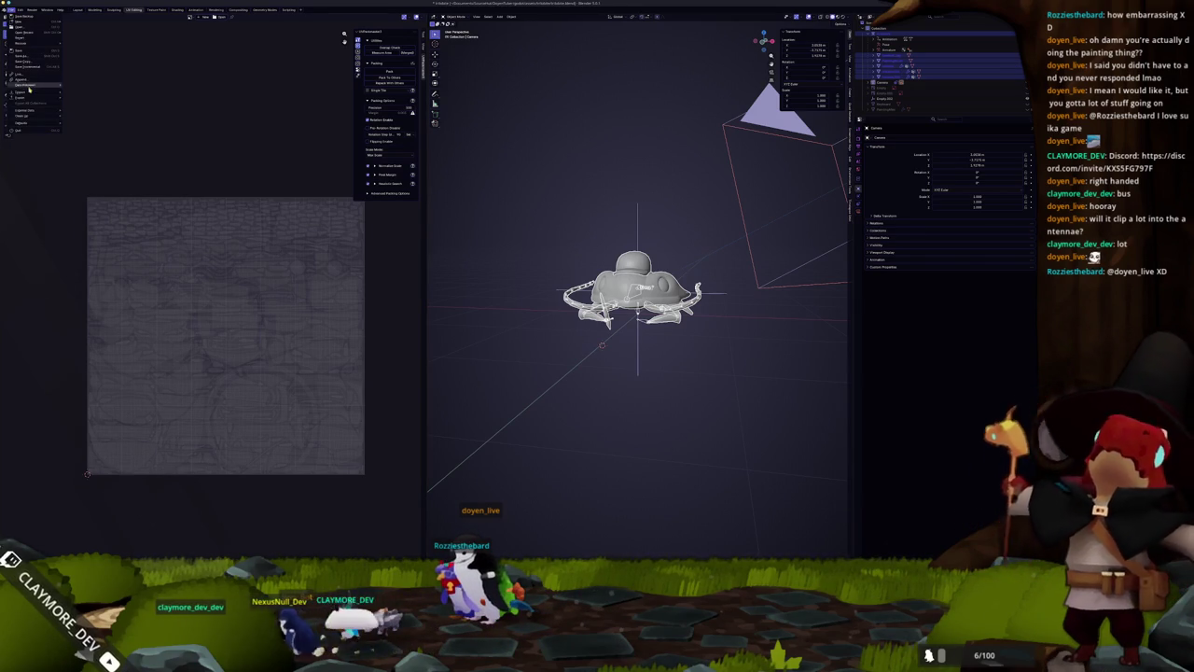
mouse_move(32, 98)
left_click(95, 147)
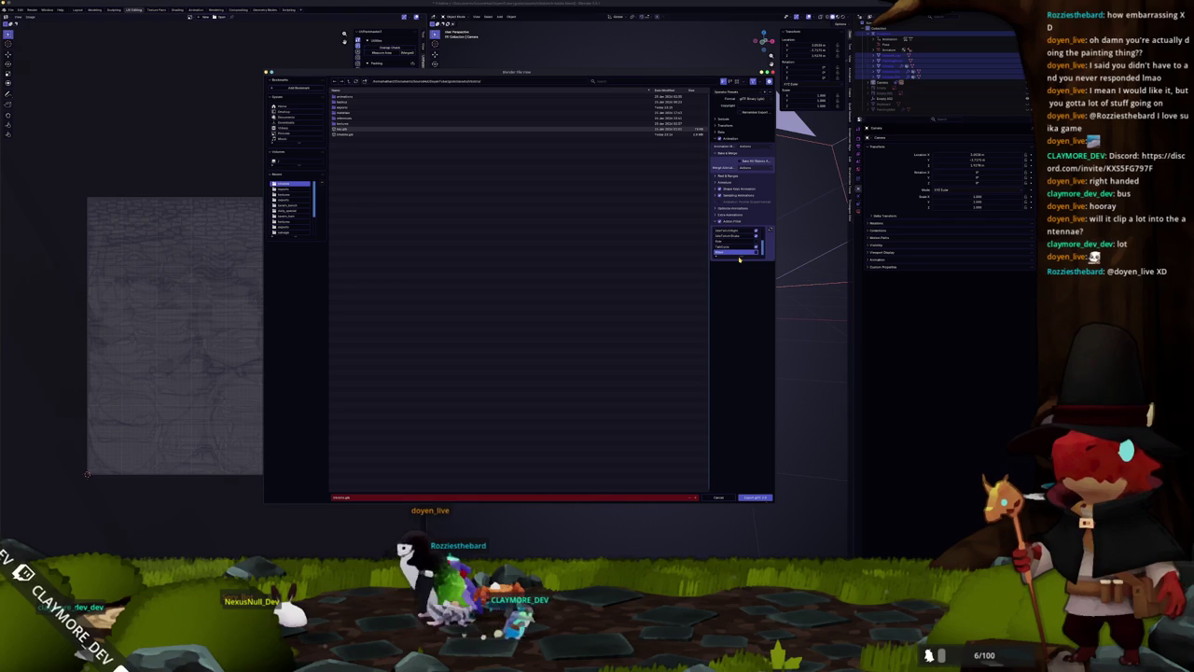
left_click_drag(740, 260, 740, 322)
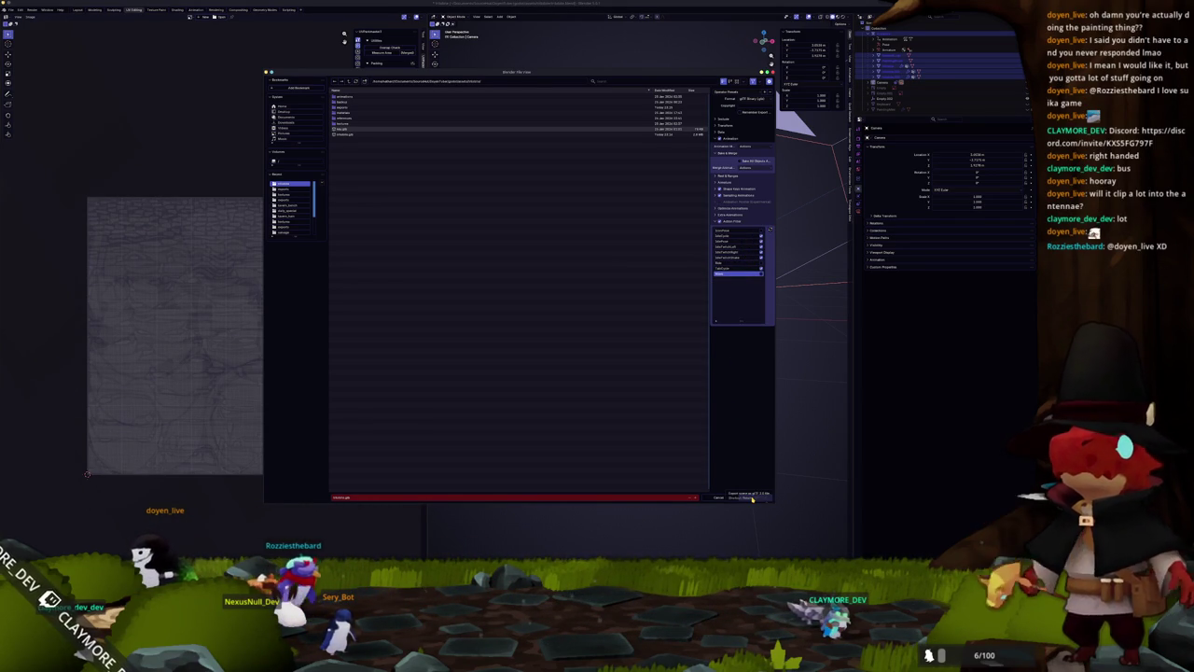
left_click(752, 500)
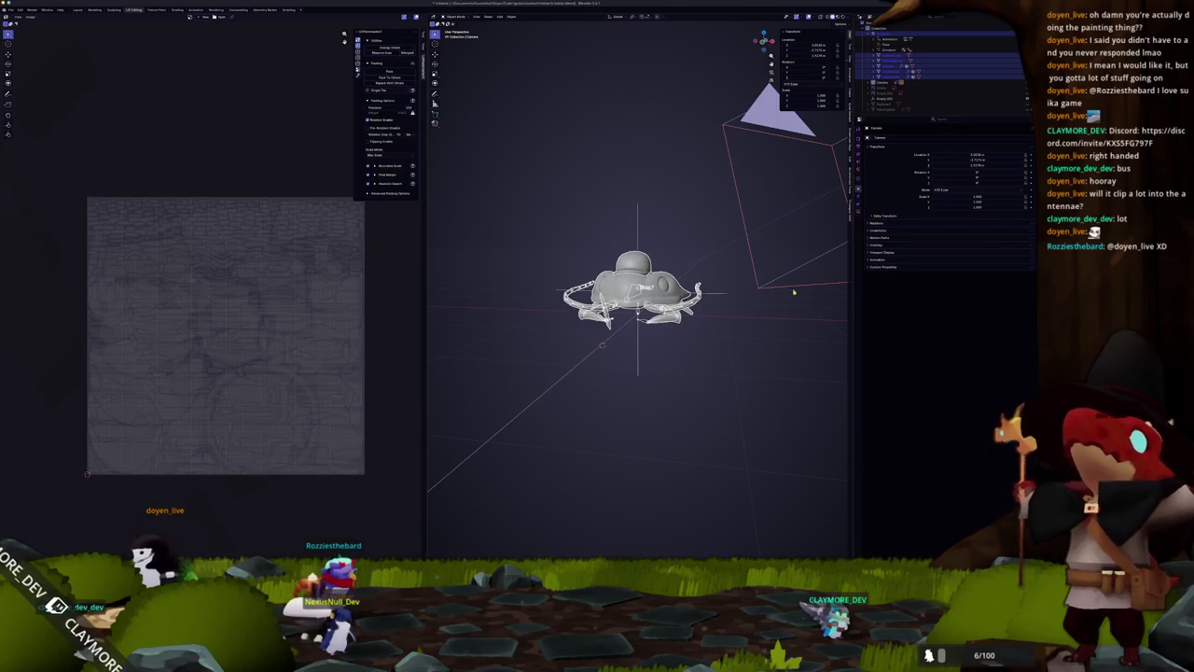
left_click(1015, 105)
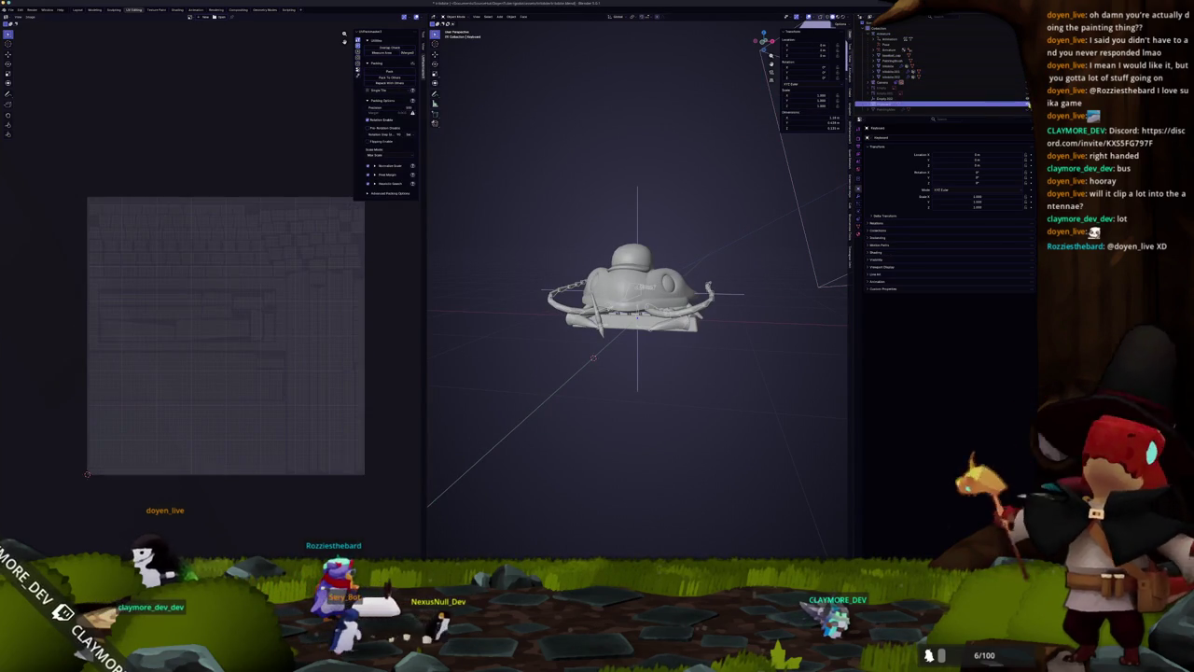
Export the selected Paintingkit piece as its own glTF file
left_click(10, 10)
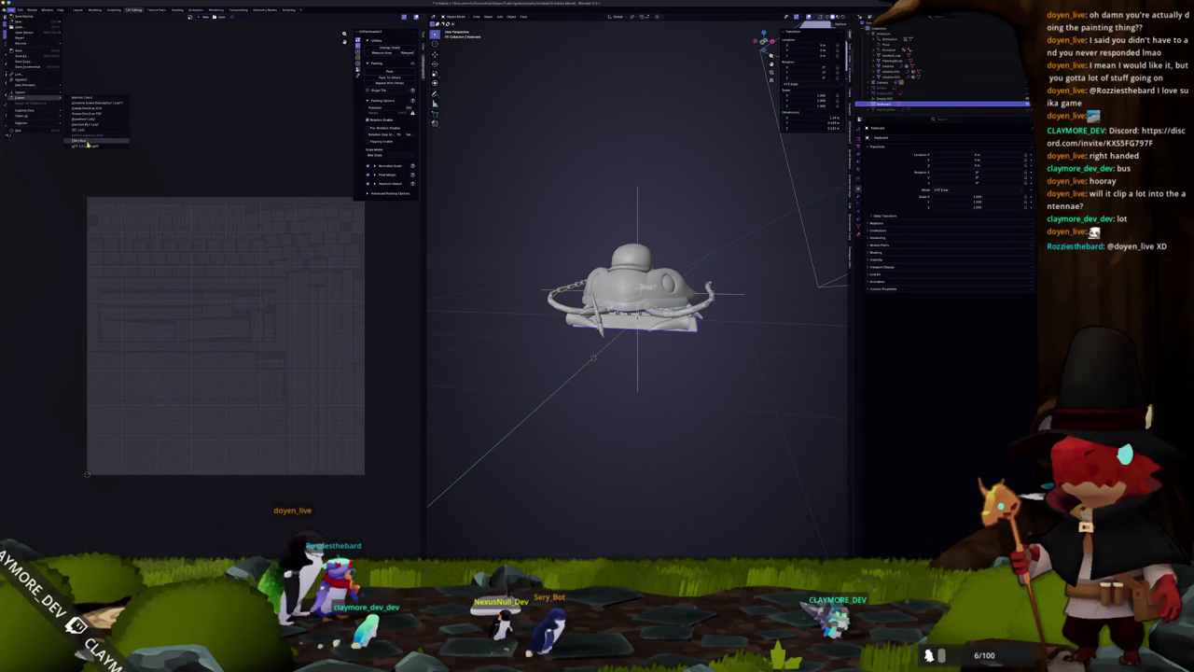
left_click(88, 142)
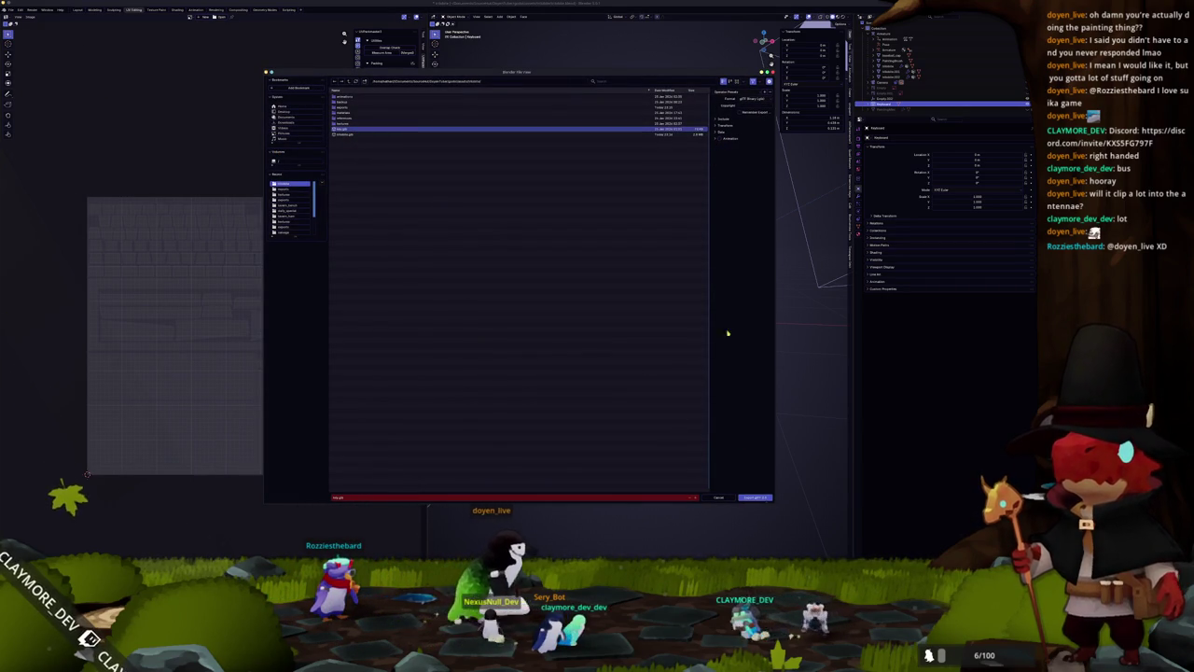
left_click(754, 496)
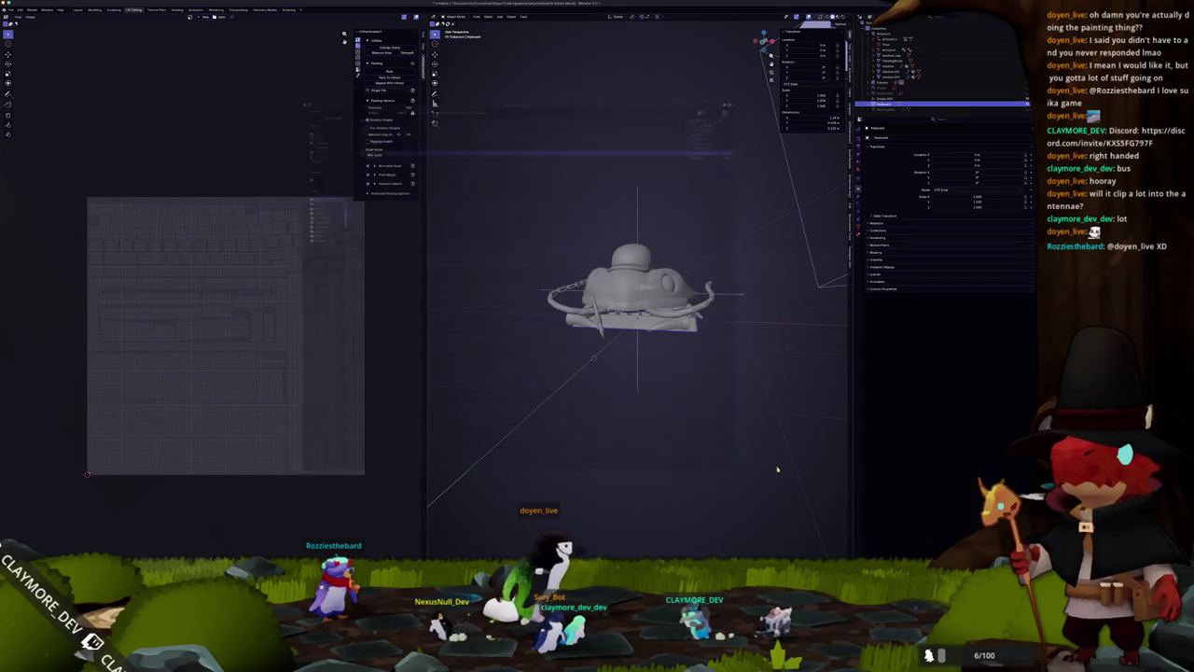
Select the bug object and export it as bug.glb with Include and Animation options shown
left_click(1023, 110)
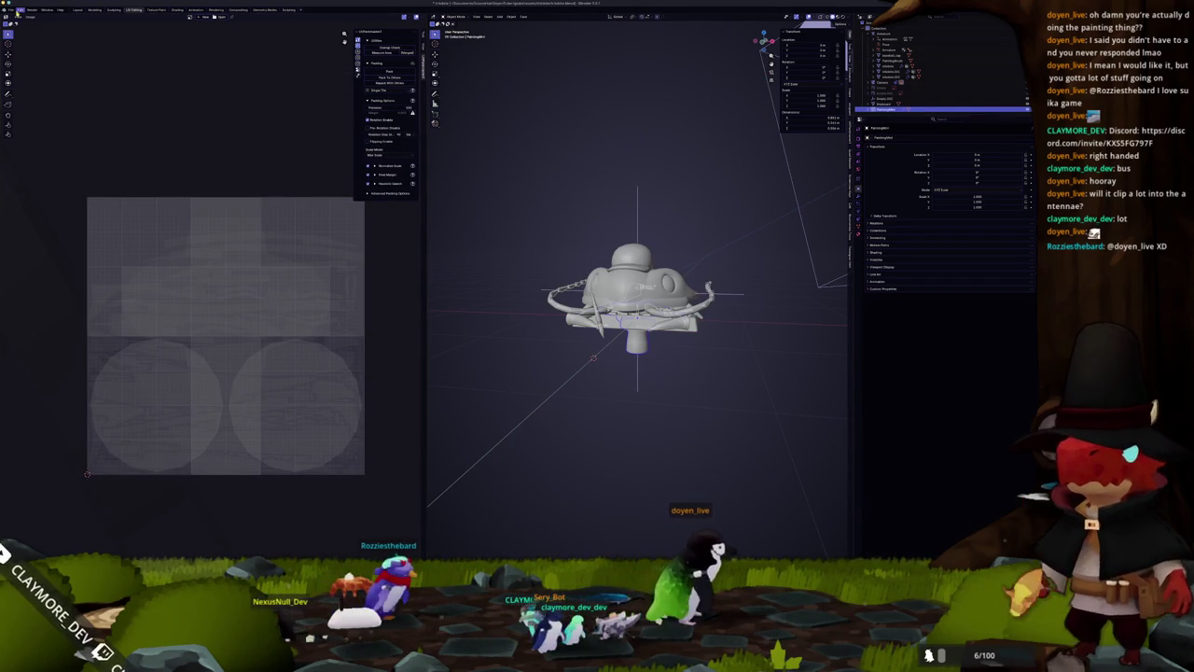
left_click(11, 9)
mouse_move(37, 98)
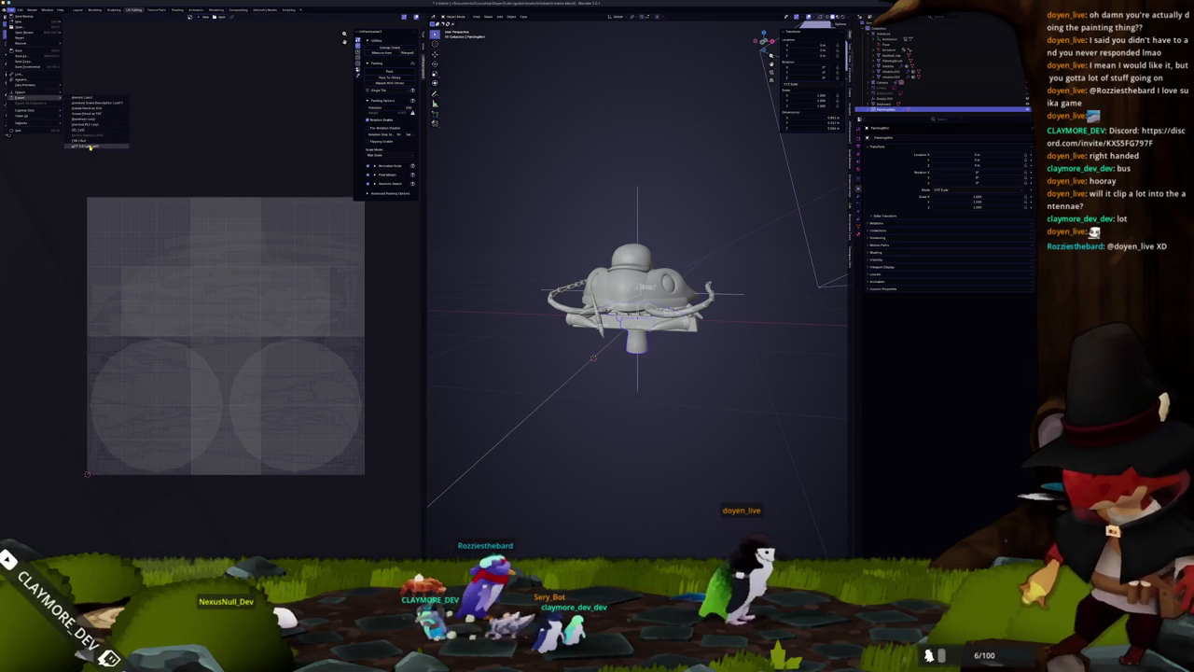
left_click(91, 146)
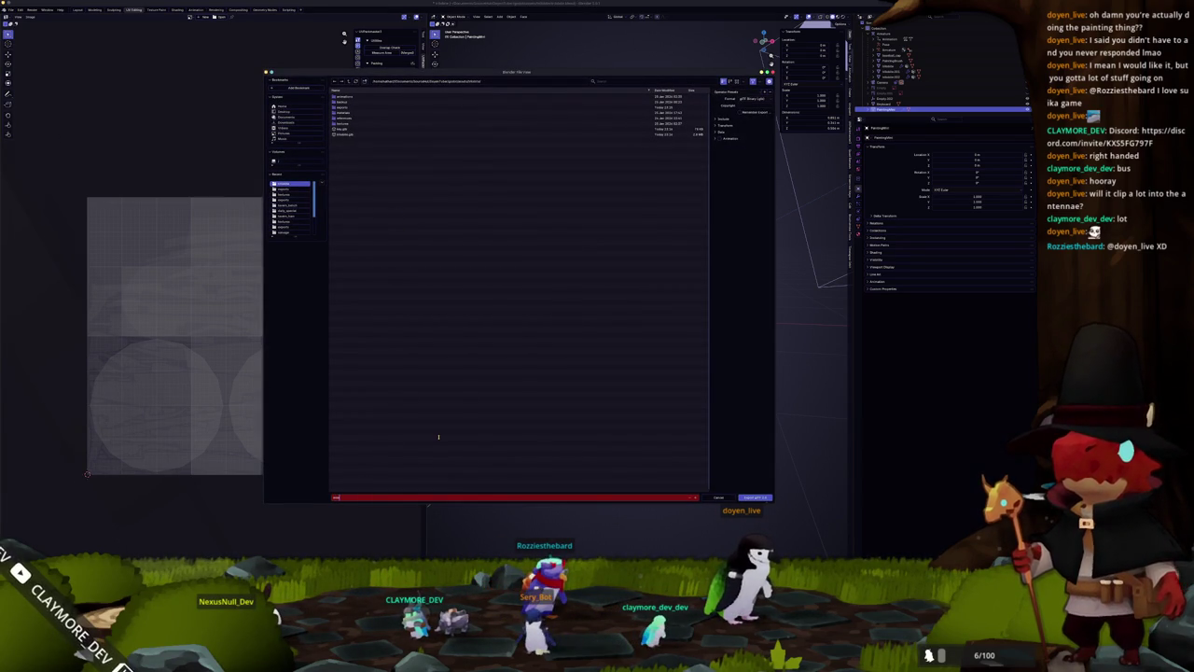
left_click(720, 118)
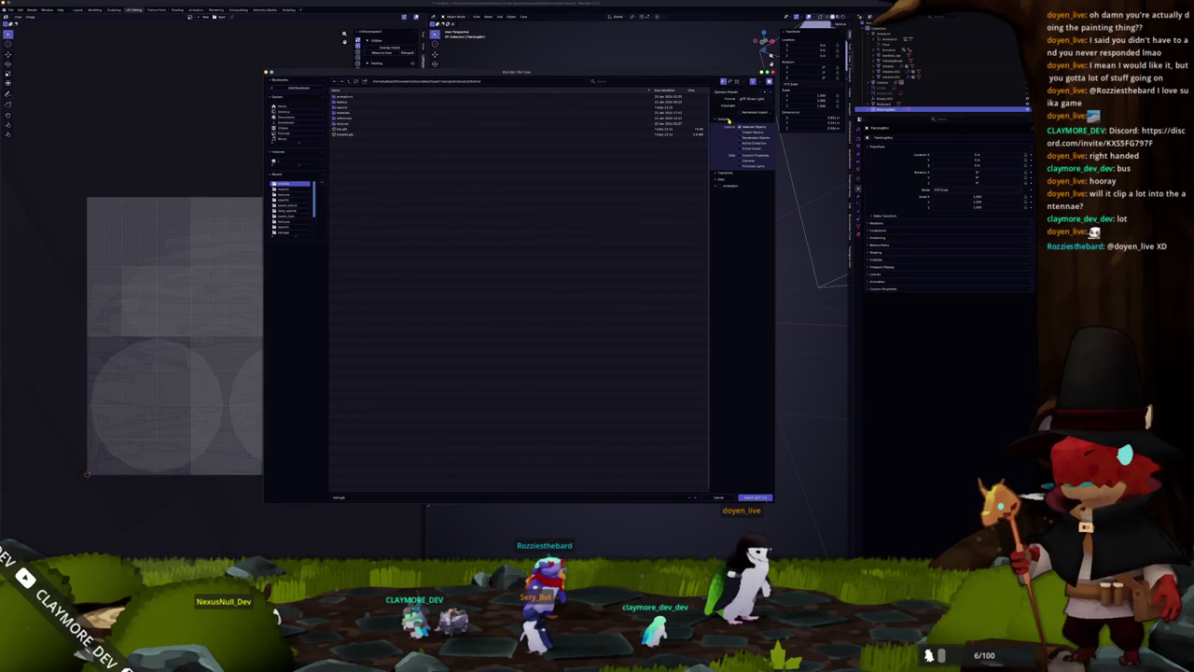
left_click(730, 186)
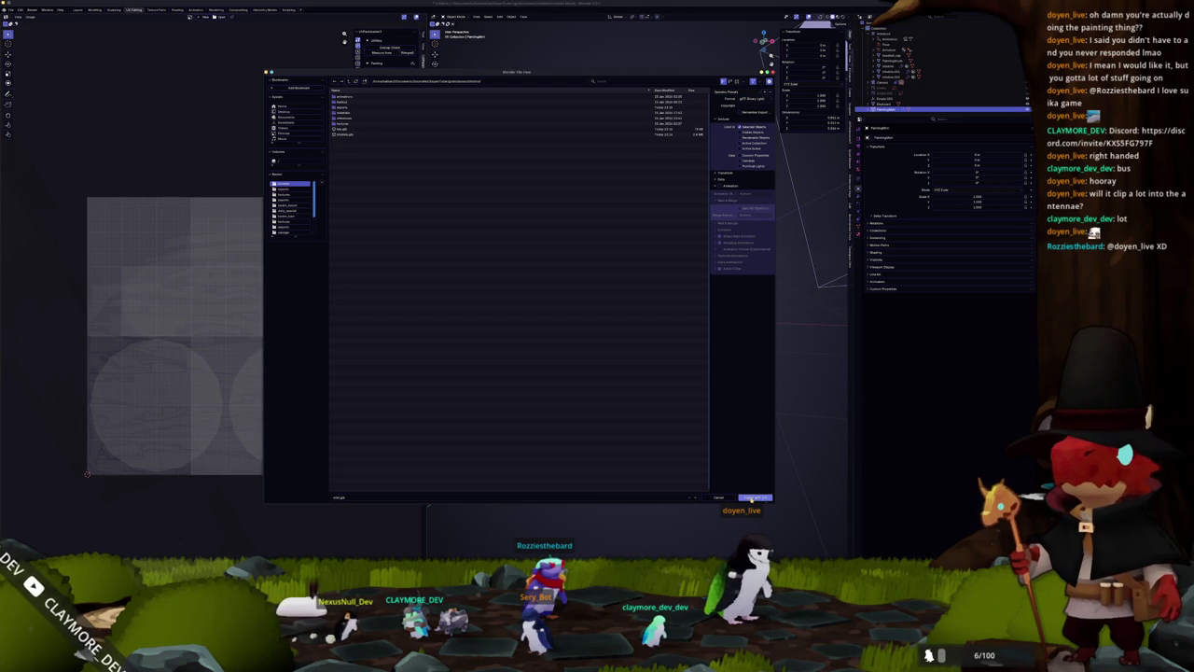
left_click(752, 498)
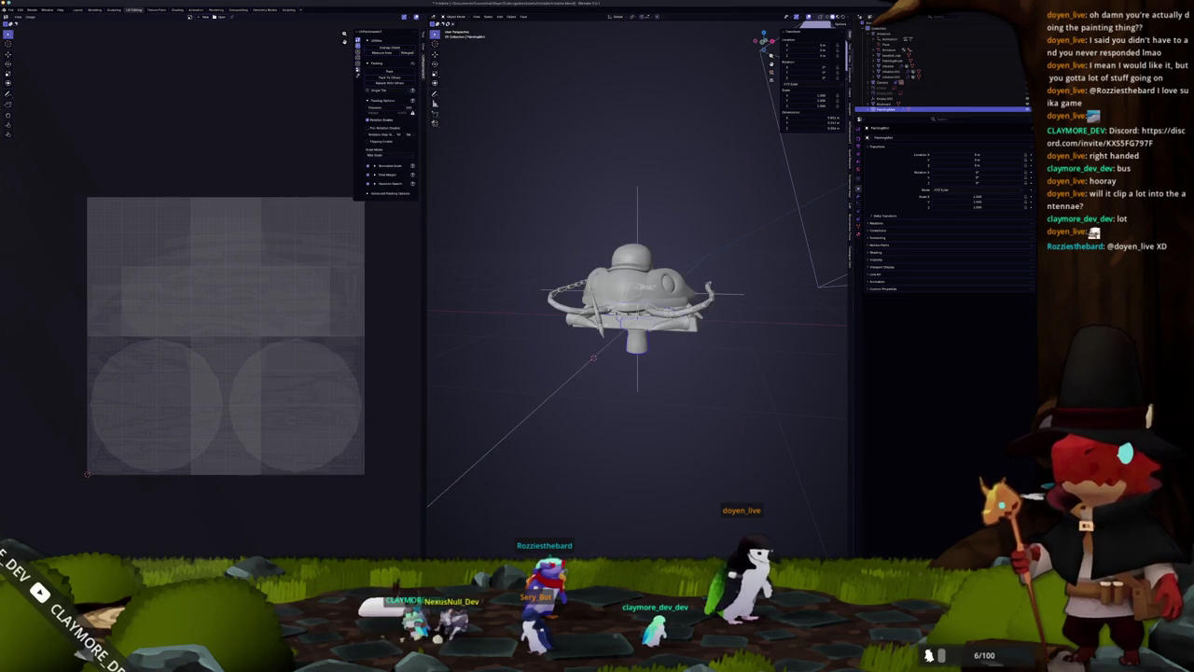
key("alt+Tab")
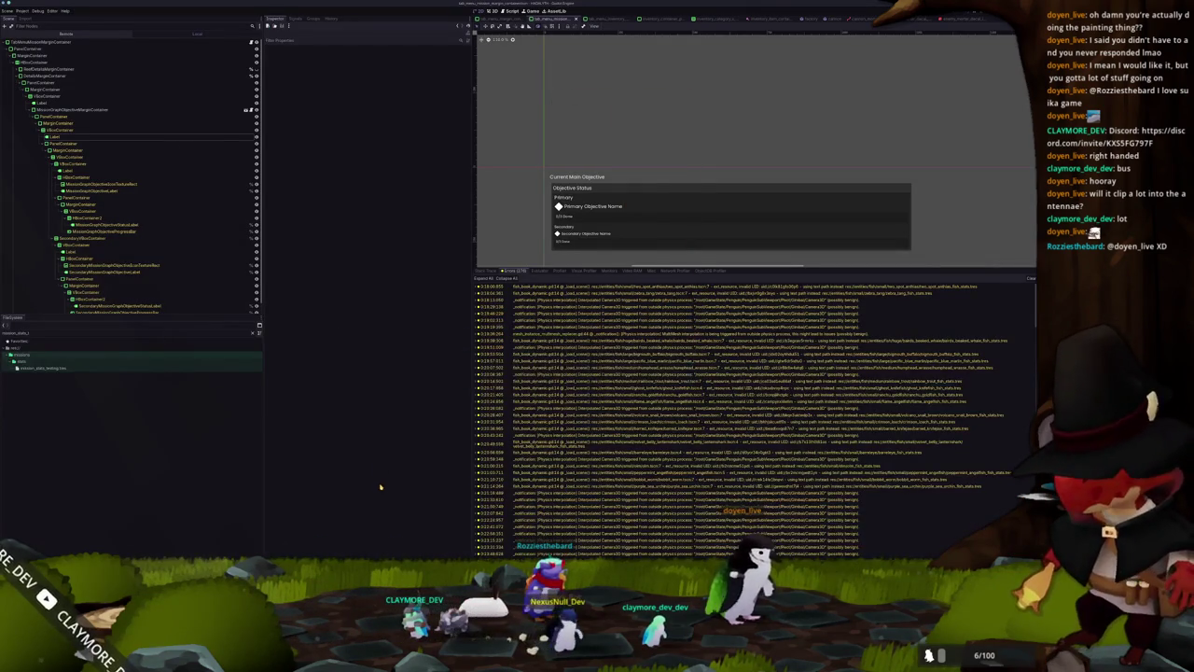
Quit Godot via Stop & Quit, relaunch the Project Manager, and reopen the DoyenTuber project
key("ctrl+q")
left_click(497, 296)
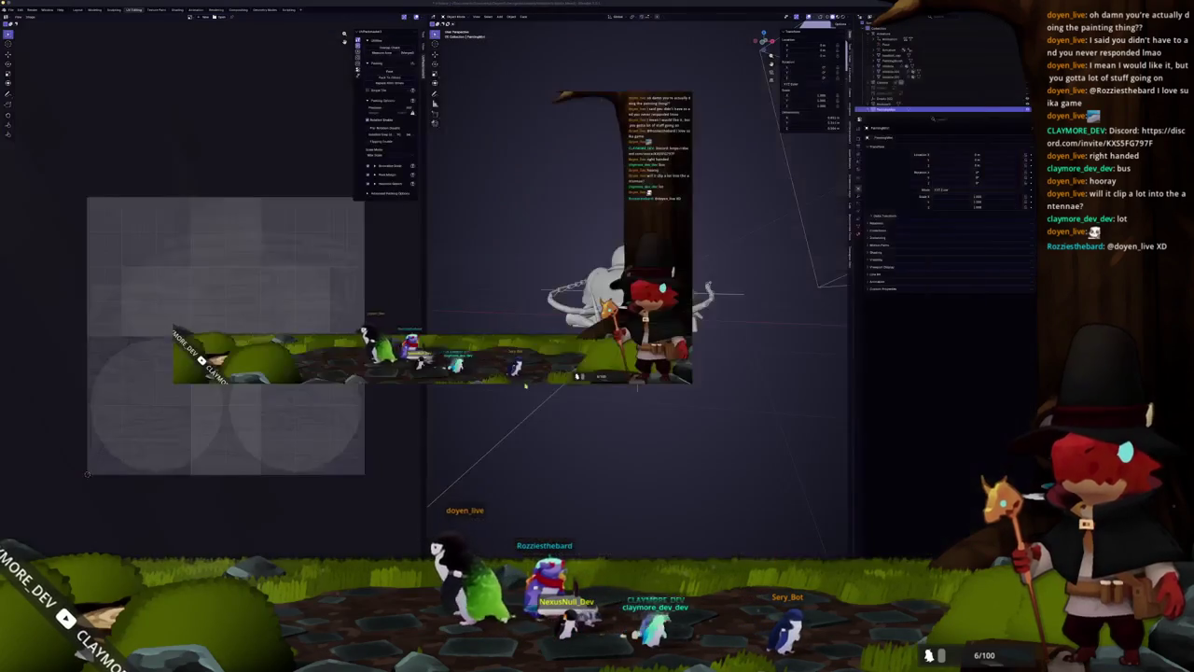
left_click(611, 522)
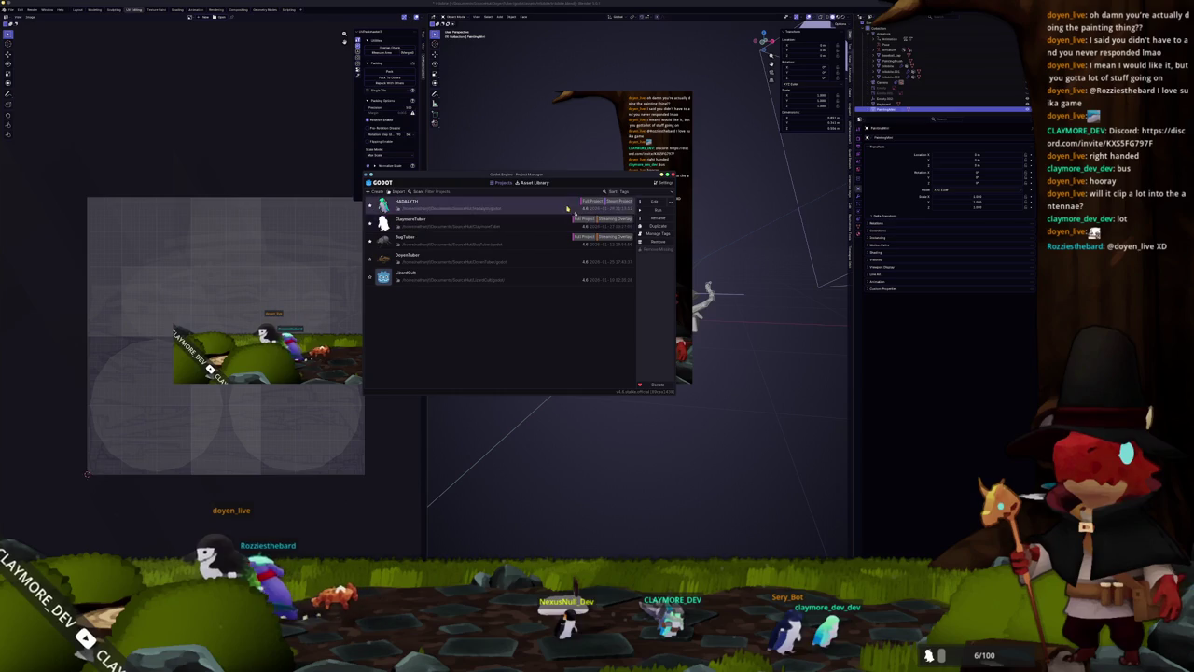
double_click(518, 254)
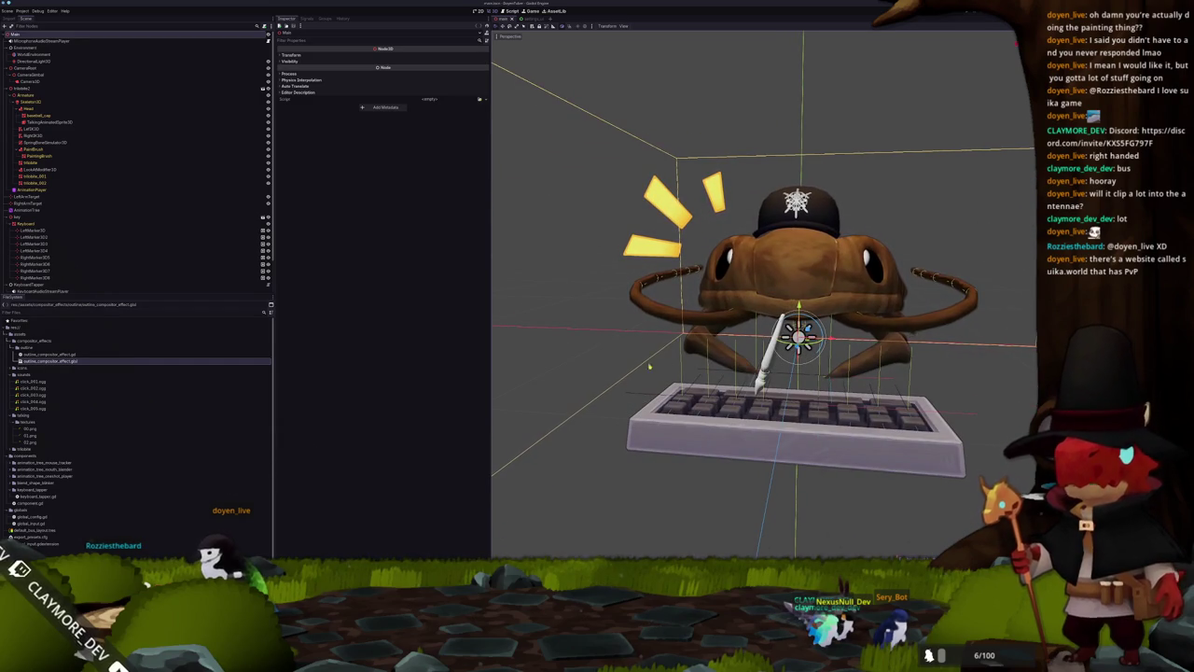
Inspect RightArmTarget and PaintingBrush in the Scene tree and orbit around the bug's grip
left_click(28, 202)
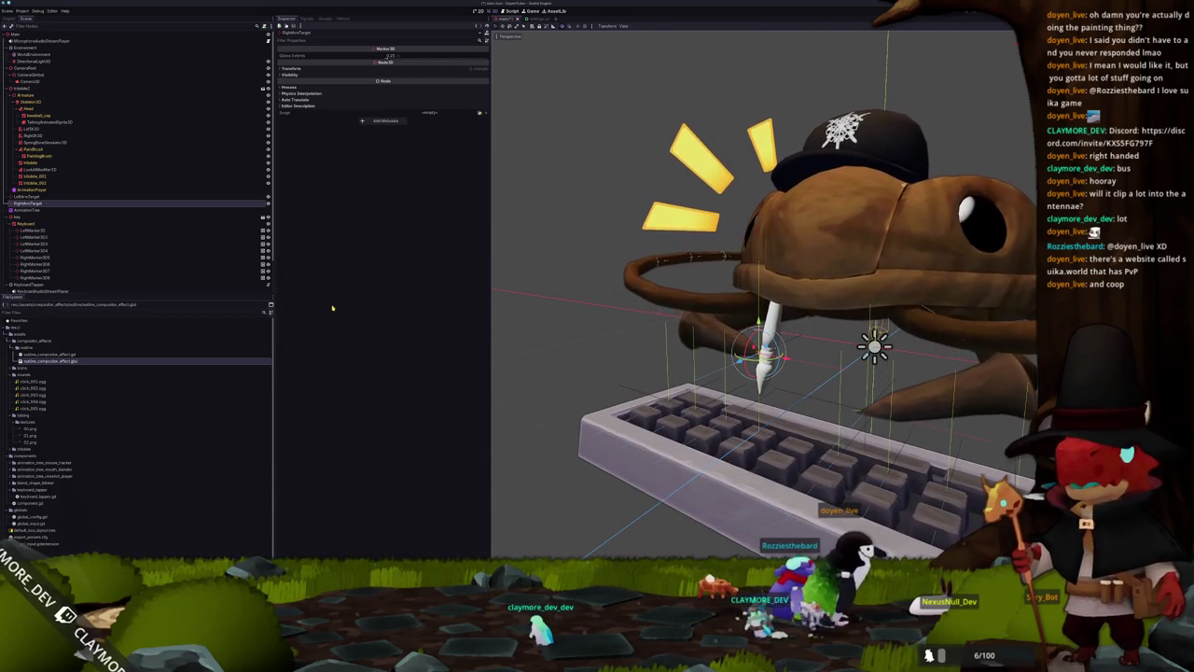
left_click(39, 155)
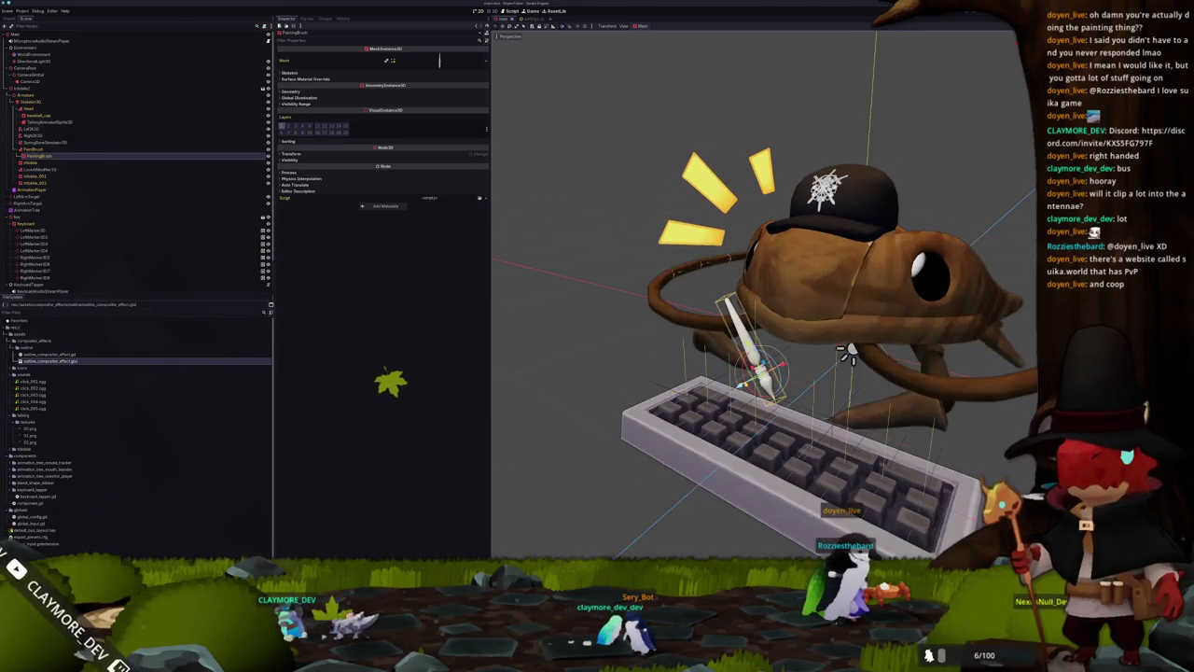
left_click_drag(851, 359, 812, 354)
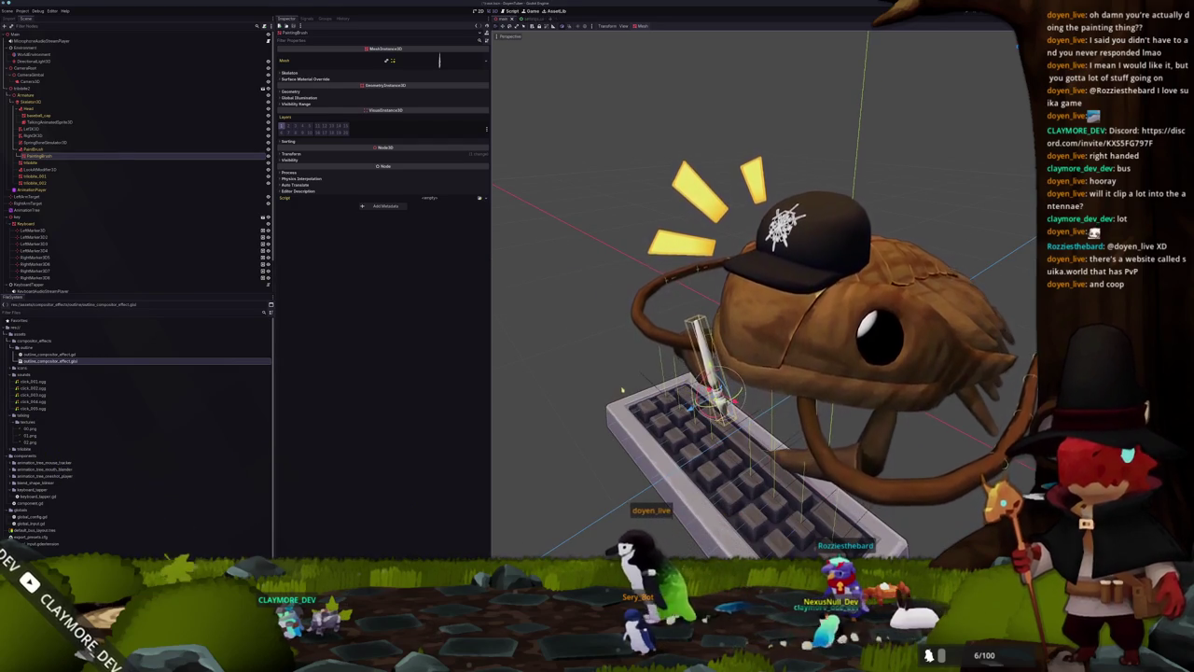
scroll(543, 310, "down", 5)
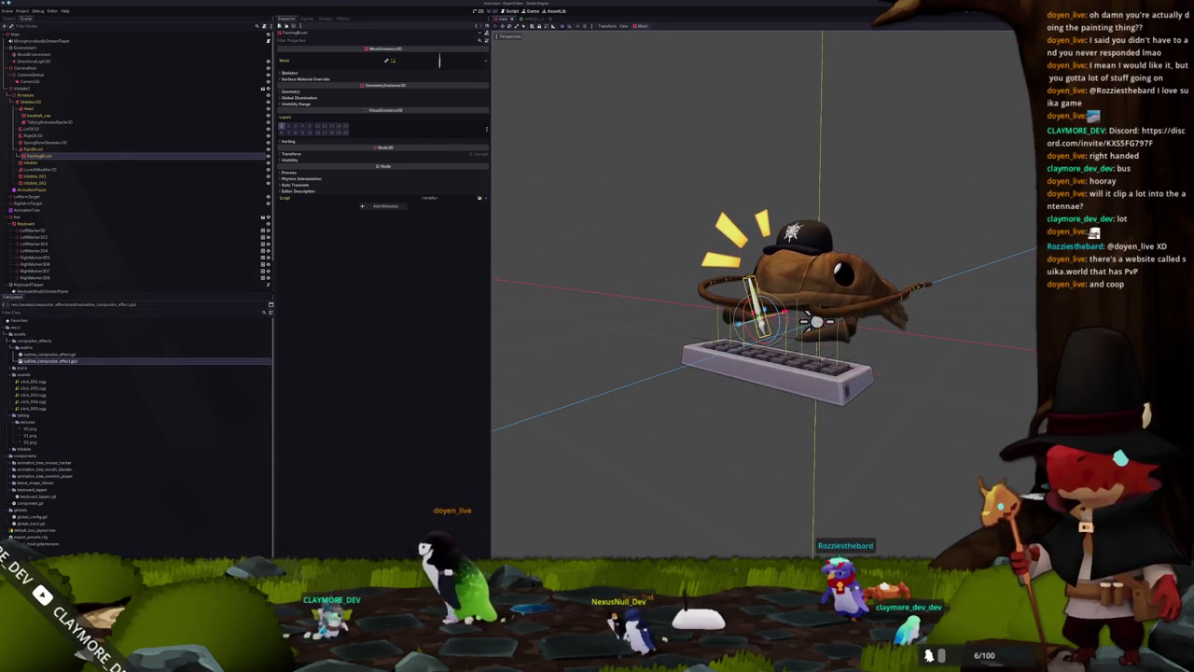
key("alt+Tab")
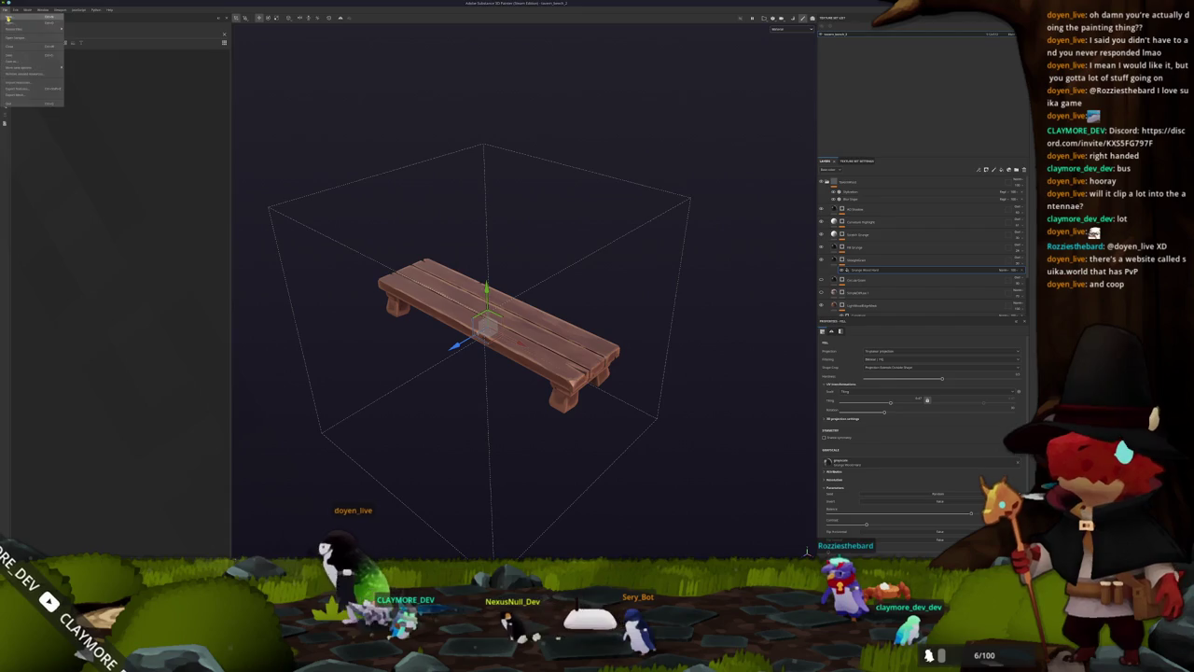
Create a new Painter project from the exported paintbrush mesh, answering the save-changes prompt
left_click(19, 18)
left_click(566, 219)
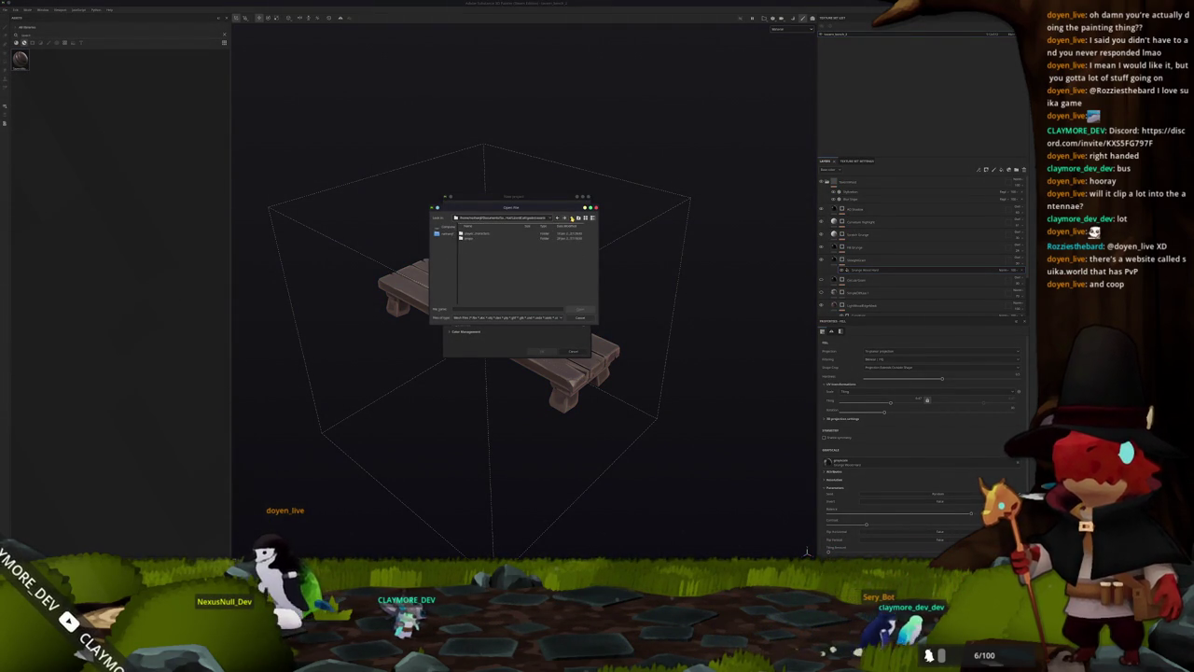
double_click(475, 249)
double_click(471, 240)
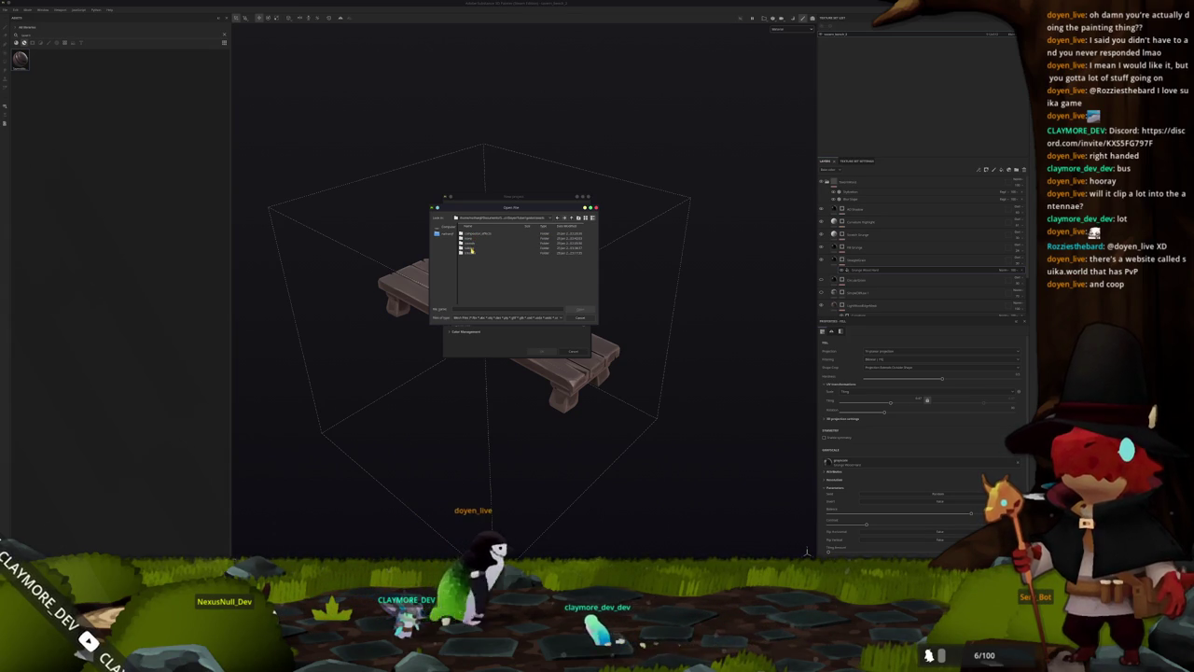
double_click(472, 250)
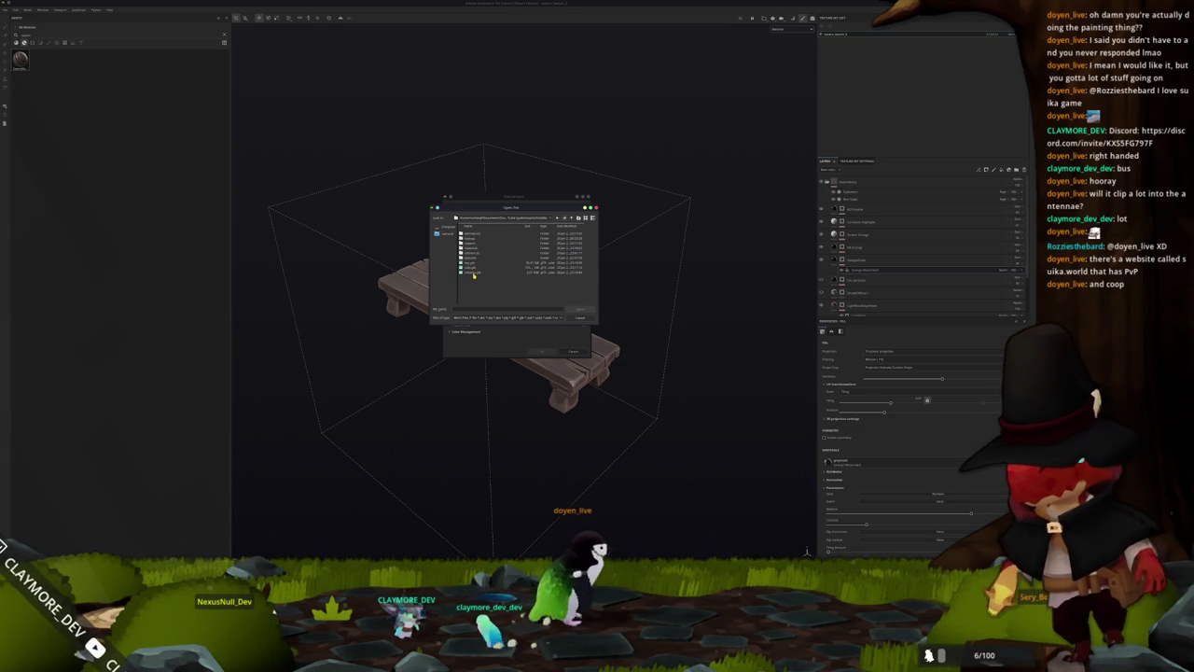
double_click(474, 273)
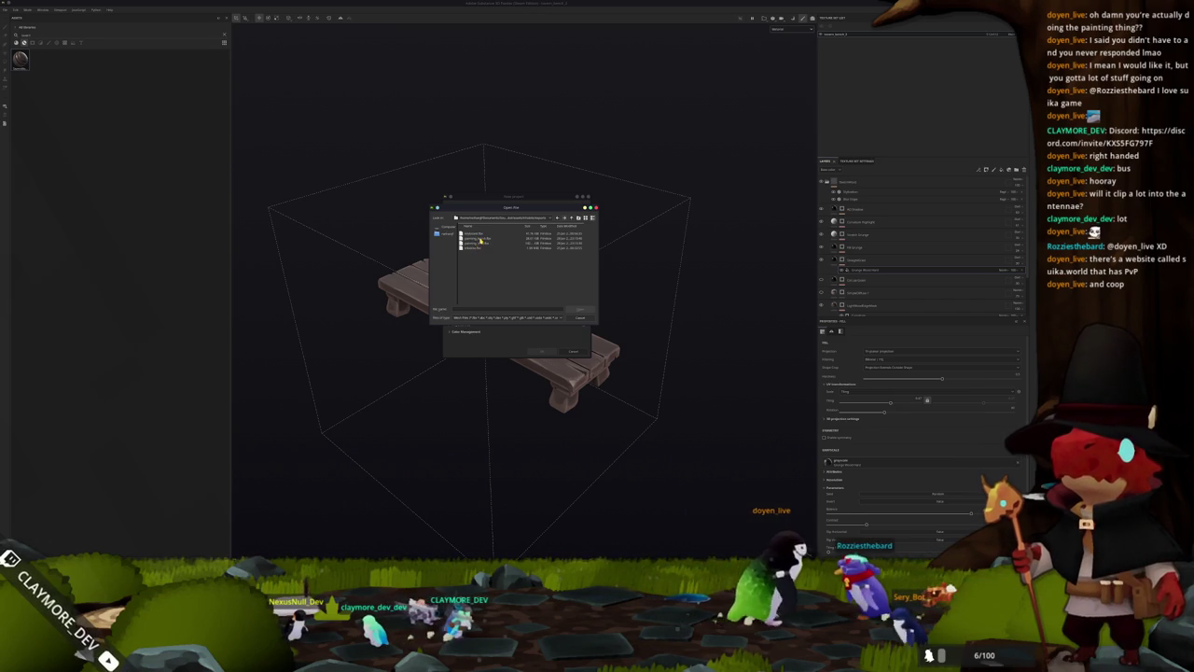
double_click(479, 240)
left_click(503, 347)
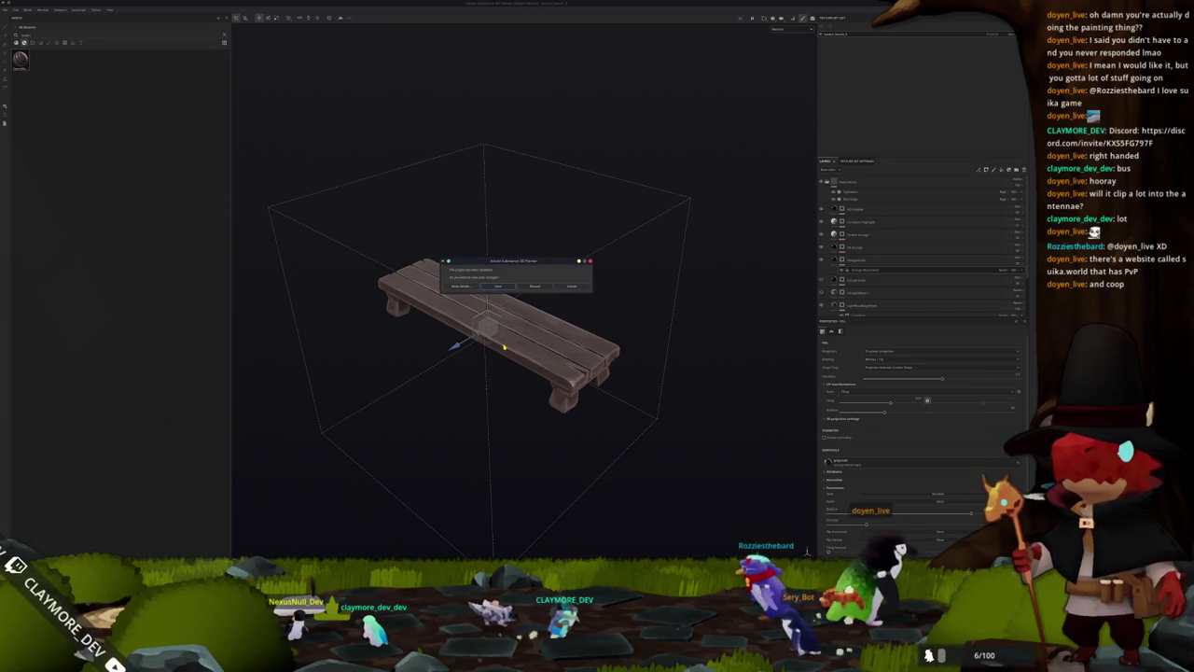
left_click(498, 285)
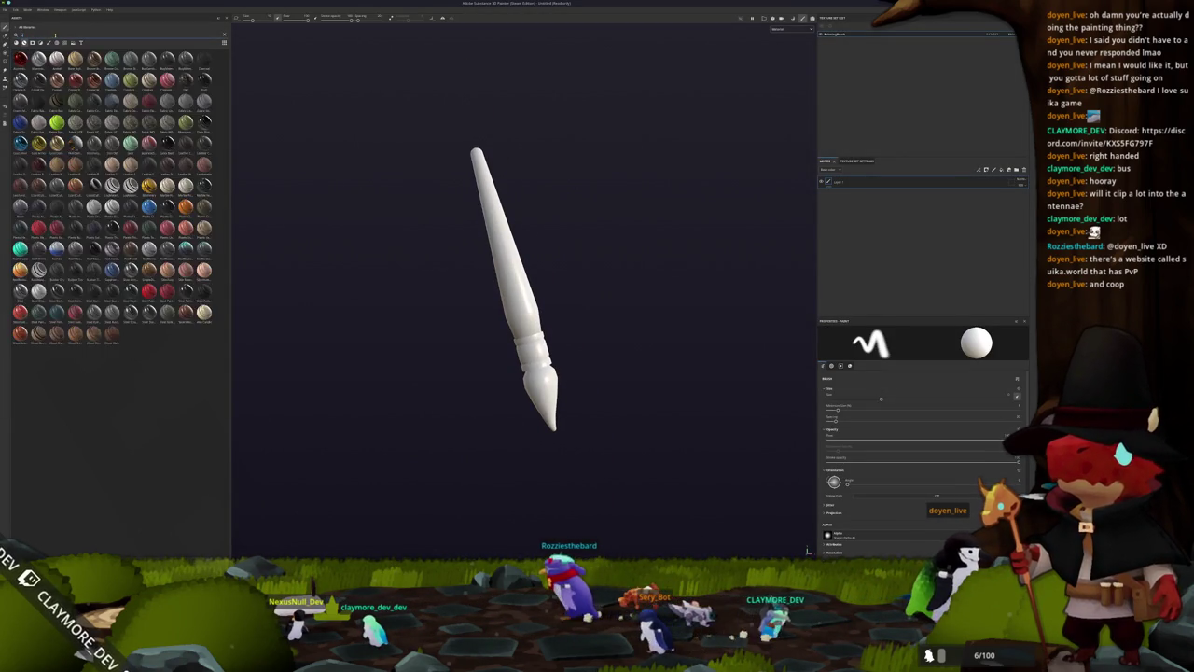
Add a fill layer to the paintbrush using a grunge texture as its grayscale mask
left_click(946, 276)
right_click(843, 266)
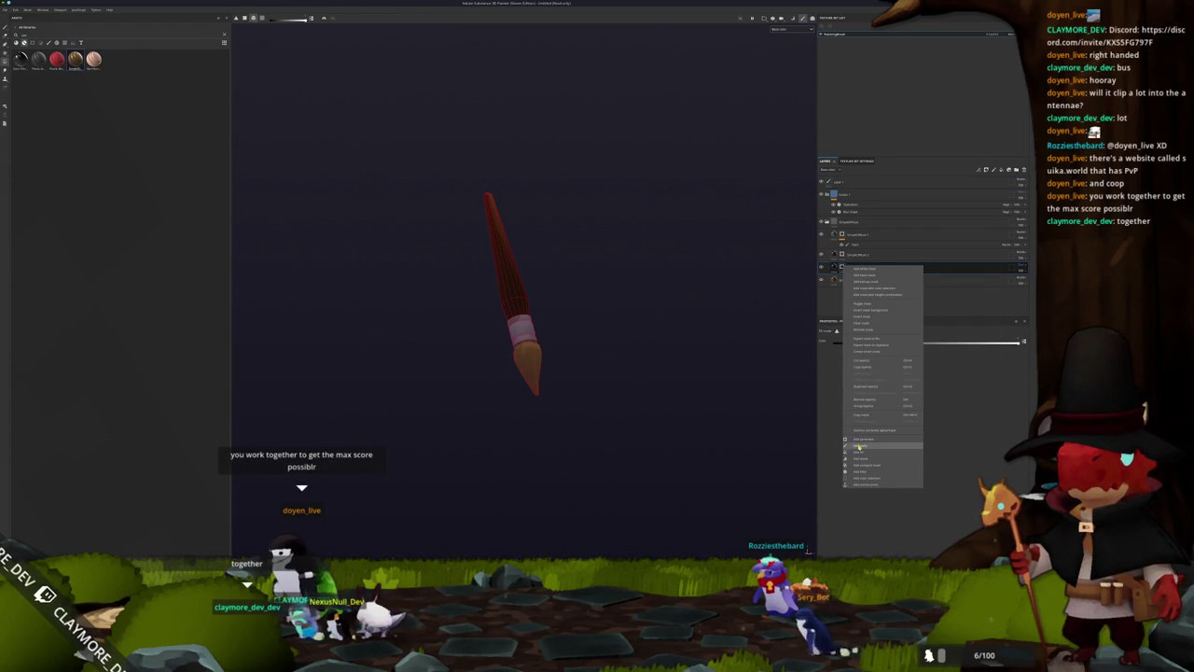
left_click(863, 454)
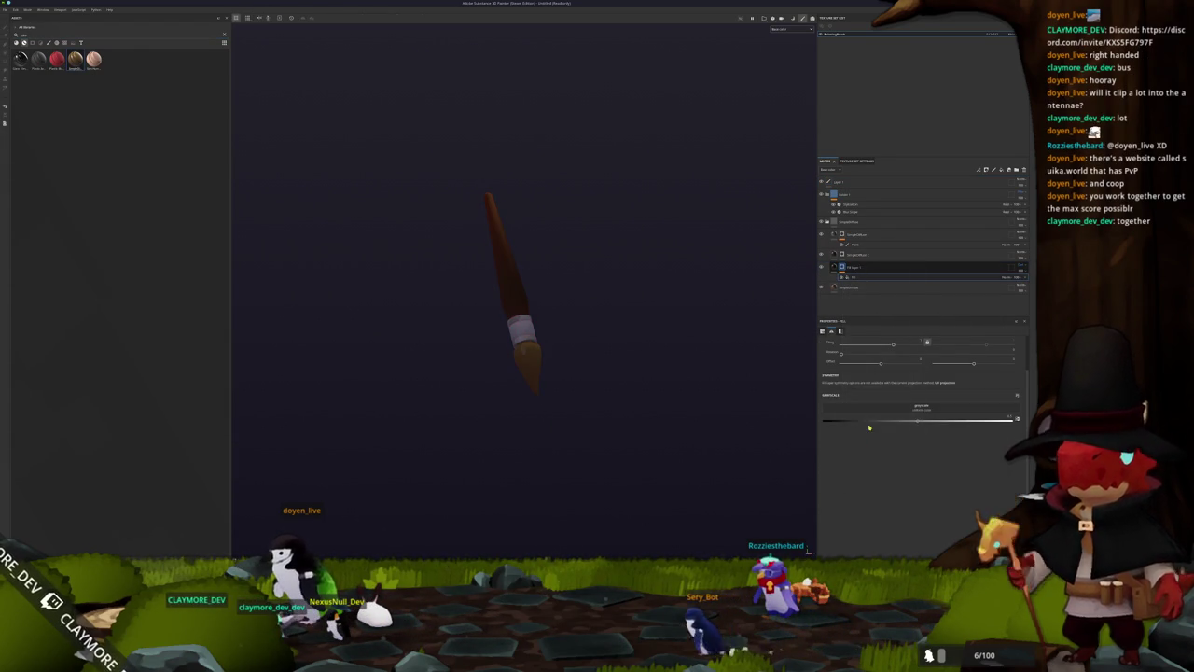
left_click(886, 411)
scroll(910, 462, "down", 5)
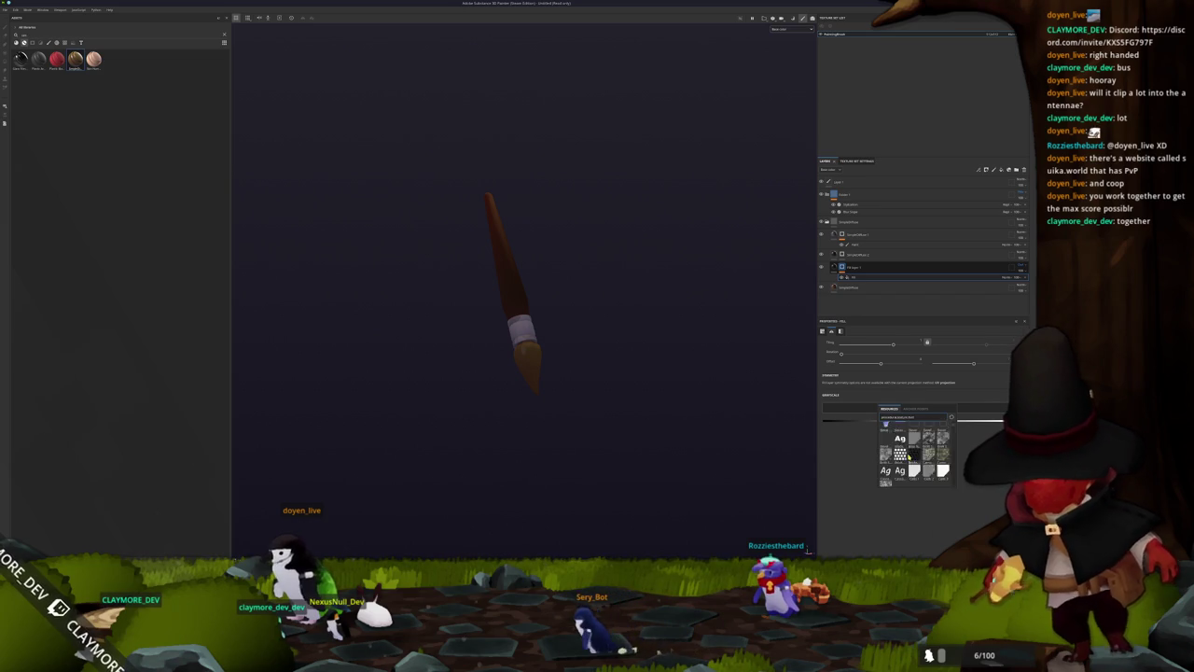
scroll(910, 458, "down", 2)
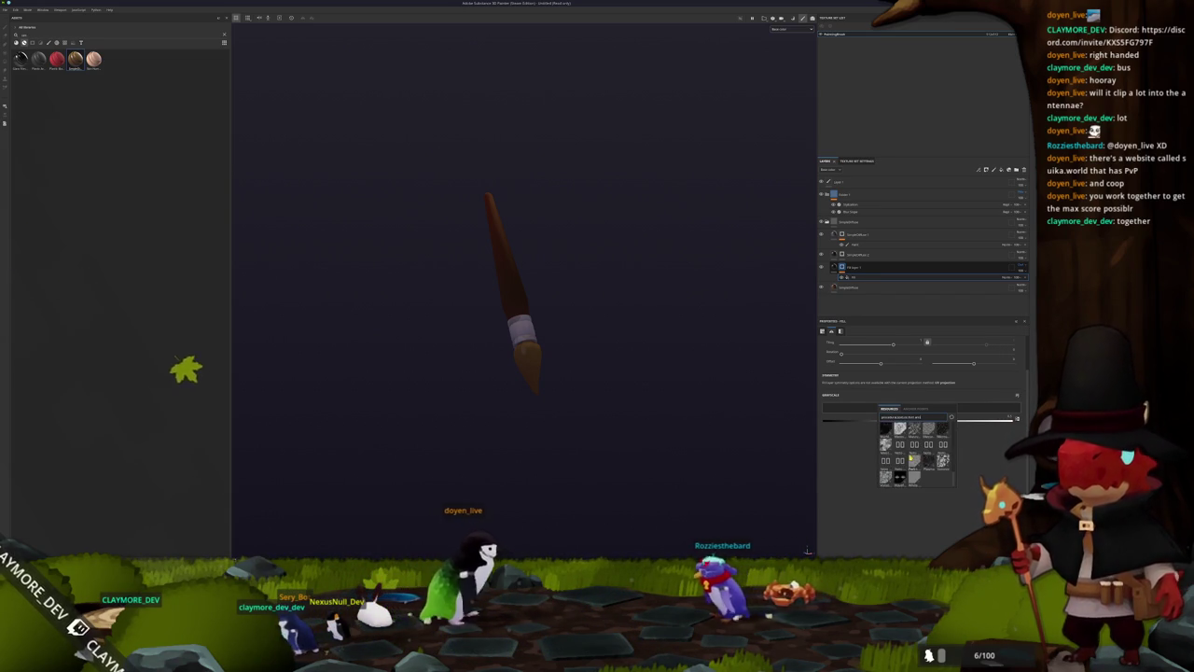
scroll(910, 458, "down", 3)
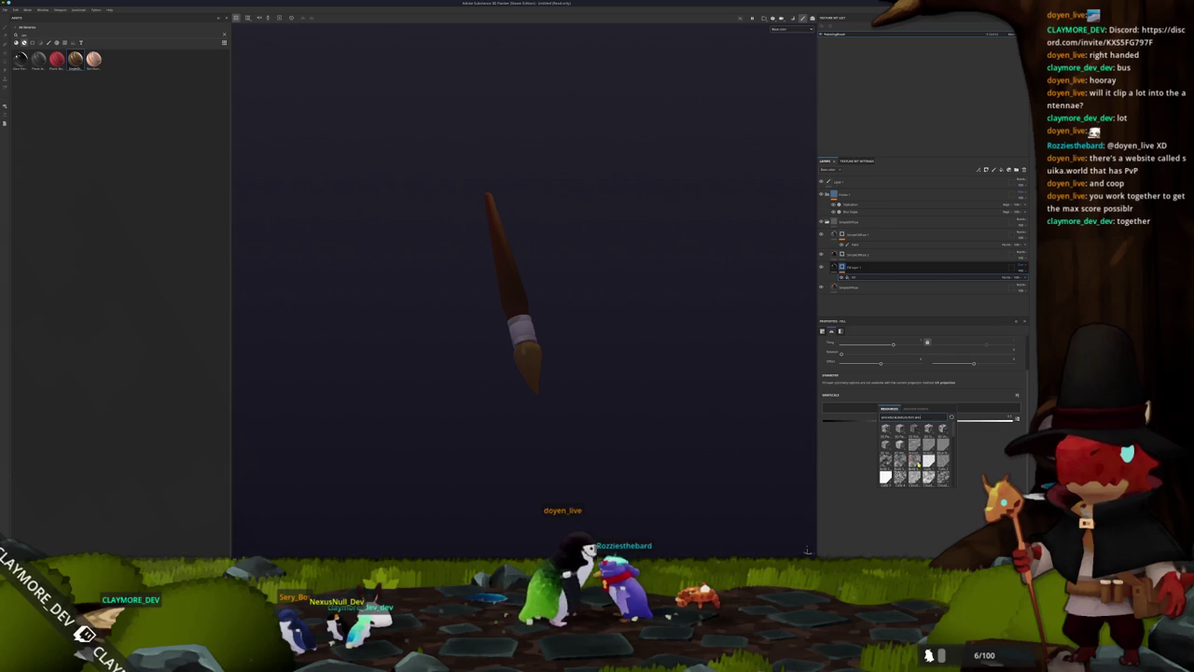
scroll(913, 461, "down", 3)
scroll(916, 463, "down", 3)
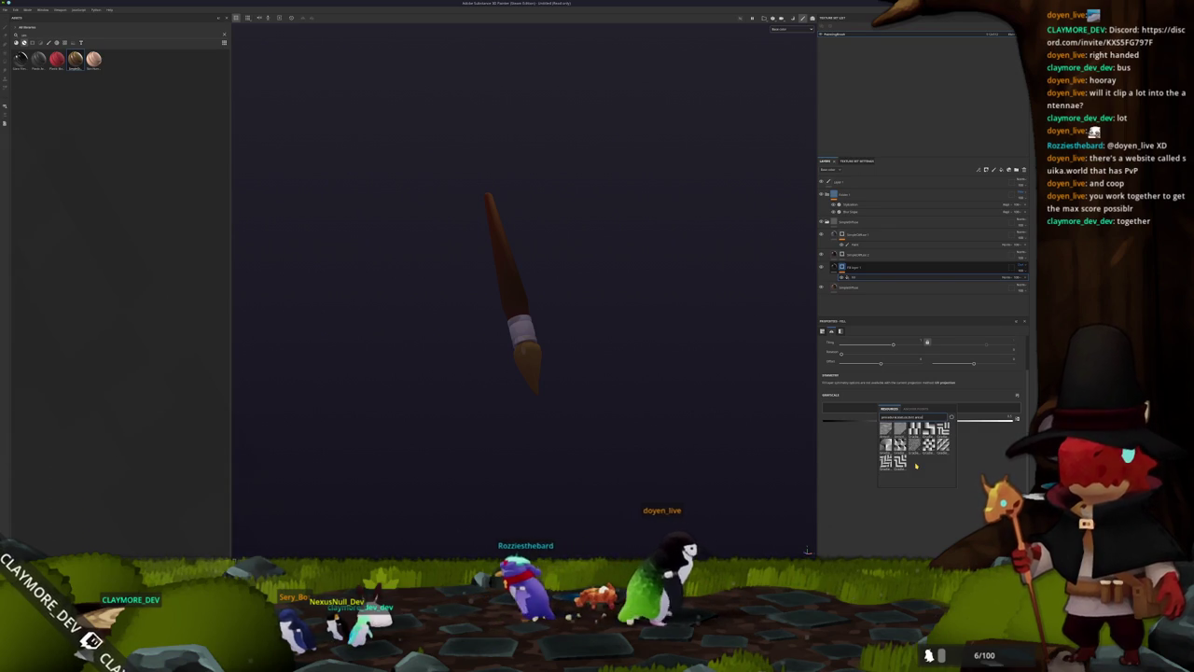
left_click(899, 459)
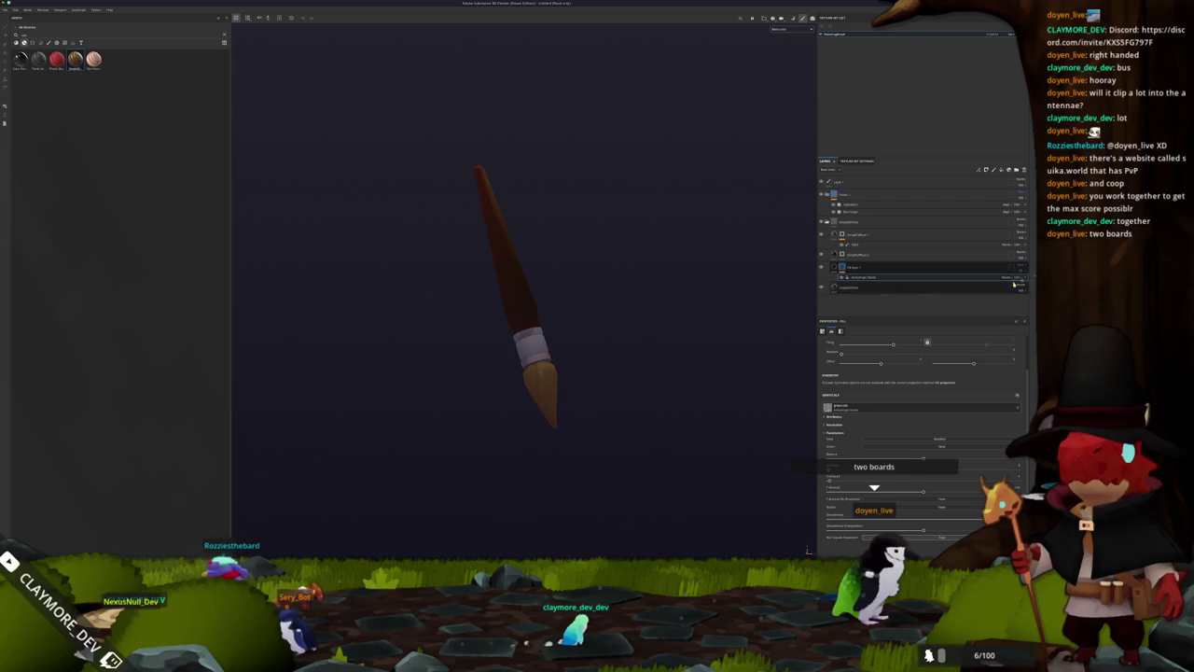
Set the fill's projection to Cylindrical projection
scroll(599, 376, "down", 2)
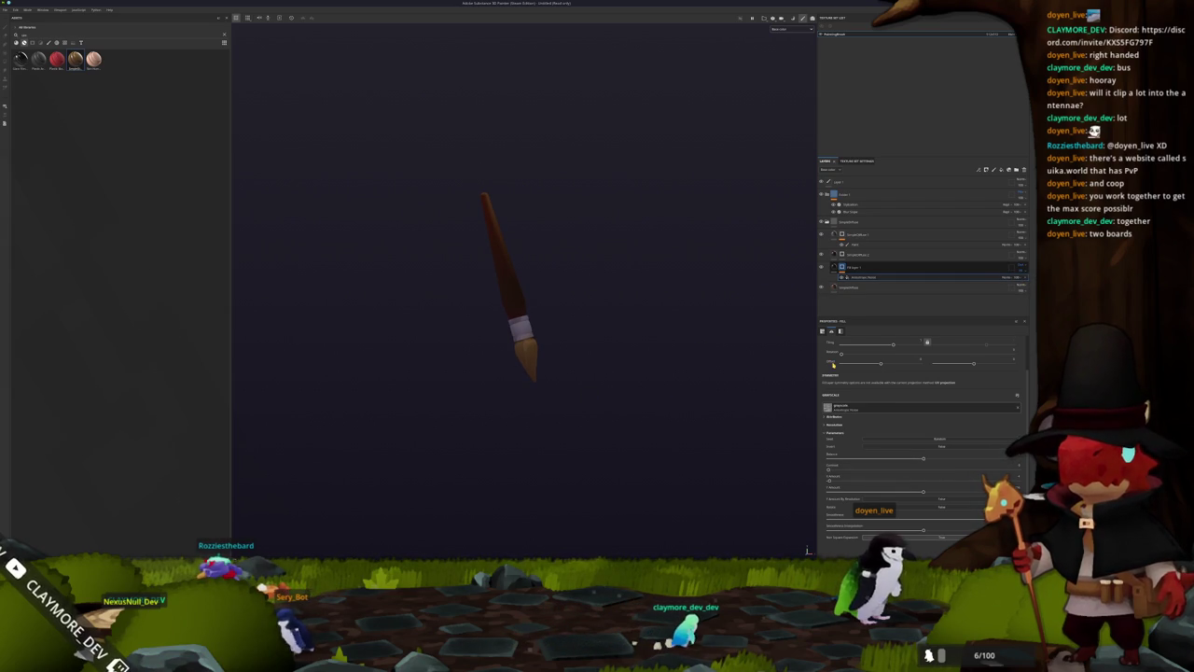
scroll(868, 374, "up", 2)
left_click(942, 351)
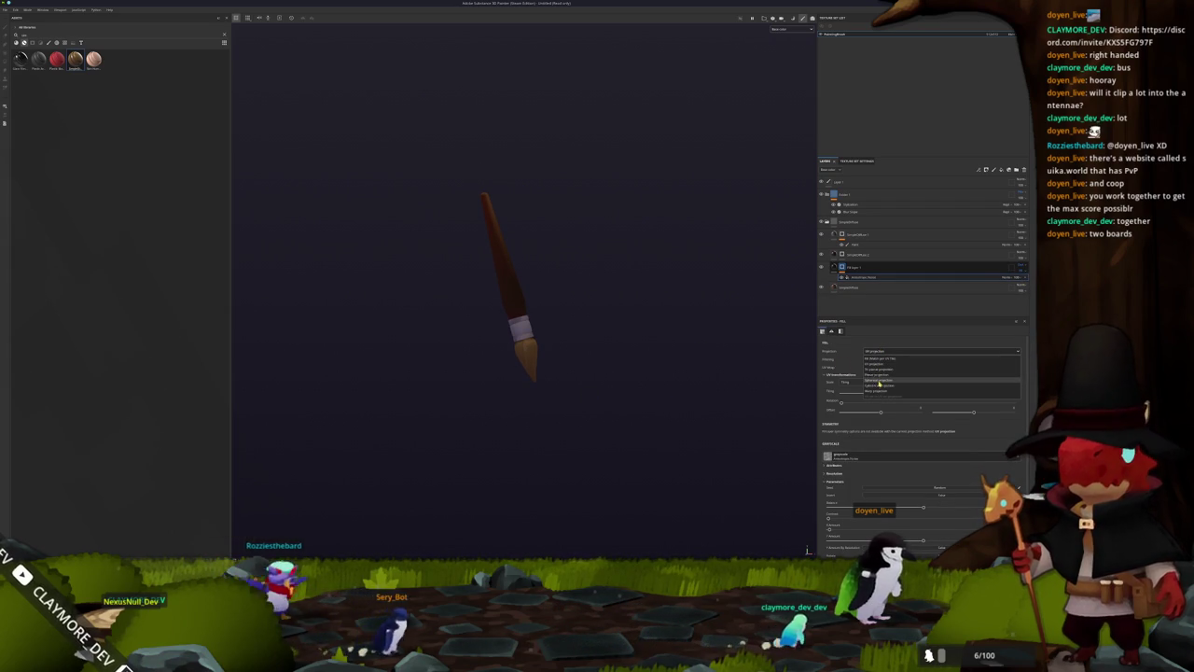
left_click(878, 385)
Adjust the 3D projection rotation sliders so the grunge wraps along the brush
scroll(688, 383, "up", 2)
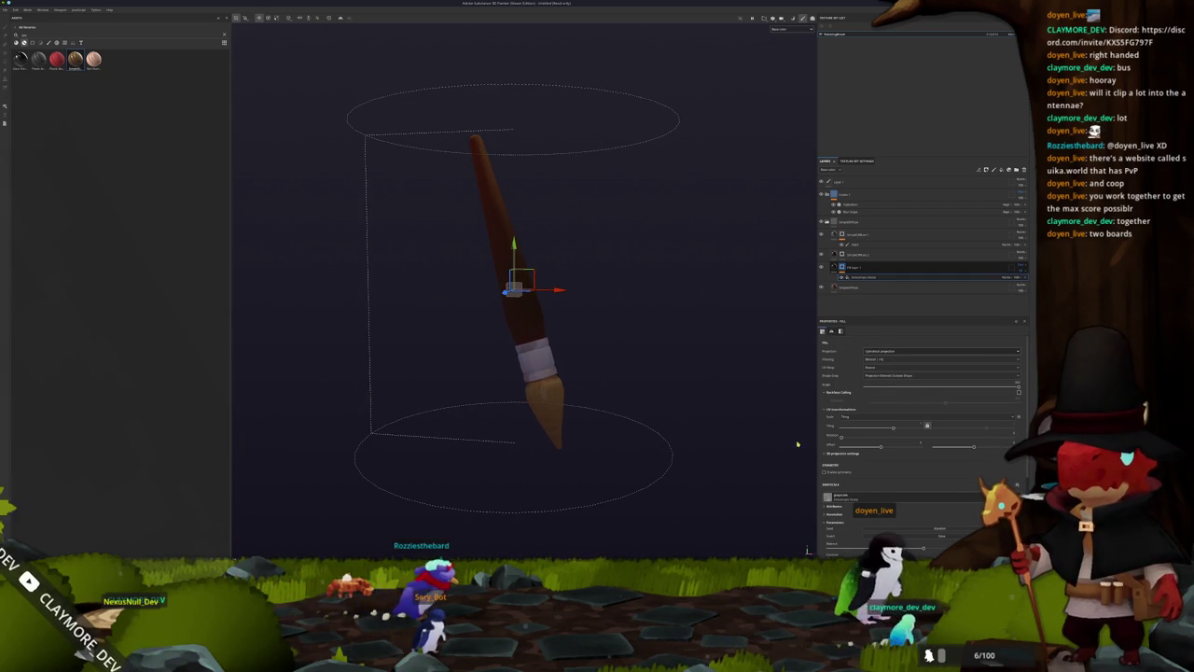
left_click(835, 455)
scroll(850, 452, "down", 3)
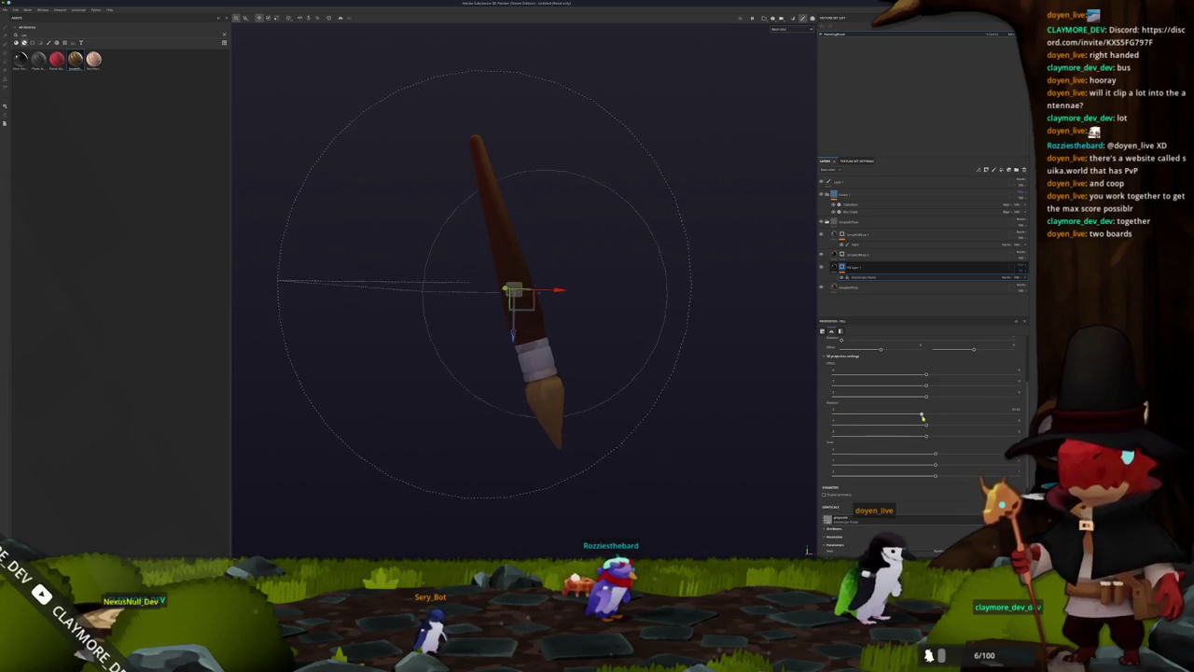
left_click_drag(970, 417, 998, 417)
left_click_drag(928, 424, 924, 424)
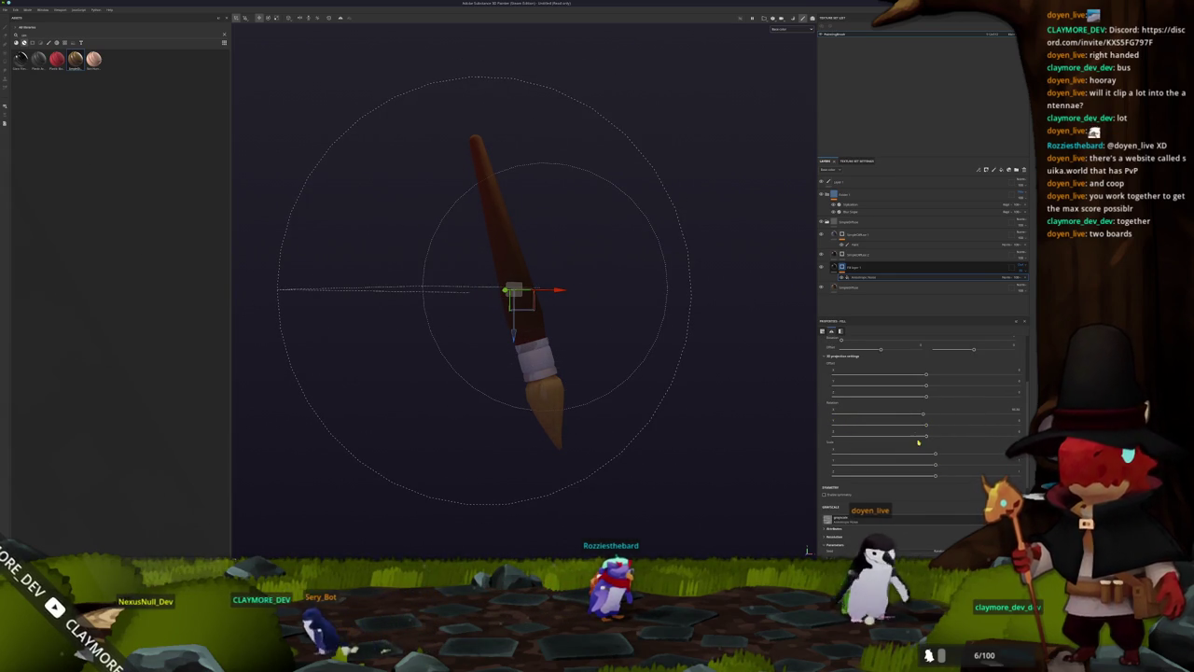
left_click_drag(970, 435, 933, 423)
scroll(640, 398, "down", 3)
mouse_move(640, 397)
left_mouse_down()
mouse_move(625, 402)
mouse_move(633, 377)
left_mouse_up()
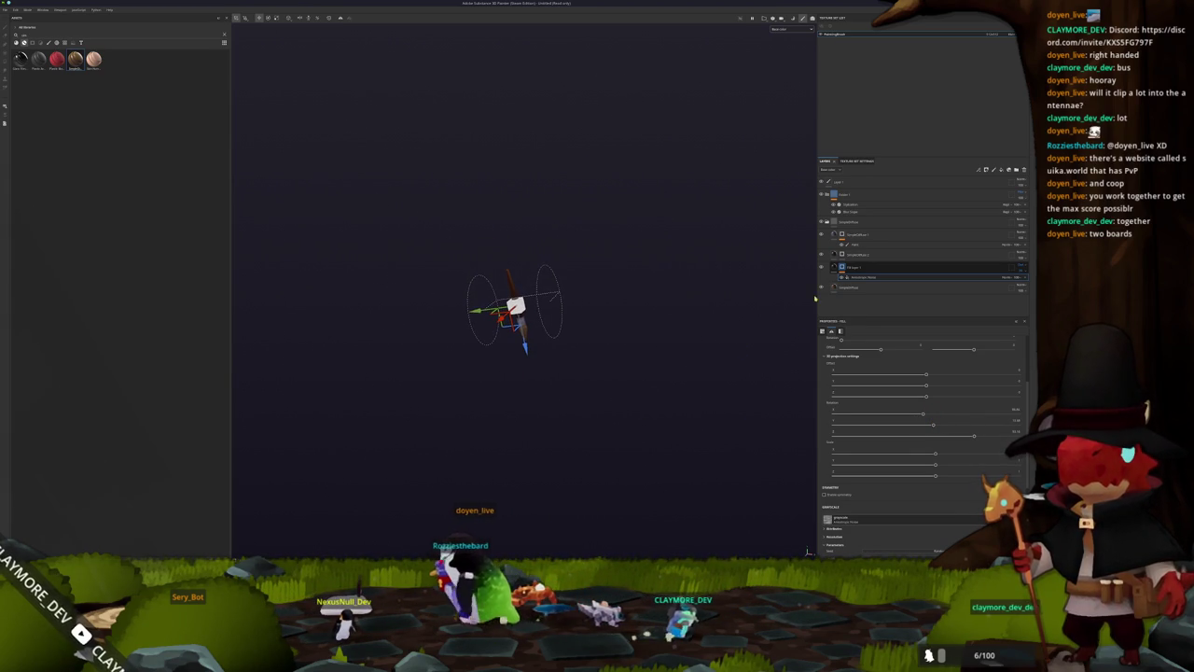
Change the handle fill layer's Diffuse Base Color from tan to bright red
left_click(847, 288)
left_click(832, 432)
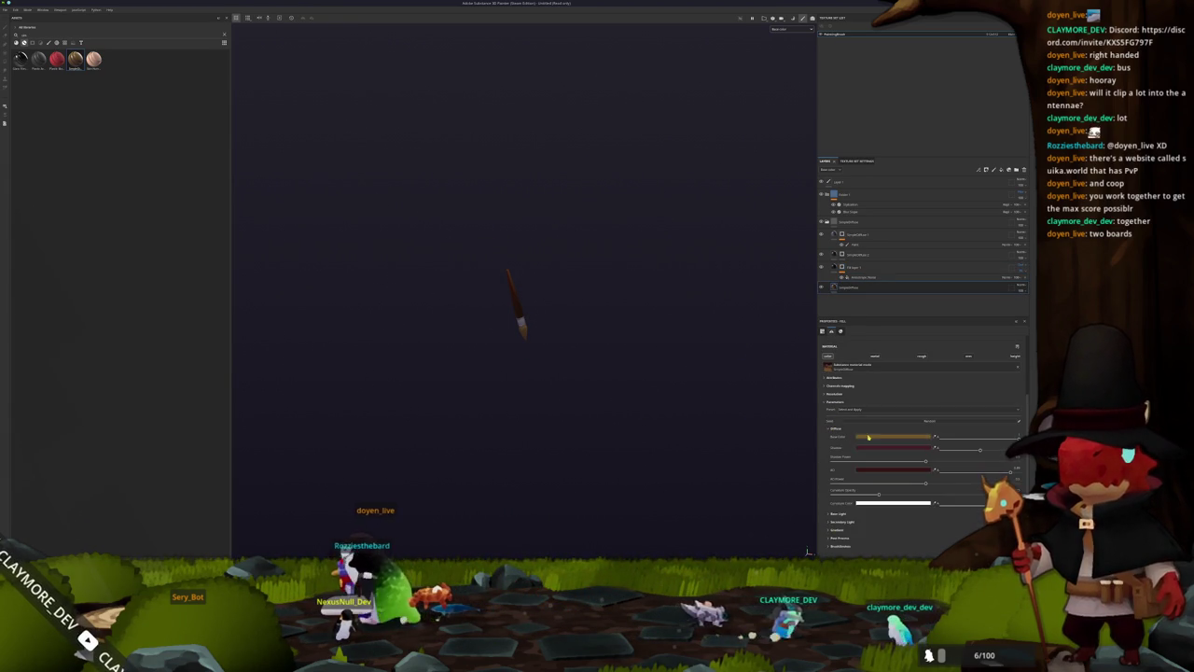
left_click(863, 436)
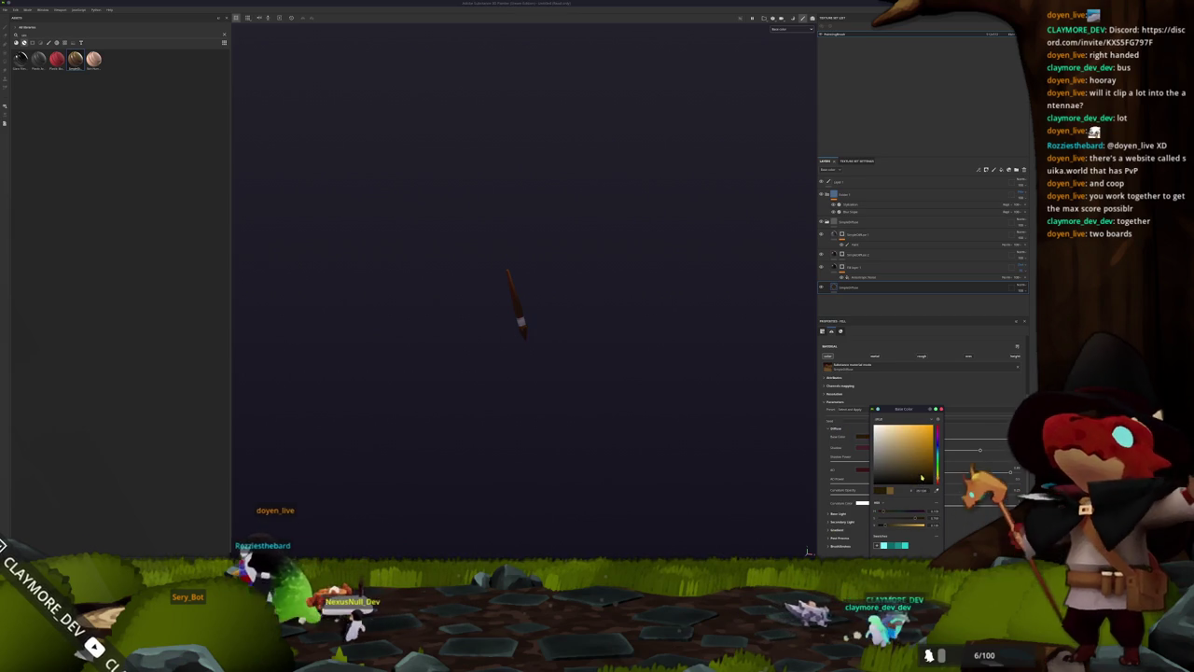
key("Escape")
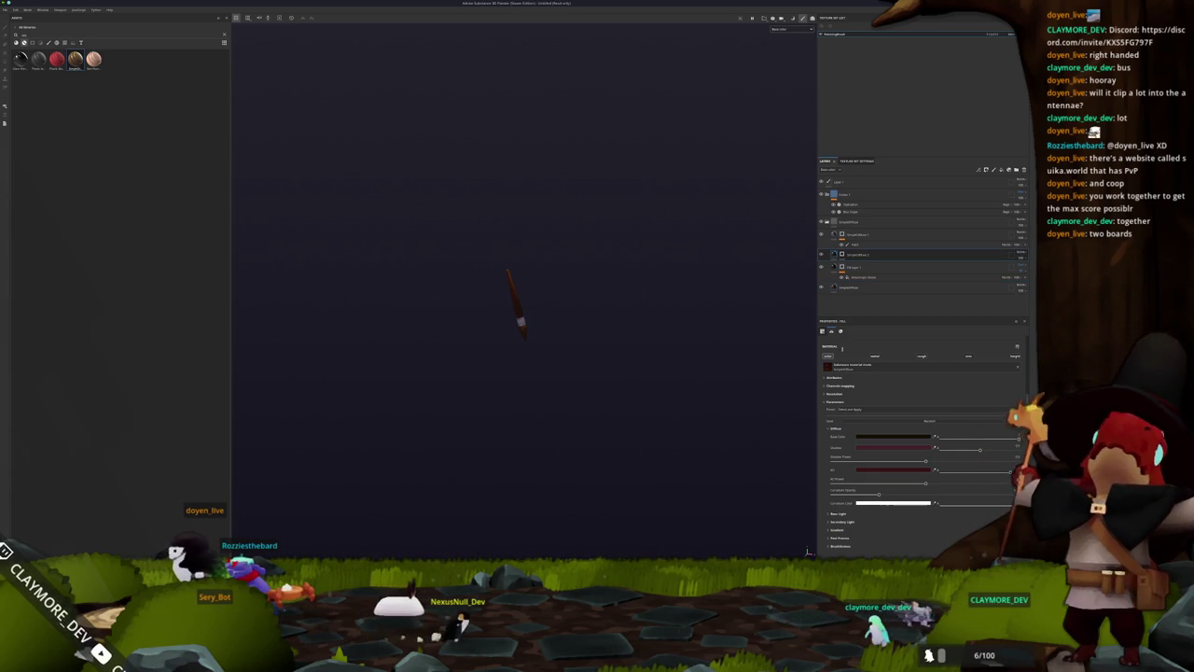
left_click(891, 437)
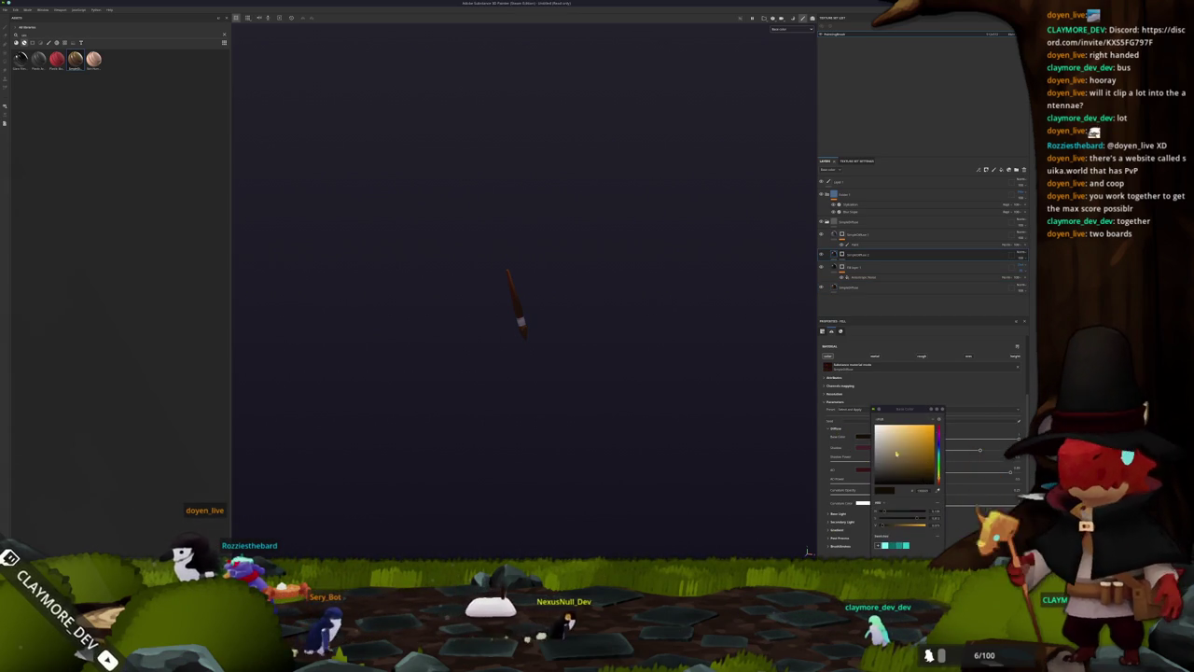
left_click(910, 460)
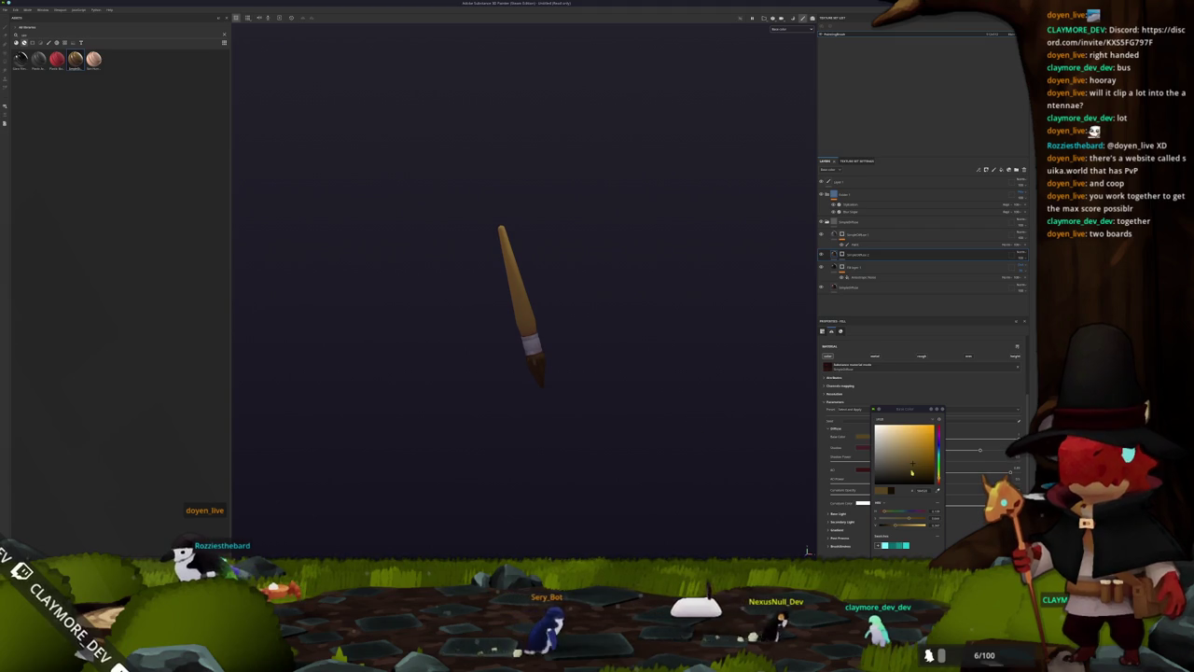
left_click_drag(938, 471, 938, 483)
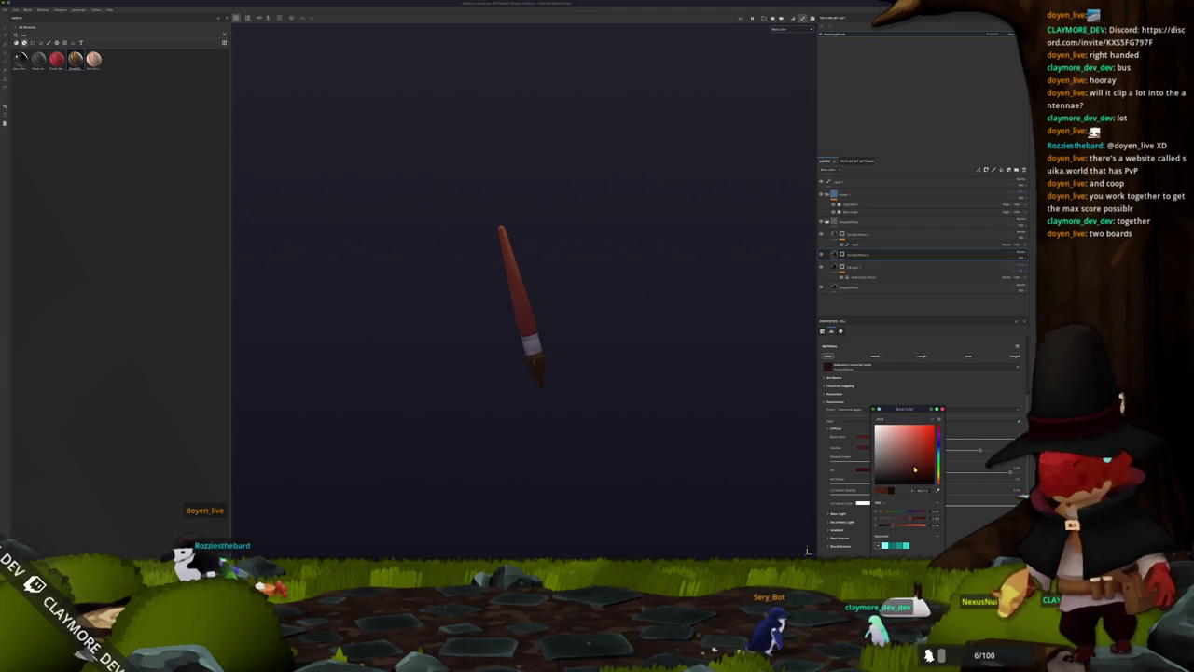
Save the paintbrush project as a file in its destination folder
key("ctrl+s")
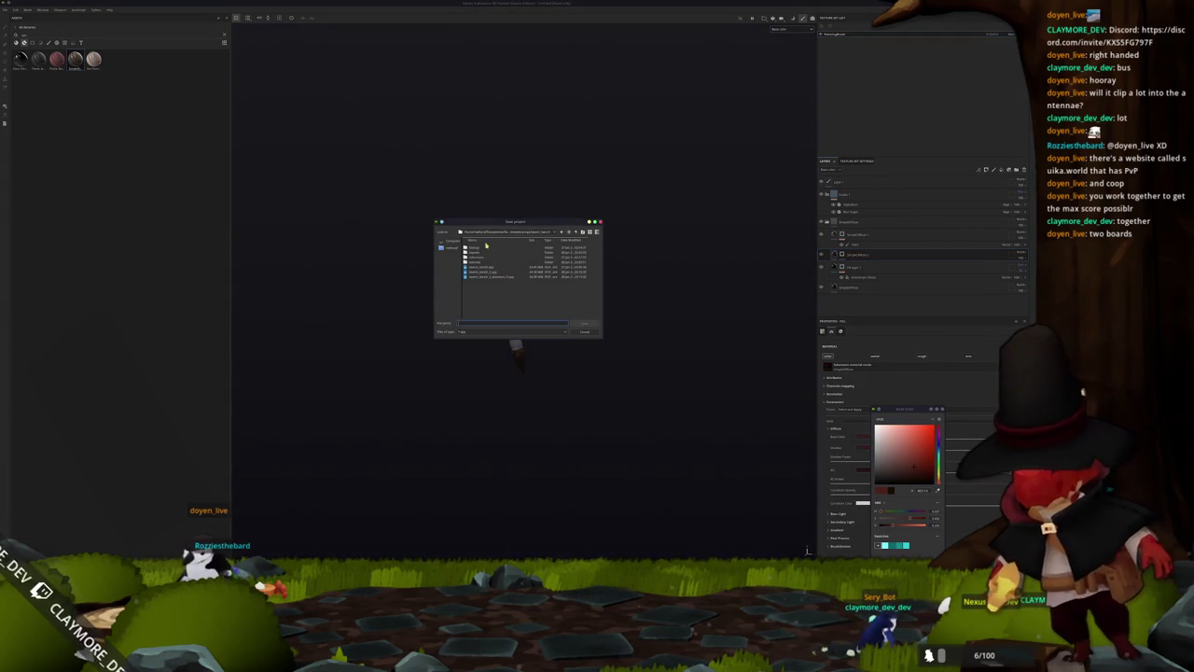
left_click(576, 232)
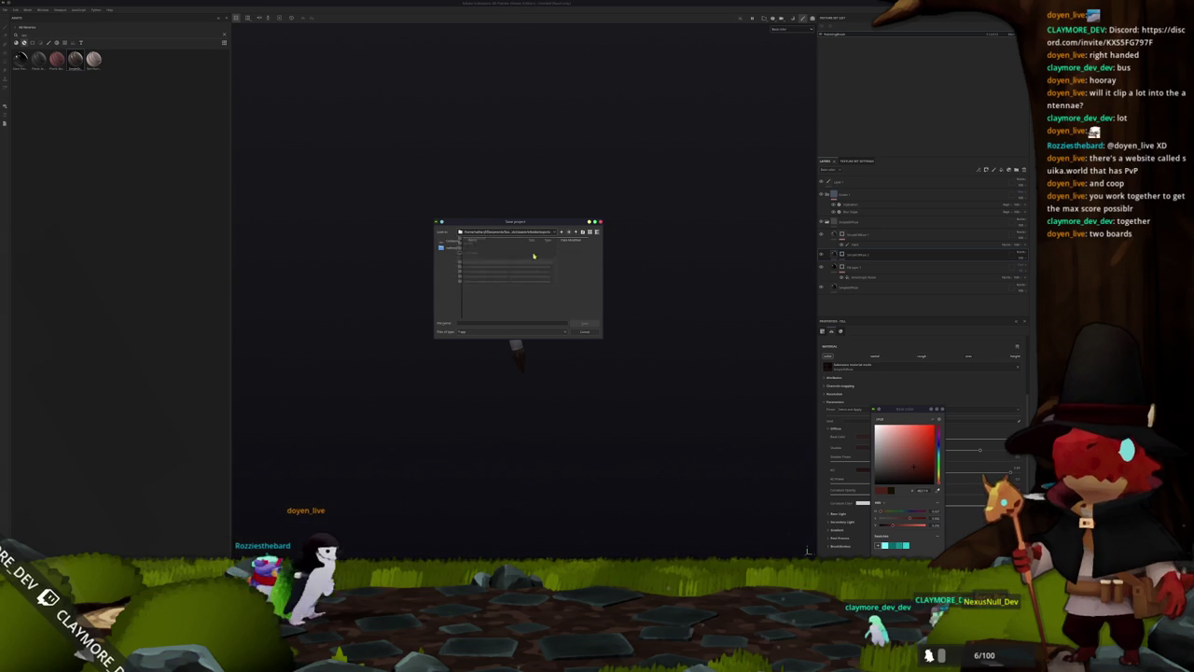
left_click(500, 322)
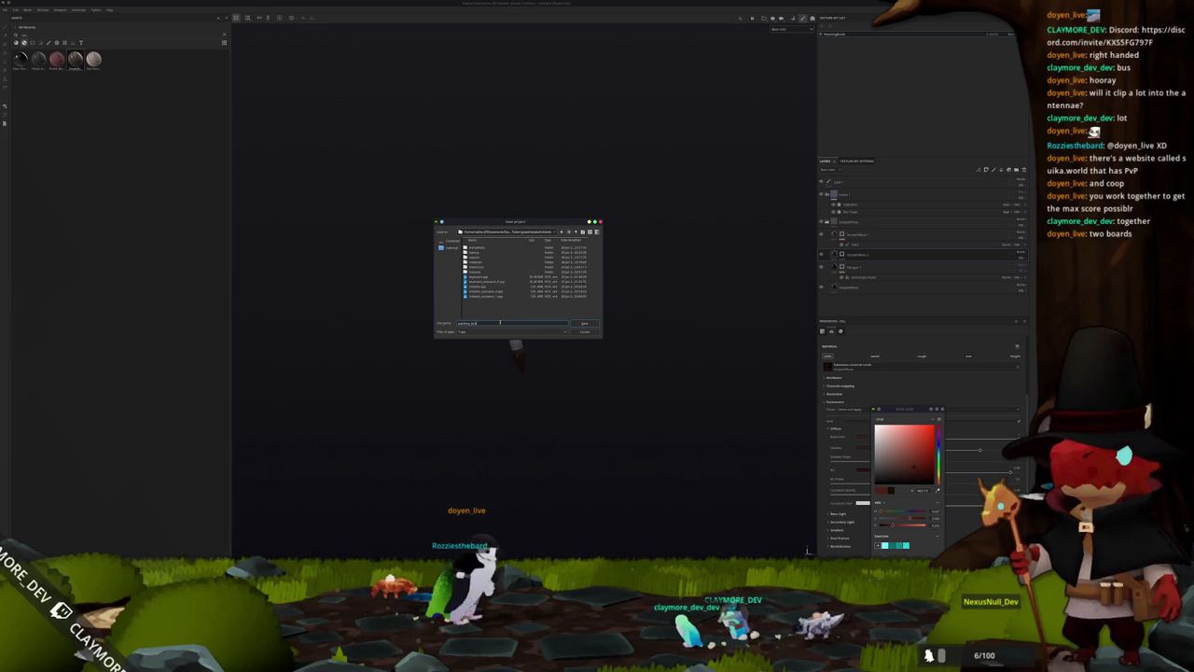
key("Return")
Export the paintbrush texture maps as PNGs to the chosen output folder
key("ctrl+shift+e")
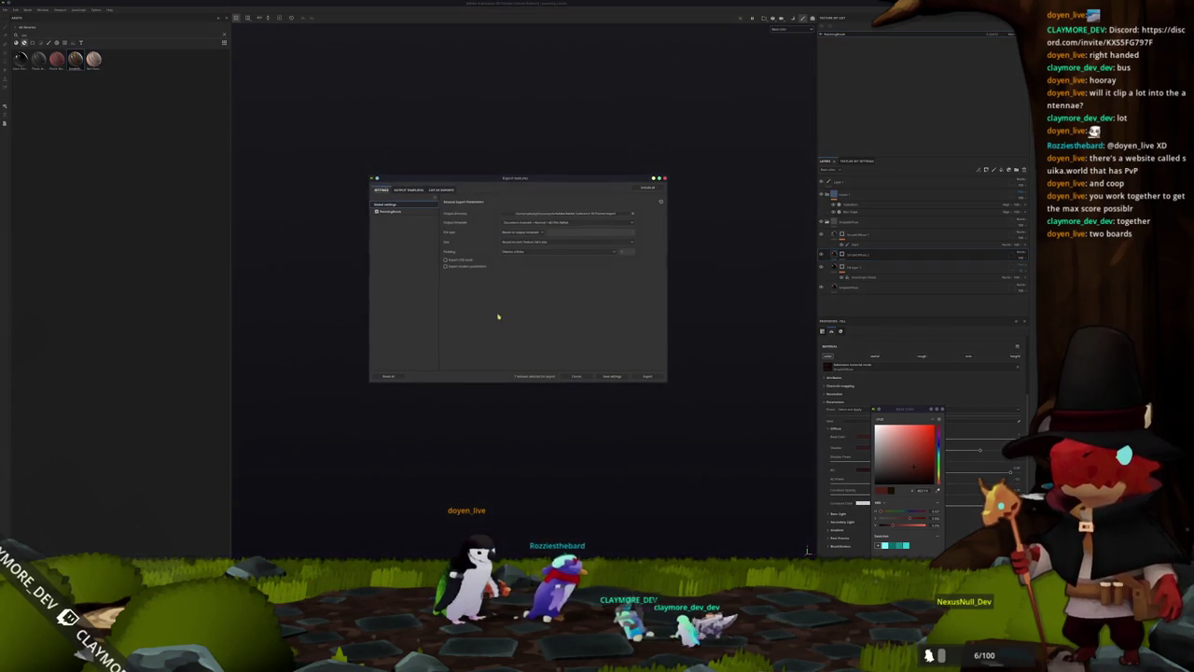
left_click(503, 216)
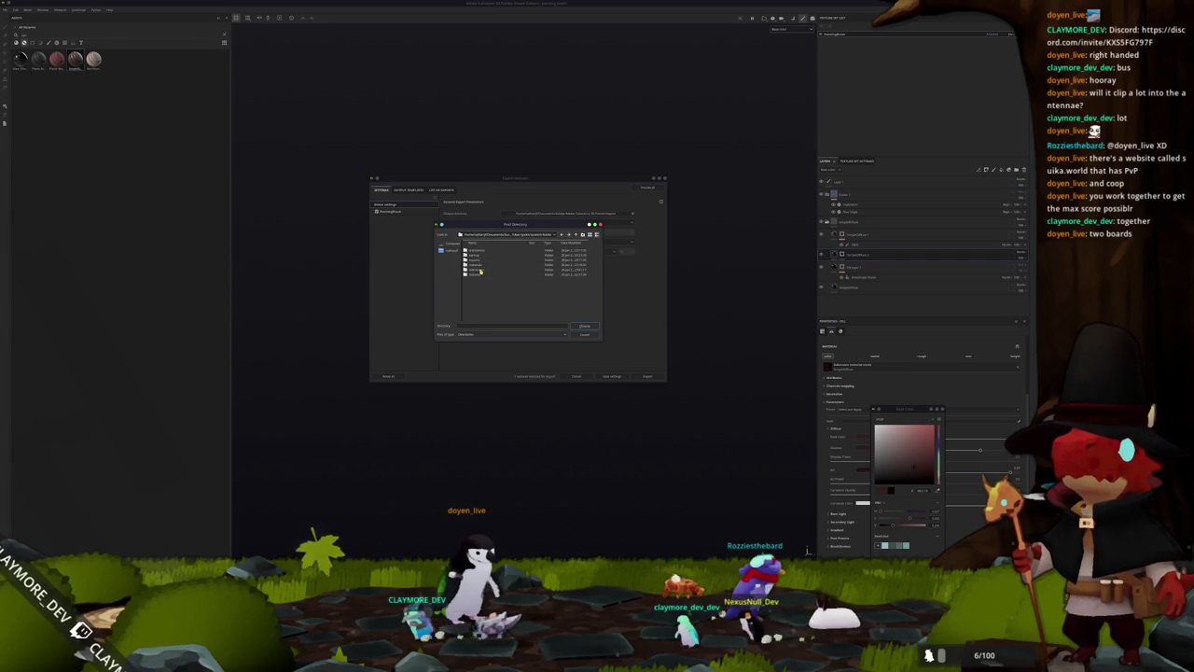
left_click(584, 326)
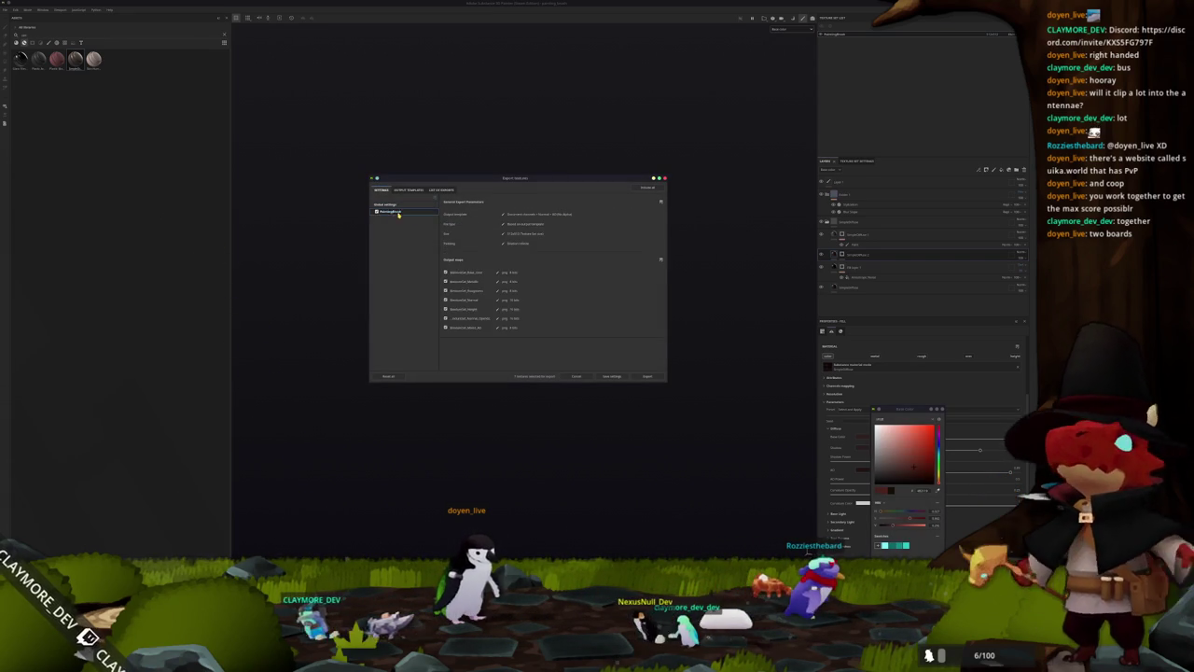
left_click(653, 375)
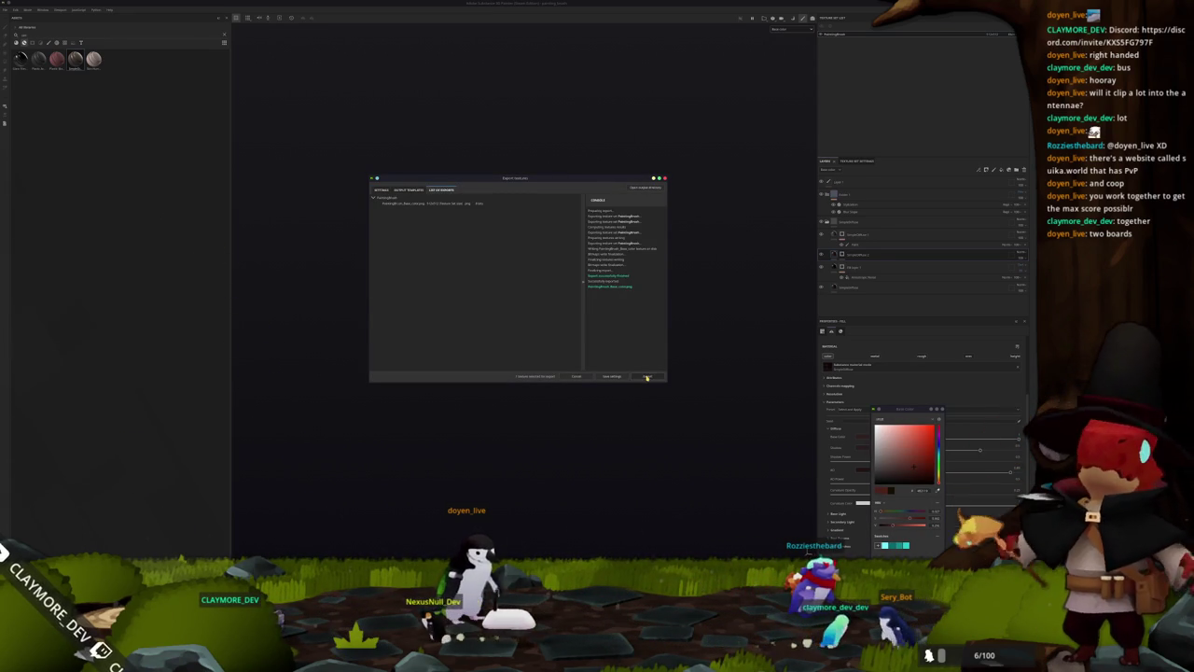
left_click(648, 377)
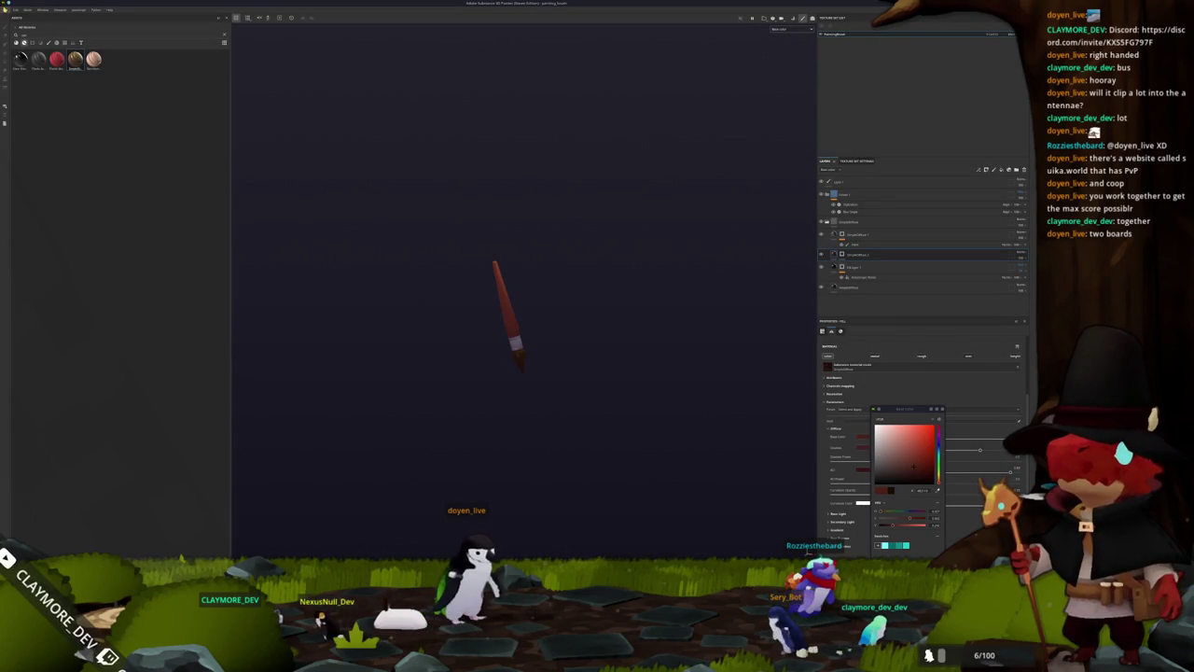
Create a new project from the whale-on-pedestal stand mesh and bake its mesh maps
key("ctrl+n")
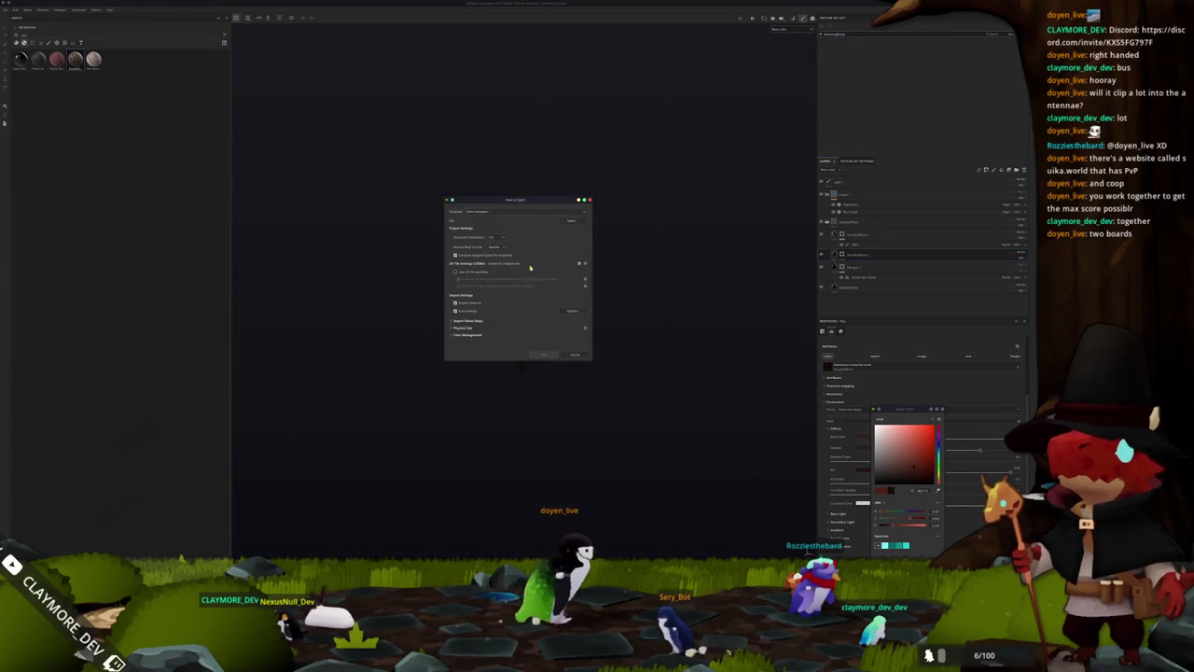
left_click(570, 221)
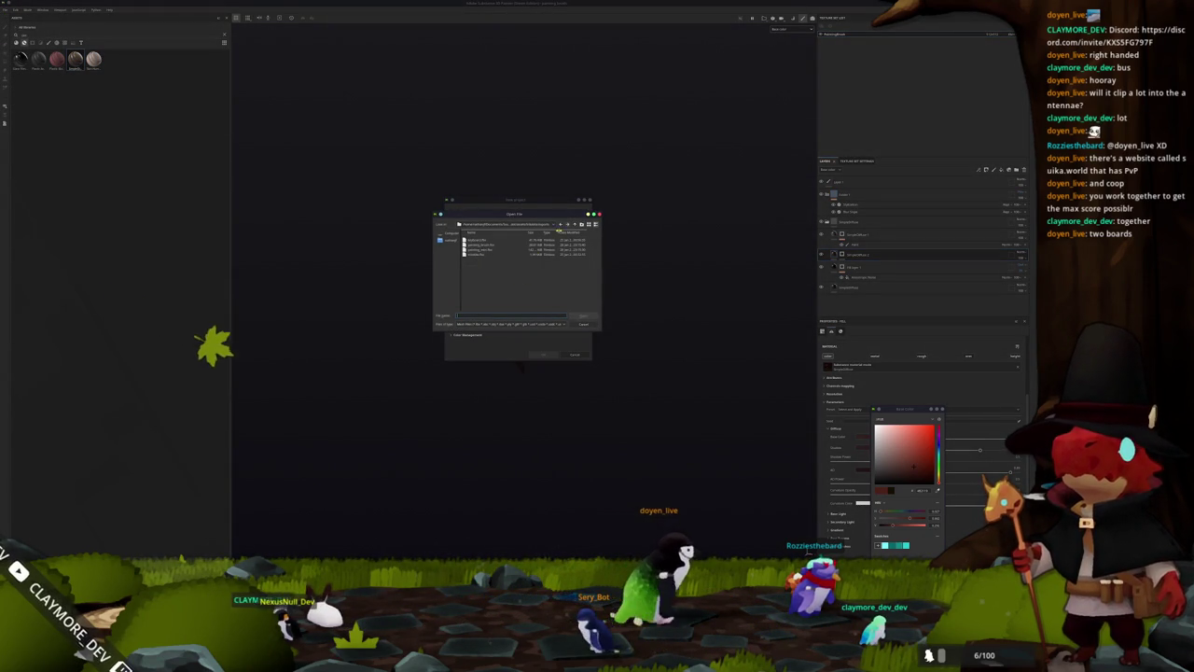
double_click(486, 251)
left_click(545, 354)
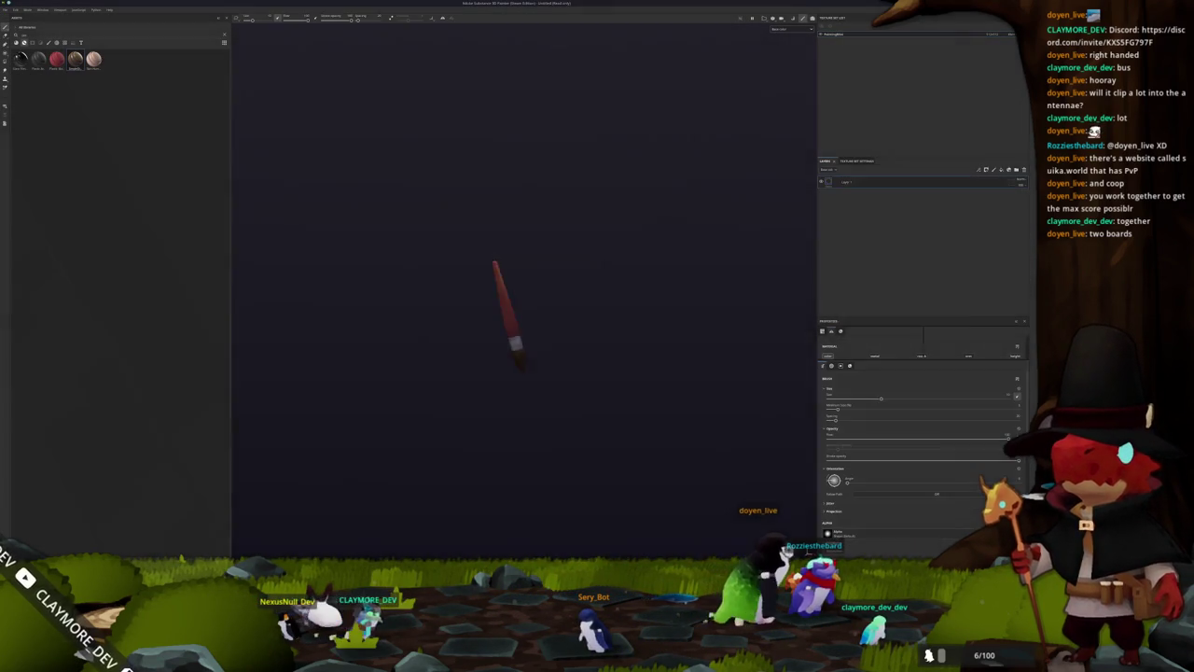
key("ctrl+alt+b")
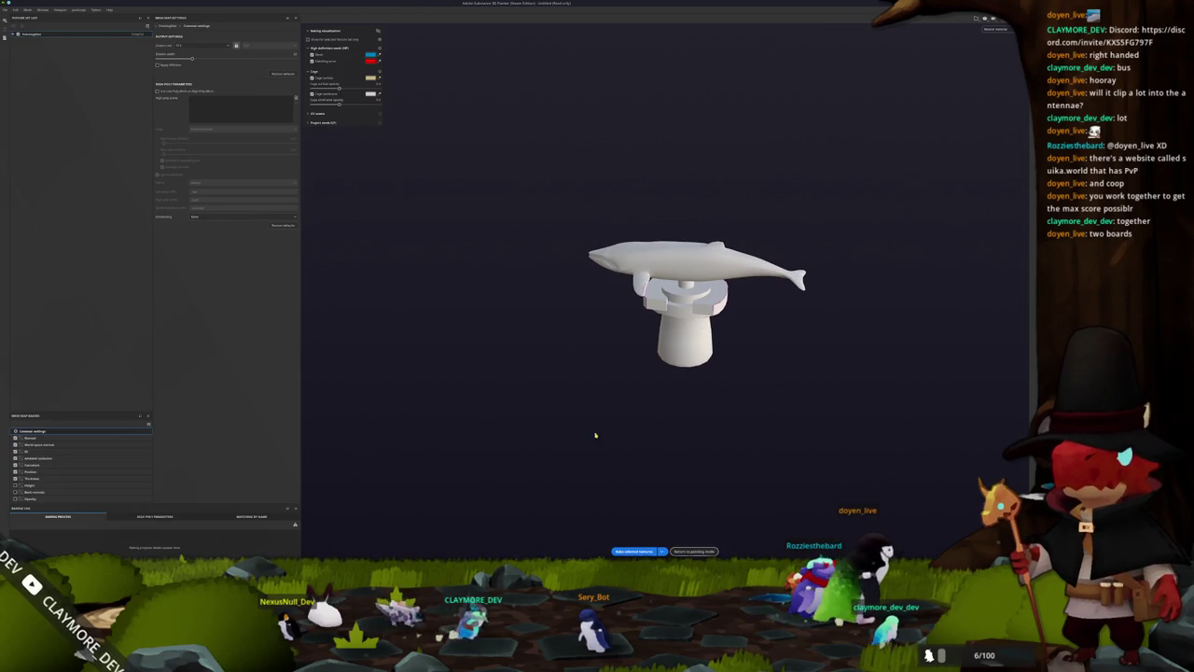
left_click(634, 550)
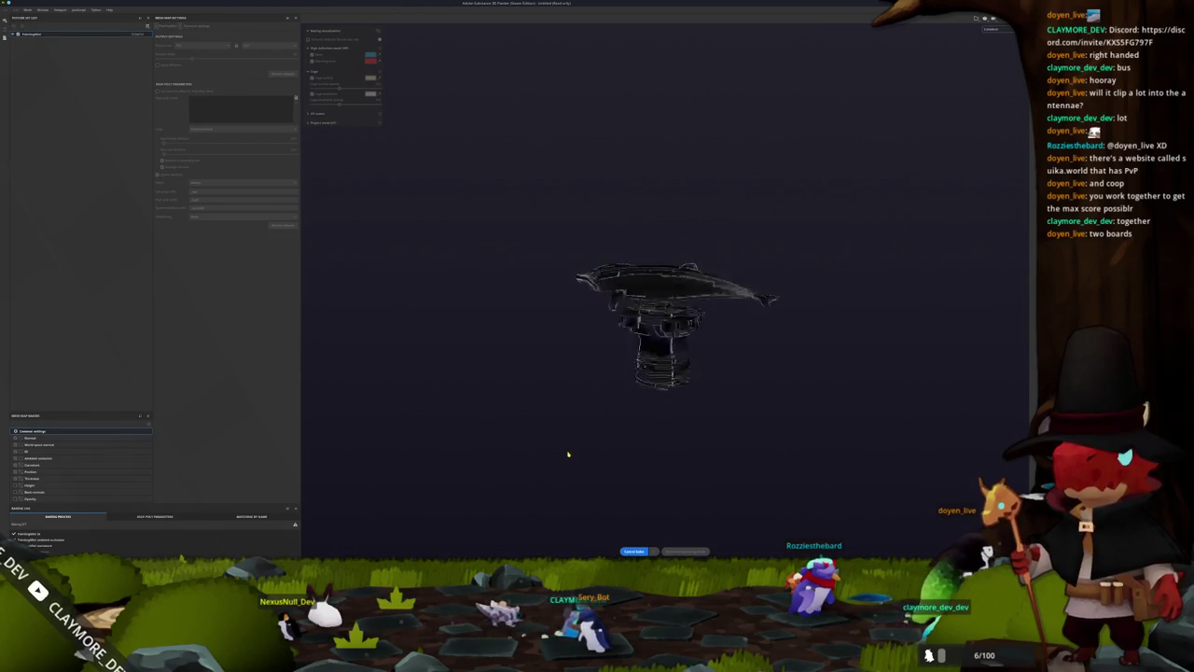
In Blender, re-unwrap all faces with Smart UV Project and pack the UV islands
key("alt+Tab")
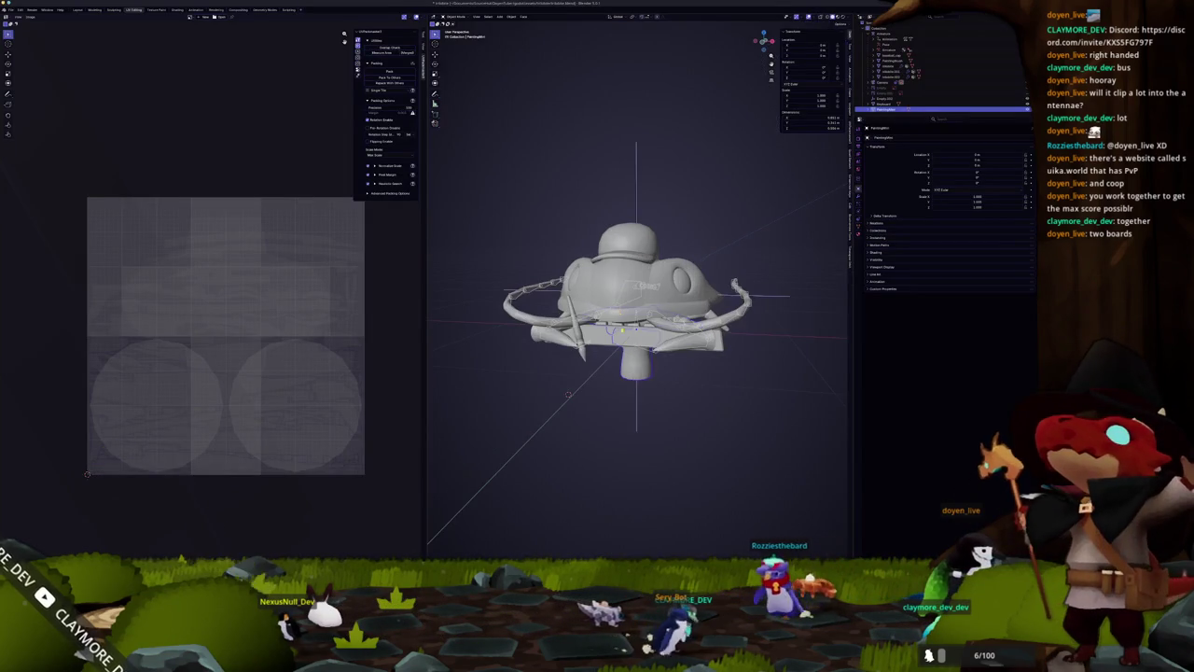
key("alt+r")
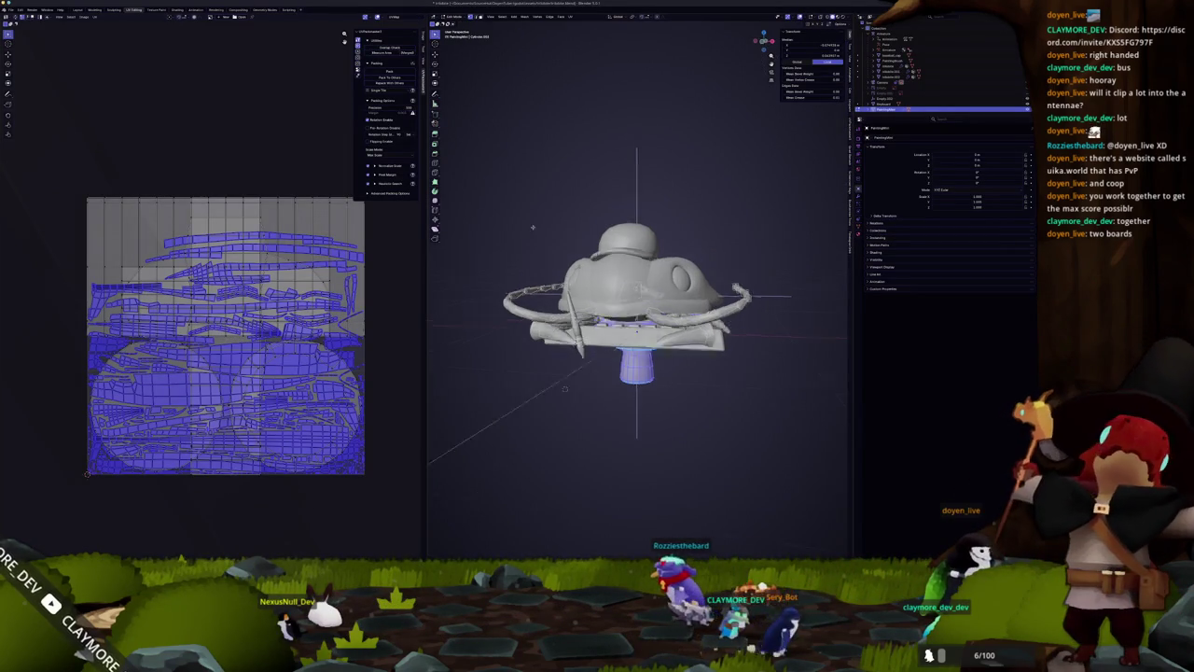
key("u")
left_click(564, 75)
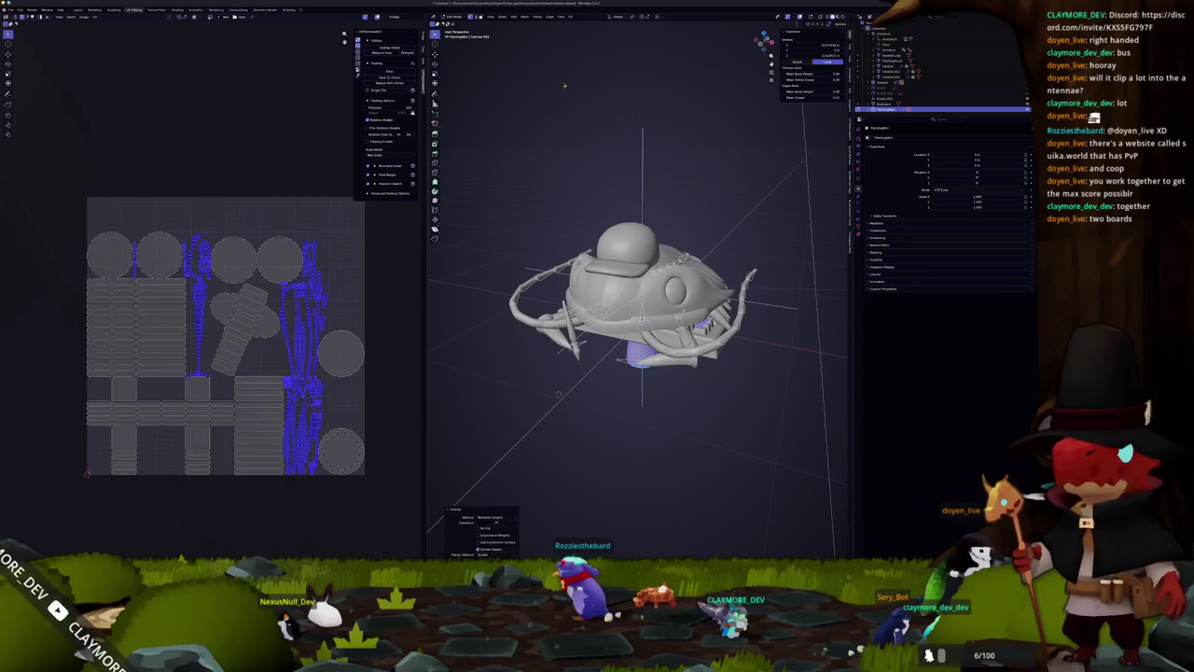
key("a")
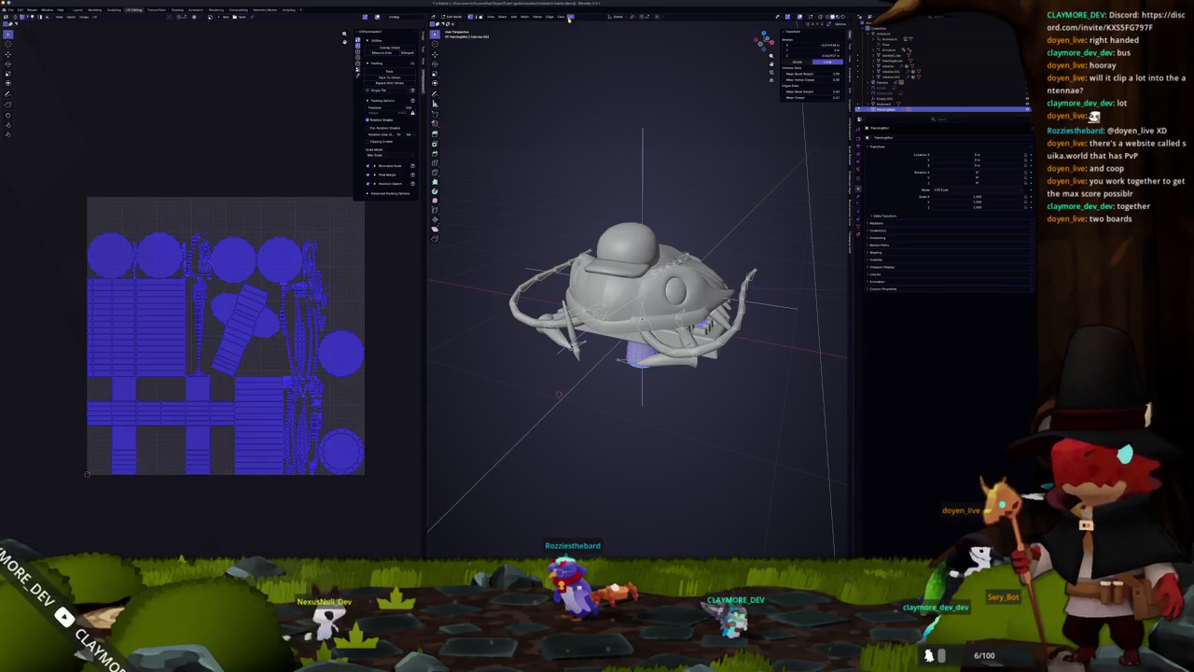
left_click(571, 16)
left_click(590, 42)
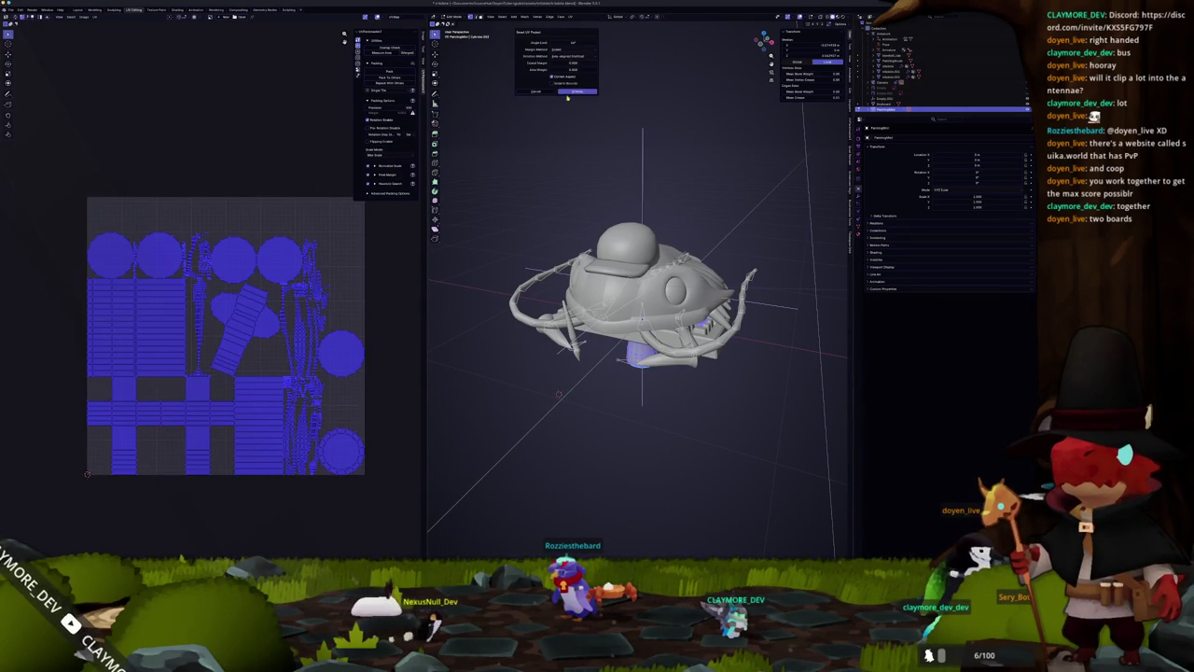
key("Return")
left_click(387, 74)
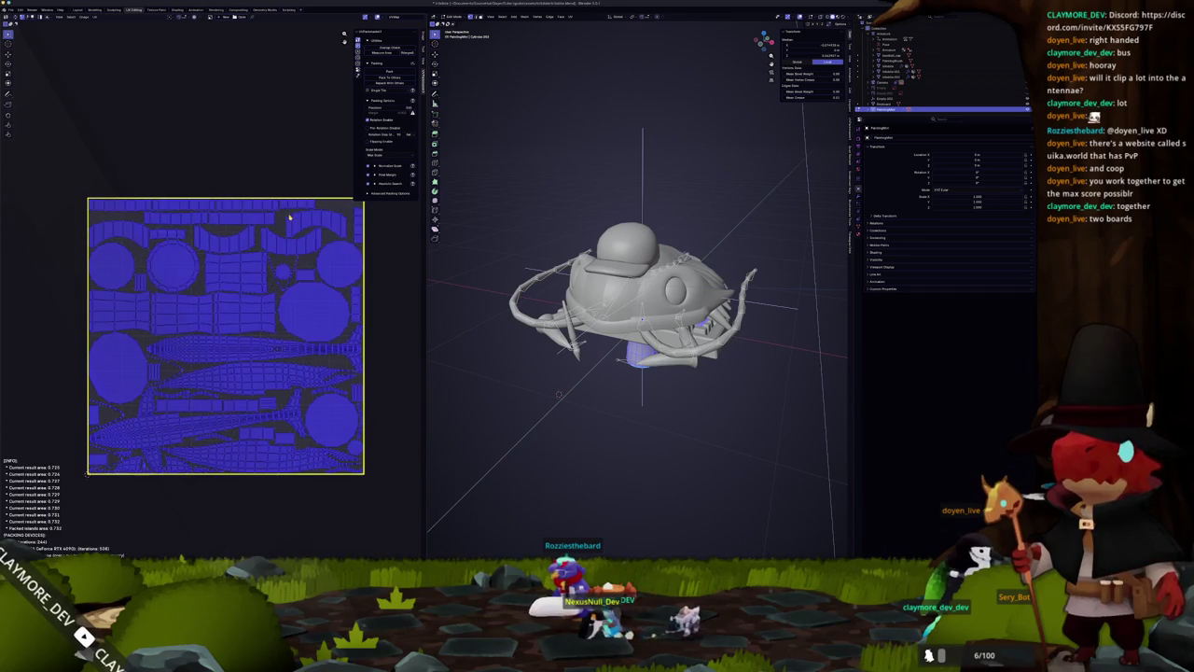
key("Tab")
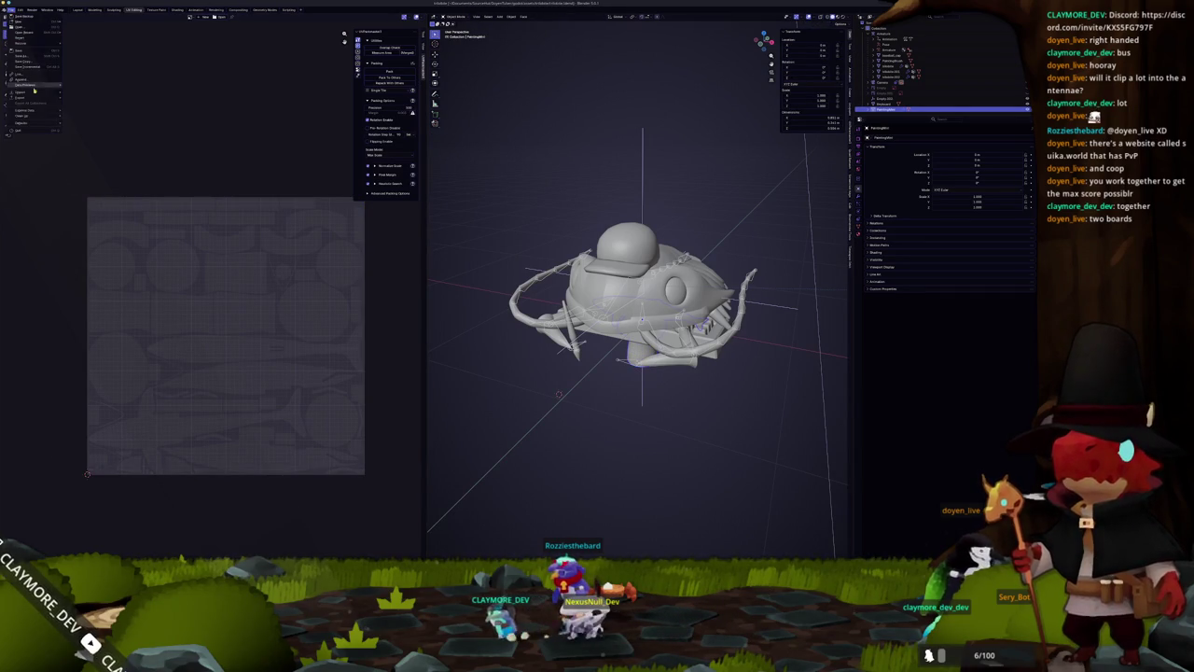
Export the model as FBX and glTF, then bake the selected texture maps in Substance Painter
left_click(84, 146)
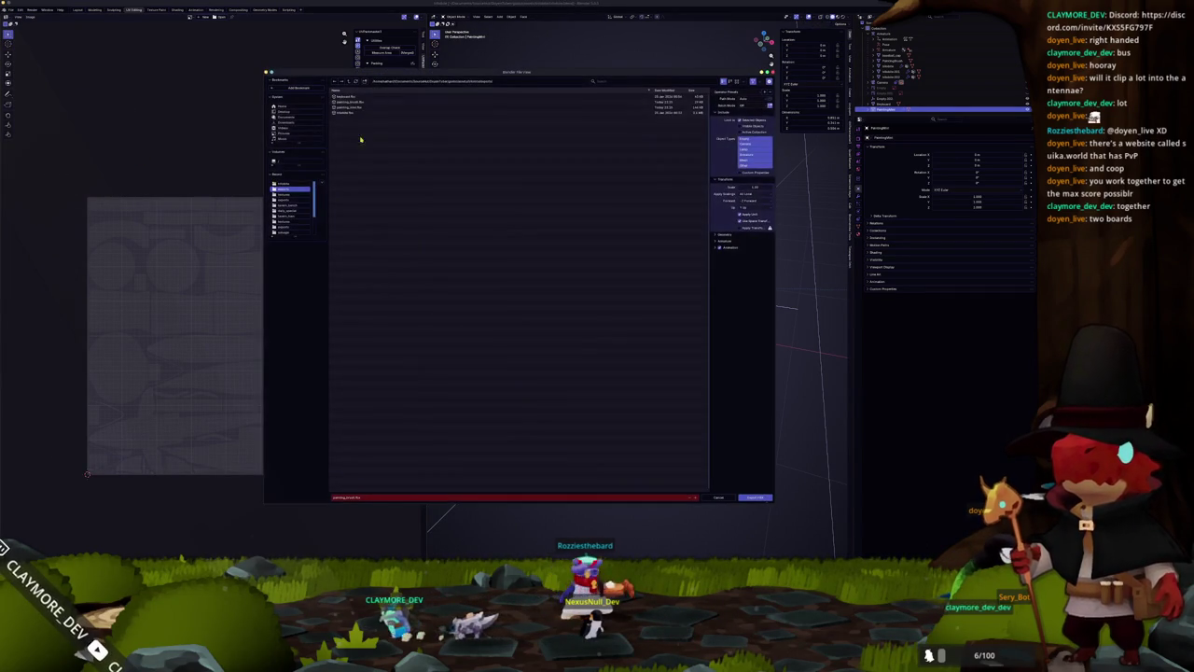
left_click(752, 497)
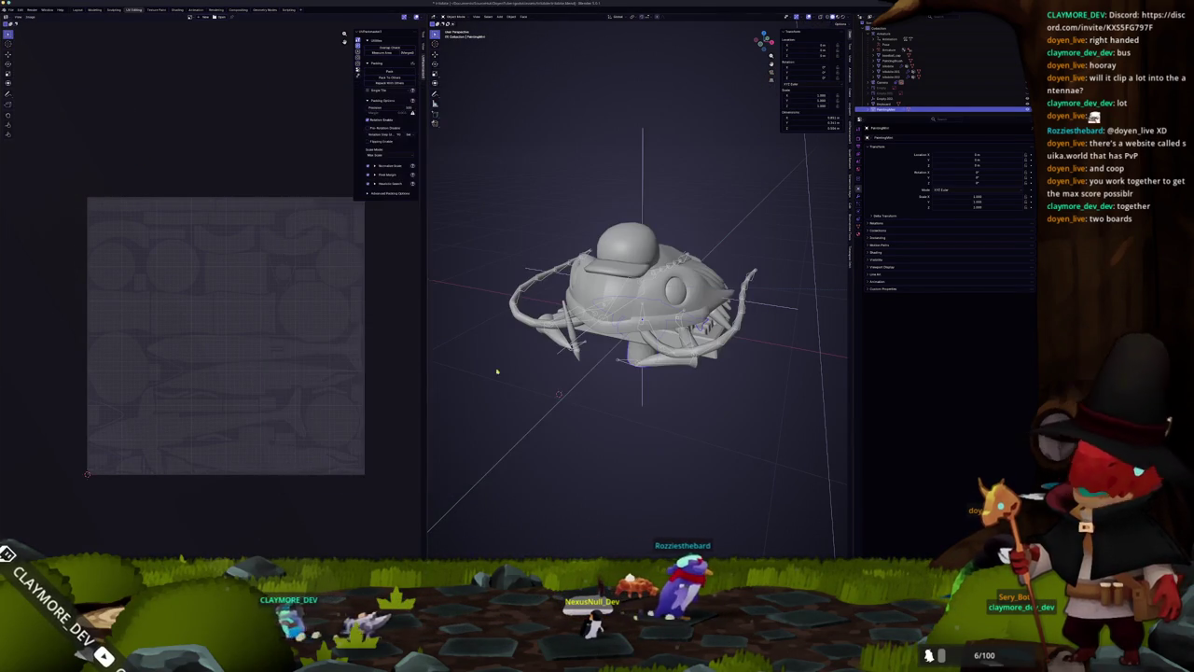
left_click(11, 9)
mouse_move(25, 97)
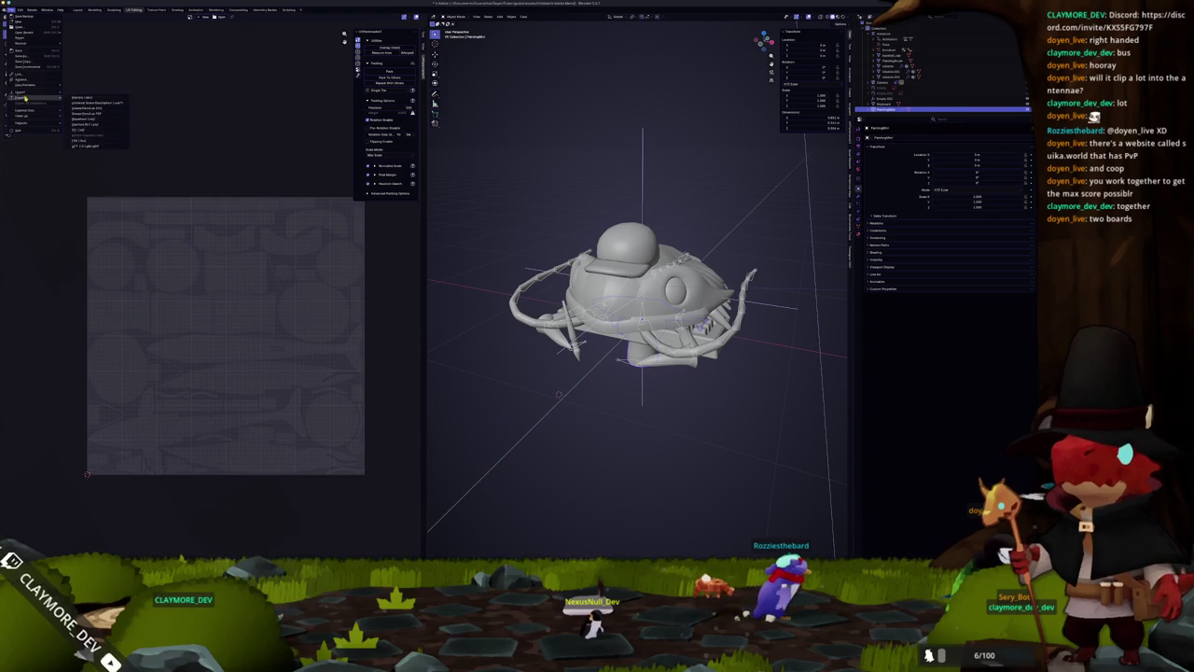
left_click(93, 144)
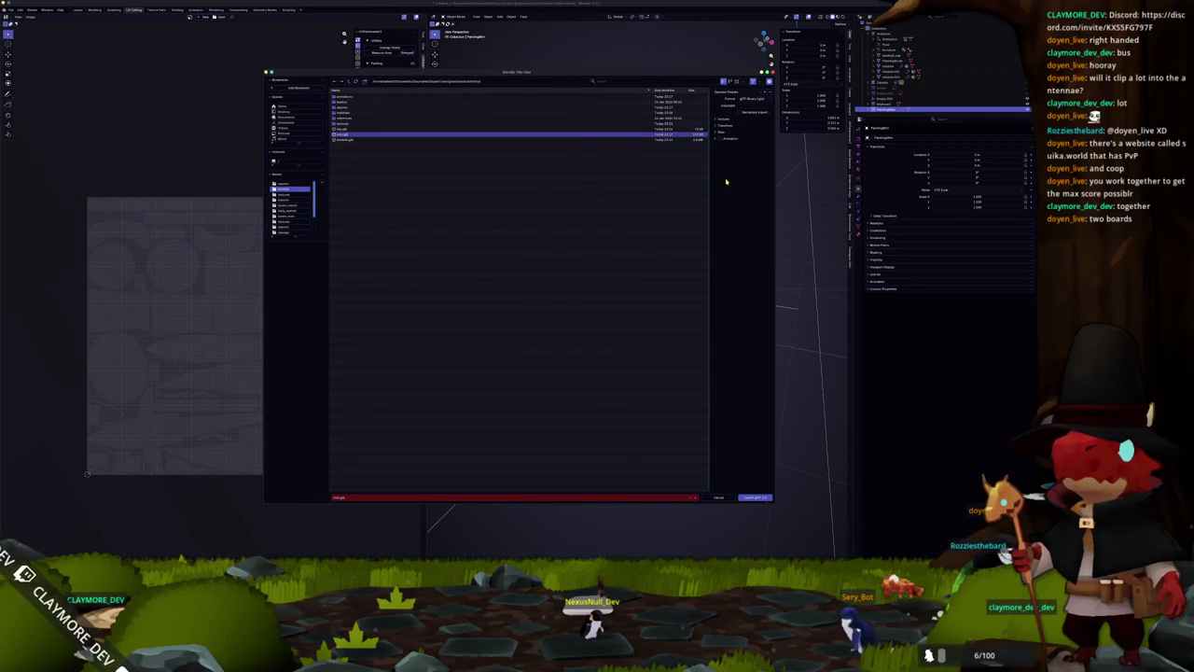
left_click(757, 499)
key("alt+Tab")
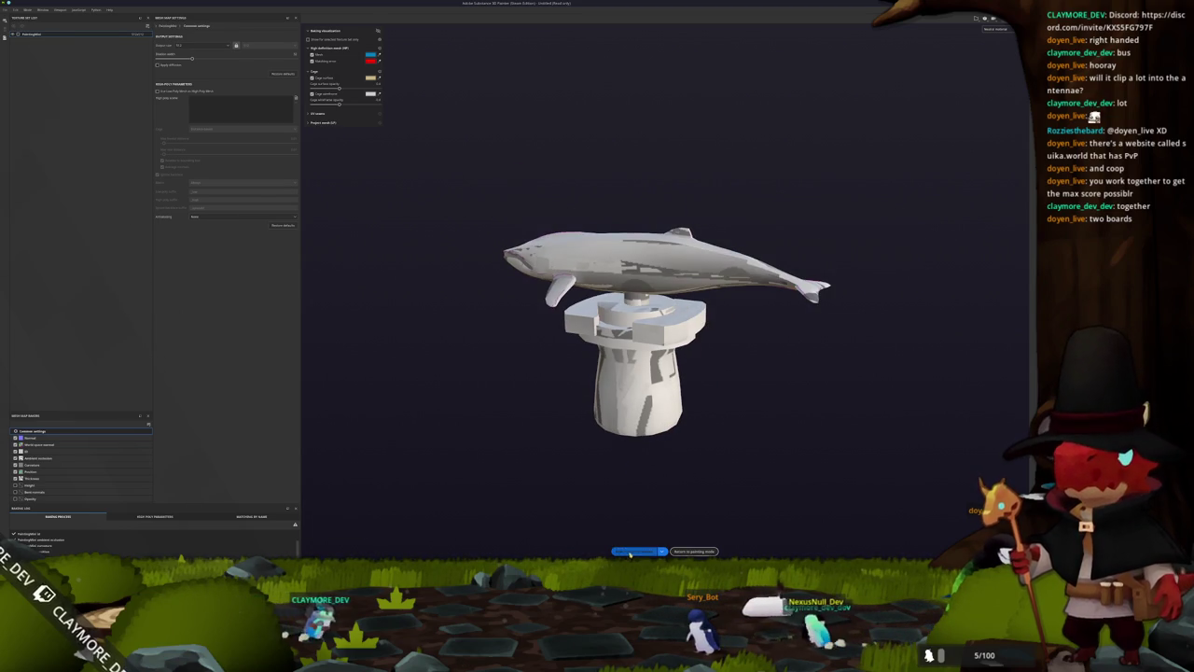
left_click(629, 551)
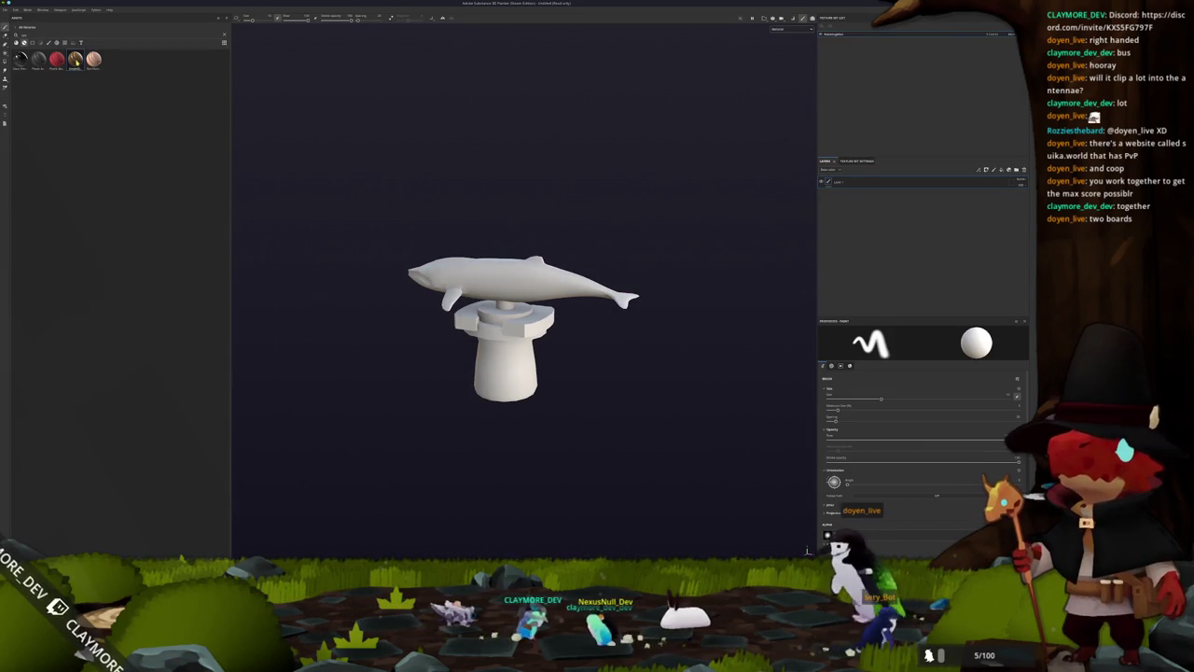
Show full material shading, add a mask to the second layer, and set its base colour
left_click(779, 28)
left_click(784, 41)
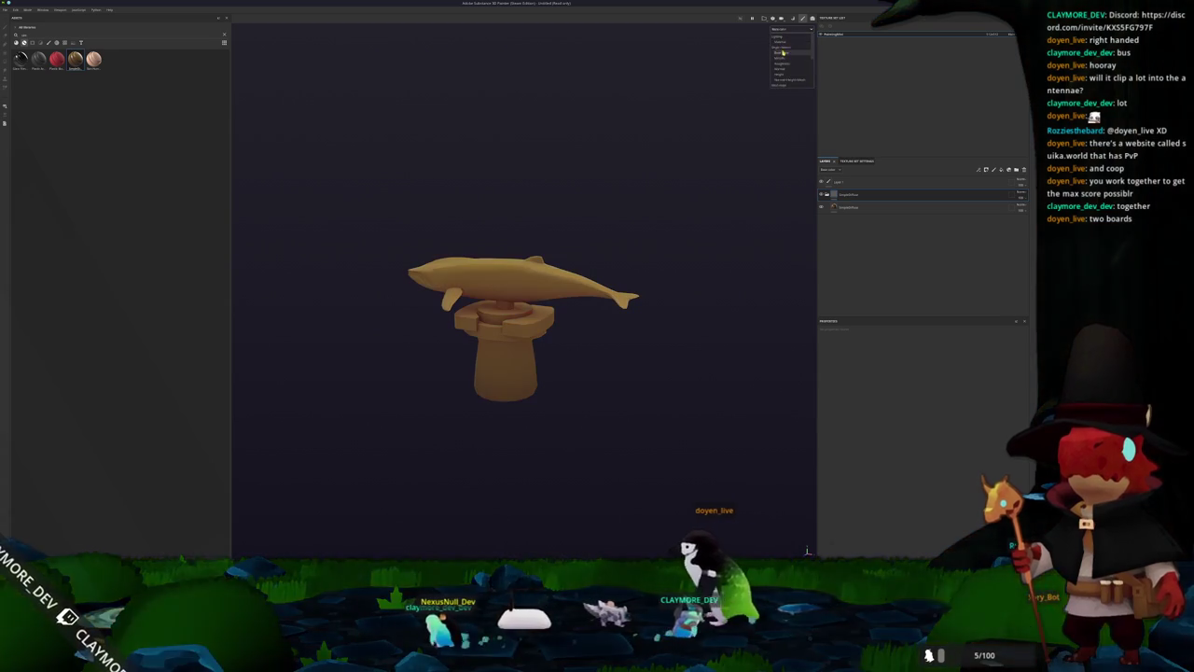
right_click(849, 207)
left_click(868, 220)
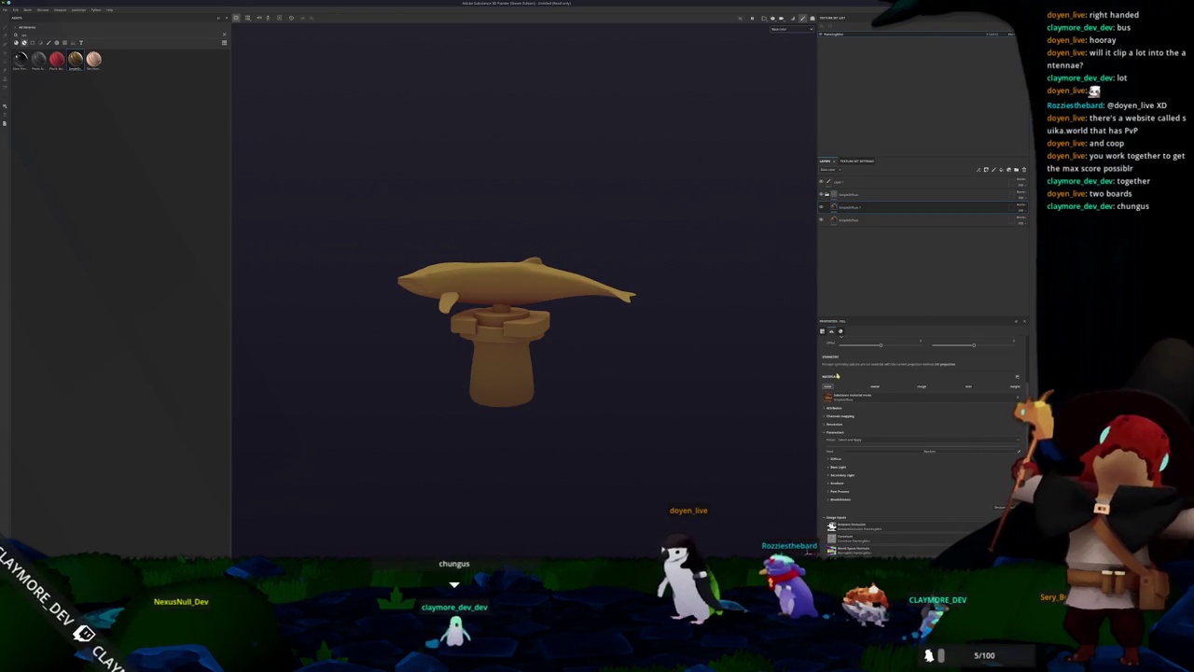
left_click(835, 459)
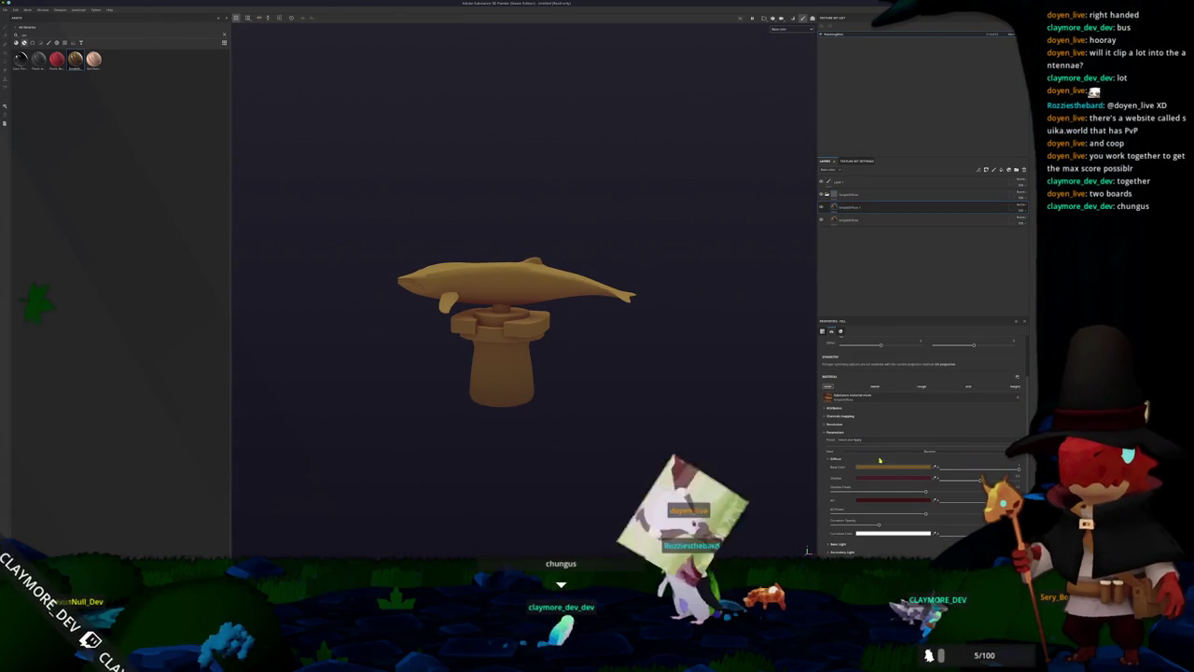
left_click(877, 465)
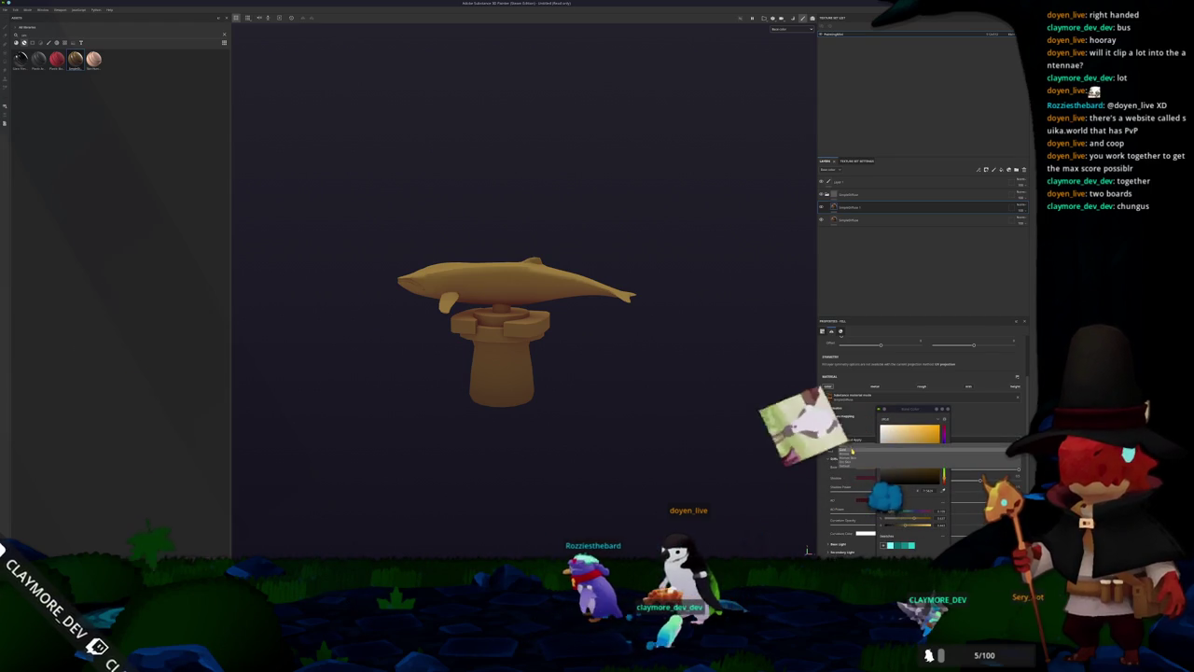
Add a paint layer and polygon-fill the pedestal base pale grey, leaving the whale golden
right_click(865, 207)
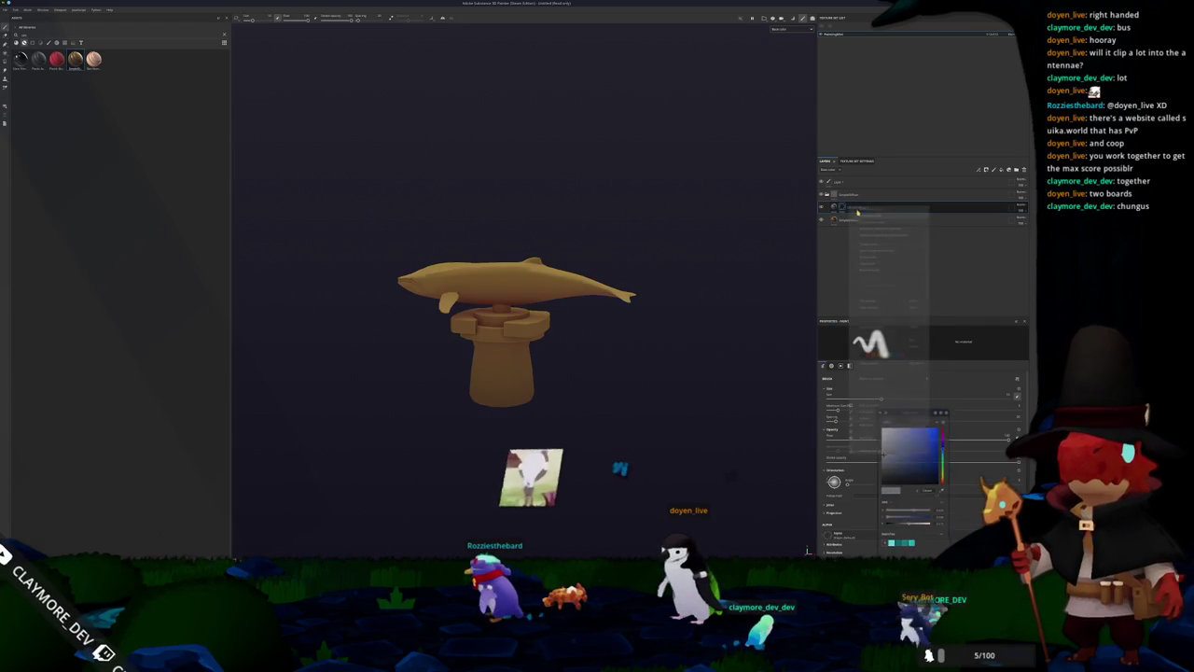
left_click(865, 216)
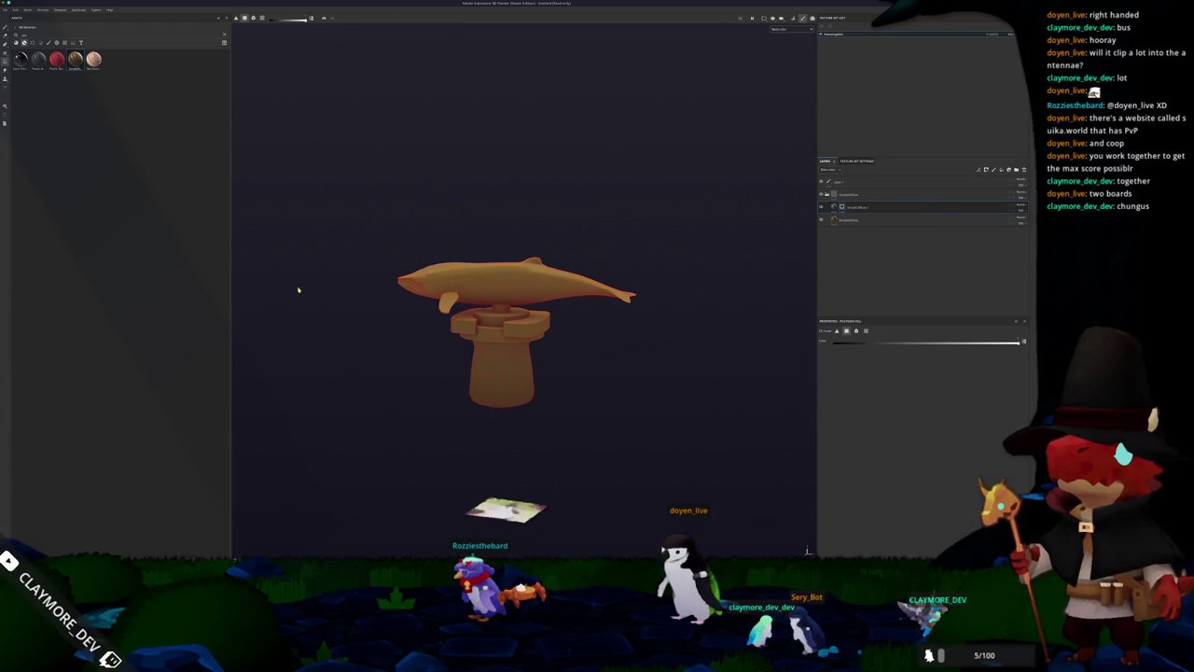
left_click_drag(558, 429, 433, 333)
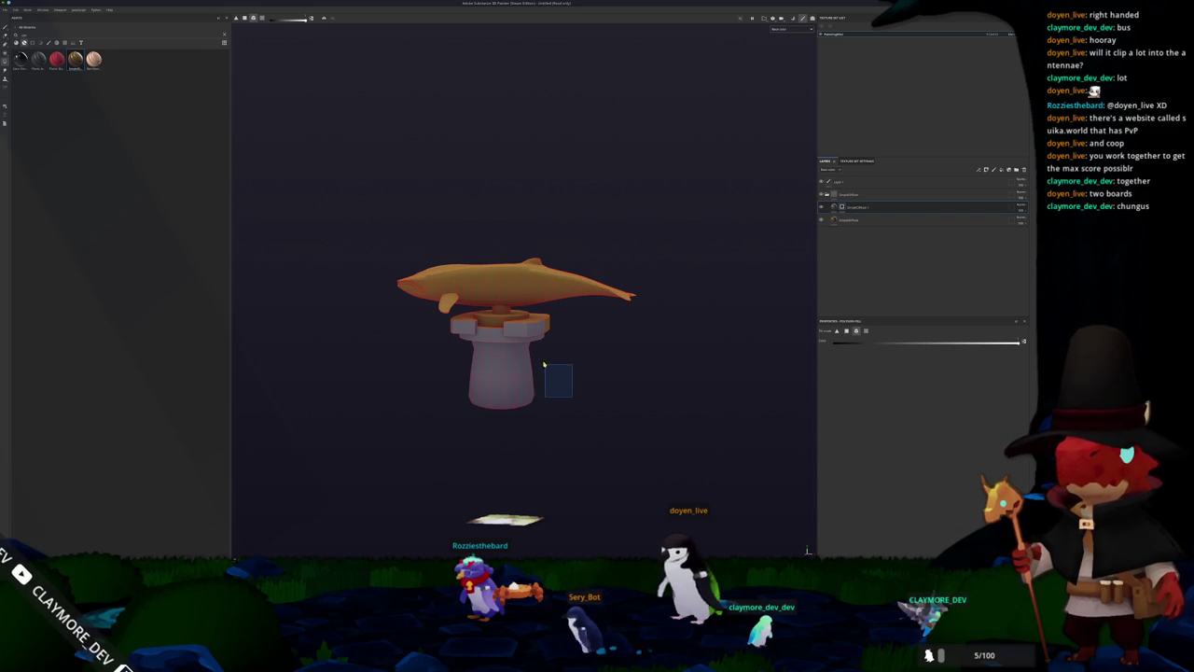
mouse_move(434, 352)
left_mouse_down()
mouse_move(419, 400)
mouse_move(290, 365)
mouse_move(395, 391)
left_mouse_up()
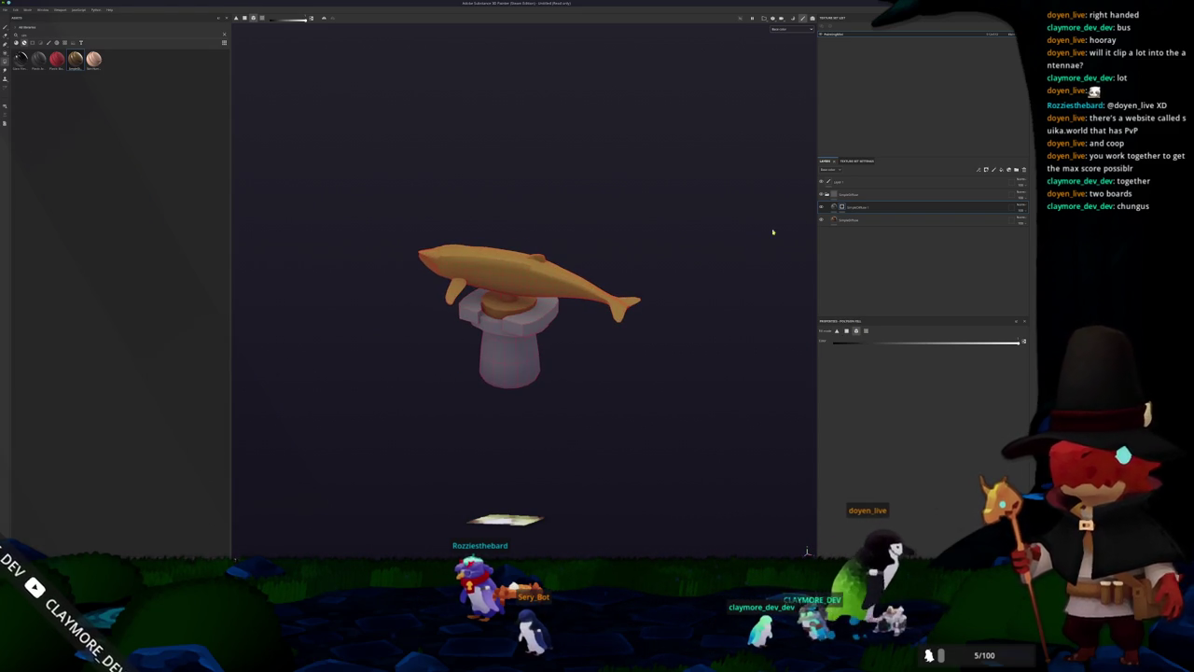
left_click(849, 219)
mouse_move(581, 249)
left_mouse_down()
mouse_move(759, 256)
mouse_move(599, 266)
left_mouse_up()
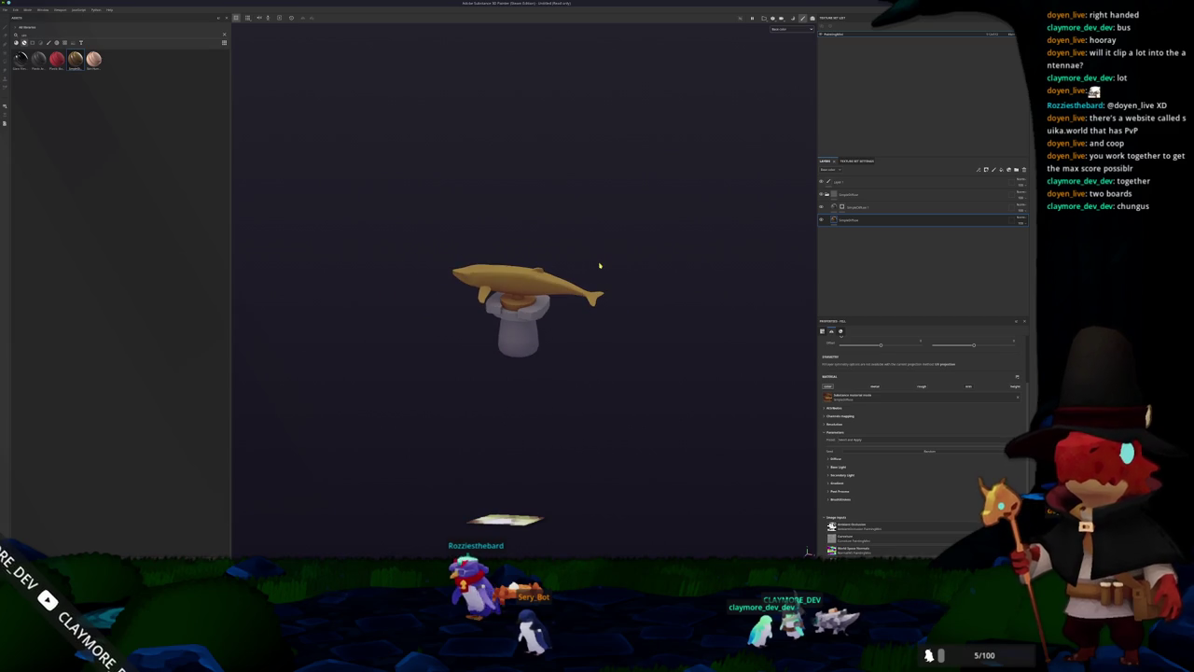
Save the whale stand project, then export its textures into the selected target folder
key("ctrl+s")
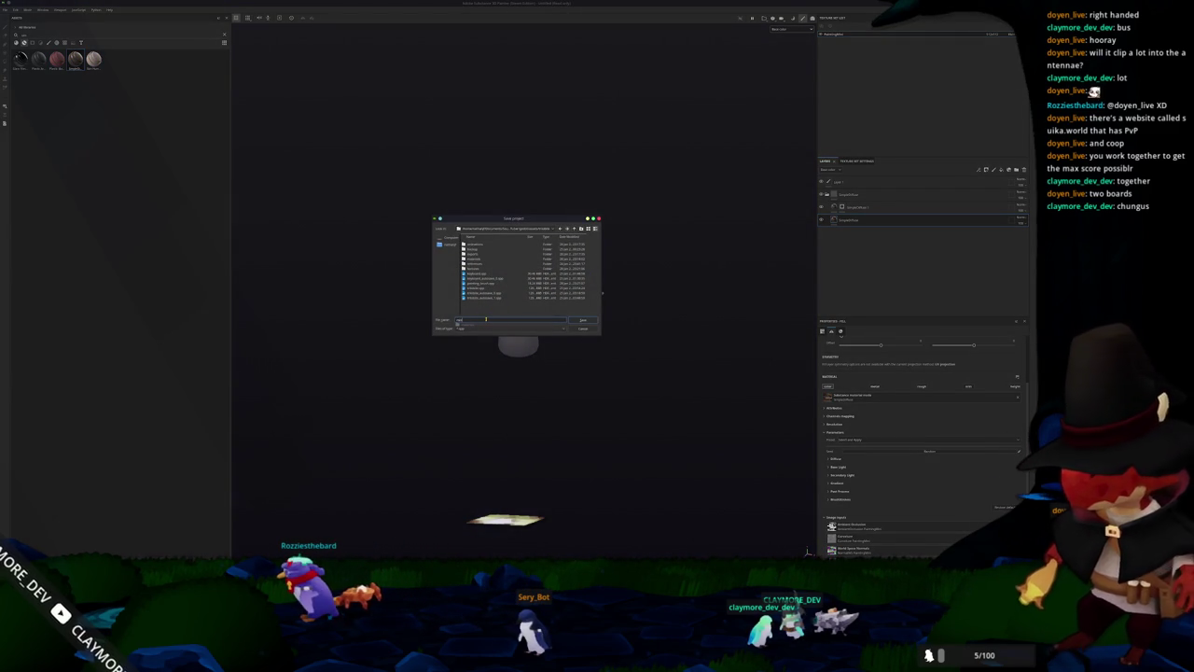
key("Return")
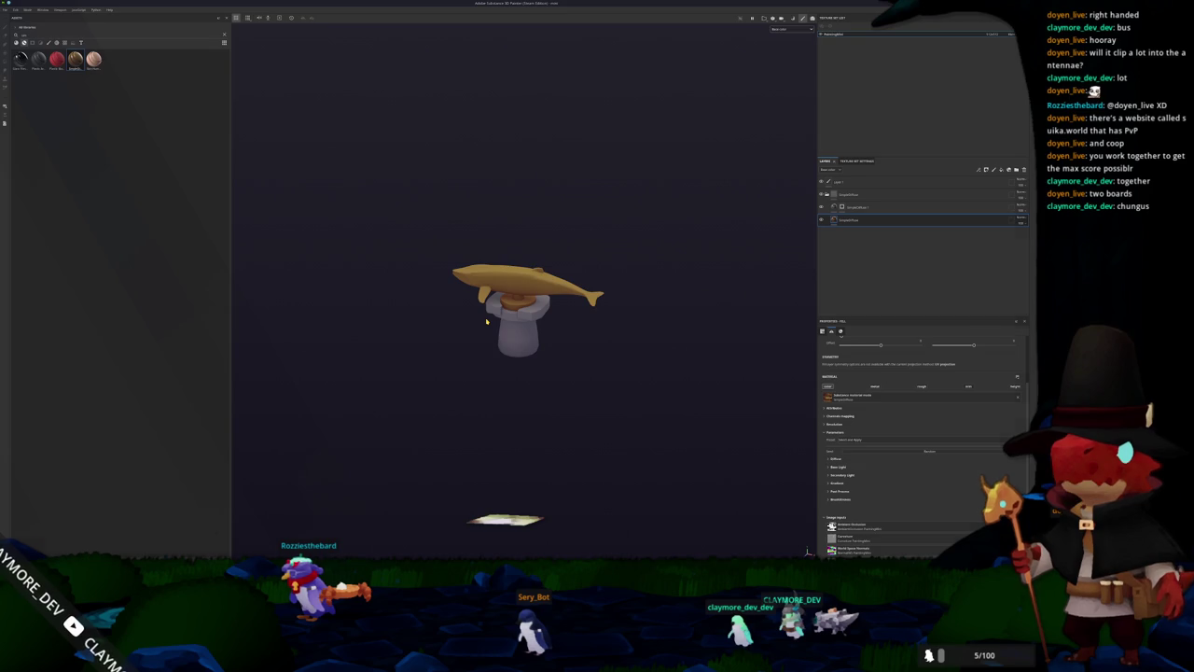
key("ctrl+shift+e")
left_click(572, 212)
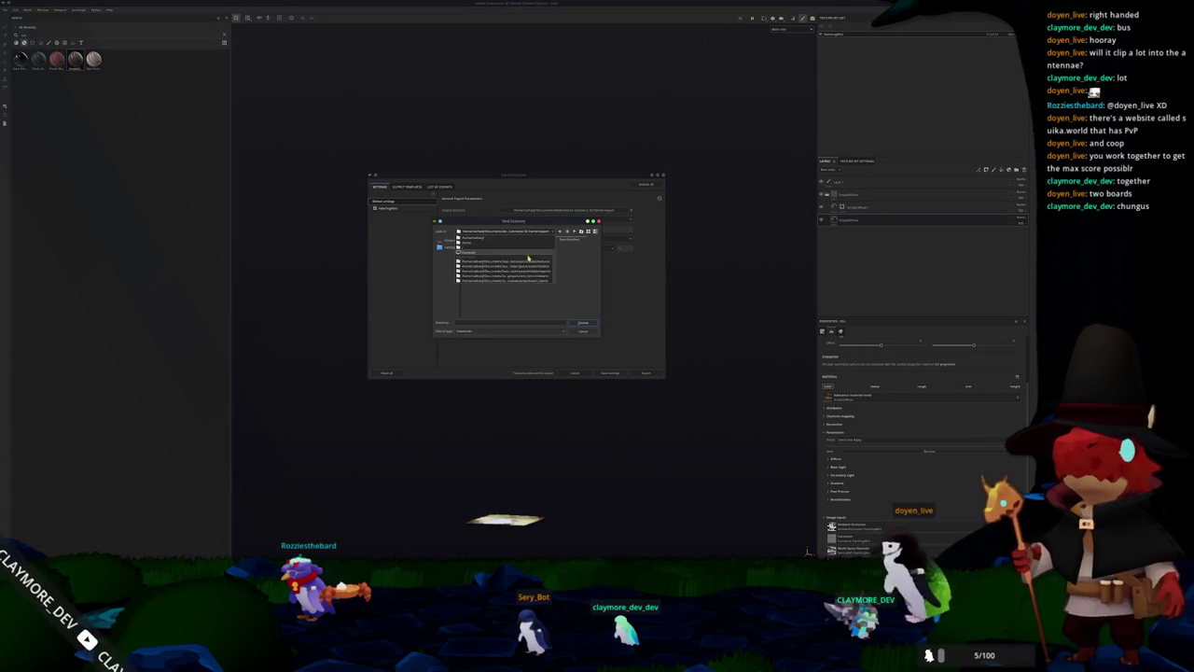
double_click(543, 262)
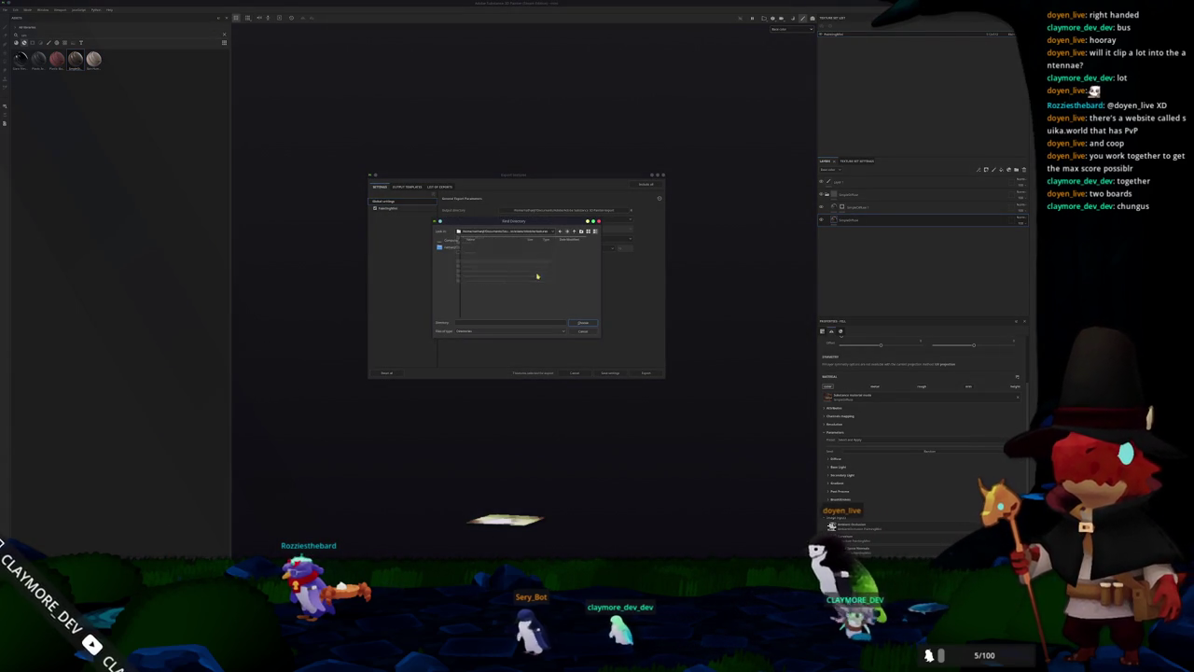
left_click(583, 323)
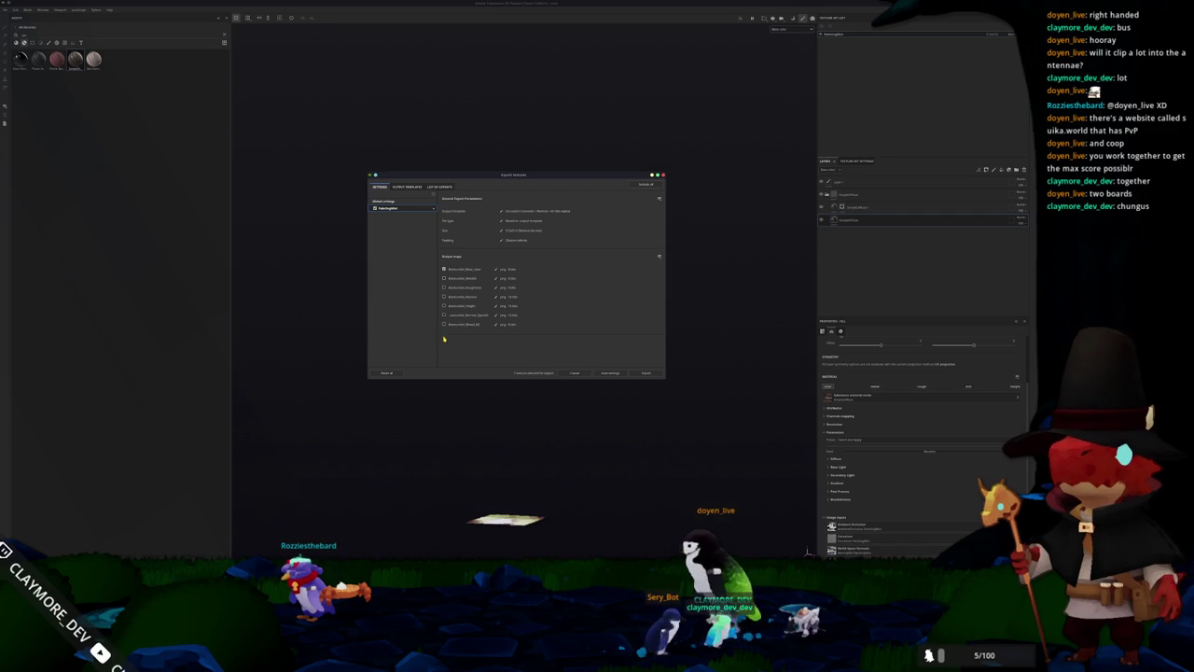
left_click(646, 372)
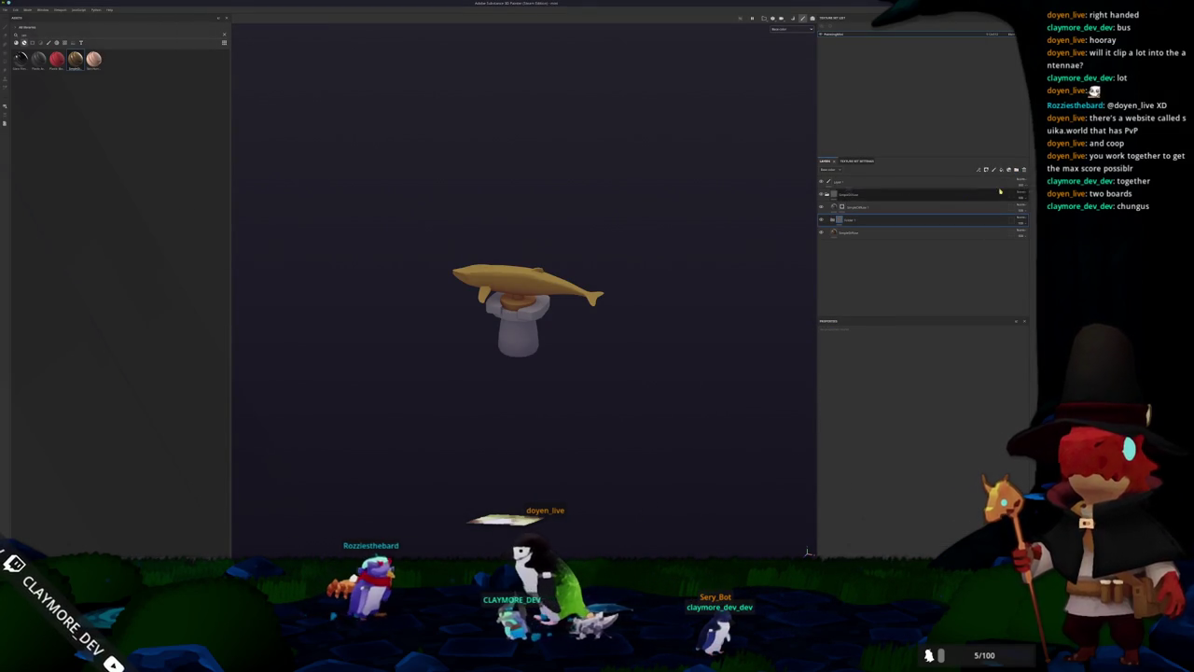
Add a Blur filter to the top layer
left_click(1022, 194)
right_click(955, 195)
left_click(967, 424)
left_click(929, 381)
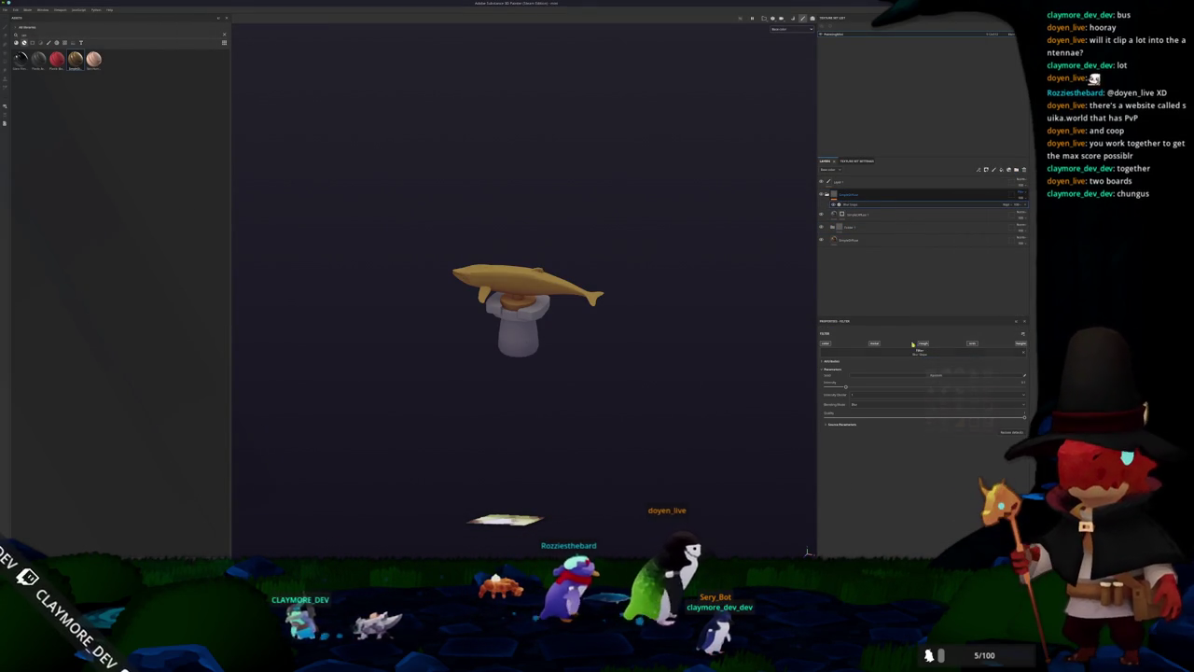
Add a second filter with a chosen effect to the top layer and view the model side-on
right_click(846, 196)
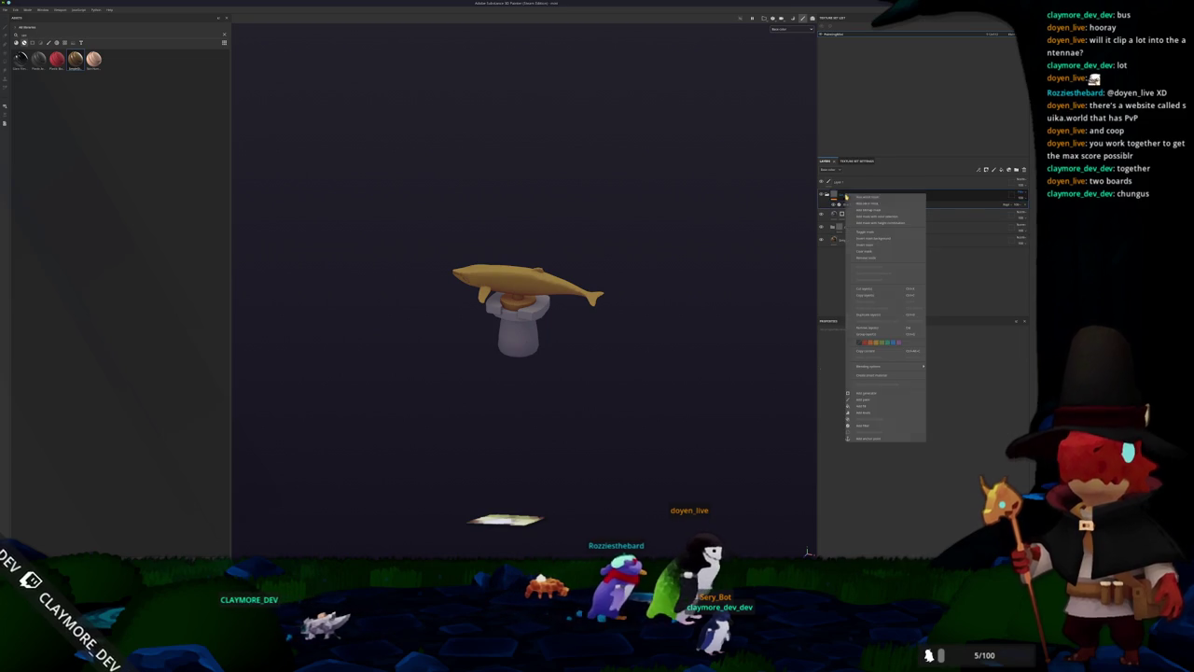
left_click(866, 426)
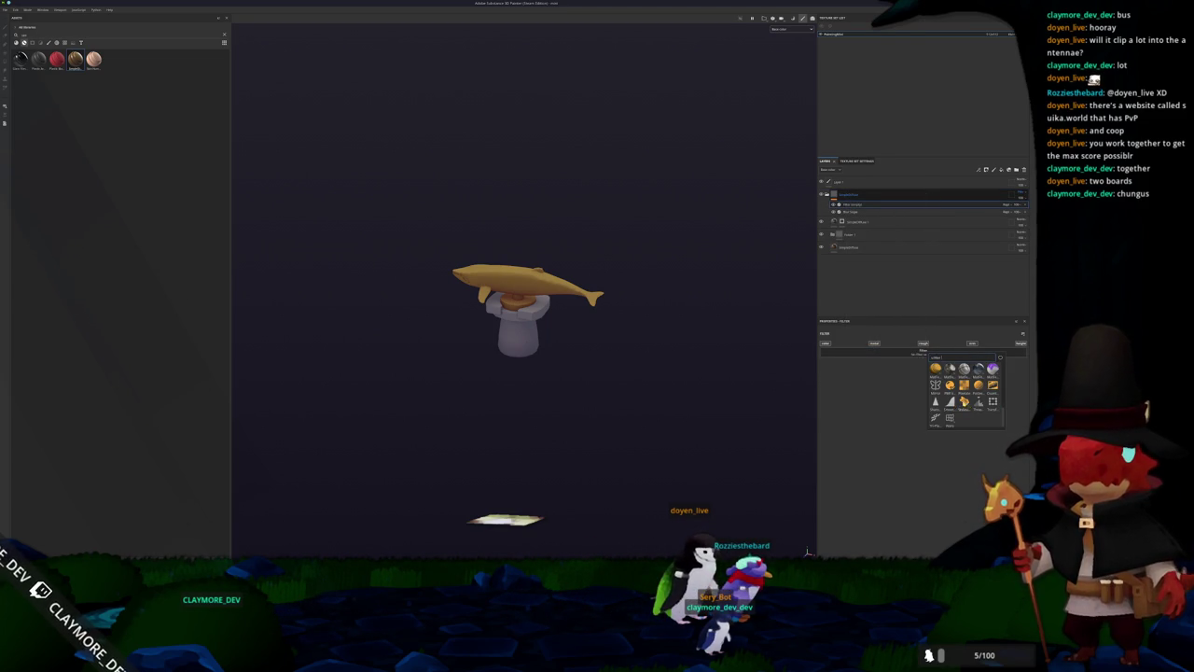
left_click(992, 369)
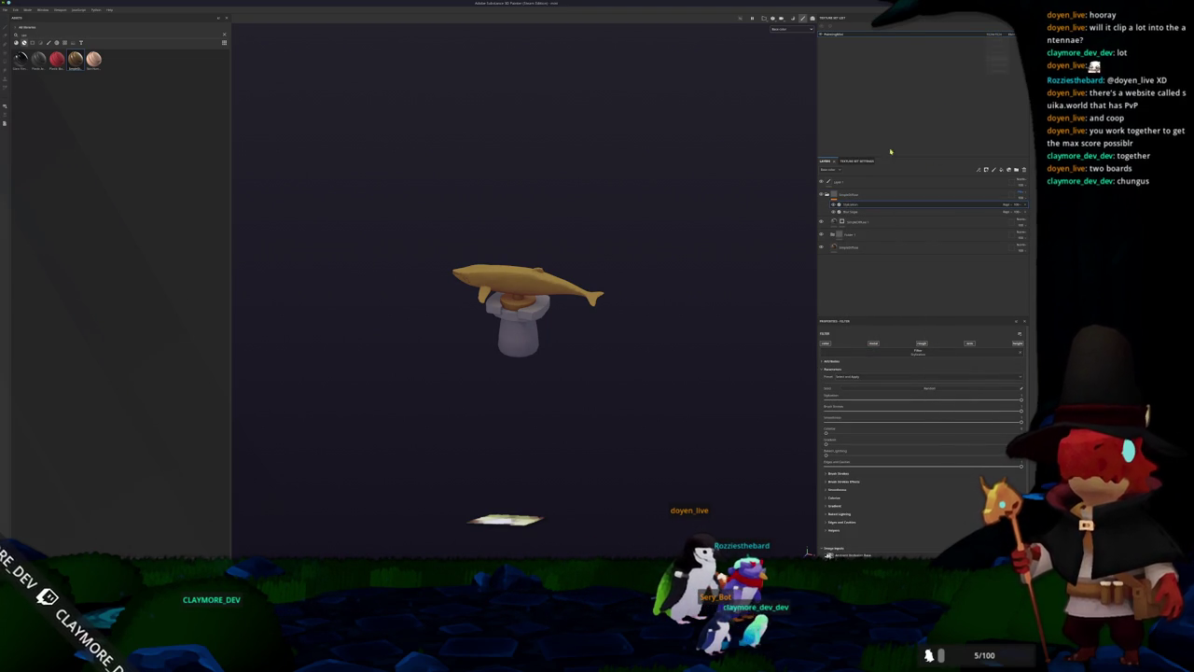
left_click_drag(646, 296, 656, 253)
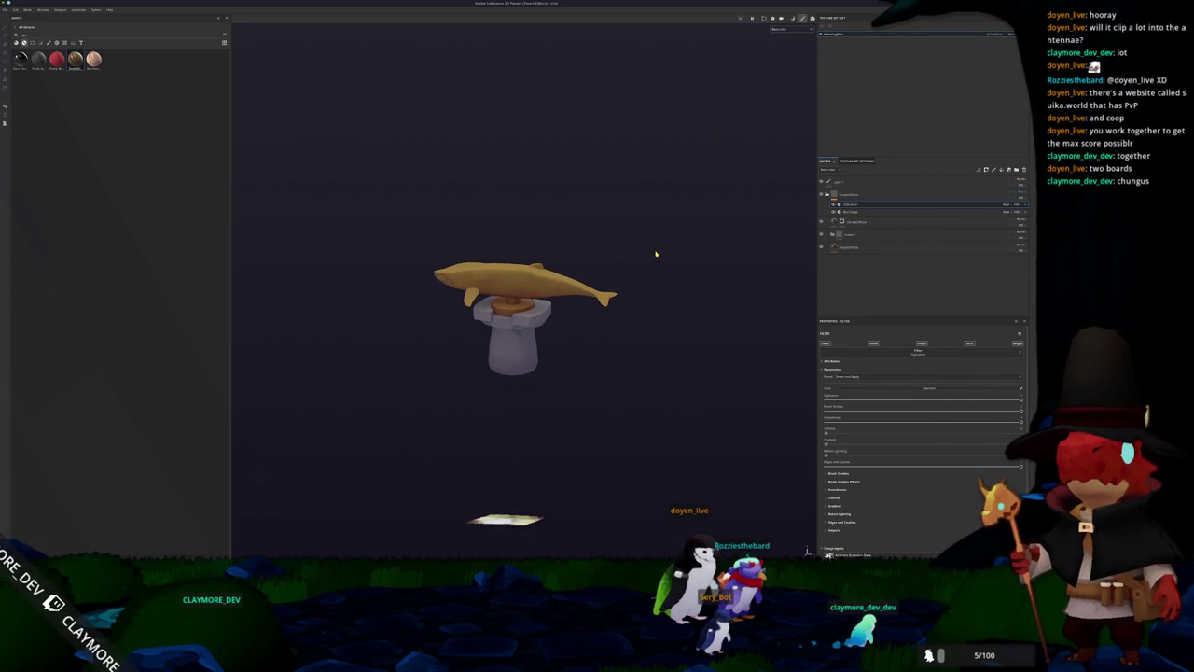
left_click(278, 193)
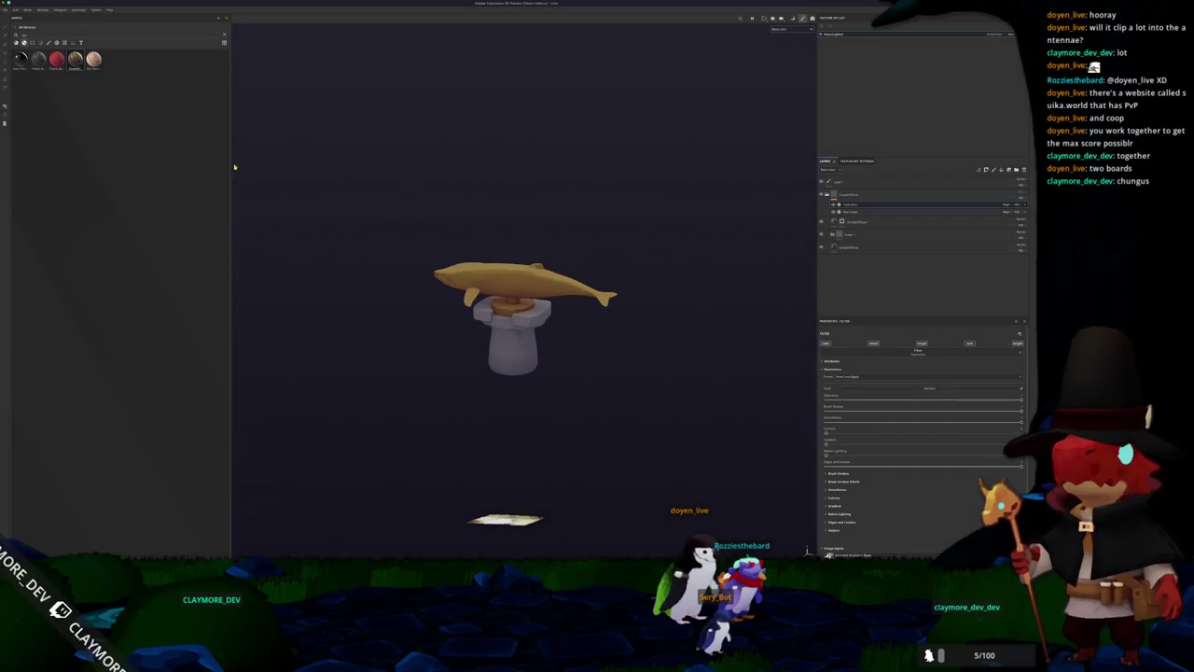
mouse_move(18, 31)
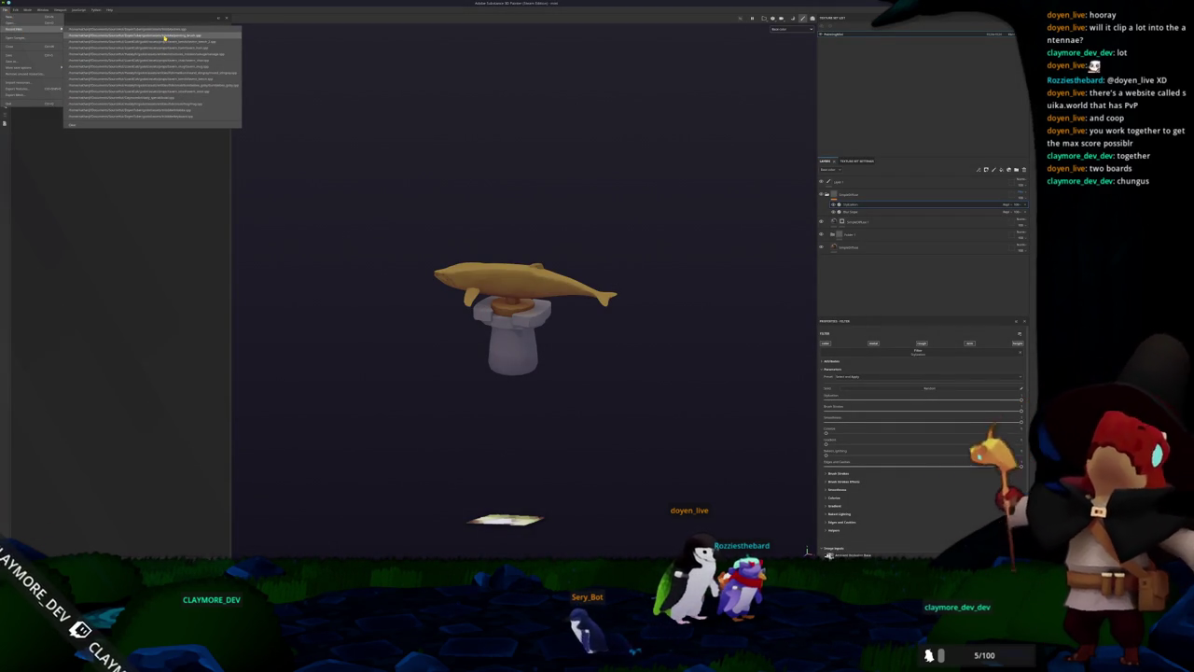
Open the recent paintbrush project, export its textures, and return to Godot
left_click(296, 219)
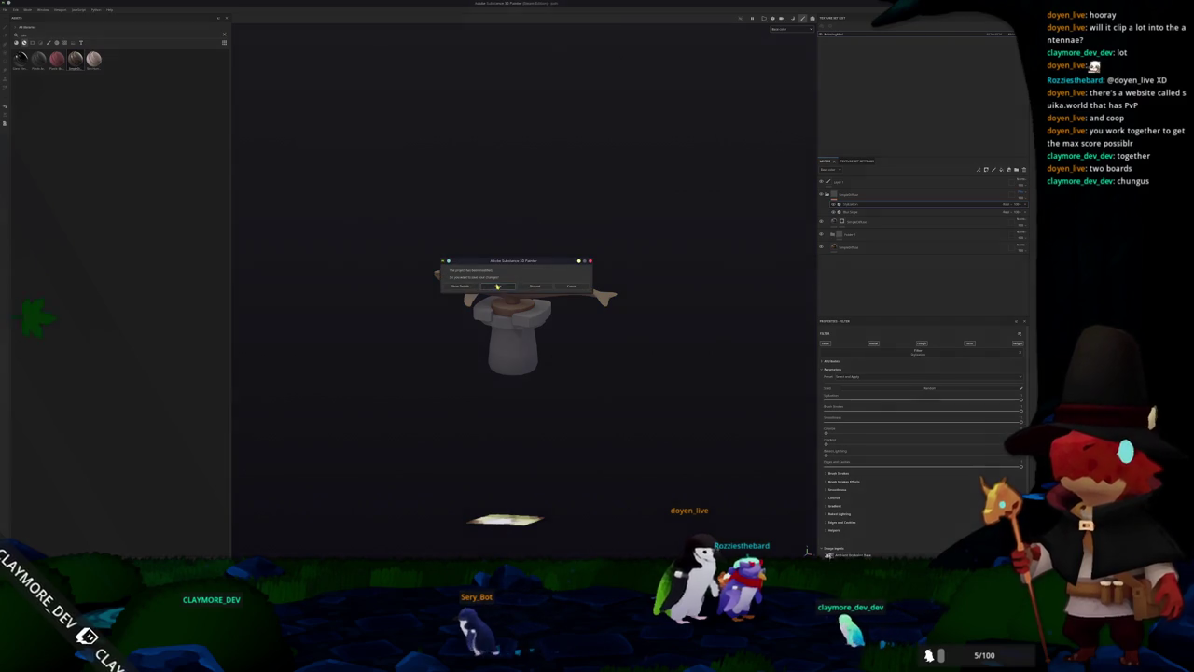
left_click(496, 286)
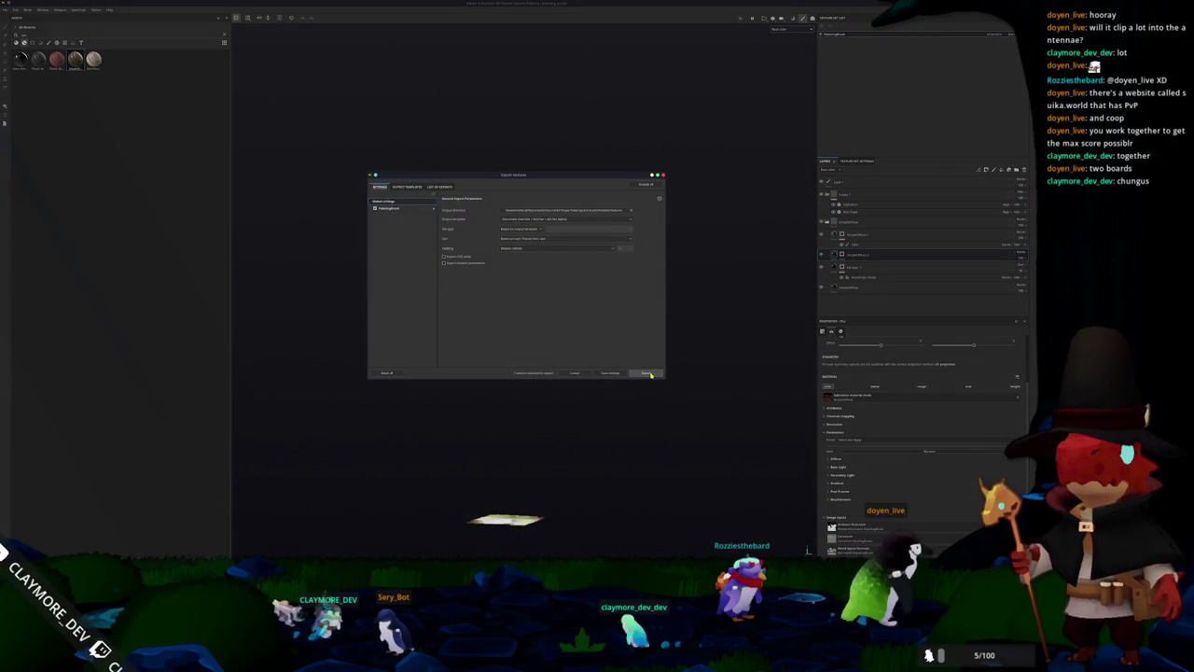
left_click(647, 371)
key("alt+Tab")
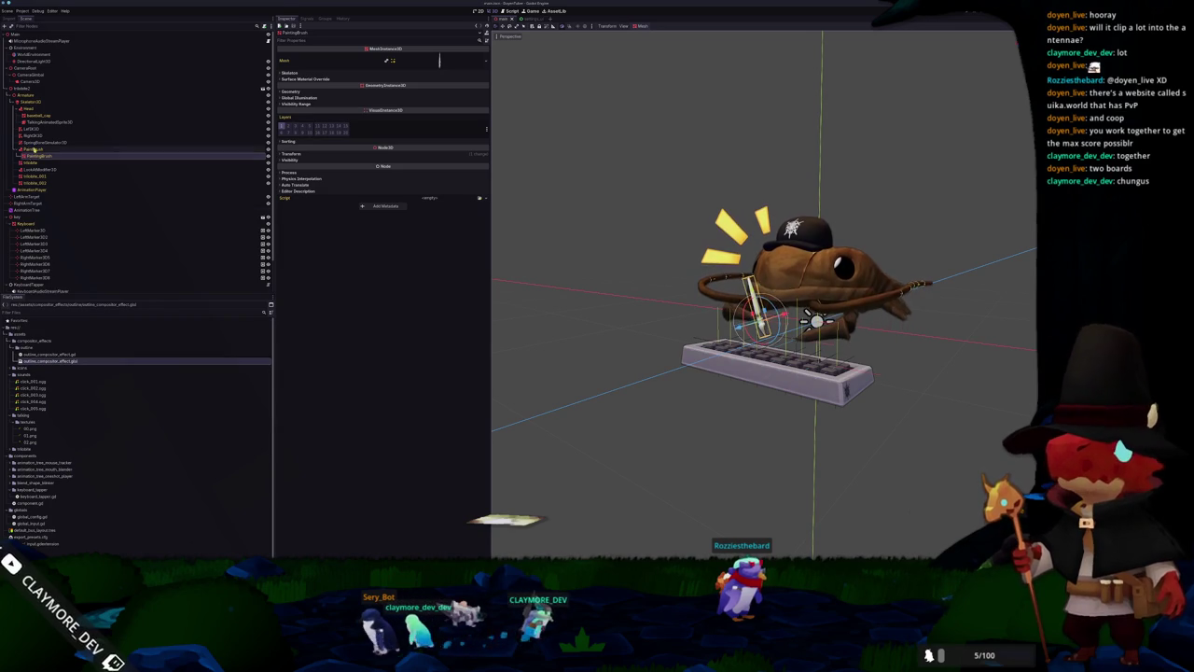
Collapse the assets and compositor_effects folders, then select tribble/materials/tribble_standard_material.tres
left_click(27, 217)
scroll(27, 218, "down", 2)
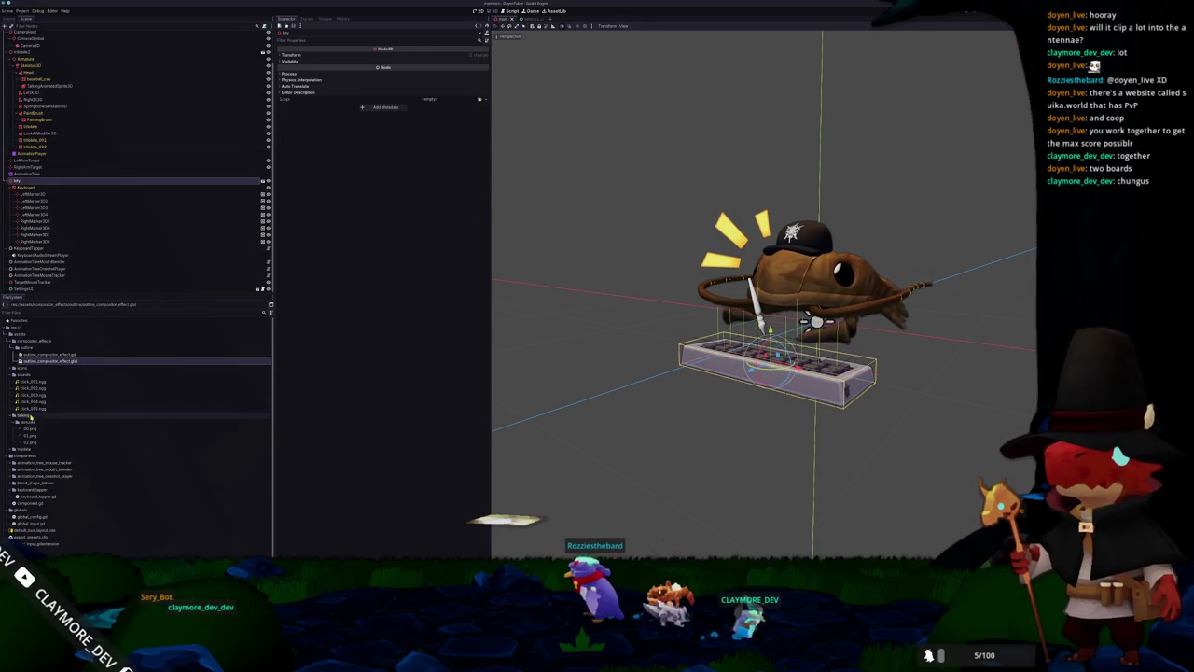
scroll(35, 518, "down", 1)
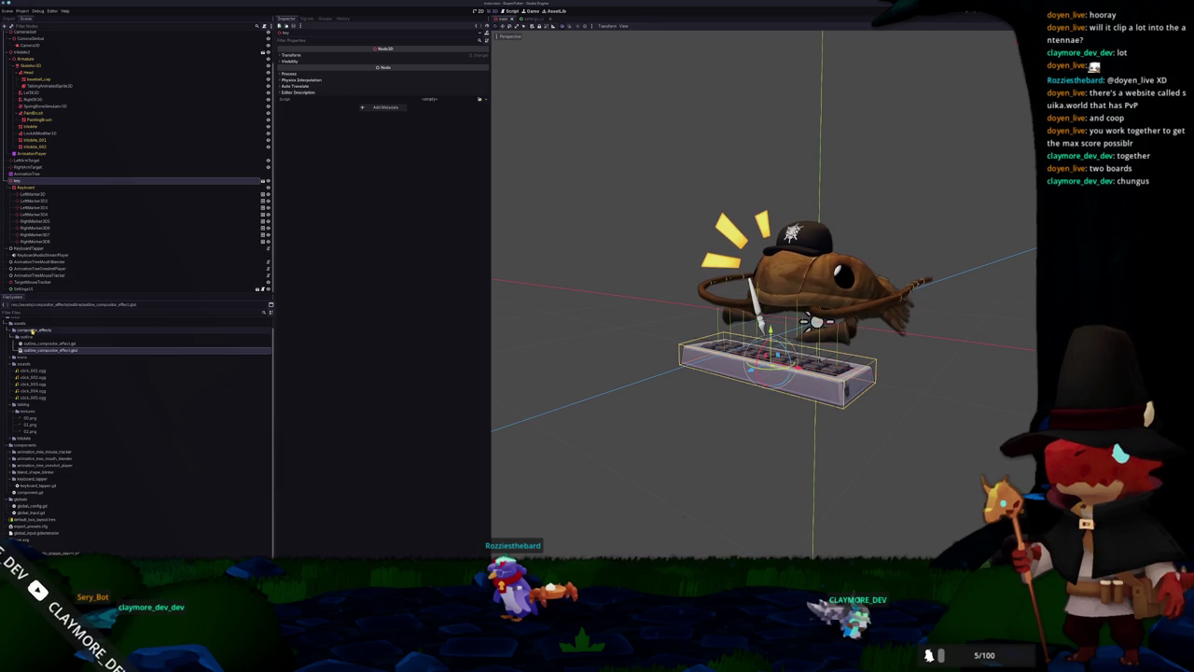
double_click(24, 326)
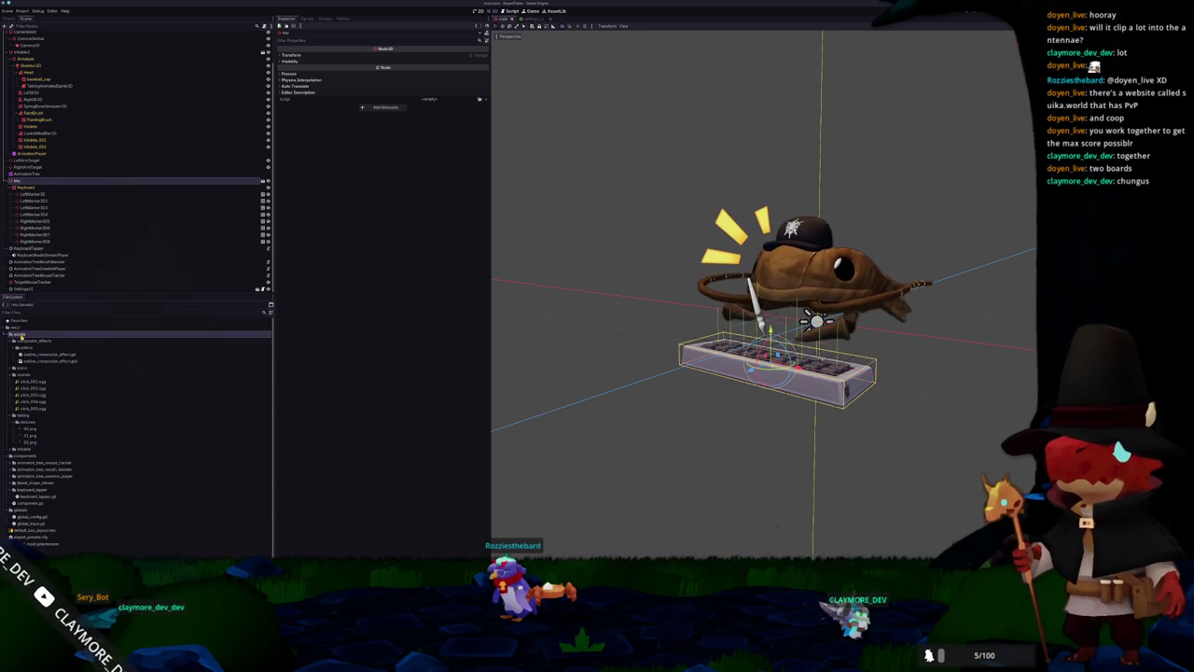
double_click(26, 341)
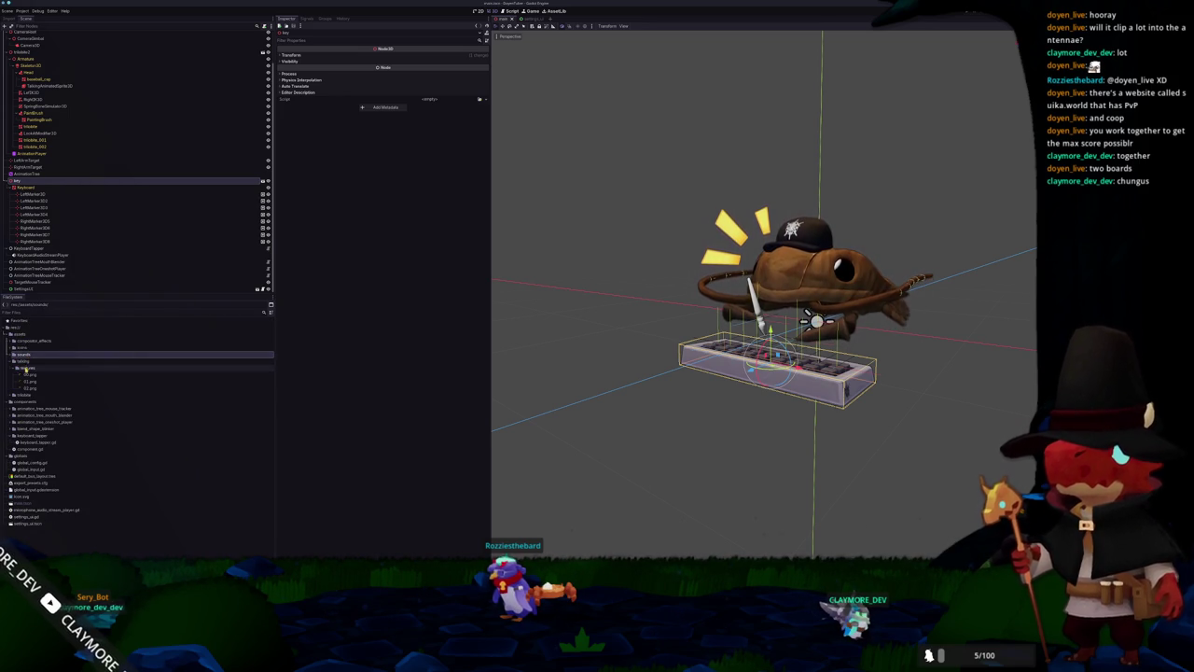
double_click(26, 367)
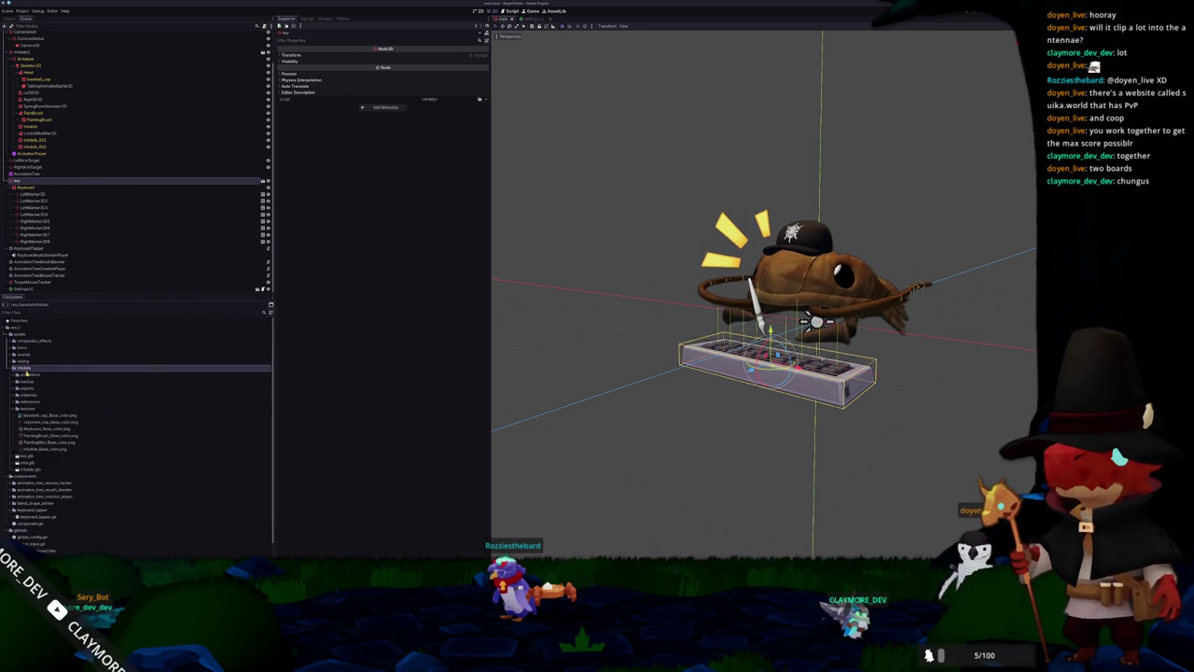
double_click(28, 395)
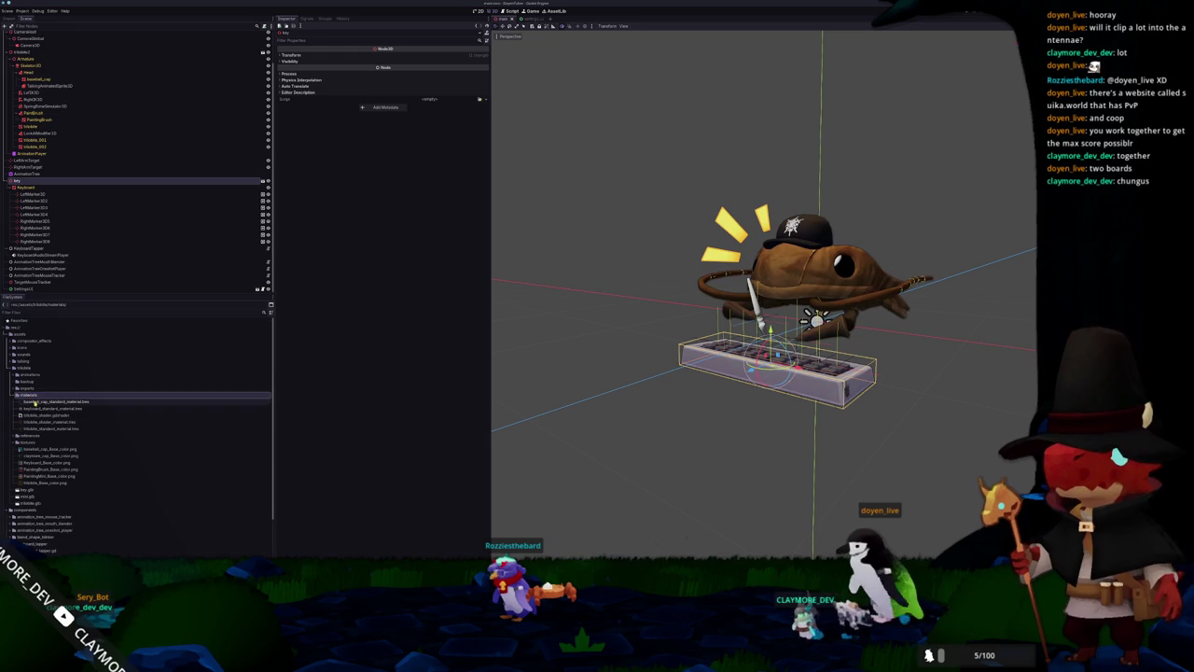
left_click(54, 428)
Duplicate tribble_standard_material.tres as mini_standard_material.tres and brush_standard_material.tres
key("ctrl+d")
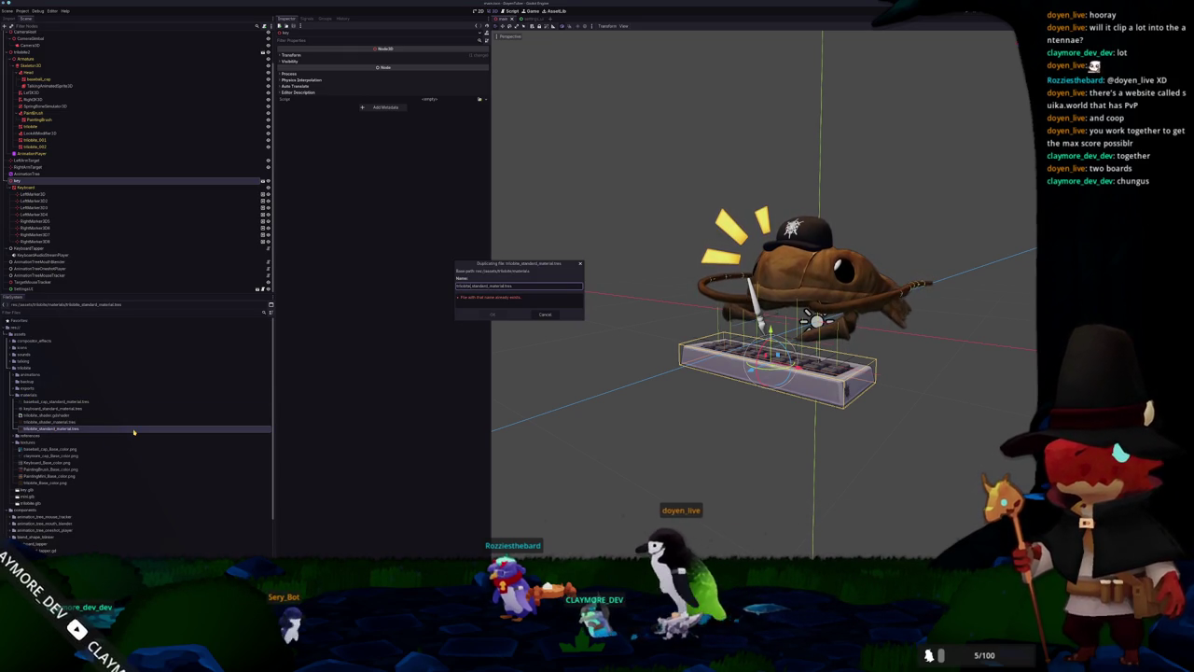
type("mini")
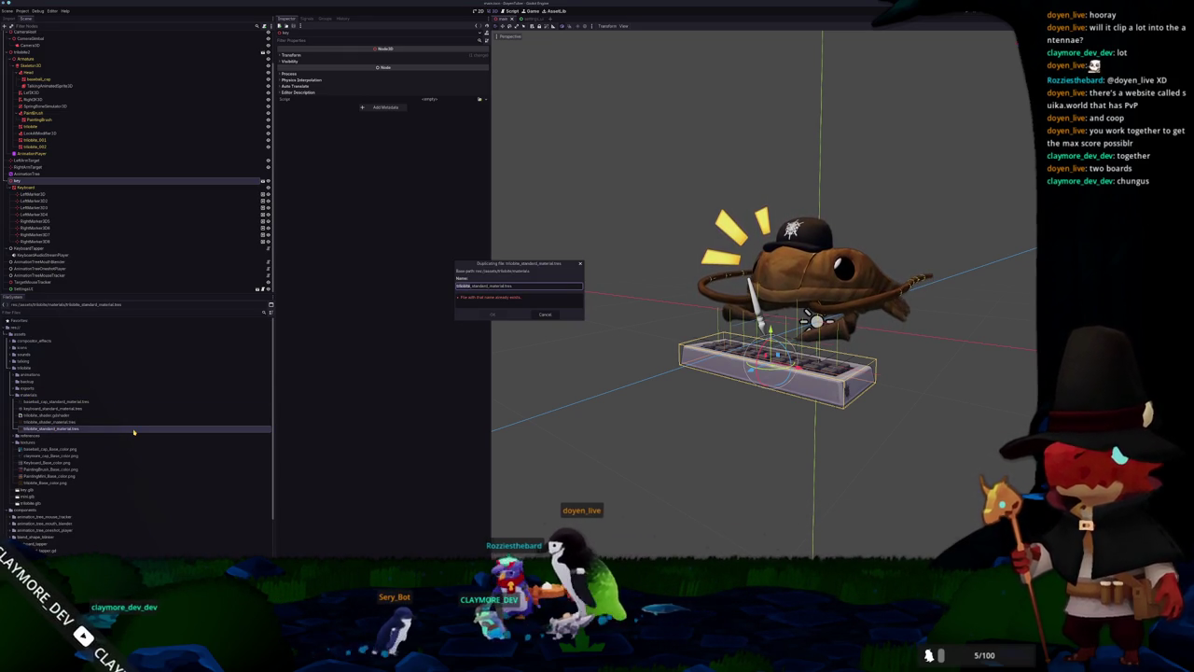
key("Return")
left_click(98, 415)
key("ctrl+d")
type("brush")
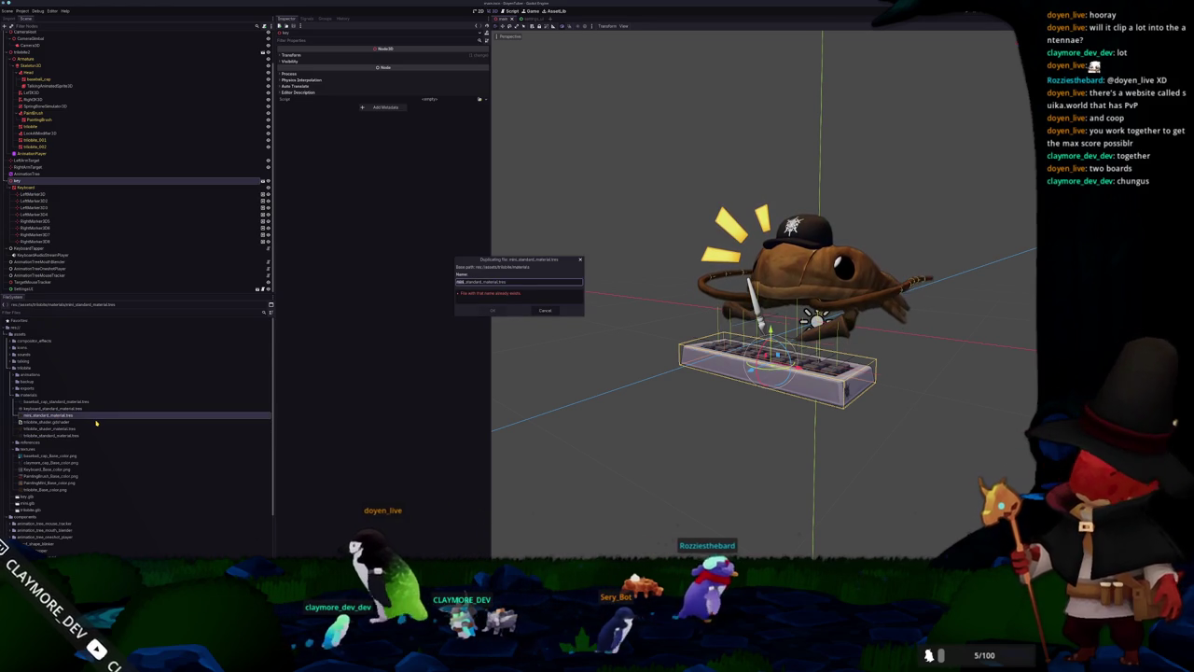
key("Return")
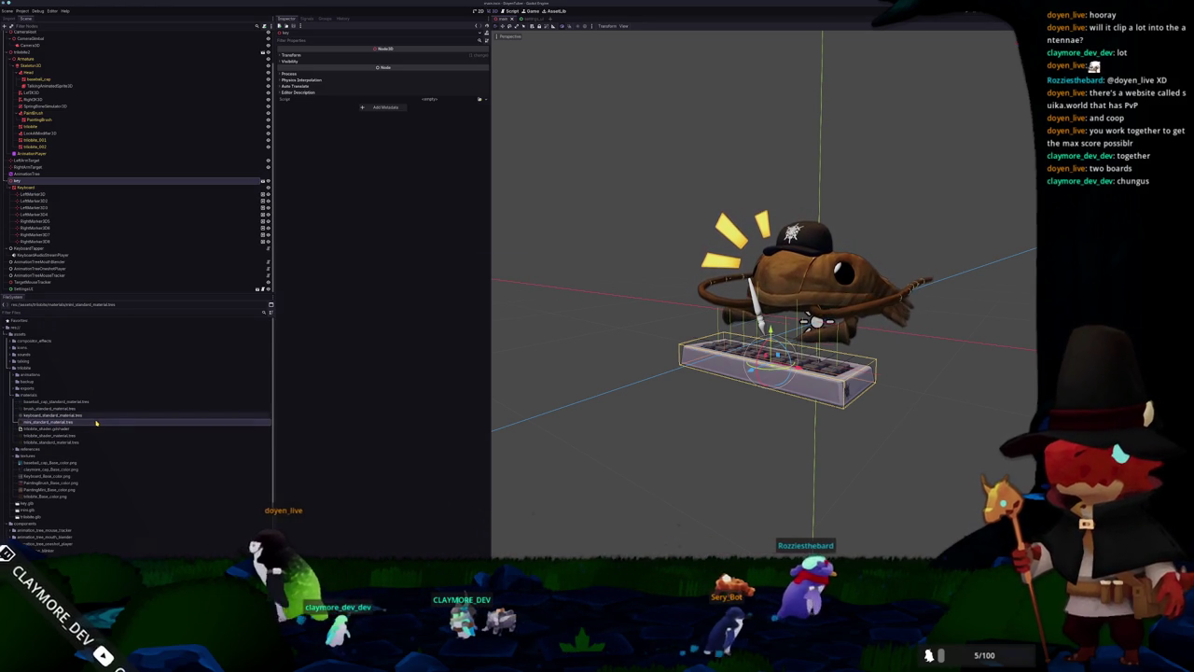
Load the PaintingBrush texture into the brush material's Albedo, and the mini's painted texture into the mini material
double_click(93, 409)
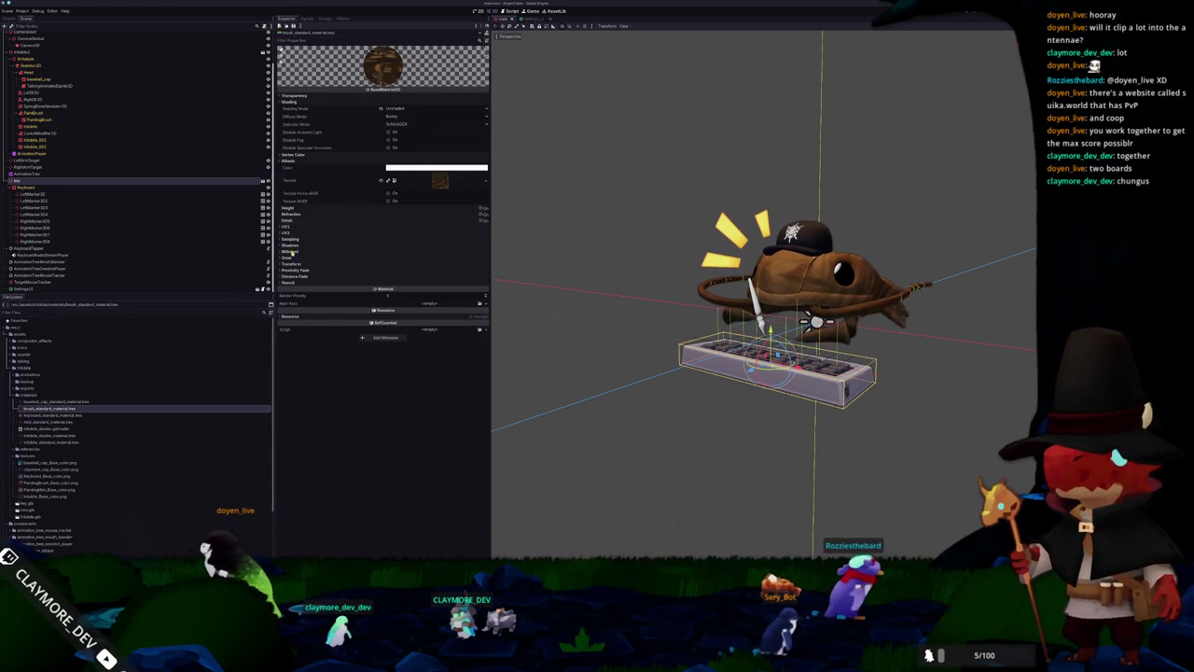
left_click(484, 180)
left_click(444, 319)
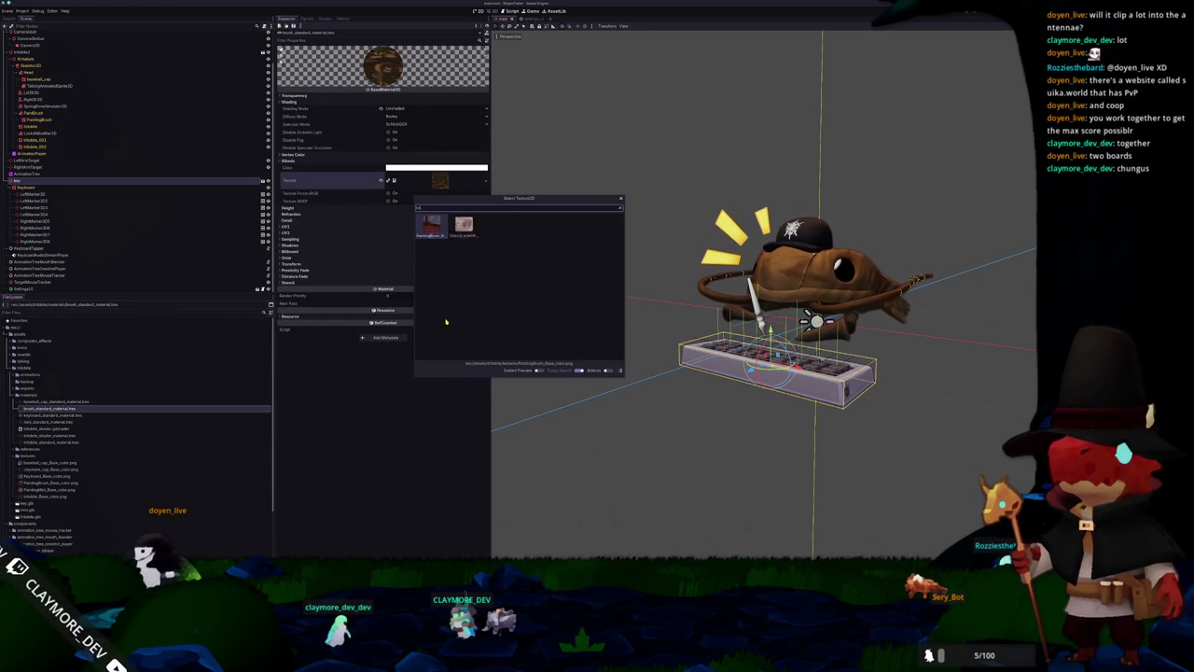
key("Return")
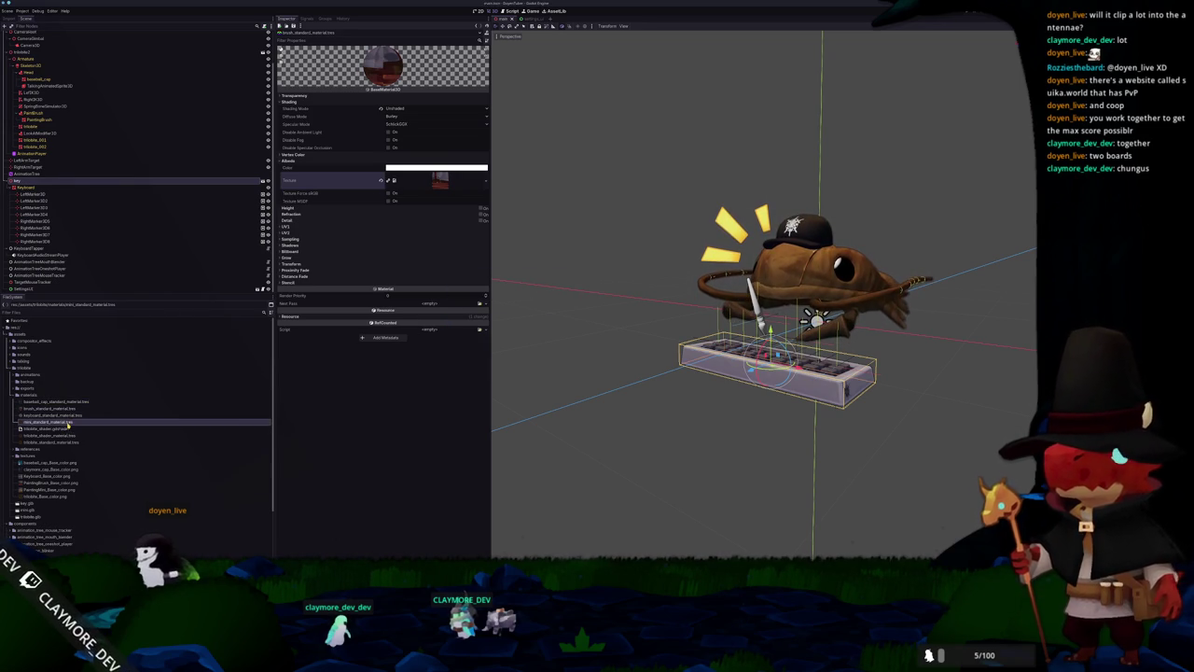
left_click(487, 179)
left_click(433, 320)
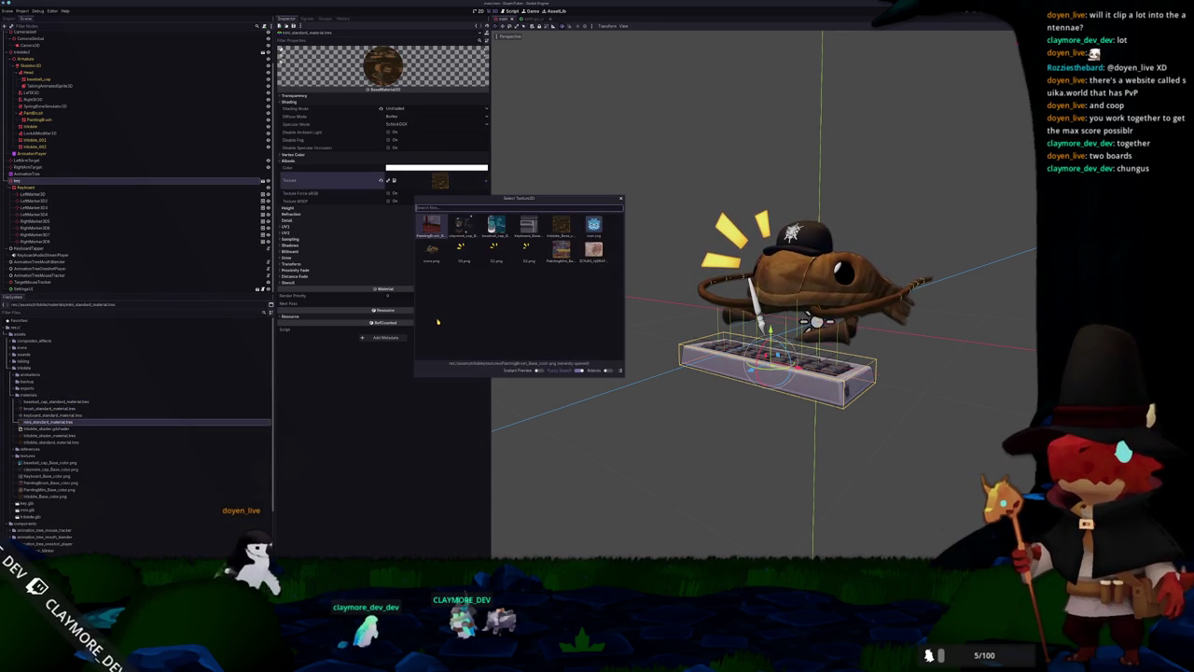
key("Return")
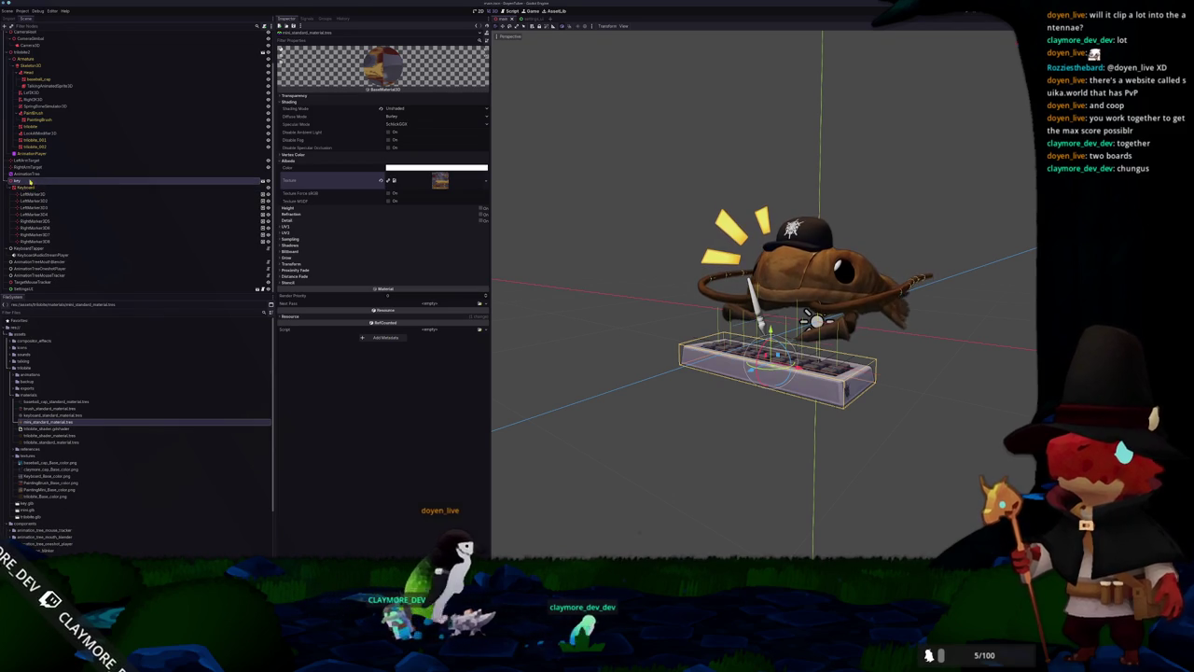
scroll(28, 476, "down", 2)
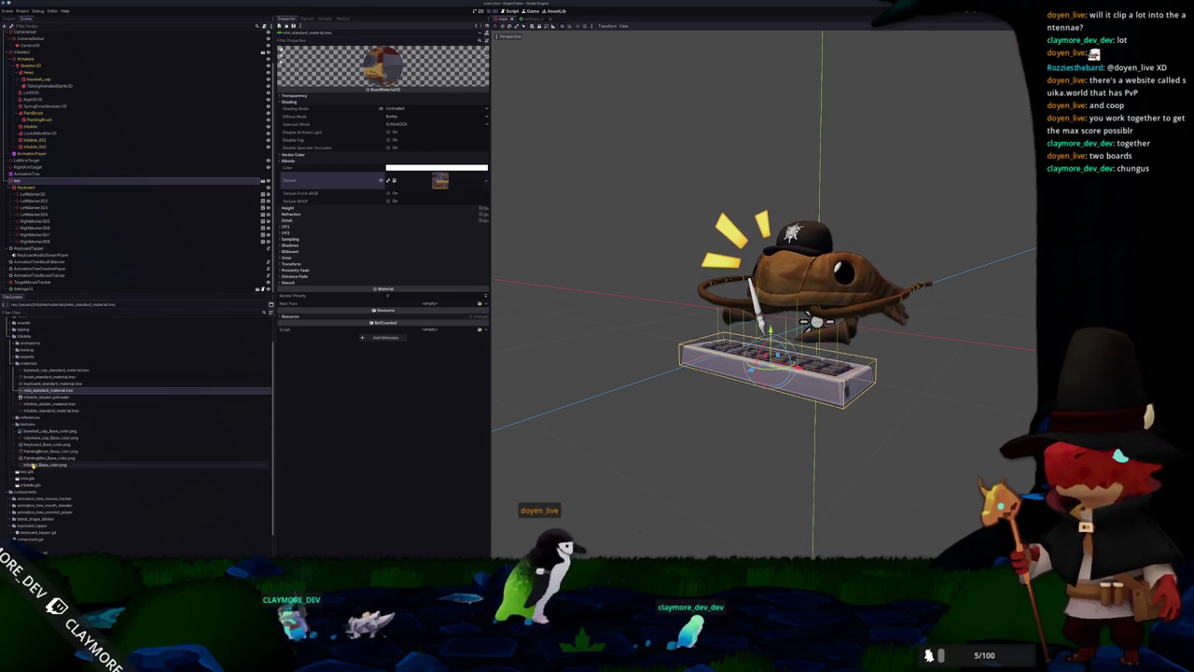
Add mini.glb to the scene tree and make its children editable
left_click_drag(28, 477, 10, 178)
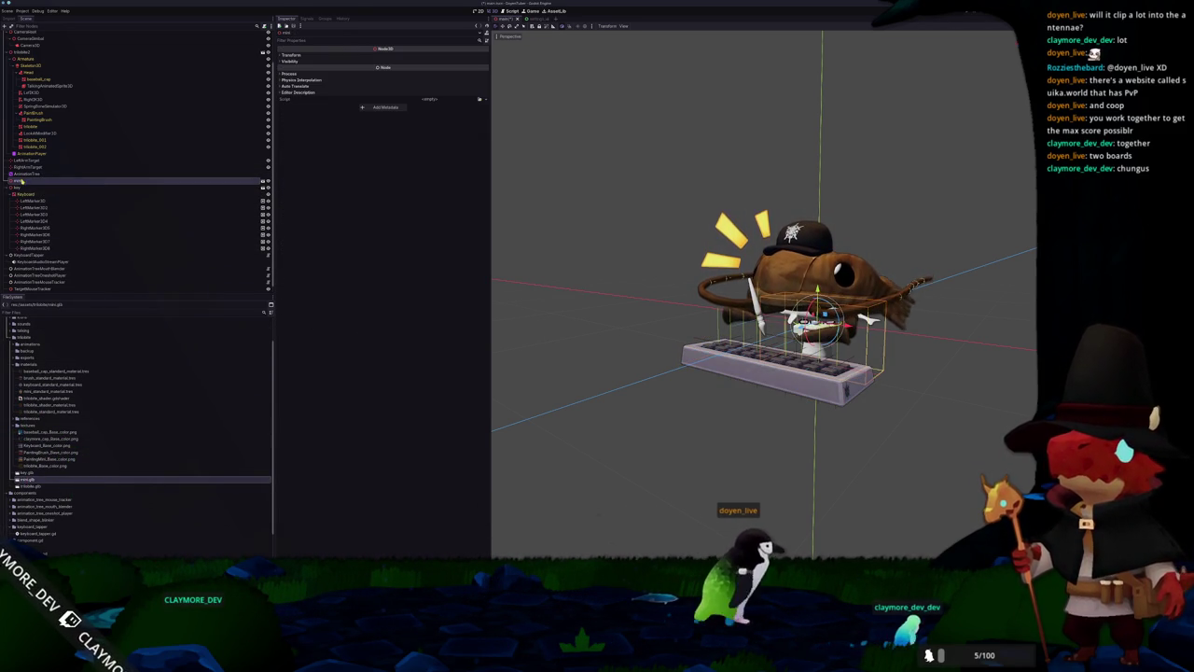
right_click(21, 181)
left_click(56, 295)
Set mini_standard_material.tres as PaintingMini's Geometry Material Override and view it beside the keyboard
left_click(28, 187)
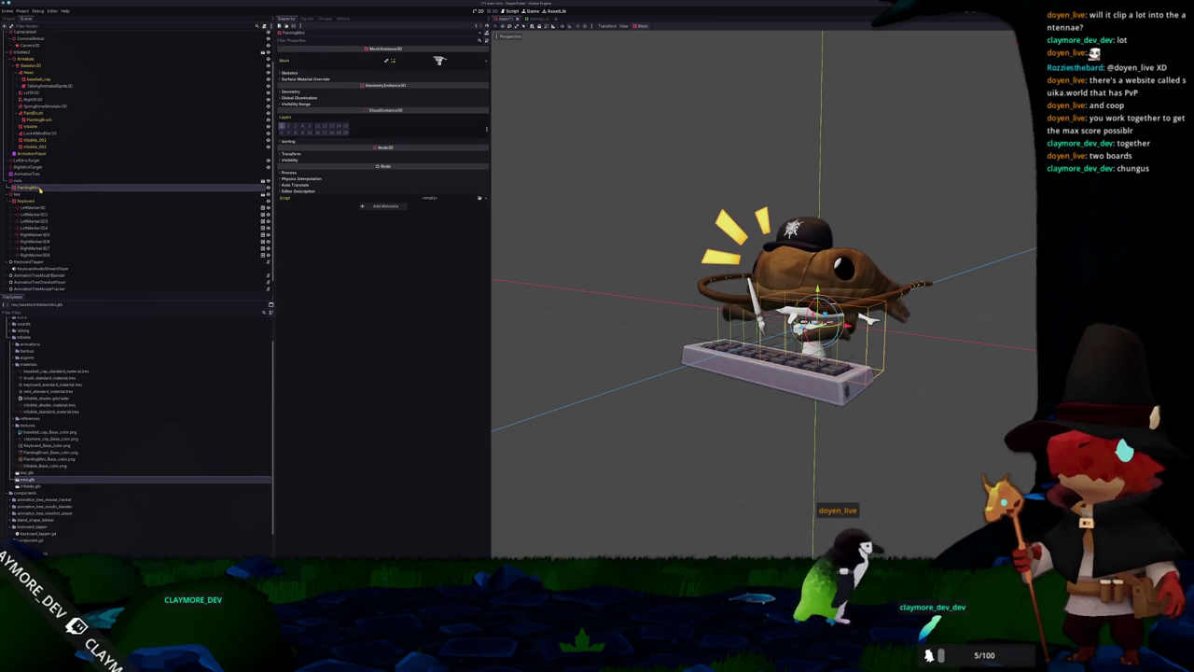
left_click(332, 93)
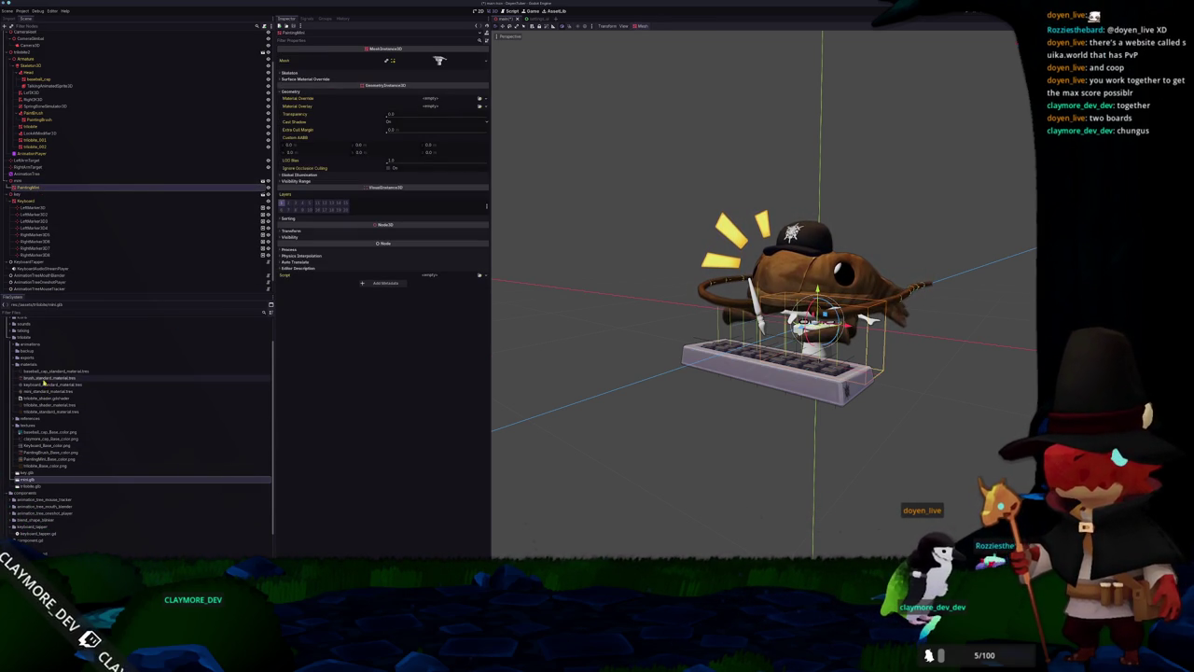
mouse_move(42, 393)
left_mouse_down()
mouse_move(233, 233)
mouse_move(429, 103)
left_mouse_up()
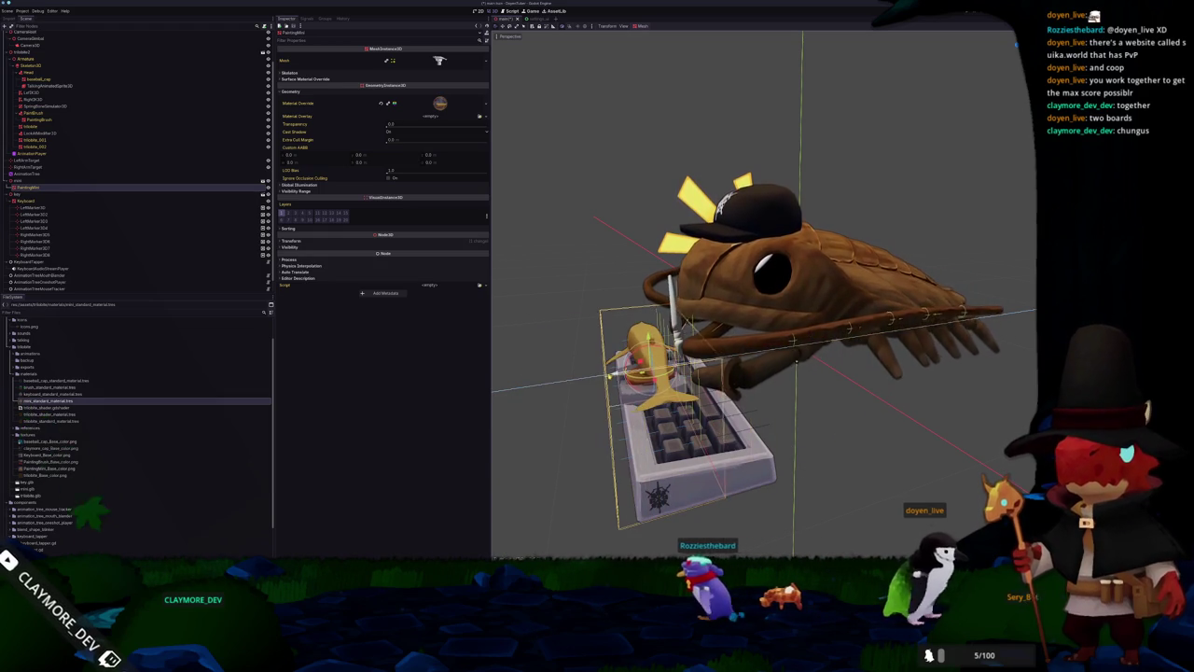
mouse_move(797, 357)
left_mouse_down()
mouse_move(587, 385)
mouse_move(672, 372)
left_mouse_up()
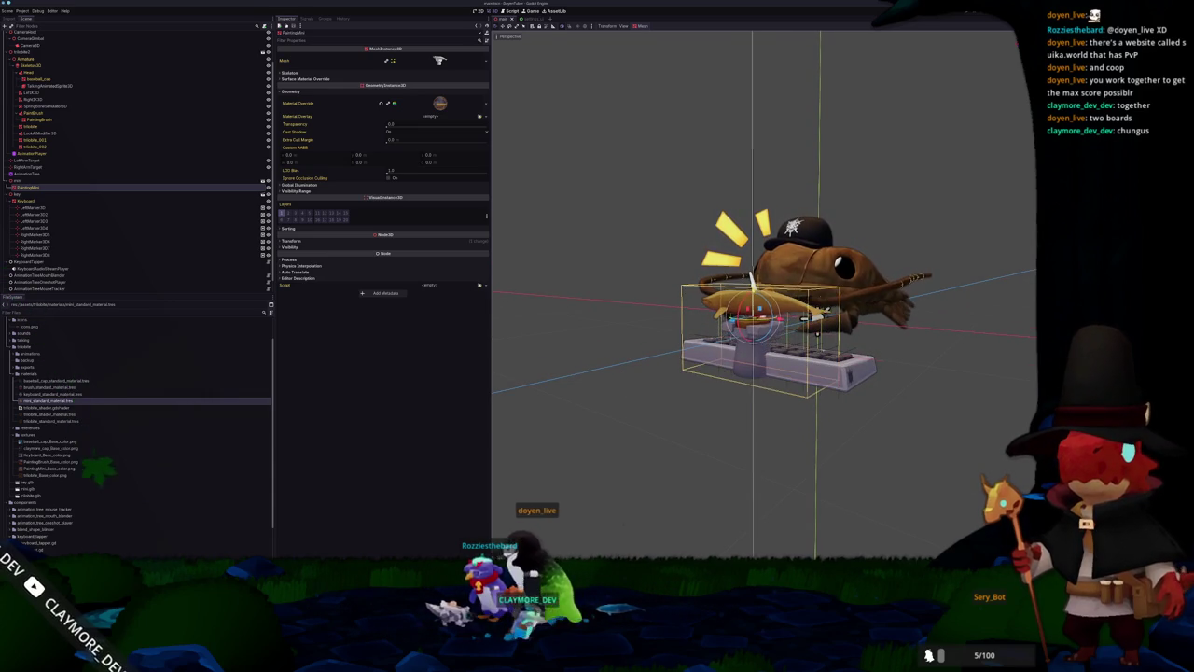
left_click(172, 193)
scroll(604, 315, "up", 2)
scroll(603, 315, "up", 1)
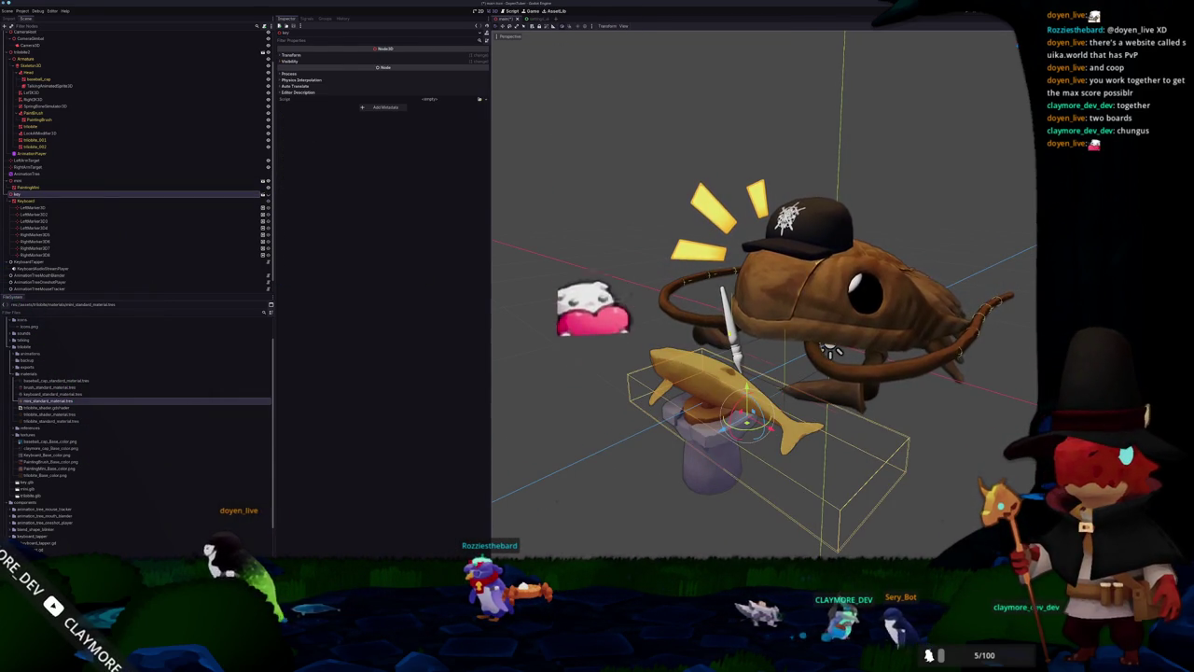
Apply brush_standard_material as the PaintingBrush mesh's Geometry Material Overlay in Godot
left_click(726, 318)
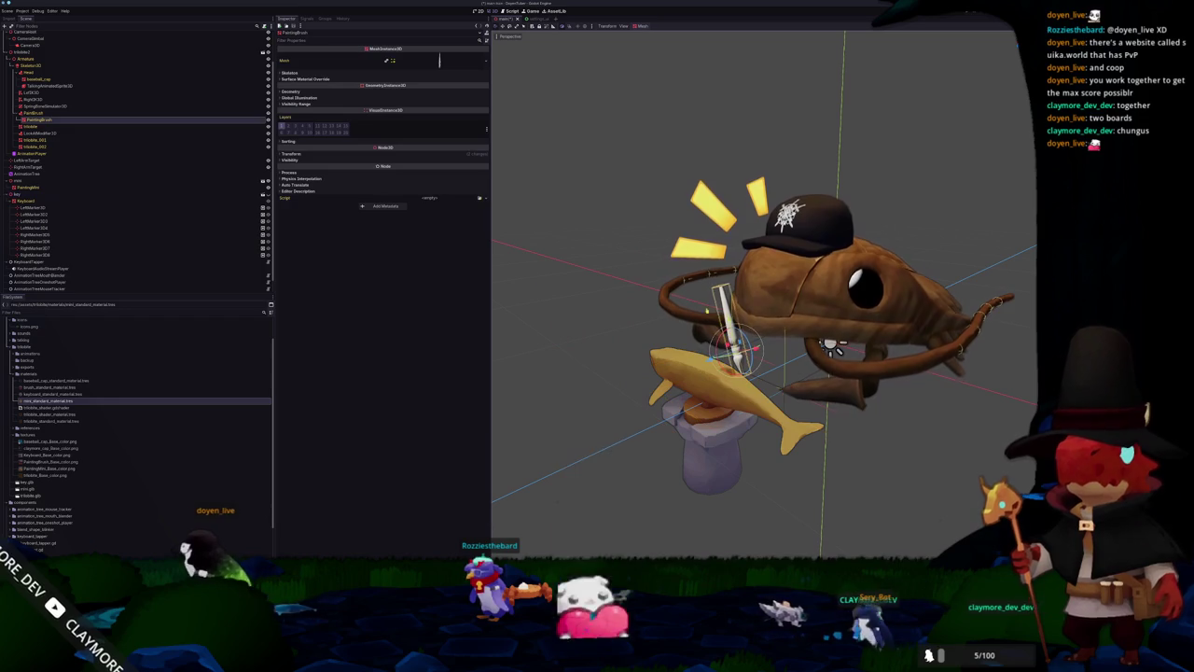
left_click(368, 91)
left_click(479, 107)
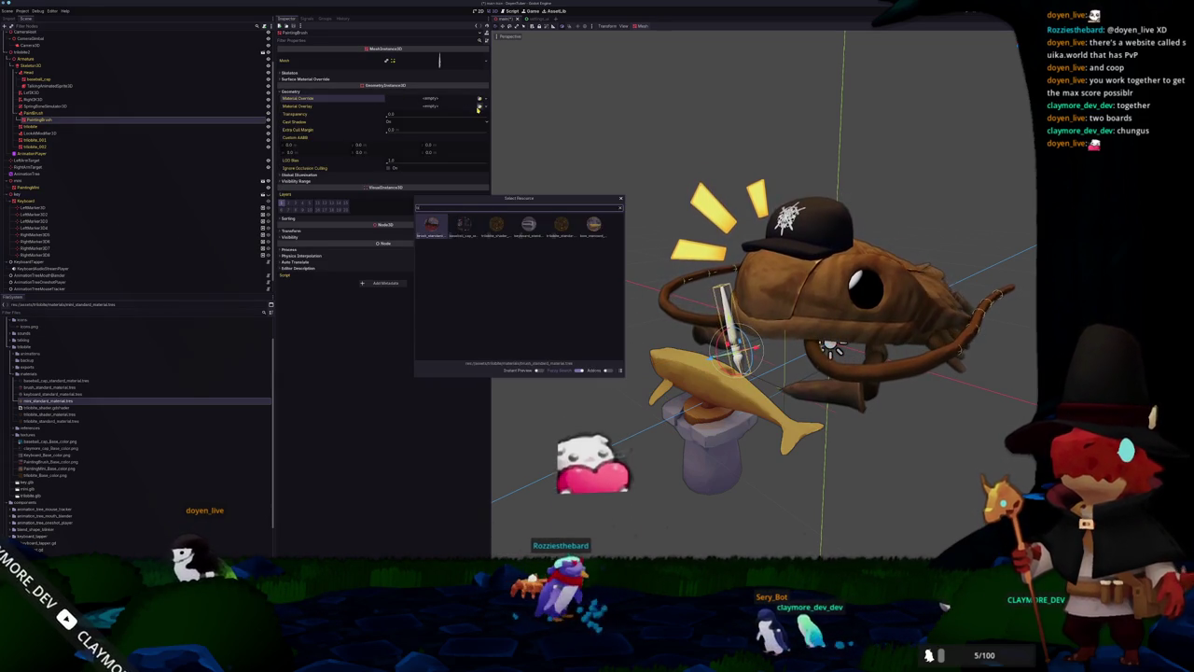
key("Escape")
left_click(588, 248)
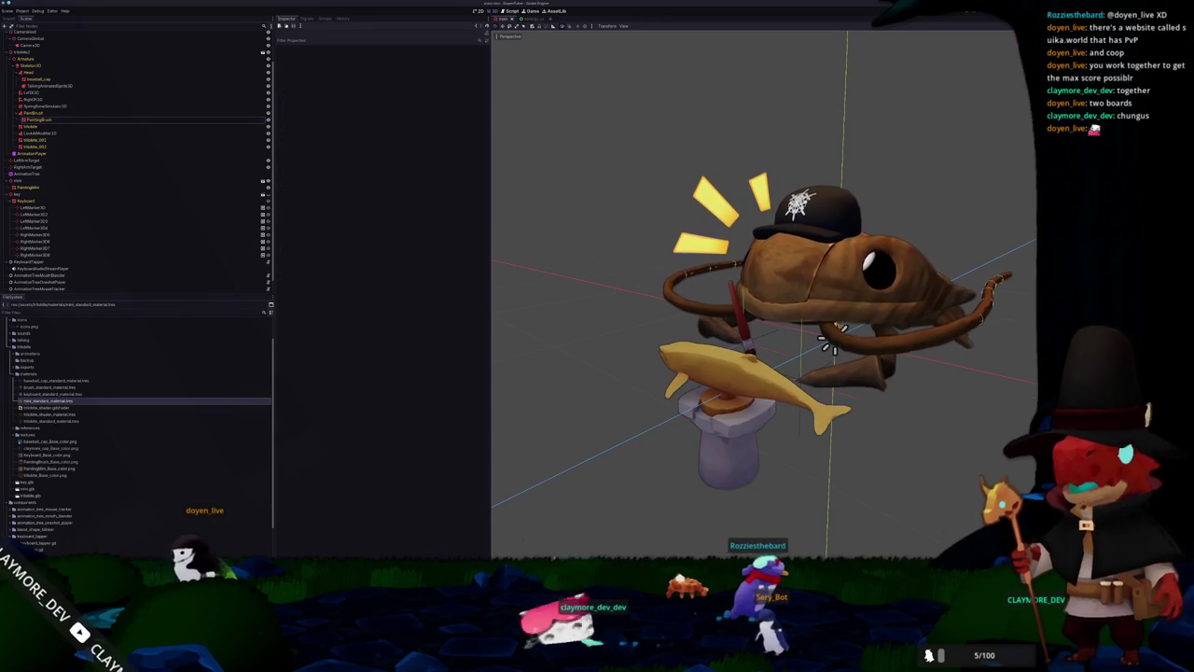
Back in Substance Painter, open the brush's Diffuse Base Color picker
key("alt+Tab")
left_click(834, 458)
left_click(878, 465)
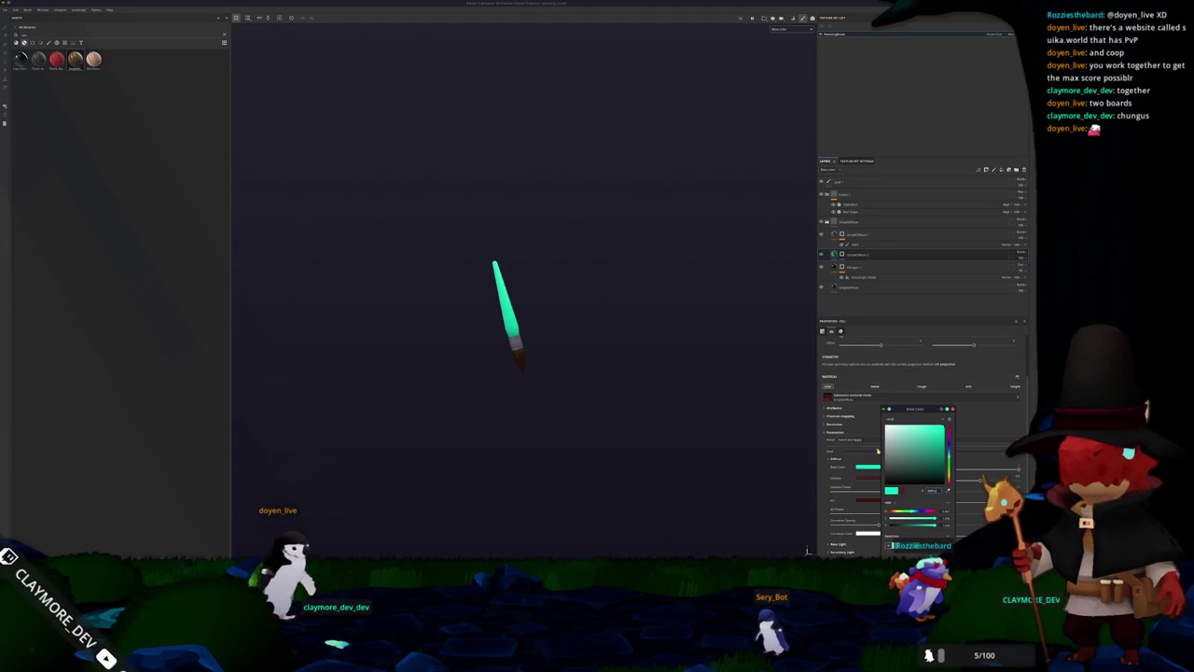
Shift the brush base colour from red to teal and save the Substance Painter project
left_click_drag(950, 460, 946, 440)
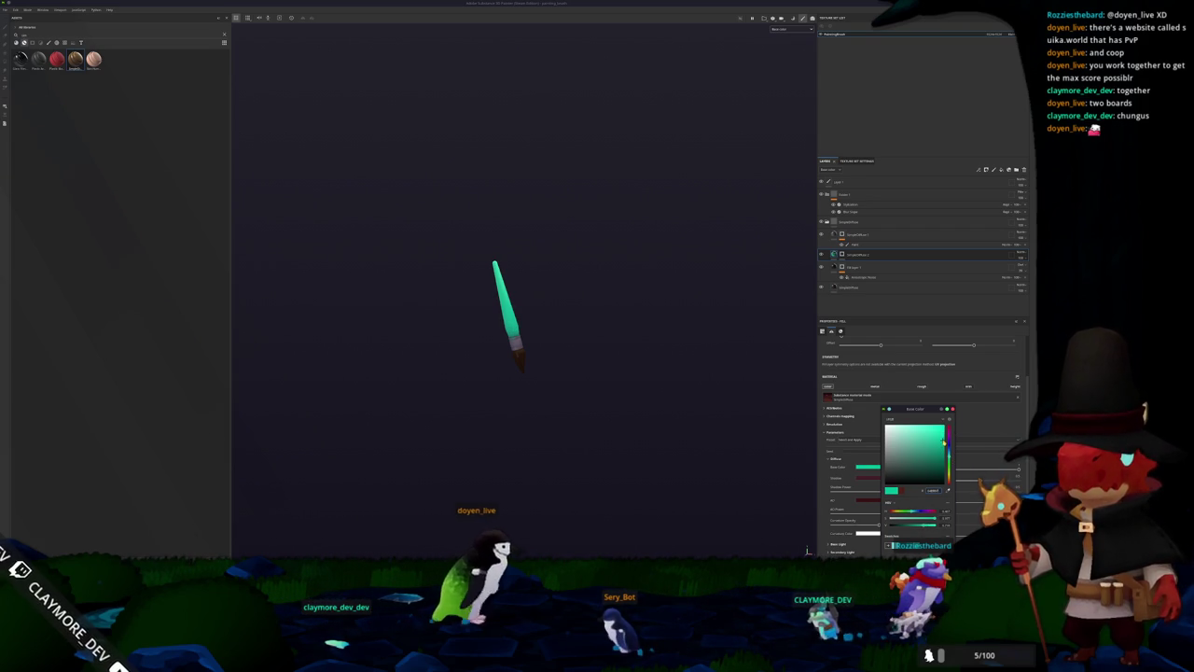
left_click(771, 371)
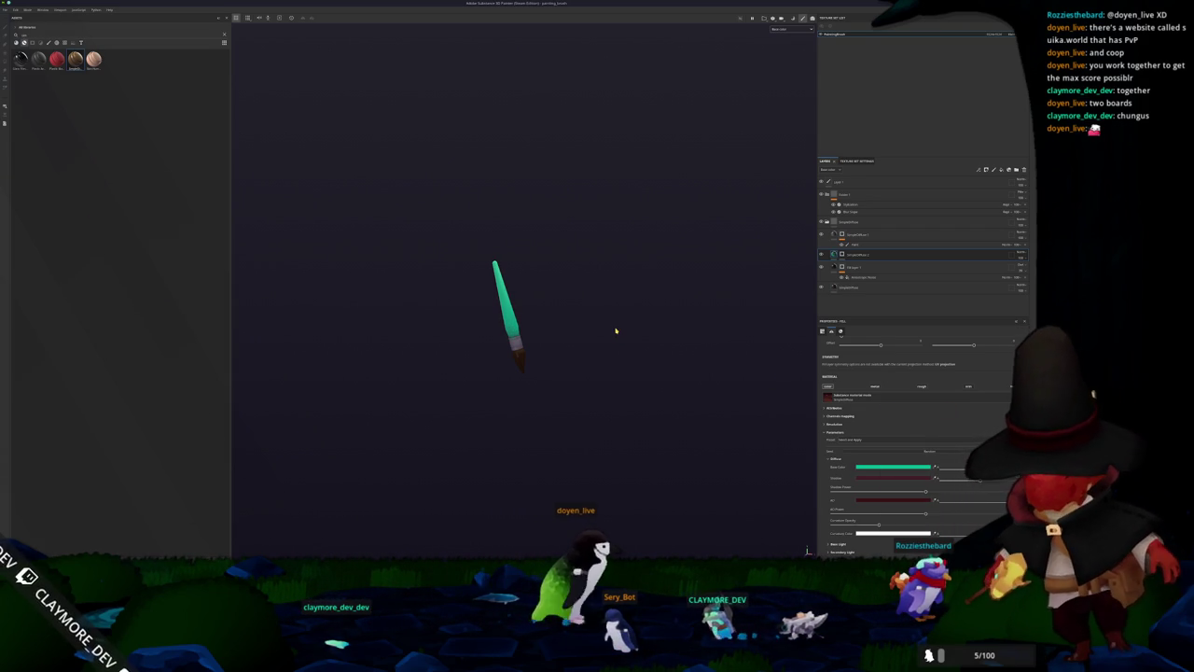
key("ctrl+s")
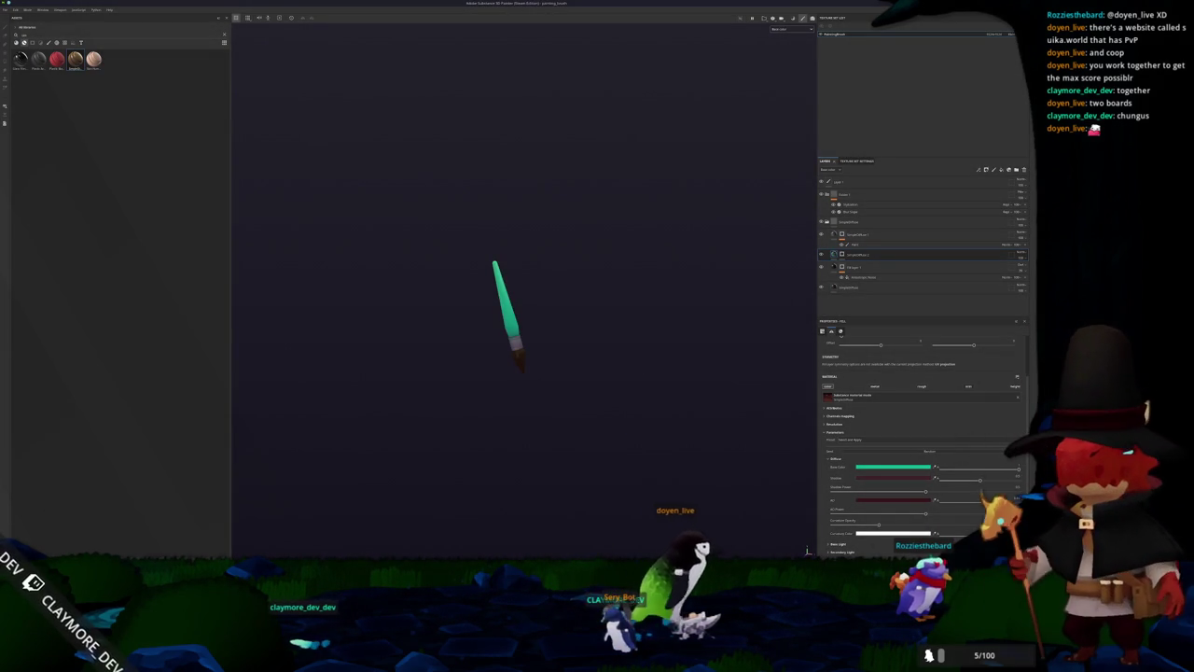
key("alt+Tab")
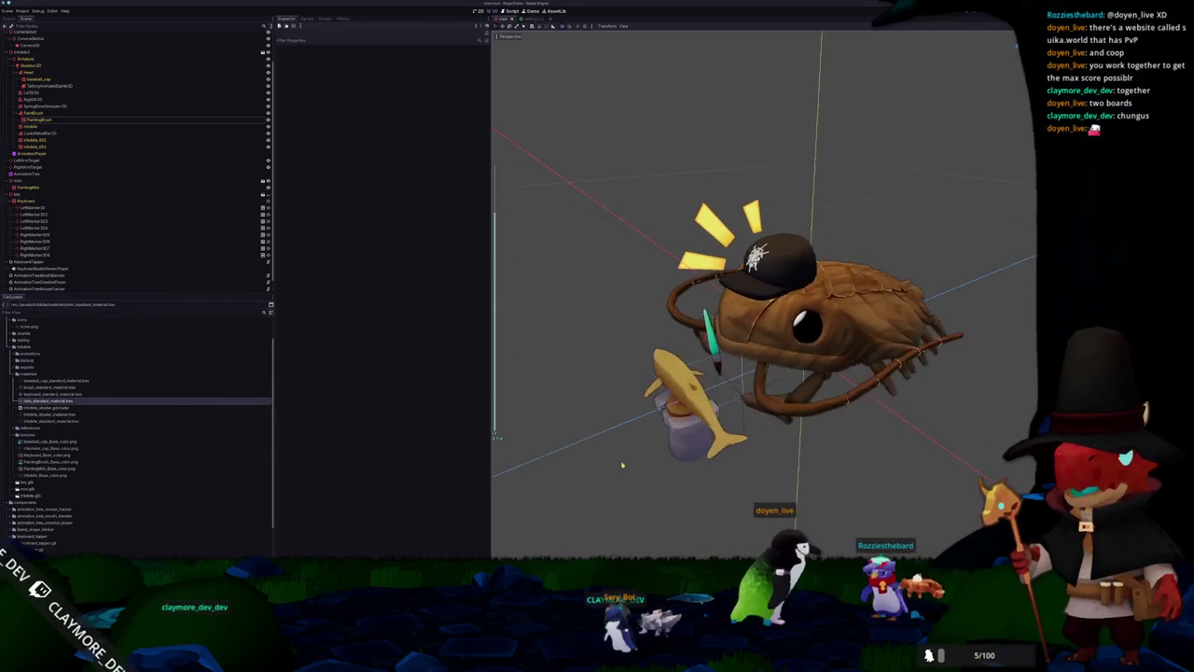
Add a Marker3D child node under PaintingMini in the Scene dock
mouse_move(645, 469)
left_mouse_down()
mouse_move(701, 463)
mouse_move(620, 454)
left_mouse_up()
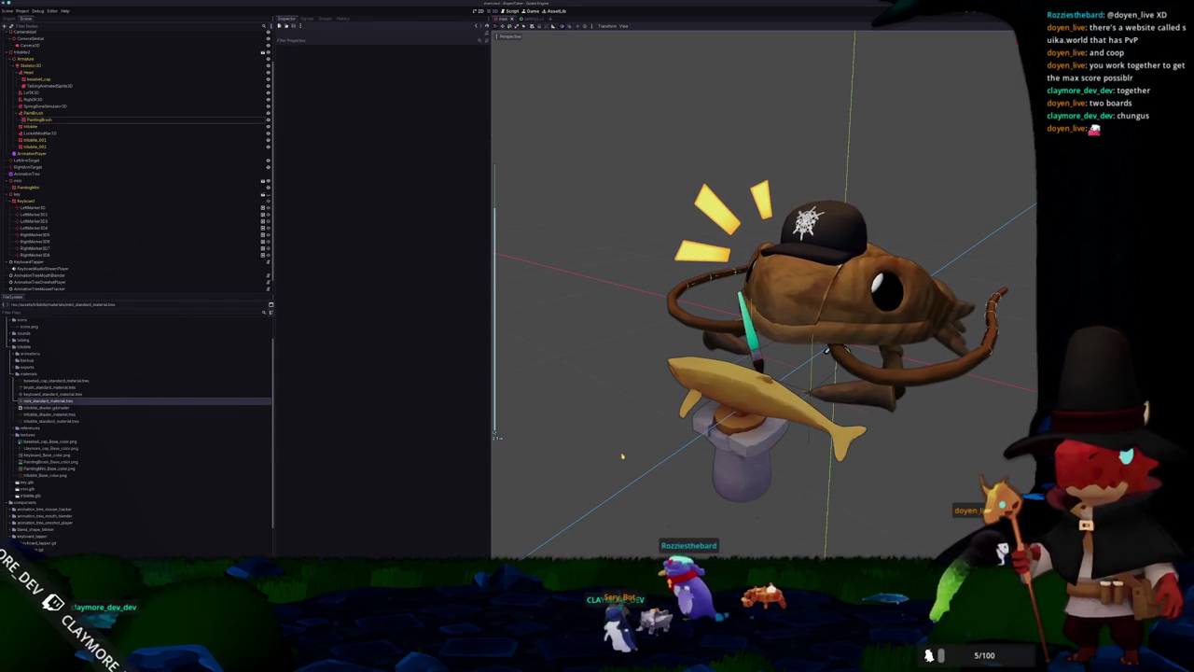
left_click(31, 188)
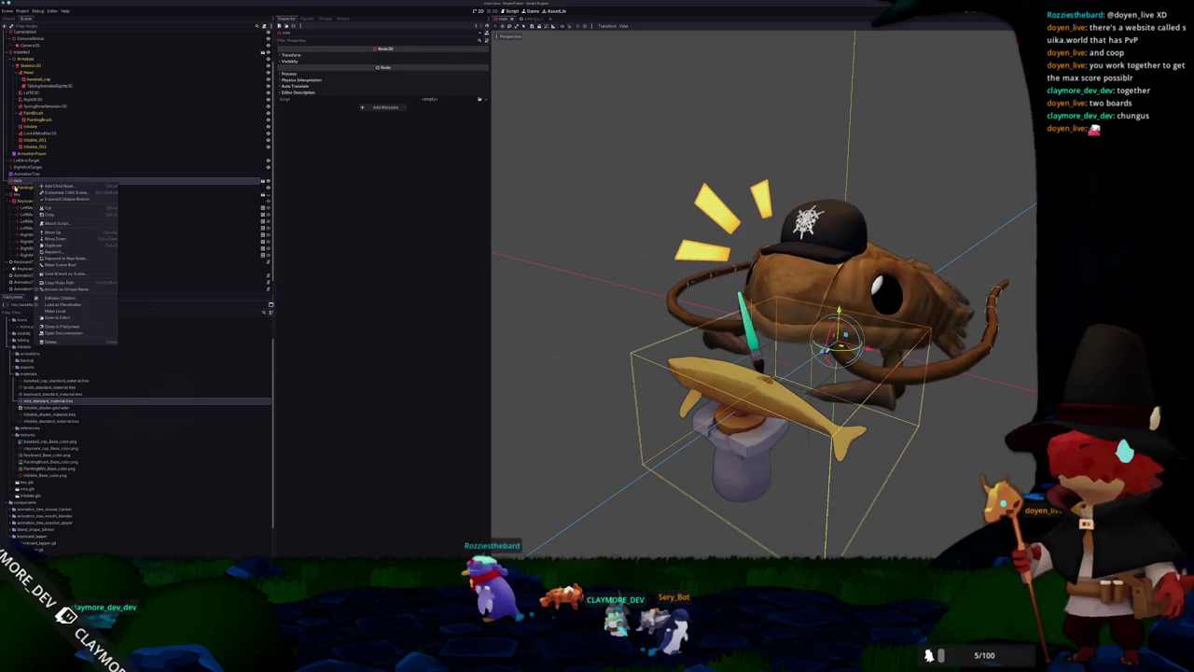
right_click(31, 187)
left_click(46, 200)
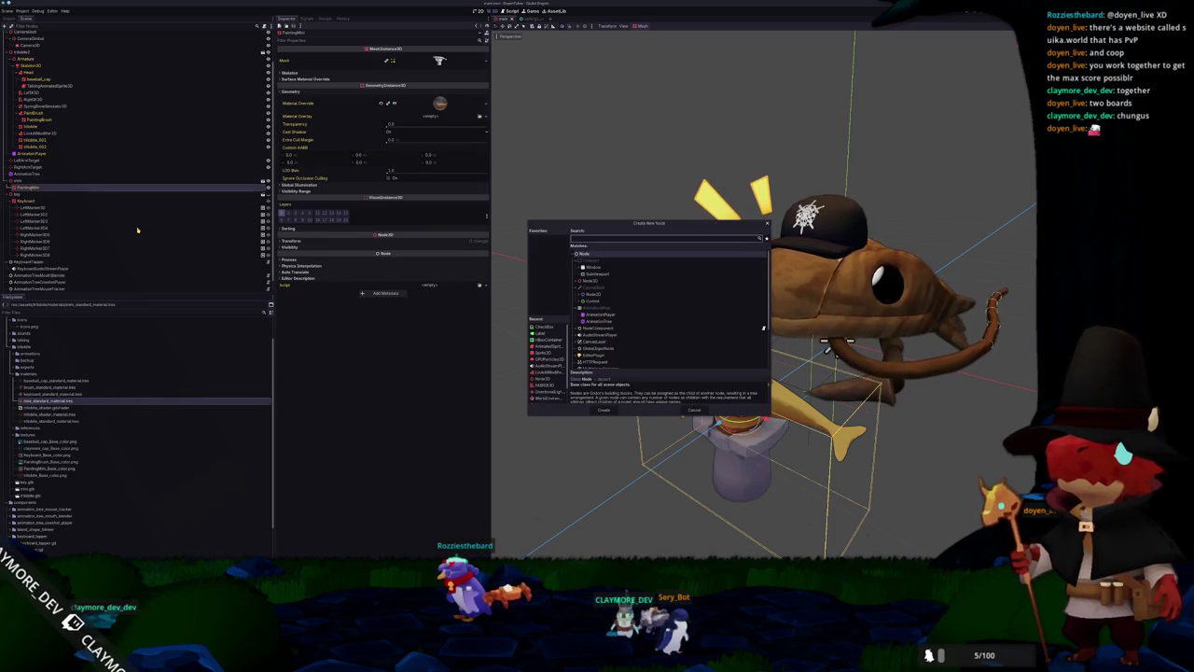
type("marker")
key("Return")
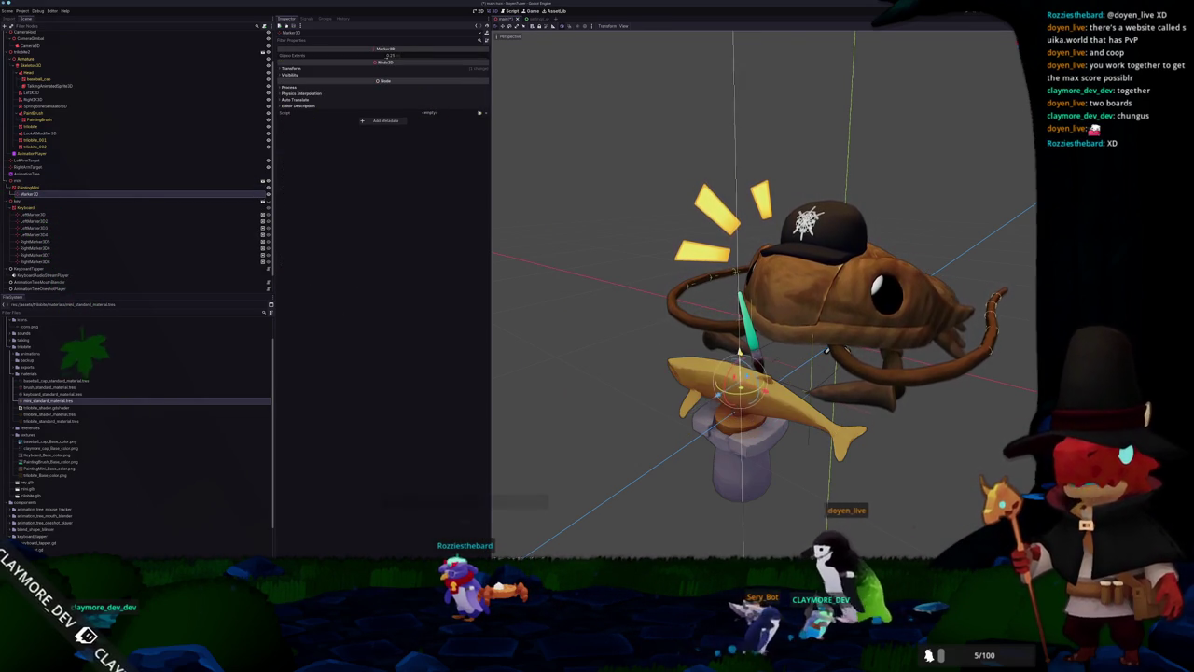
View the stand from the top, zoom in, then orbit back to a perspective view of the fish
key("KP_7")
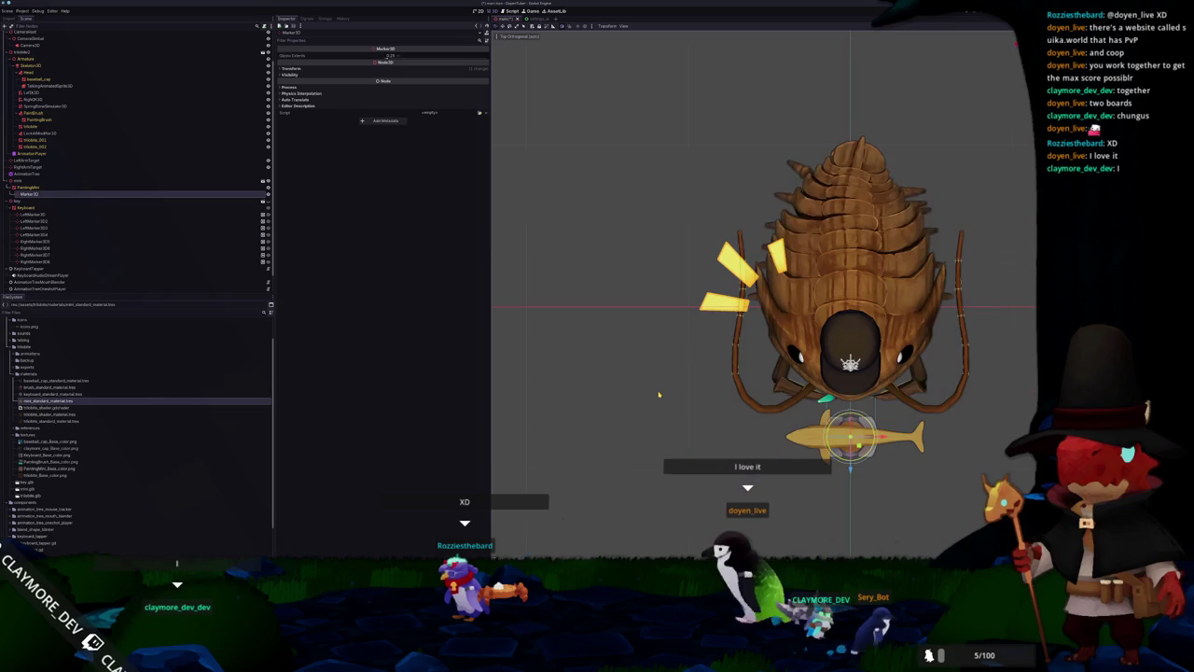
scroll(597, 411, "up", 3)
scroll(523, 424, "down", 3)
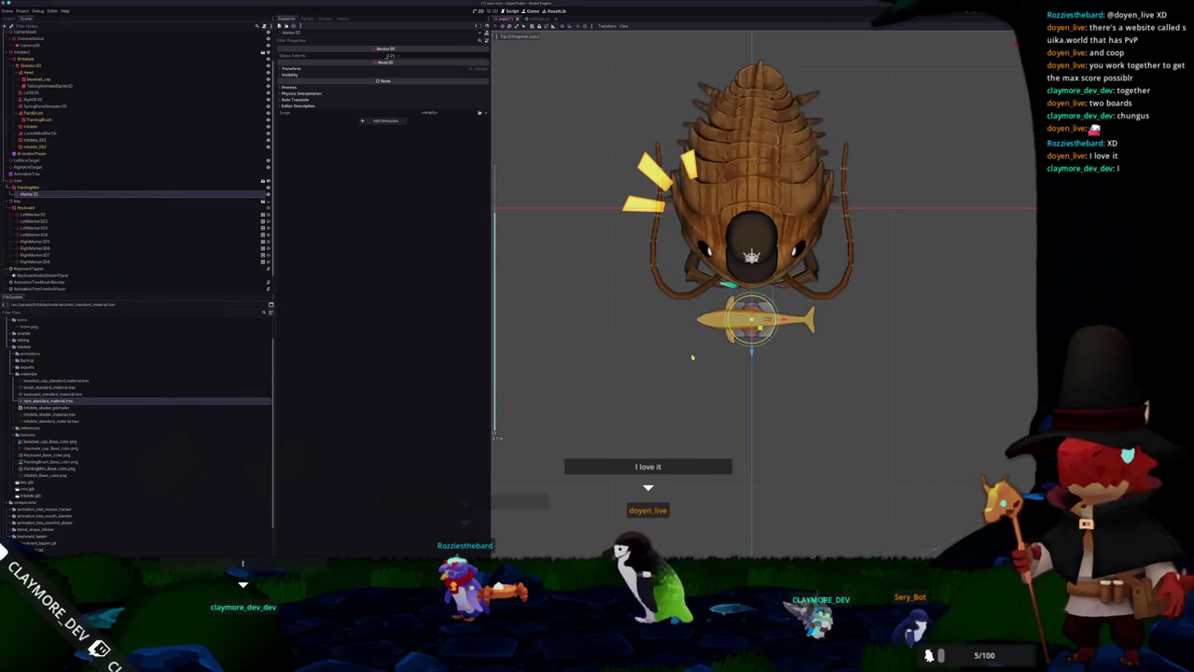
scroll(718, 310, "up", 4)
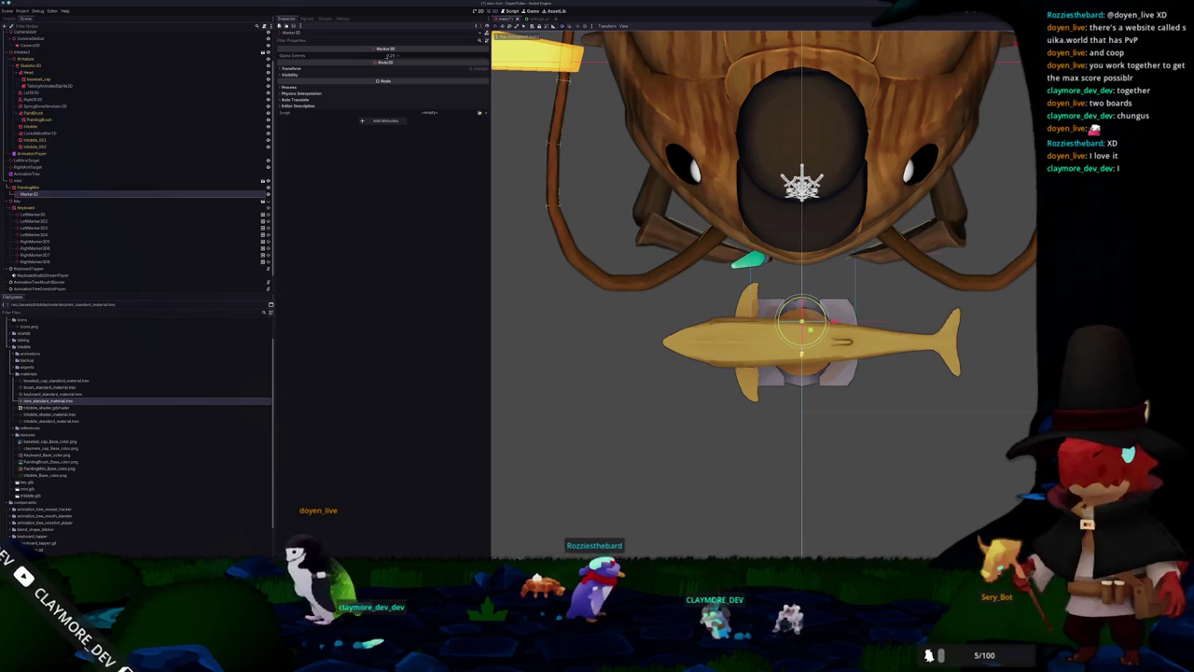
mouse_move(933, 308)
left_mouse_down()
mouse_move(1008, 313)
mouse_move(858, 312)
mouse_move(844, 299)
mouse_move(858, 286)
mouse_move(905, 284)
left_mouse_up()
scroll(1008, 312, "up", 3)
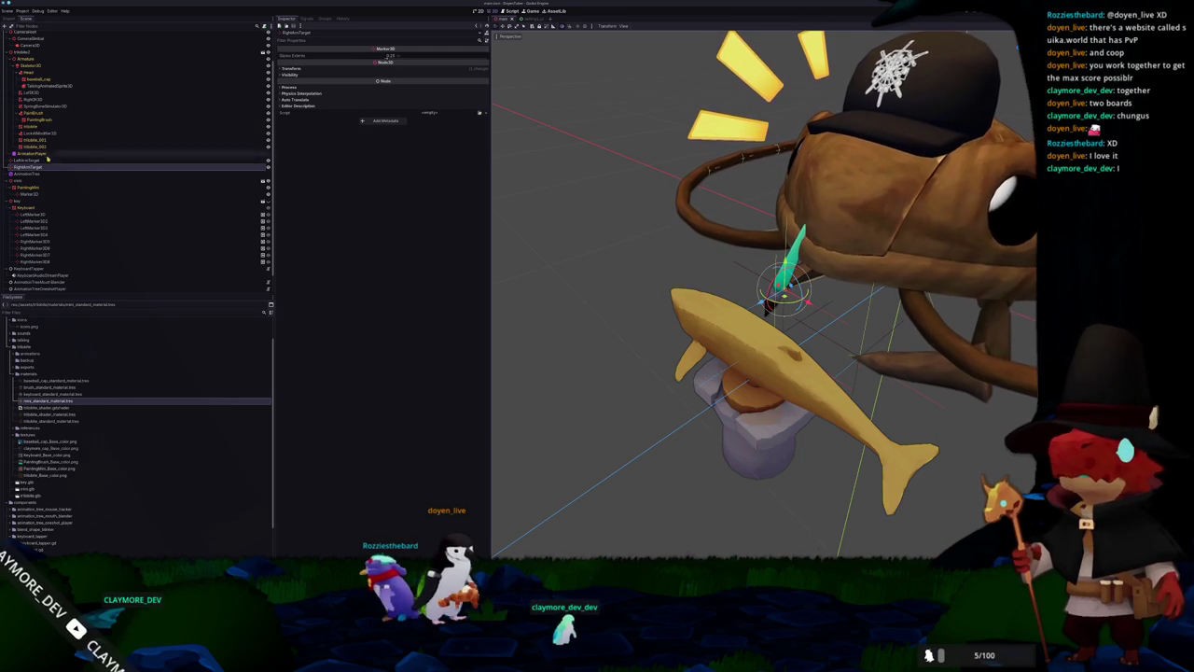
Inspect the LeftIK3D, RightIK3D, PaintingMesh, new Marker3D and RightArmTarget nodes
left_click(34, 93)
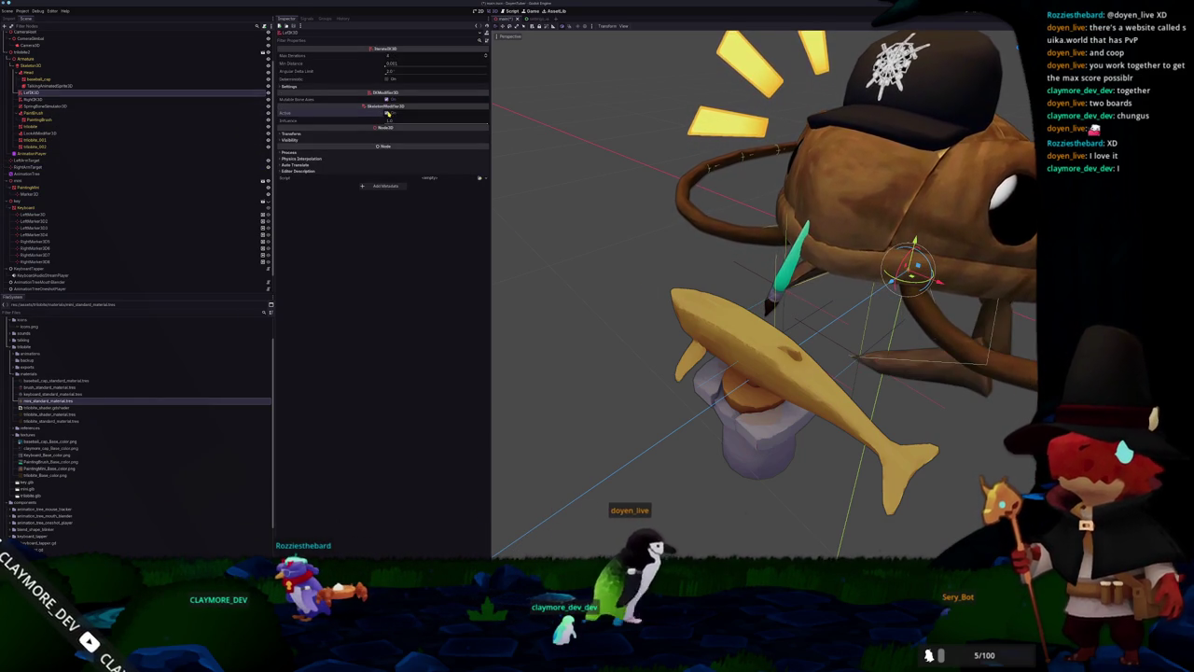
left_click(34, 99)
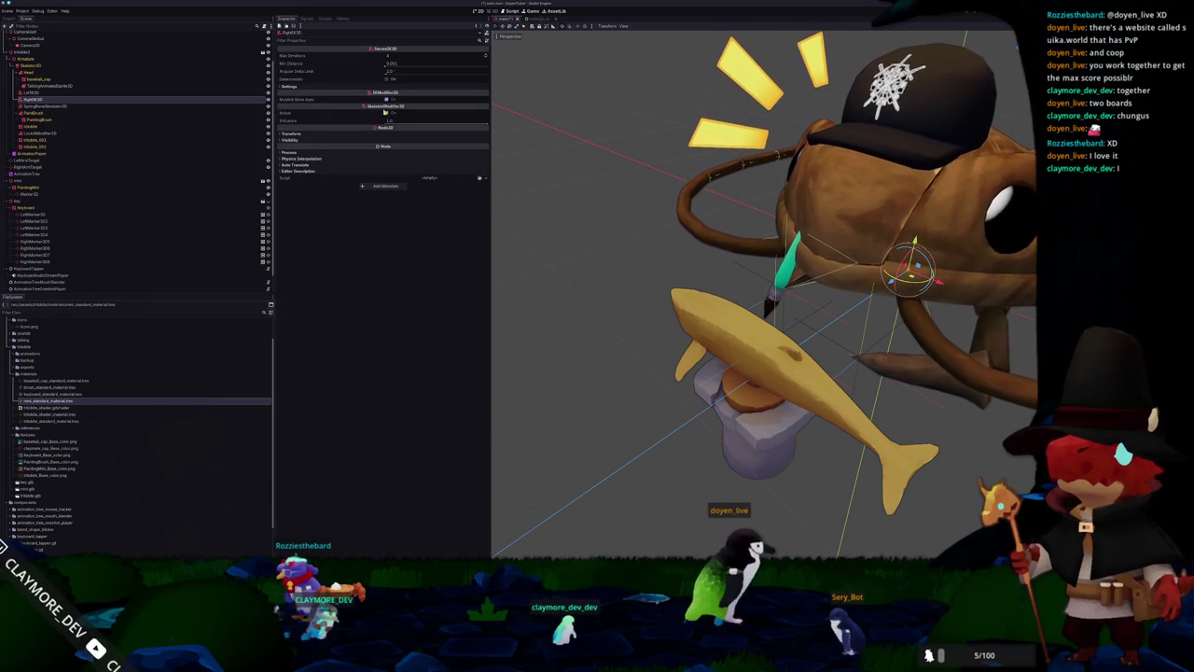
left_click(519, 214)
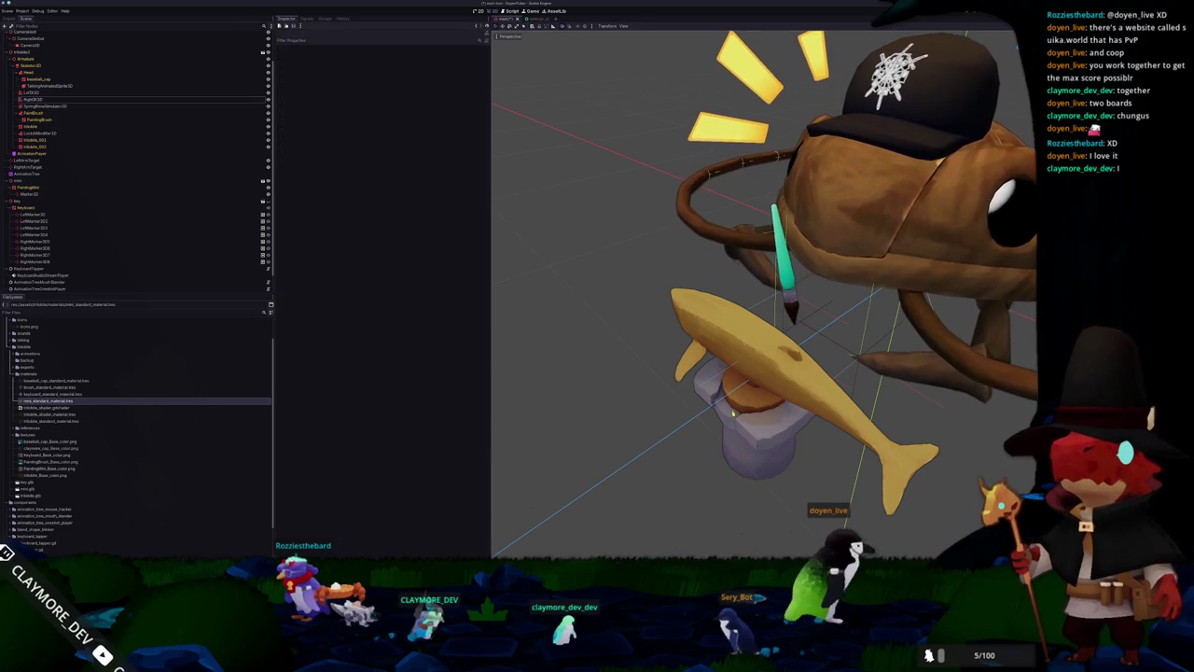
left_click(747, 345)
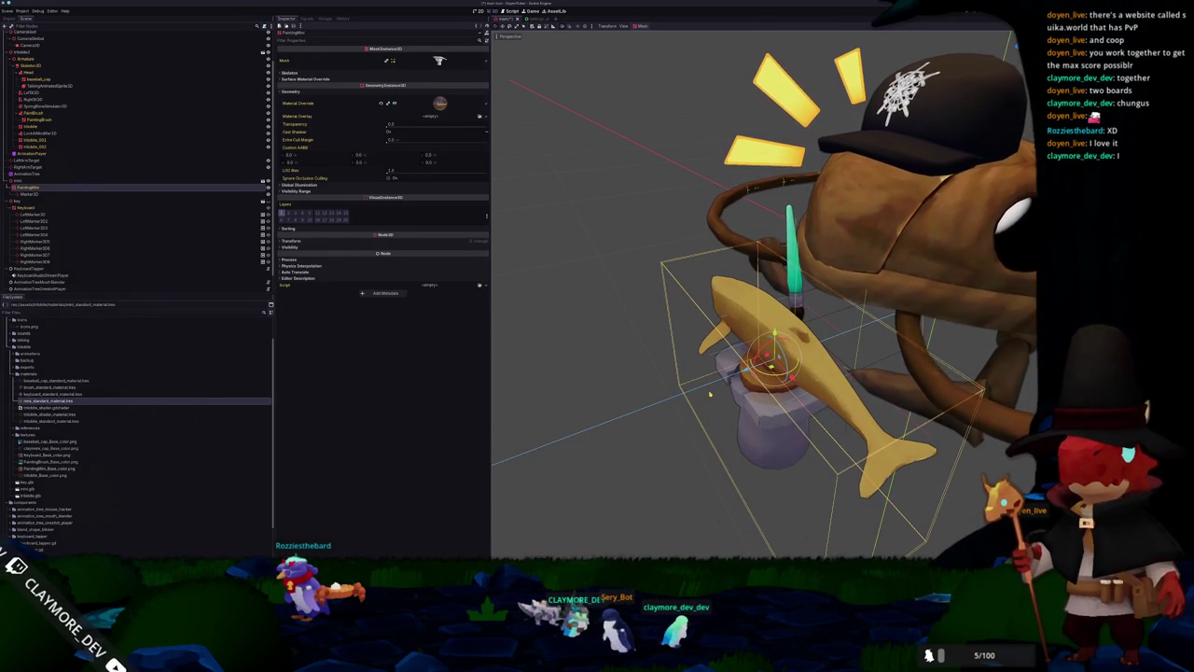
left_click_drag(933, 355, 1001, 330)
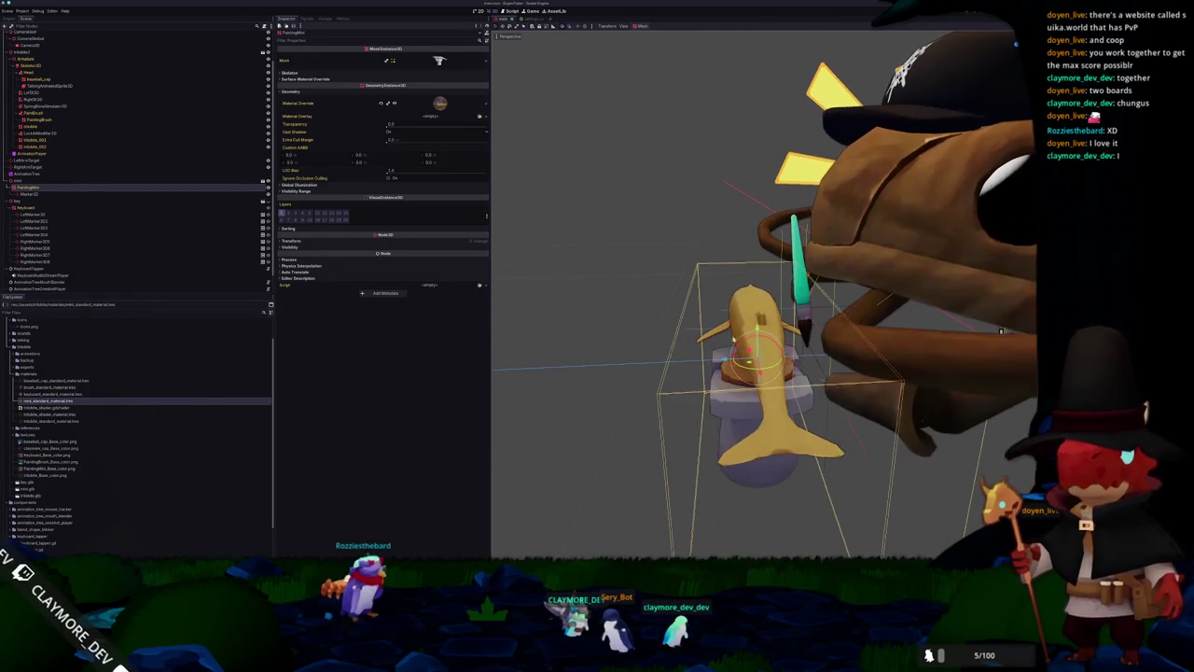
left_click(1002, 333)
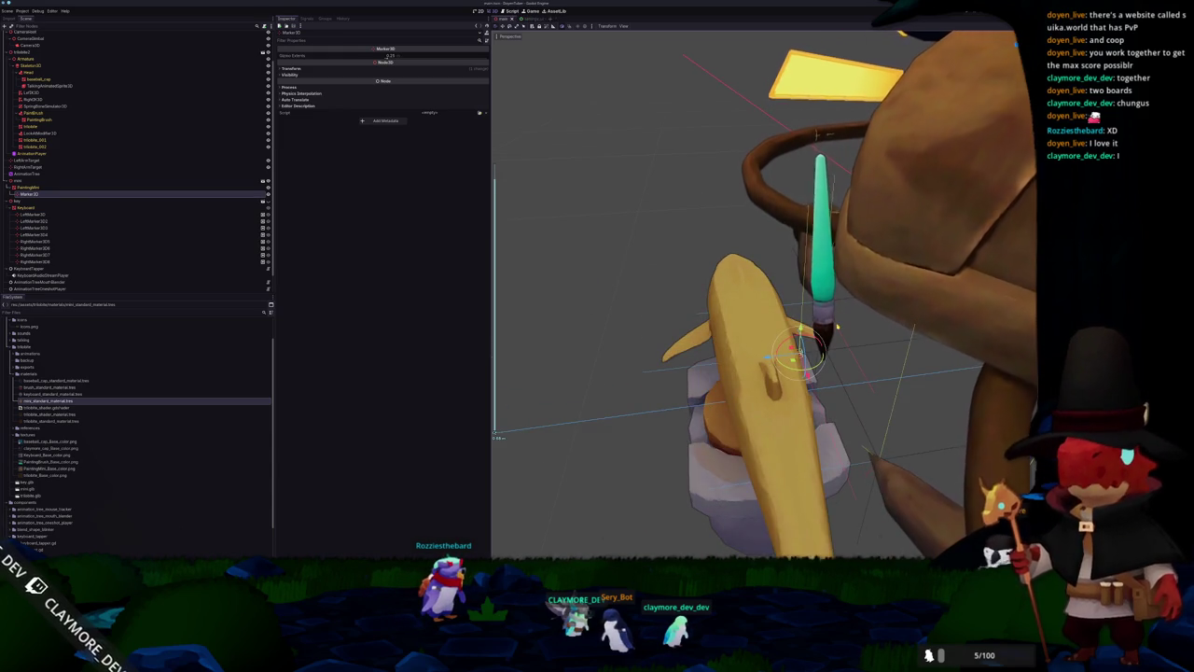
left_click(28, 166)
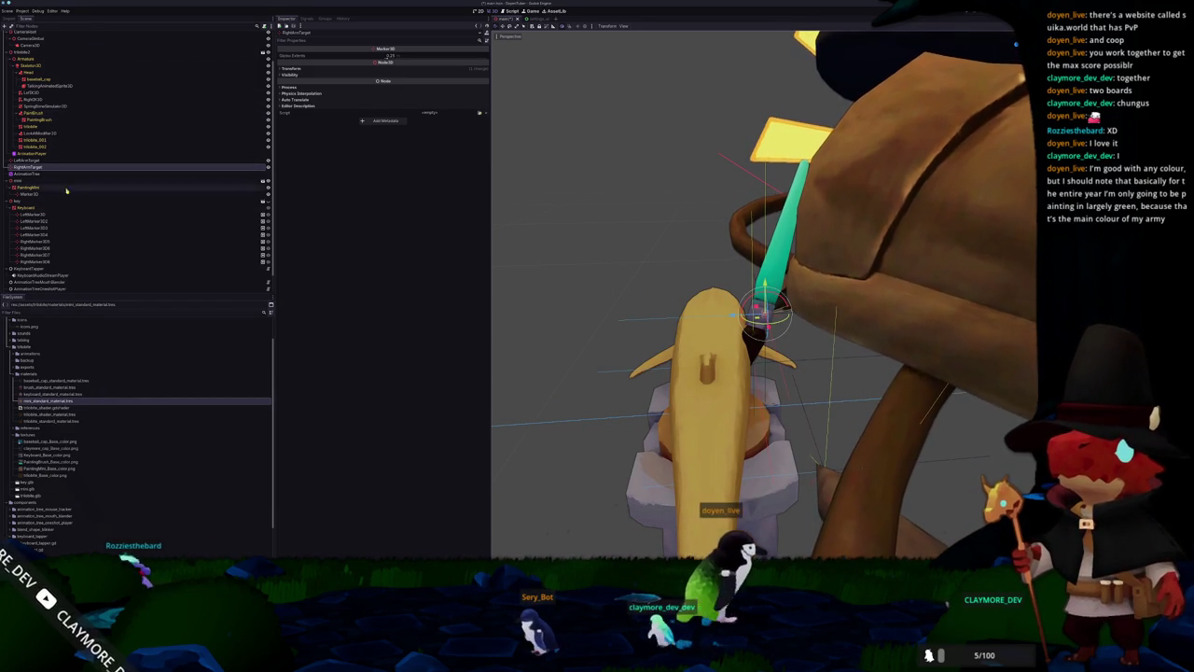
scroll(66, 222, "up", 2)
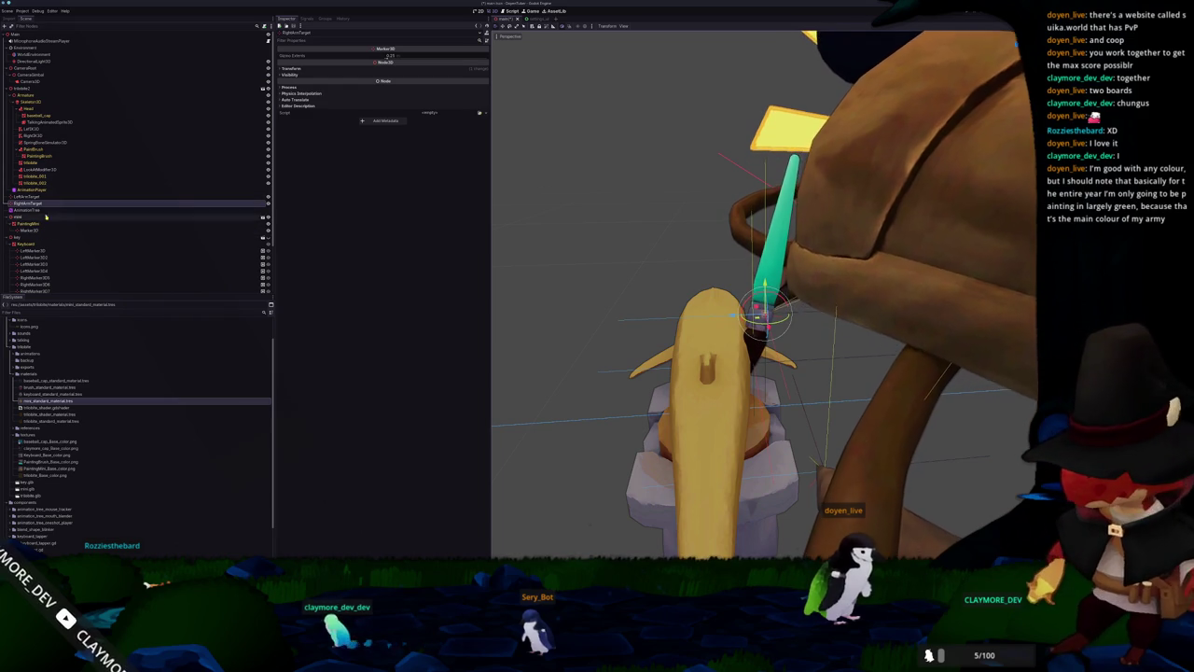
left_click(74, 156)
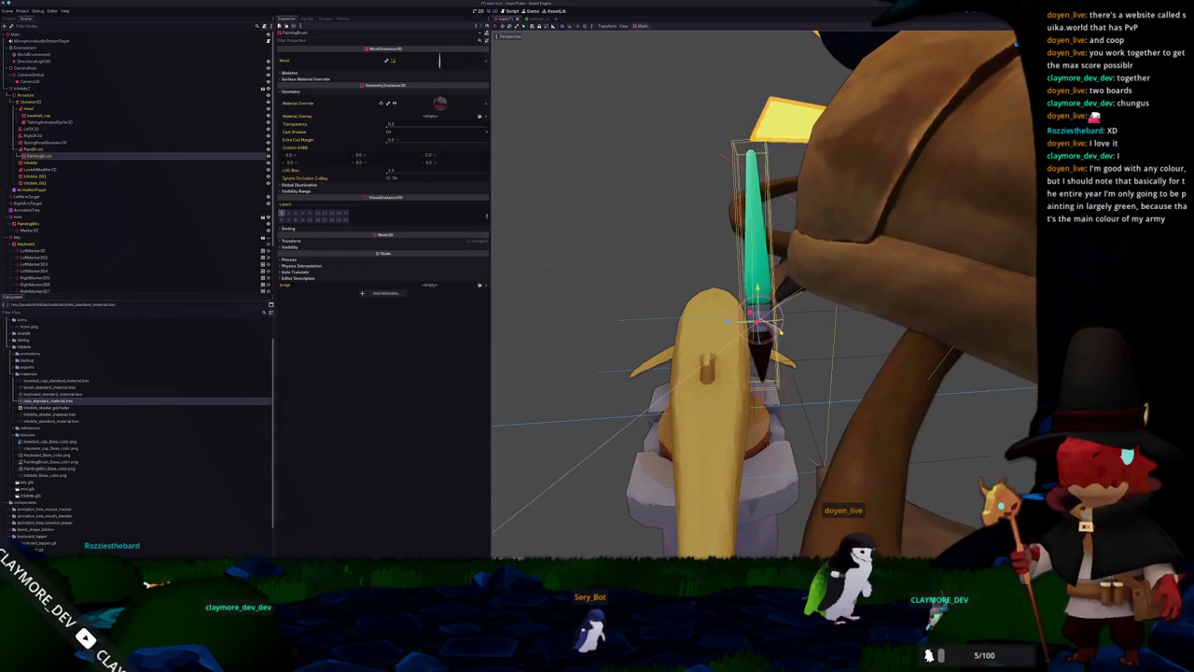
mouse_move(604, 328)
left_mouse_down()
mouse_move(532, 313)
mouse_move(652, 326)
mouse_move(596, 322)
left_mouse_up()
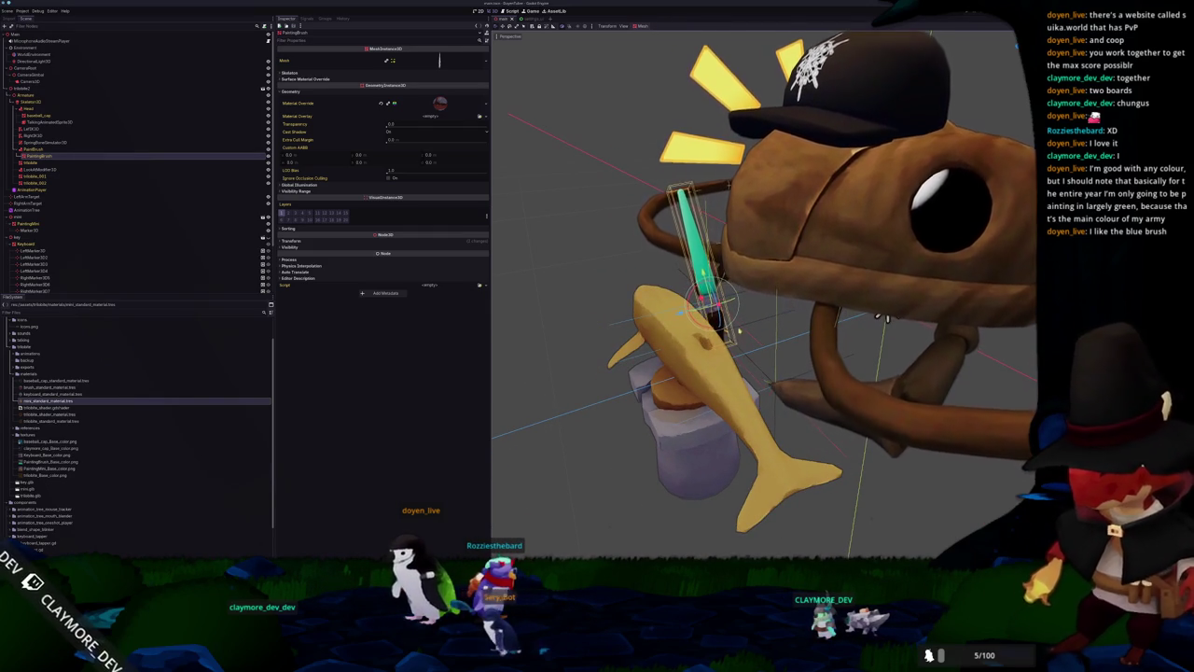
left_click(709, 300)
left_click_drag(709, 301, 723, 296)
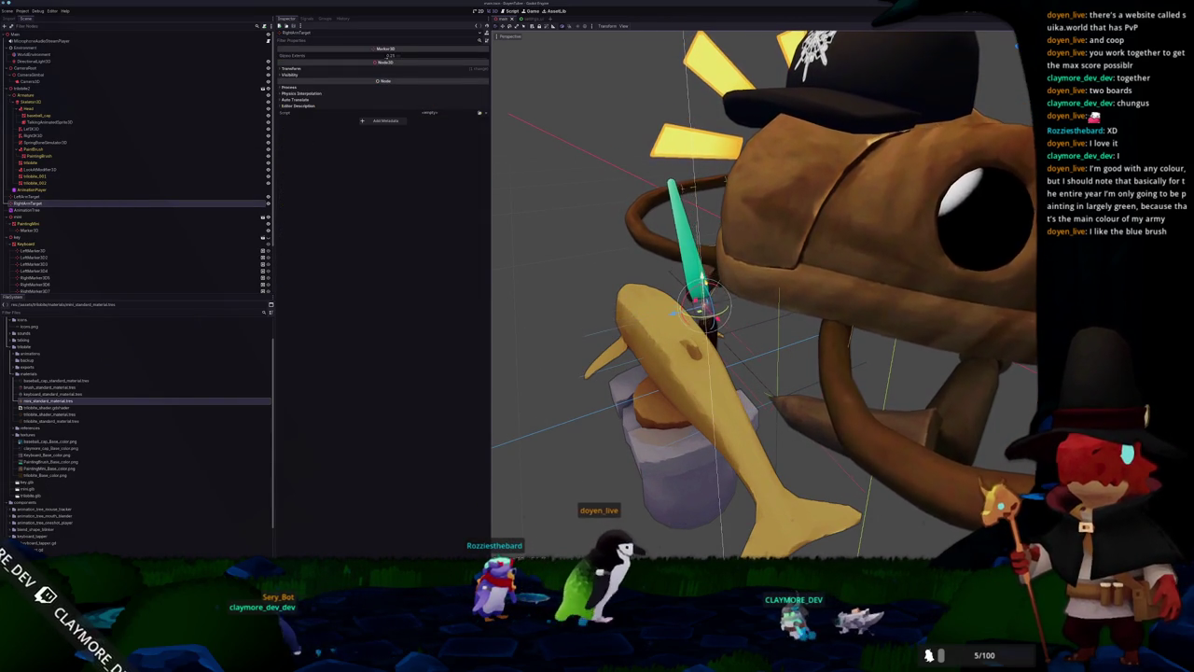
scroll(630, 313, "down", 5)
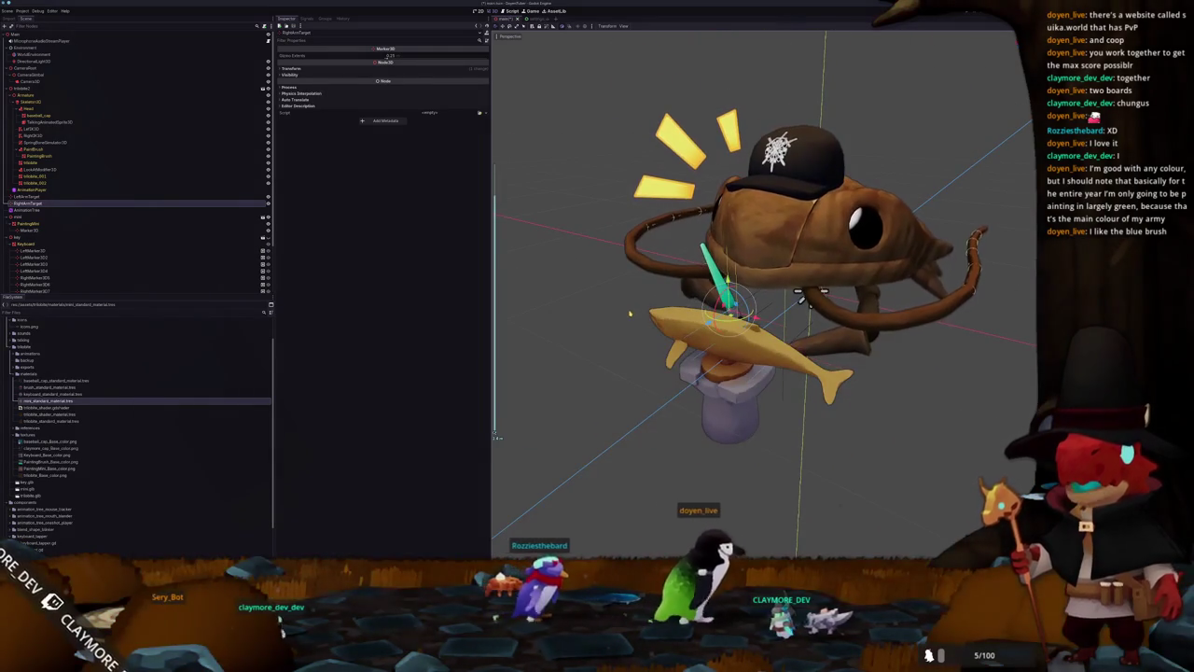
scroll(553, 332, "up", 5)
scroll(554, 332, "down", 5)
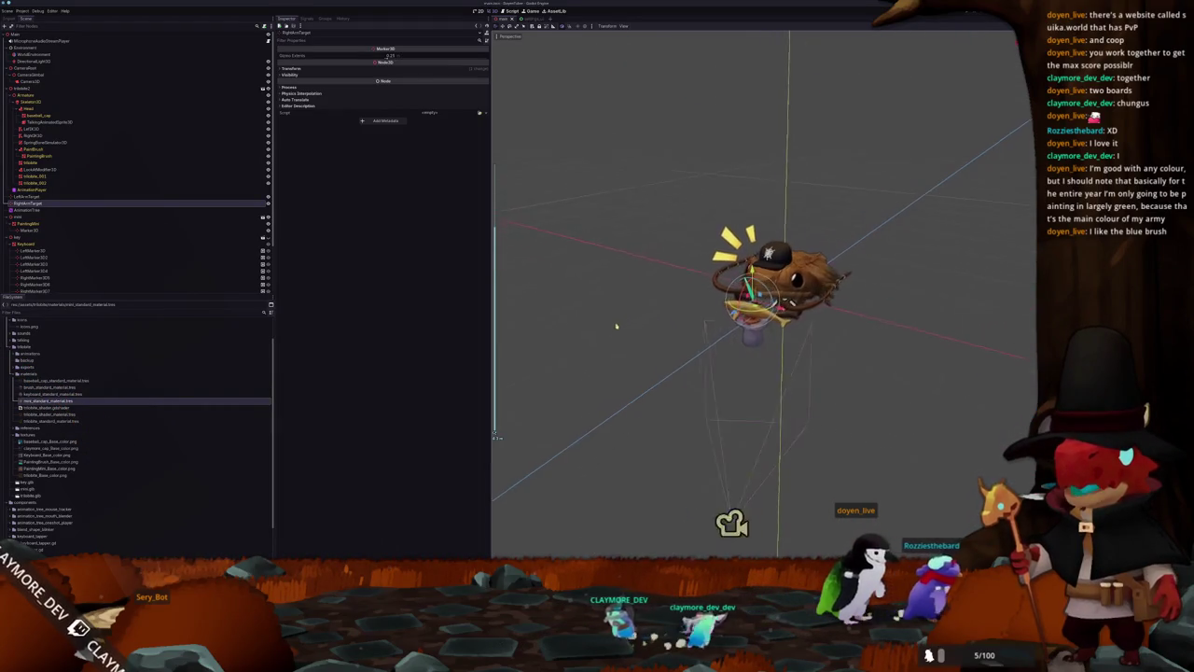
scroll(651, 349, "up", 2)
left_click_drag(702, 360, 653, 363)
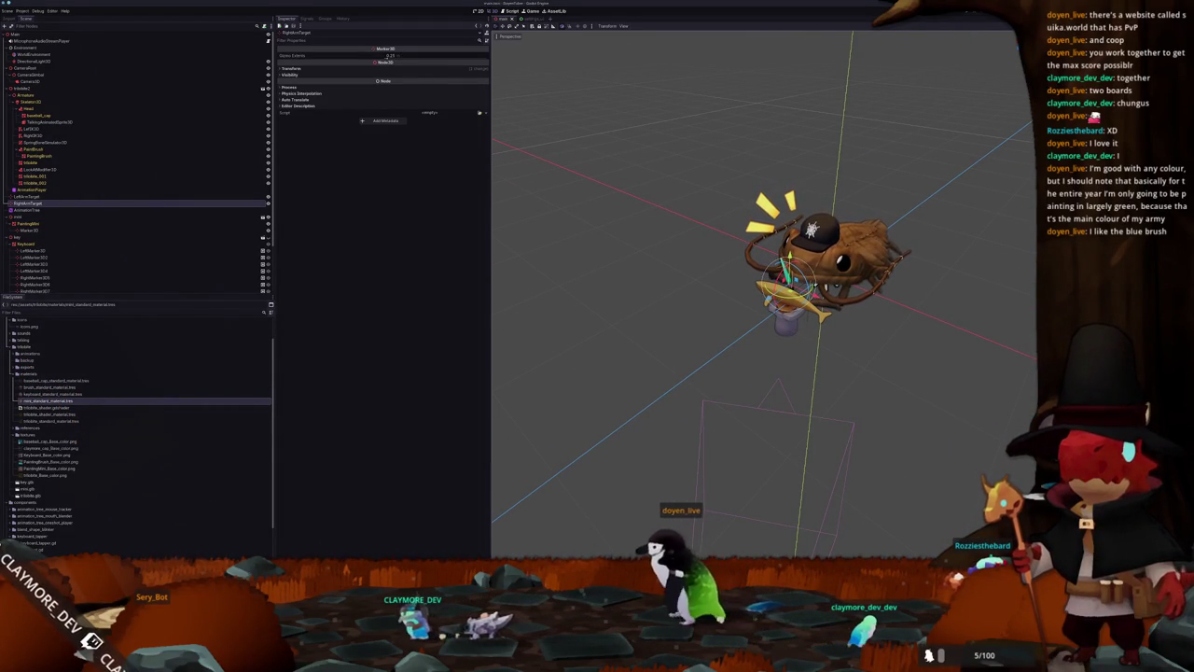
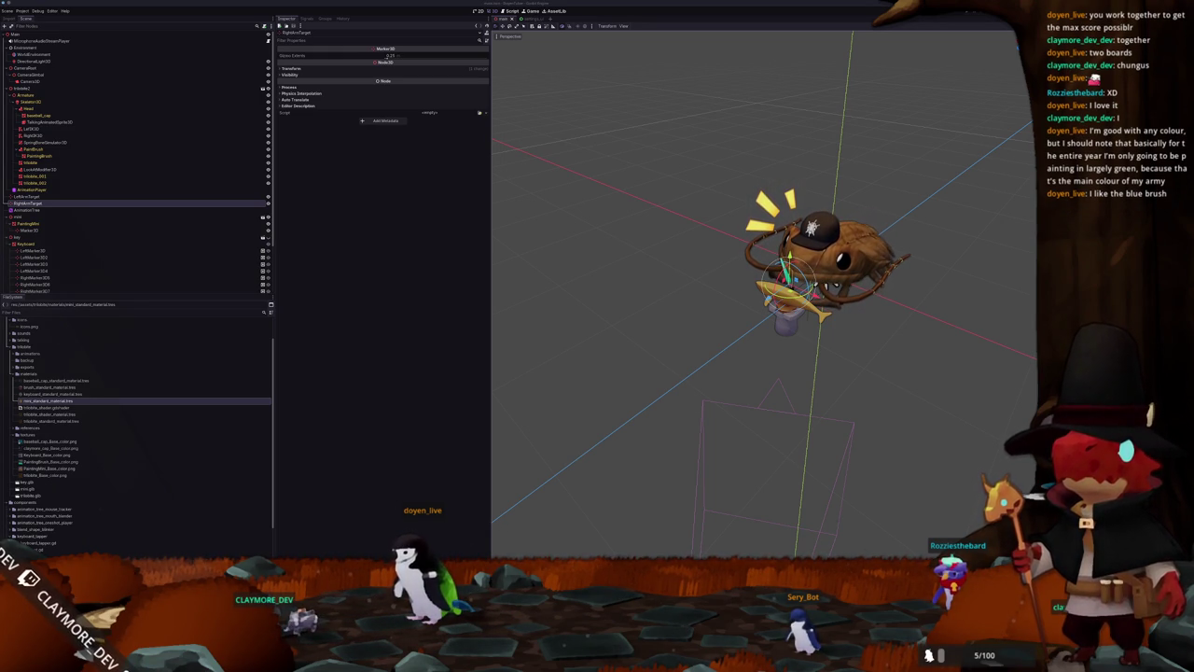
Review the accepted answer's flattened-sine formula and plot, then close the browser to return to Godot
key("alt+Tab")
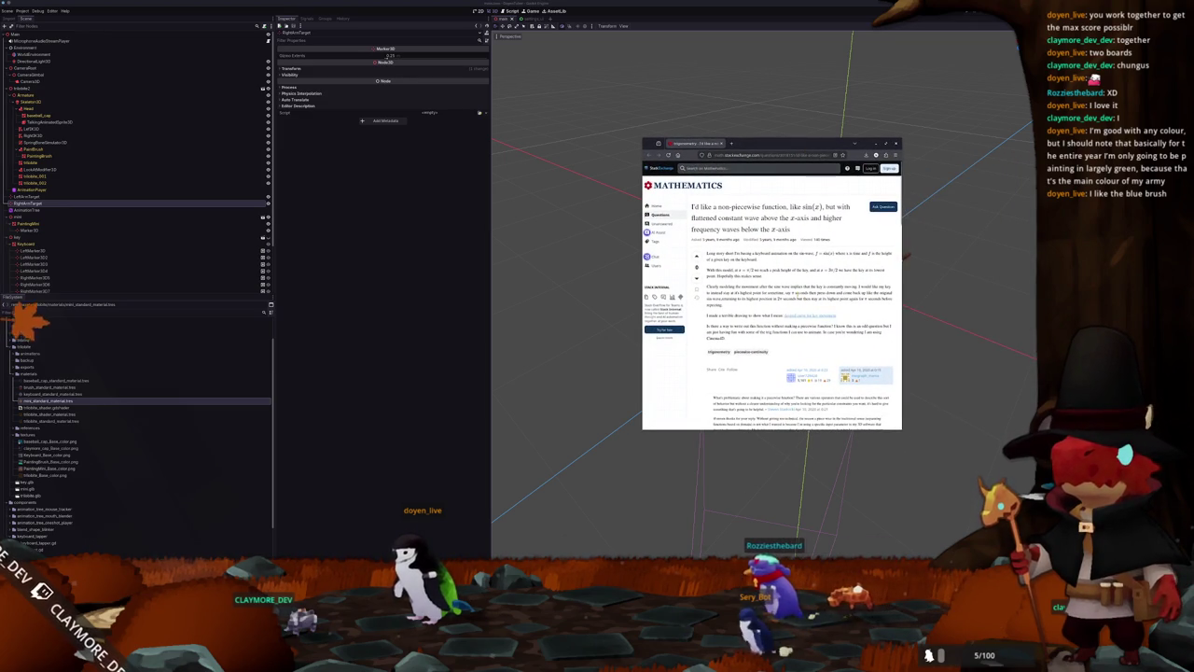
scroll(772, 299, "down", 5)
scroll(758, 300, "down", 3)
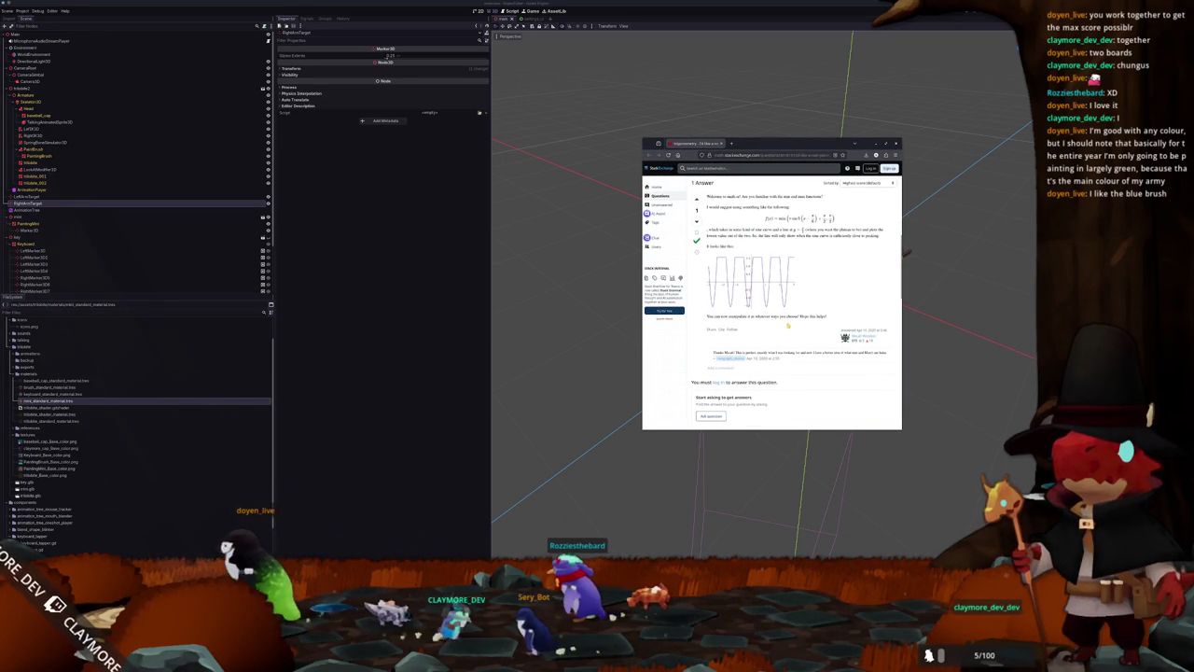
scroll(791, 326, "up", 1)
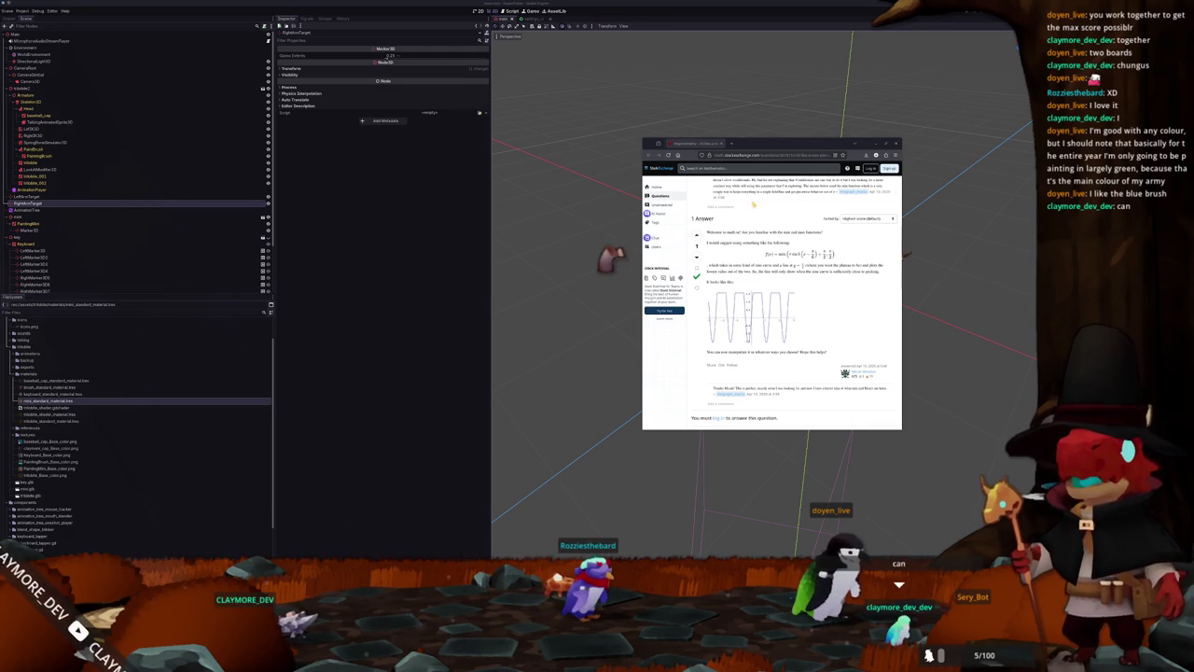
left_click(631, 244)
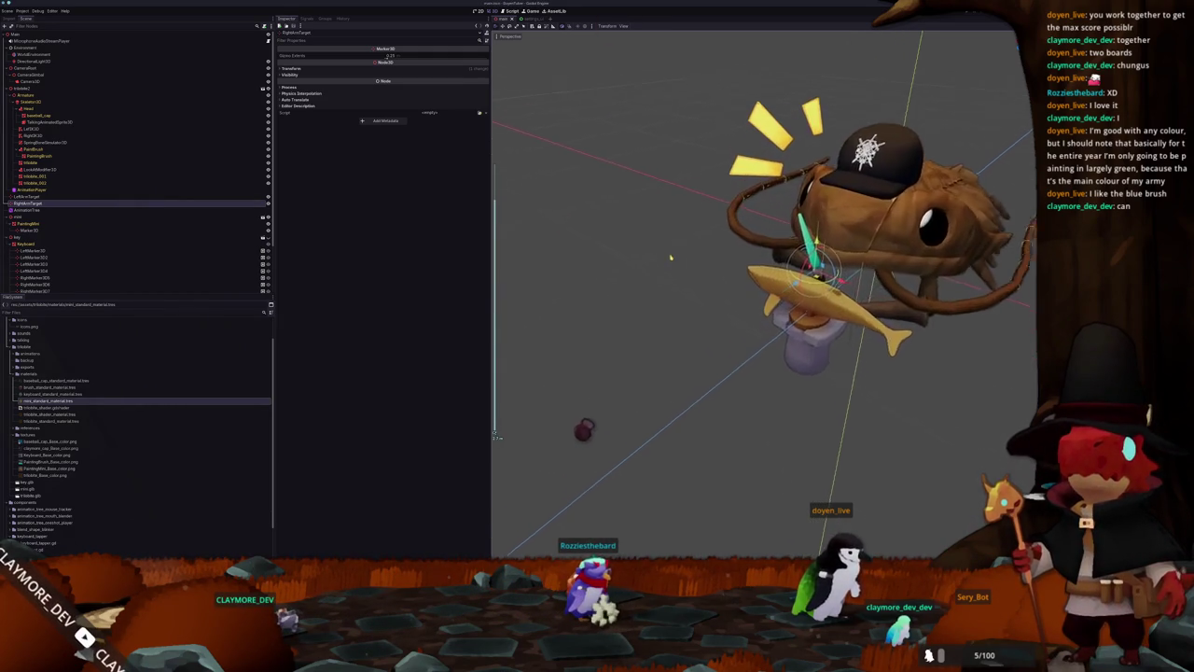
Frame RightArmTarget and check its Transform, Visibility and Top Level settings
key("f")
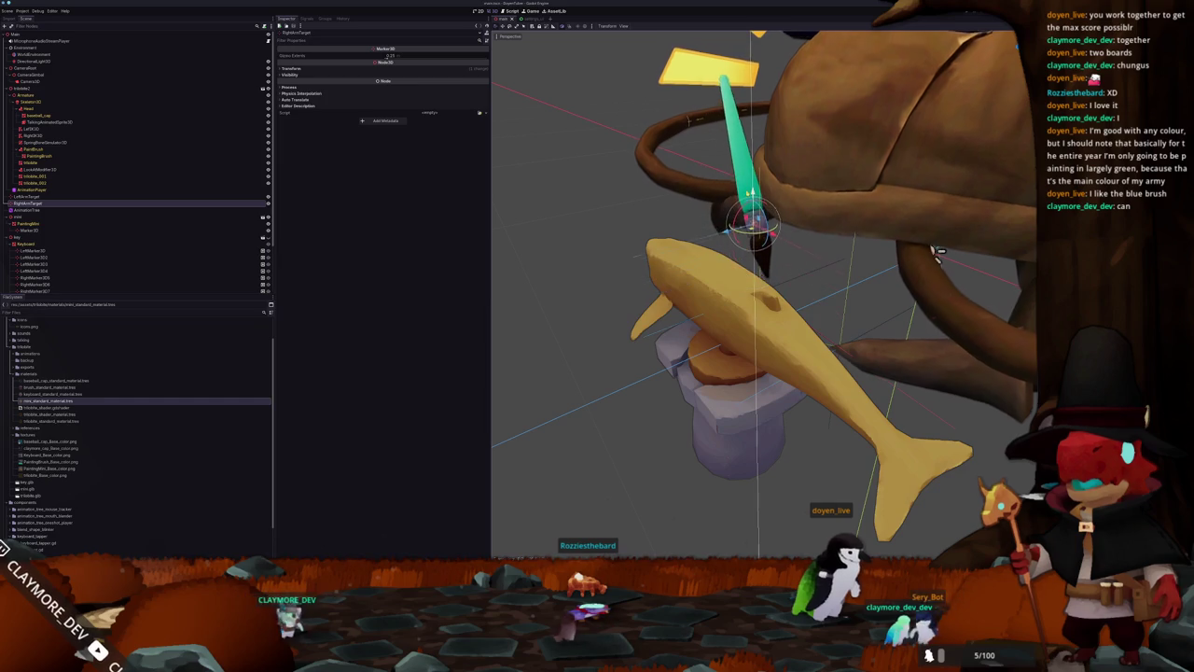
mouse_move(700, 227)
left_mouse_down()
mouse_move(866, 241)
mouse_move(840, 231)
mouse_move(635, 246)
left_mouse_up()
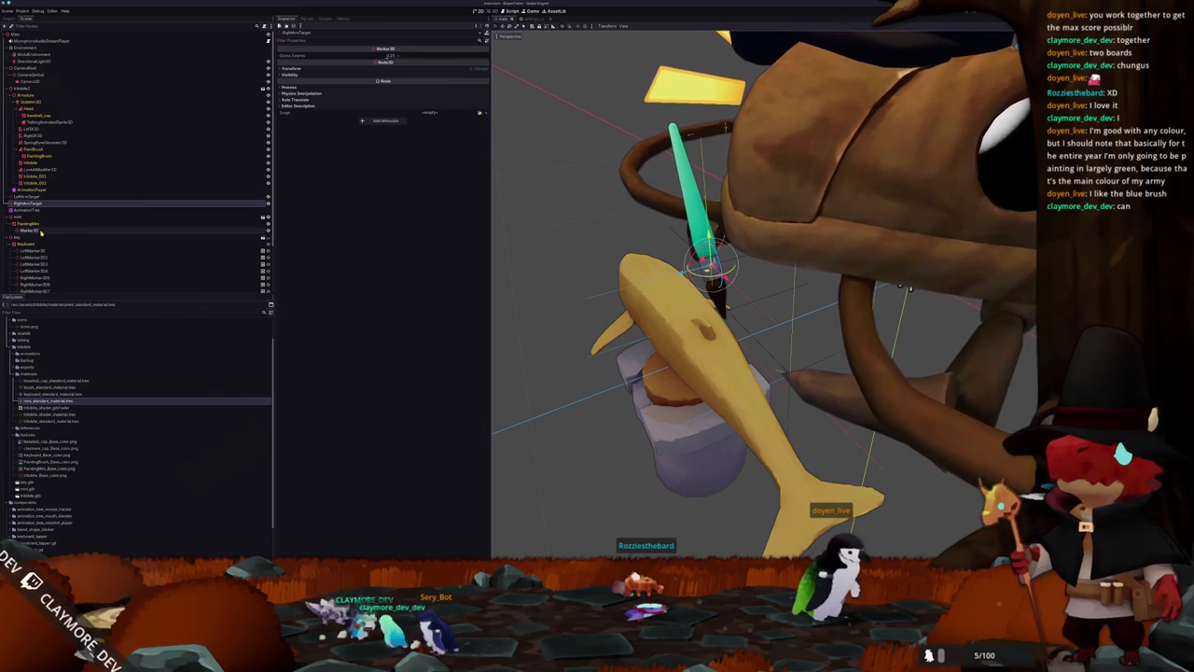
left_click(294, 68)
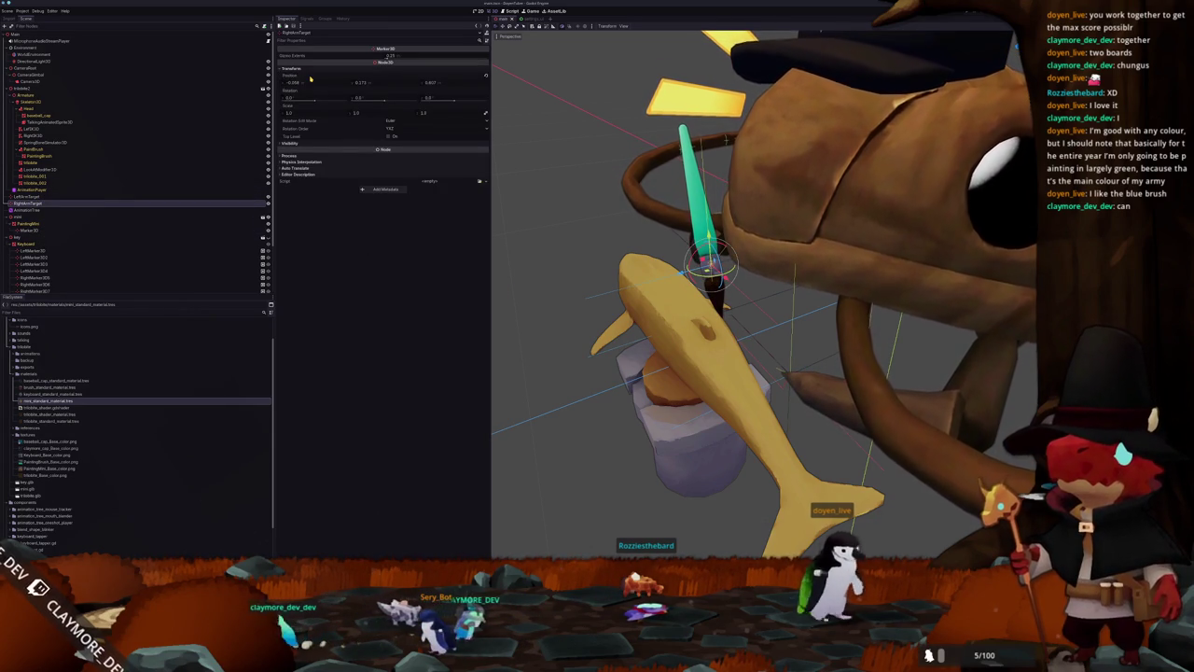
left_click(290, 143)
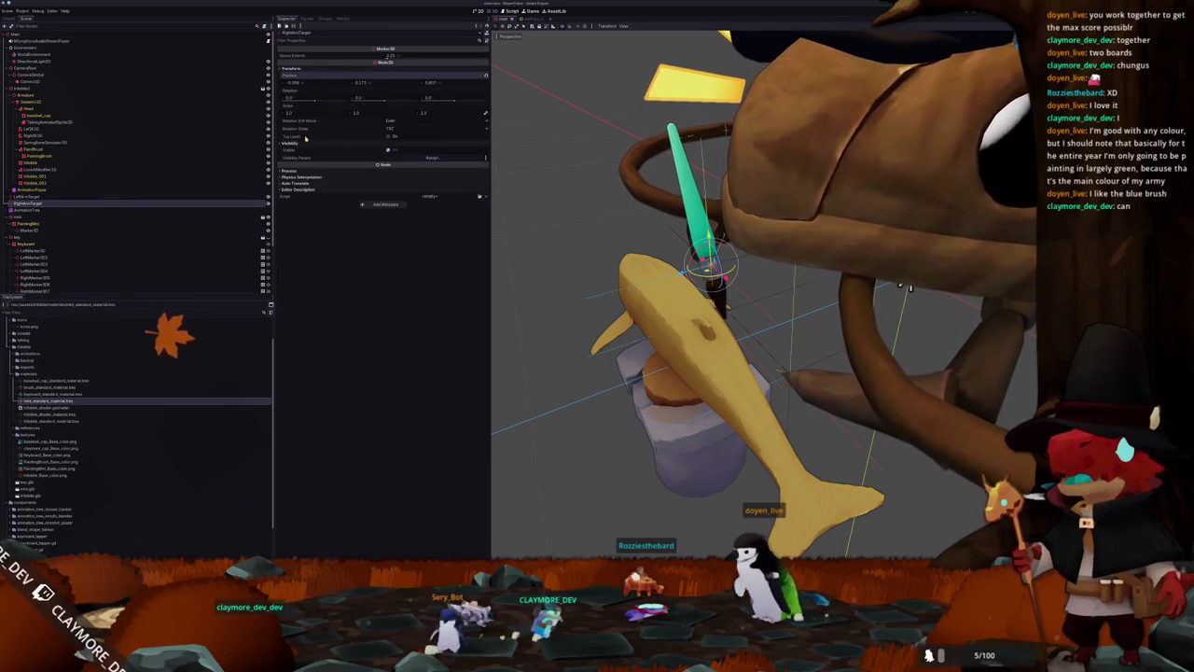
left_click(387, 137)
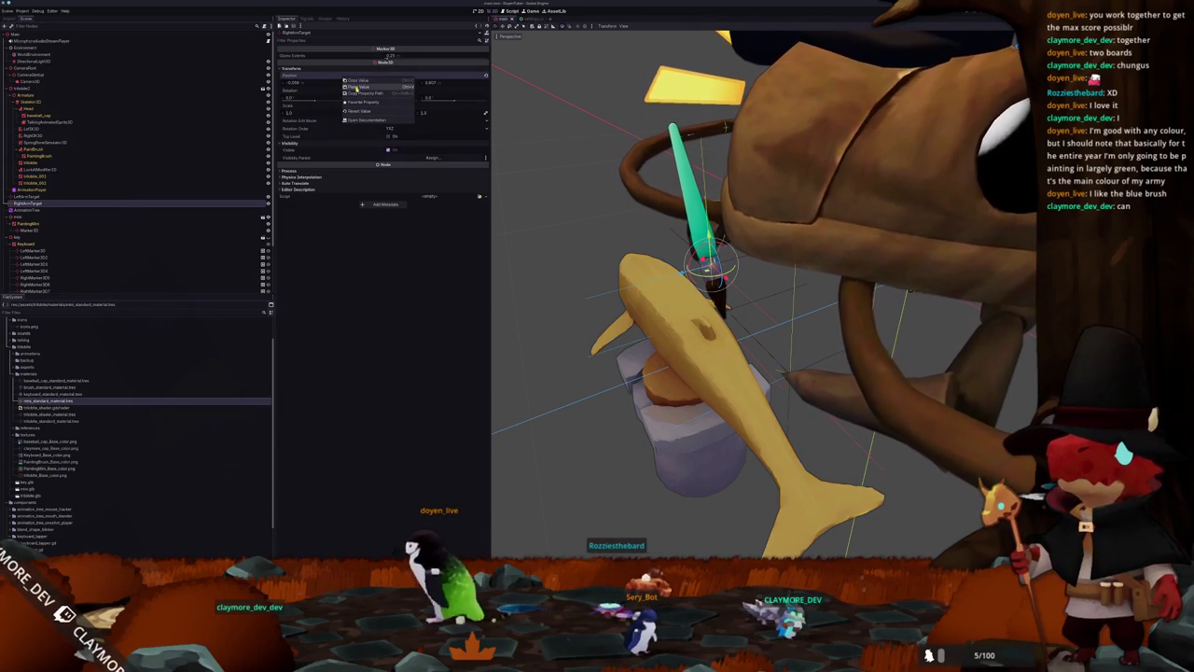
Inspect the brush's Marker3D transform and RightMarker3D, then select KeyboardTapper
left_click(38, 230)
left_click(333, 69)
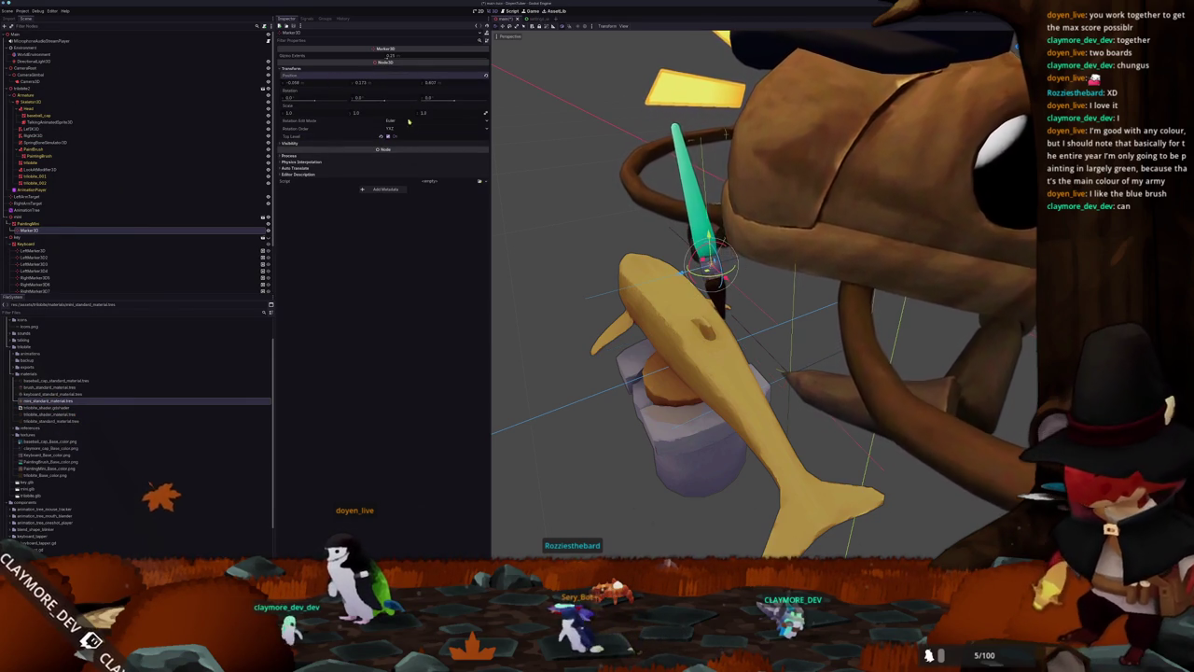
mouse_move(904, 285)
left_mouse_down()
mouse_move(861, 267)
mouse_move(839, 279)
left_mouse_up()
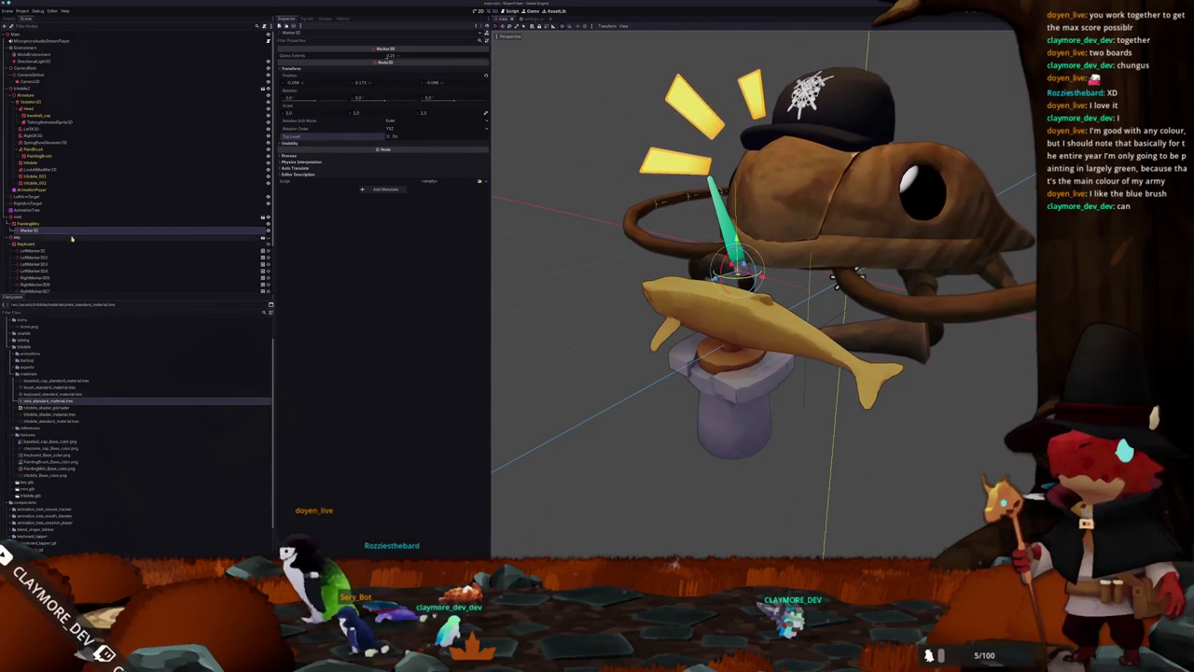
scroll(51, 174, "down", 3)
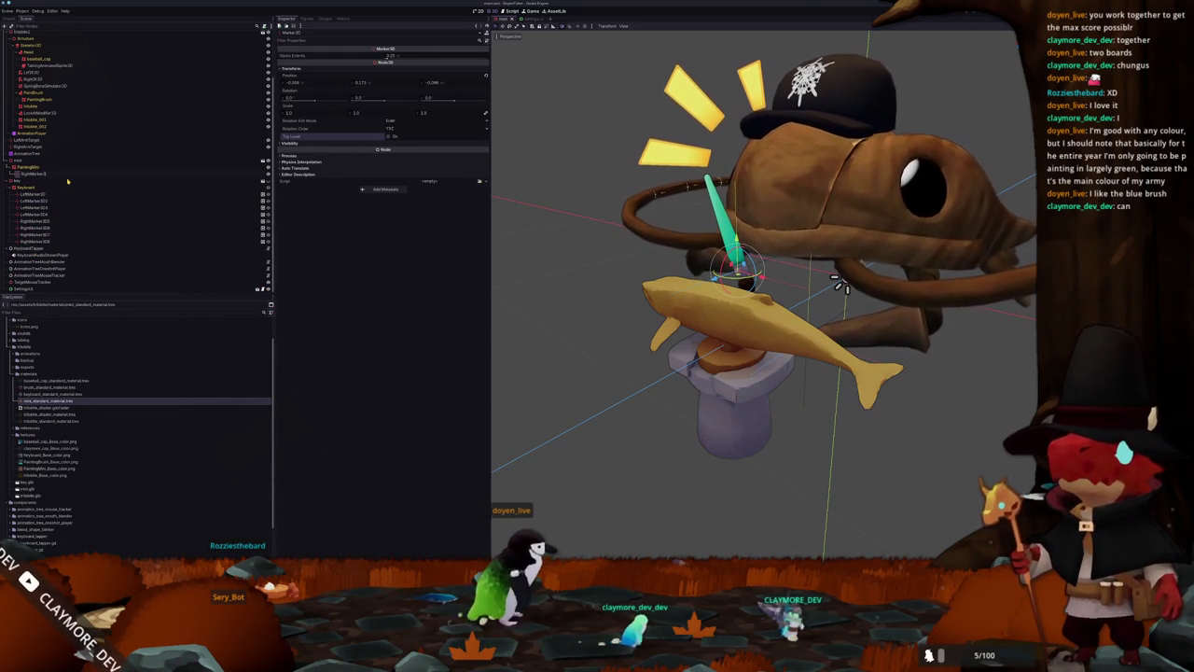
left_click(68, 180)
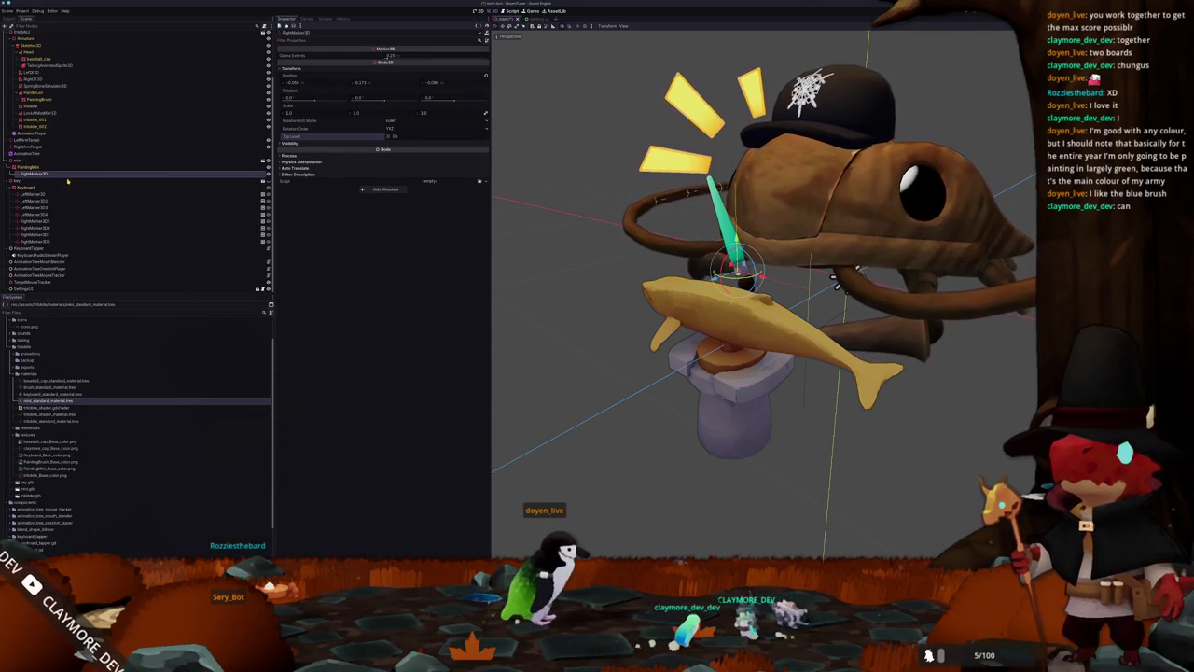
left_click(28, 249)
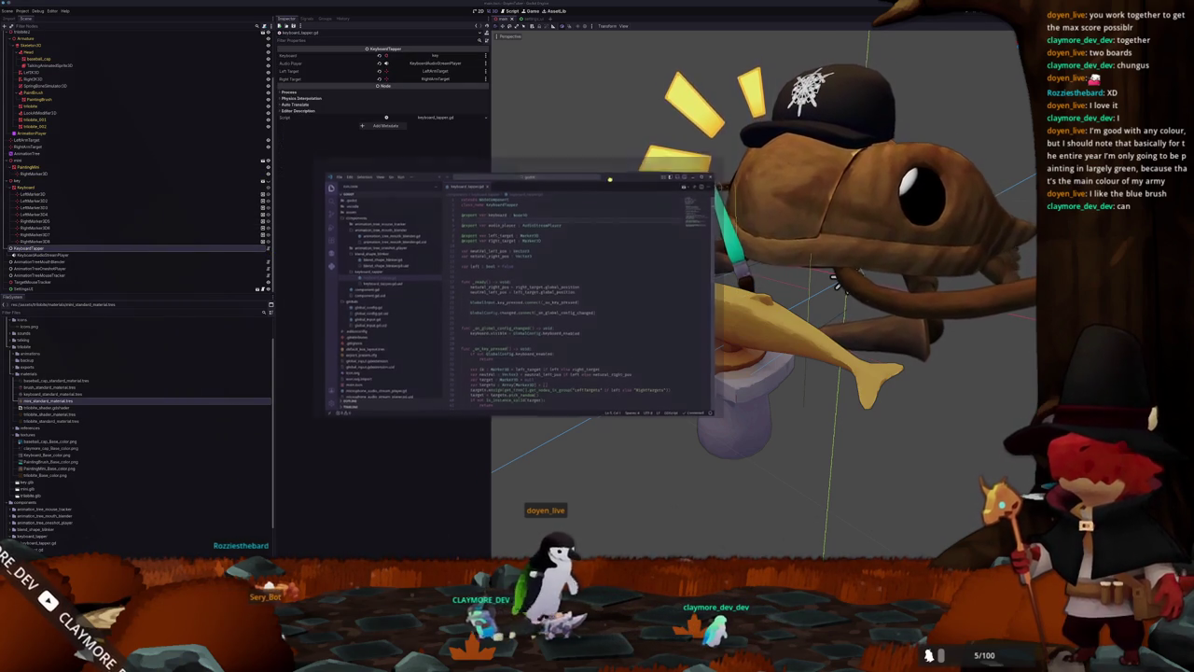
key("ctrl+equal")
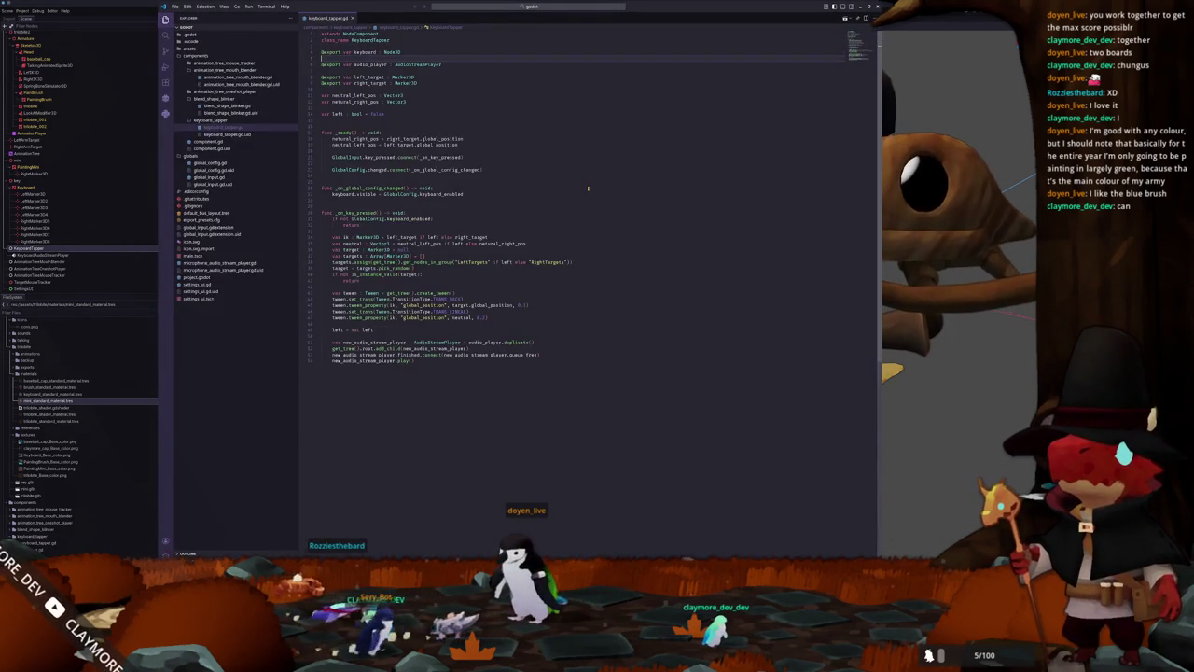
type("dio_player : AudioStreamPlayer")
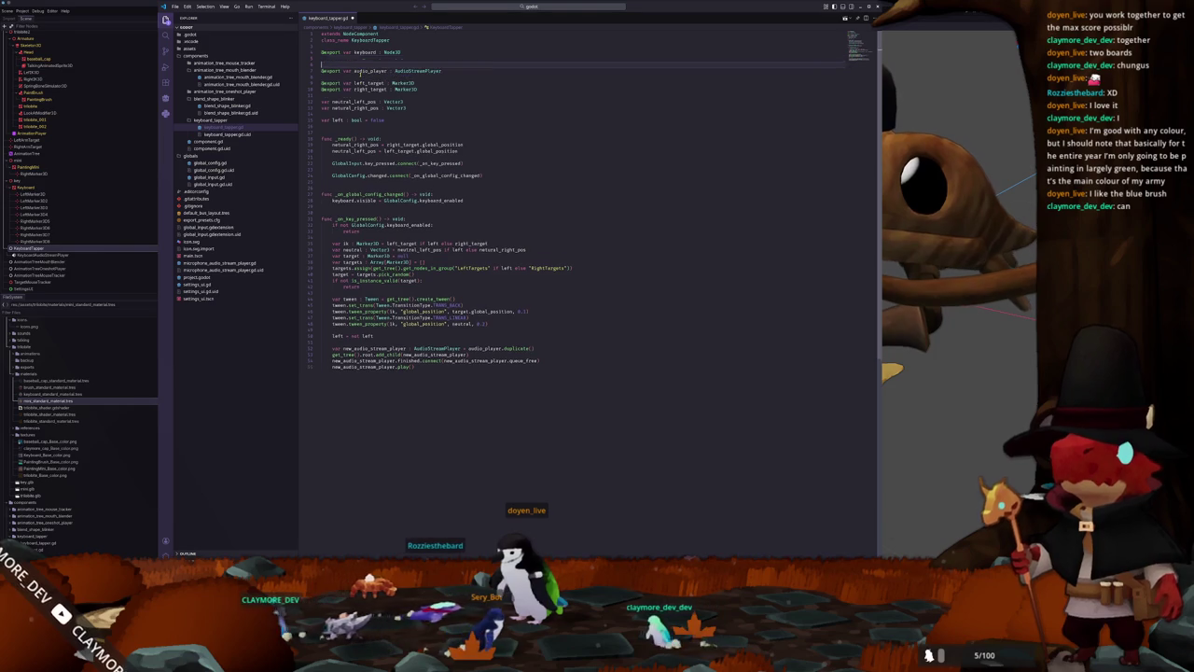
type("@export var brus")
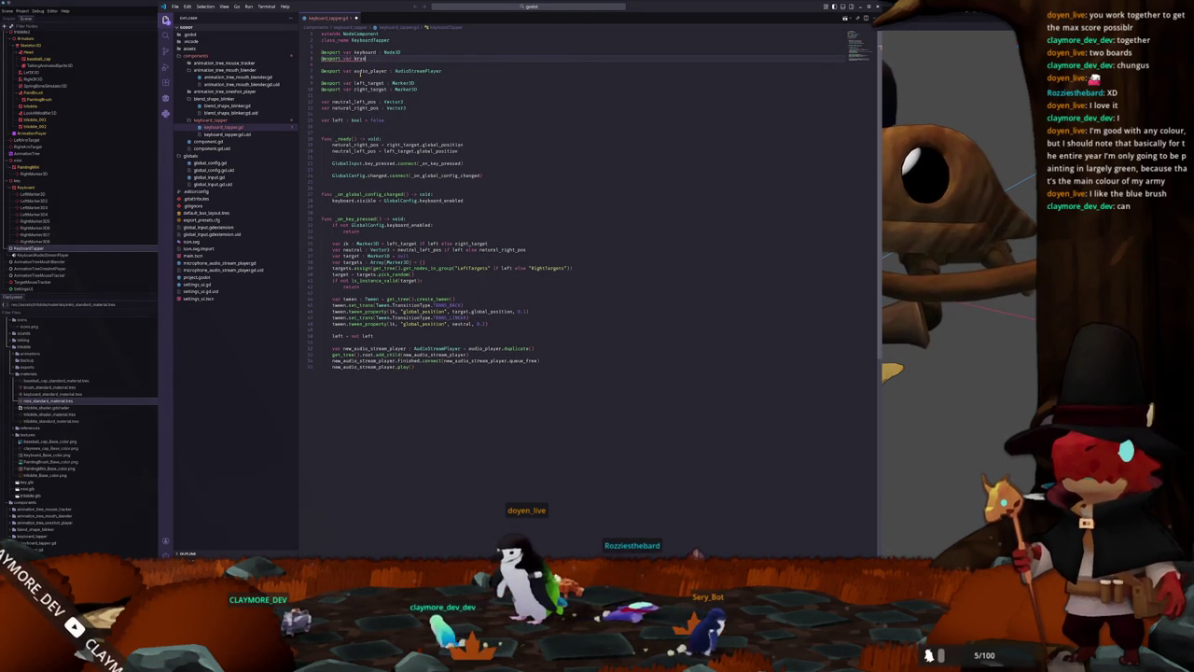
type(" : Node3D")
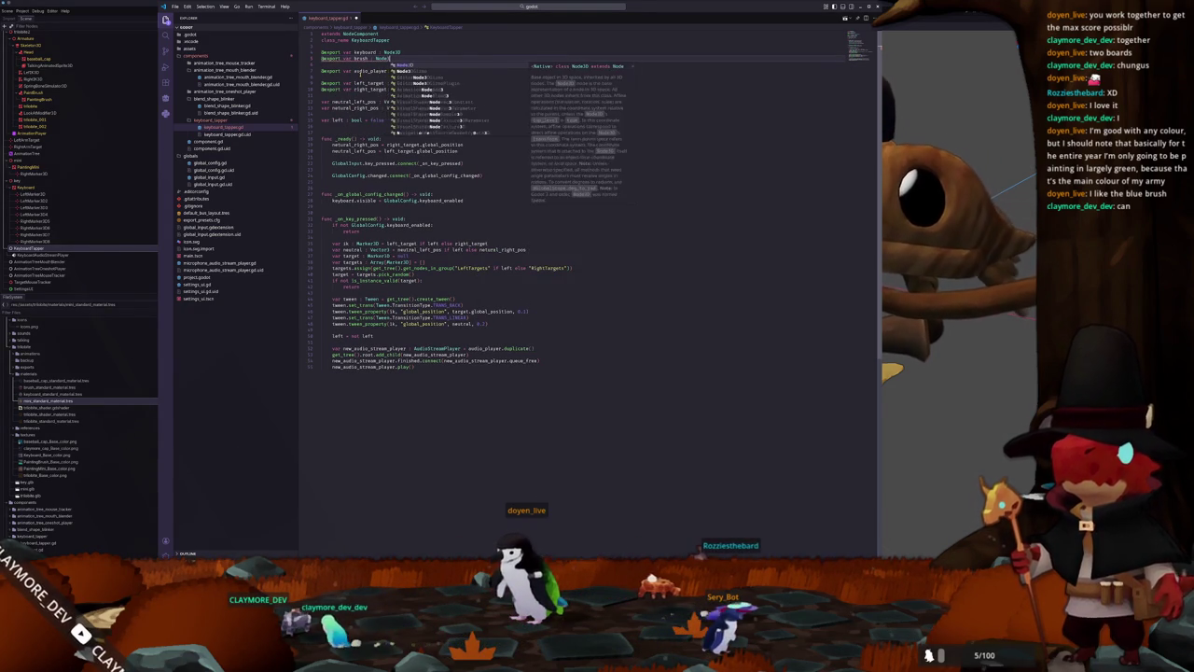
key("Return")
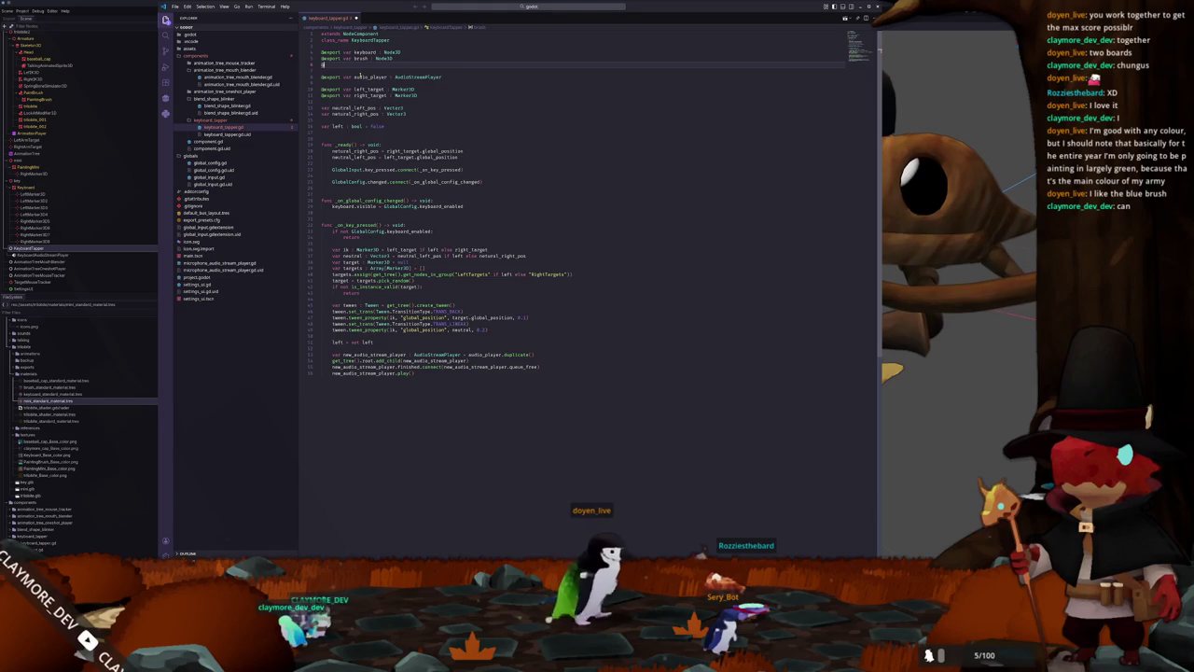
type("export var mic")
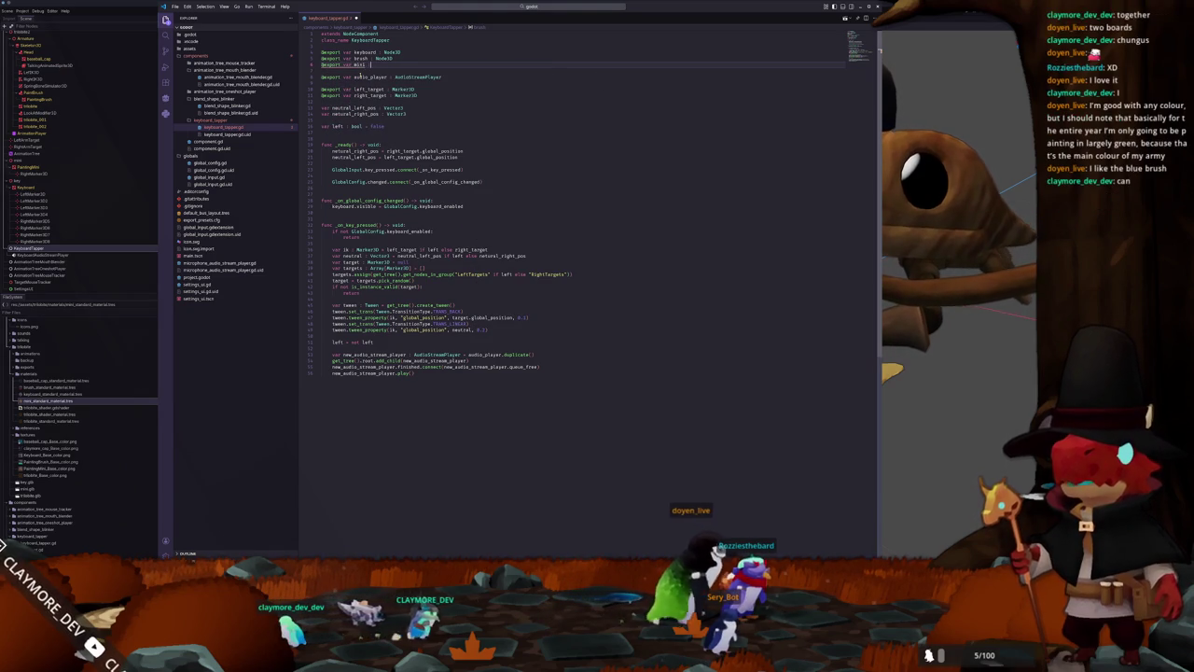
type(" : Node3D")
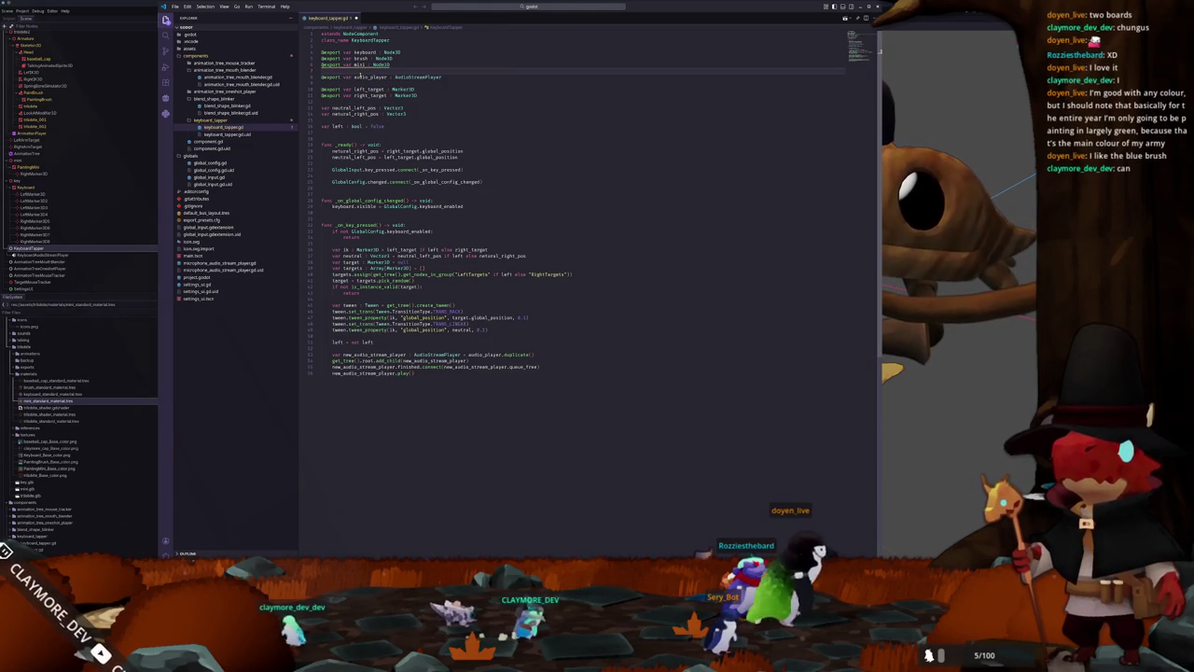
Rename the shadowing local variable to mic_stand in keyboard_tapper.gd
key("ctrl+shift+Left")
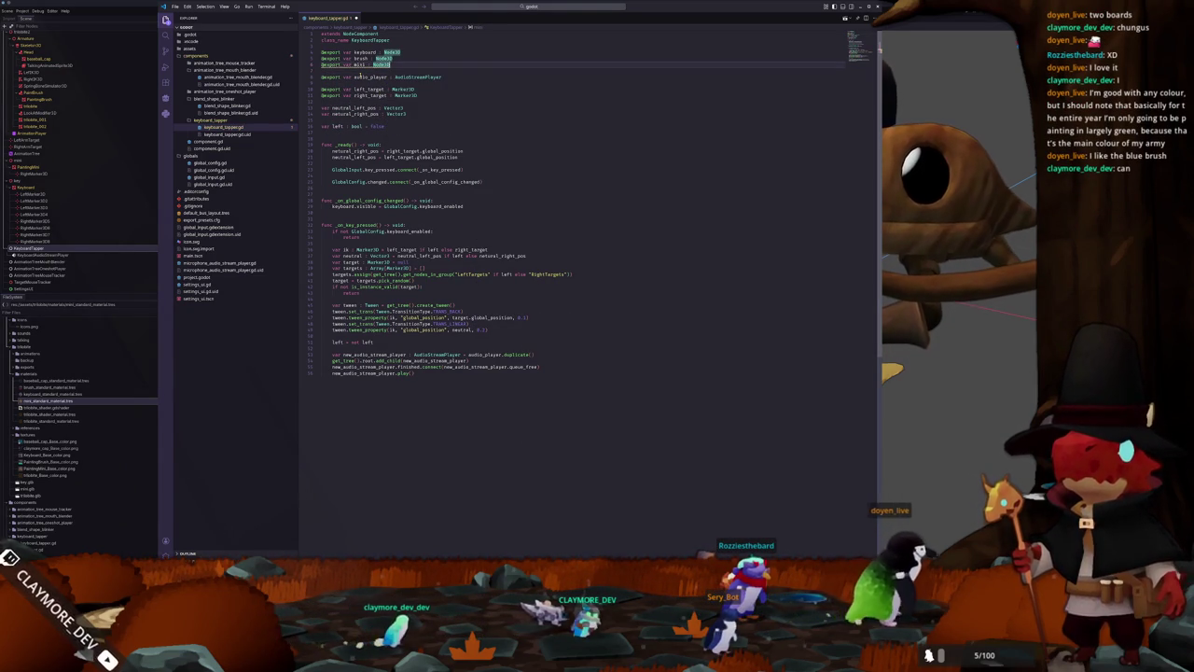
mouse_move(359, 65)
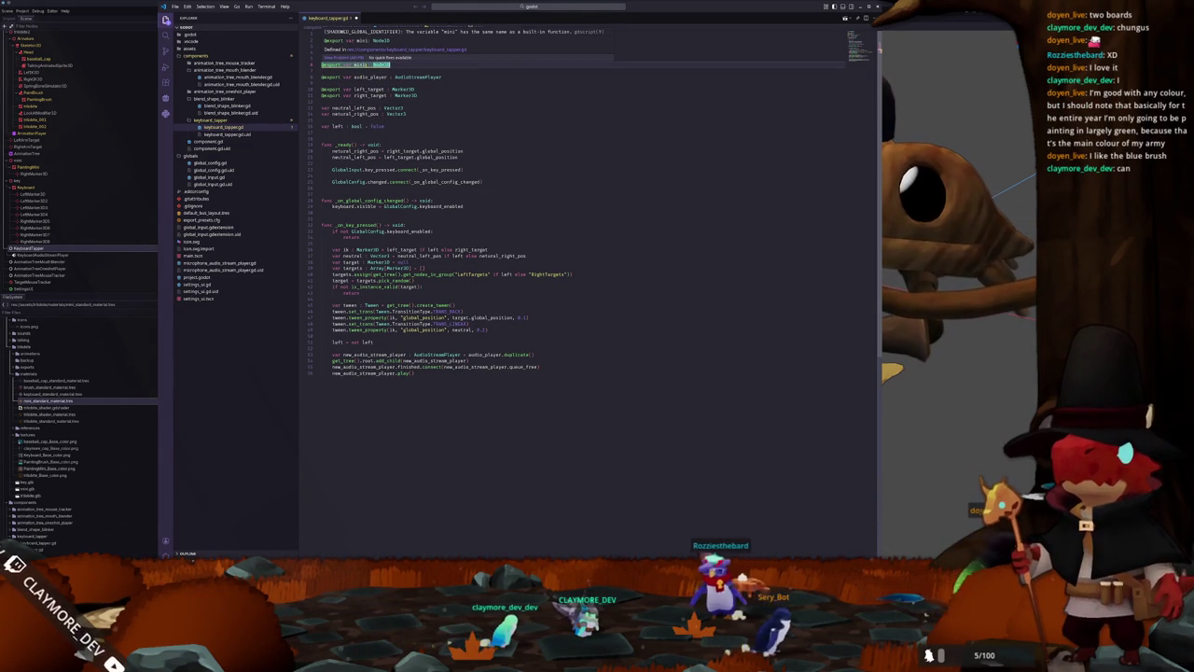
double_click(360, 64)
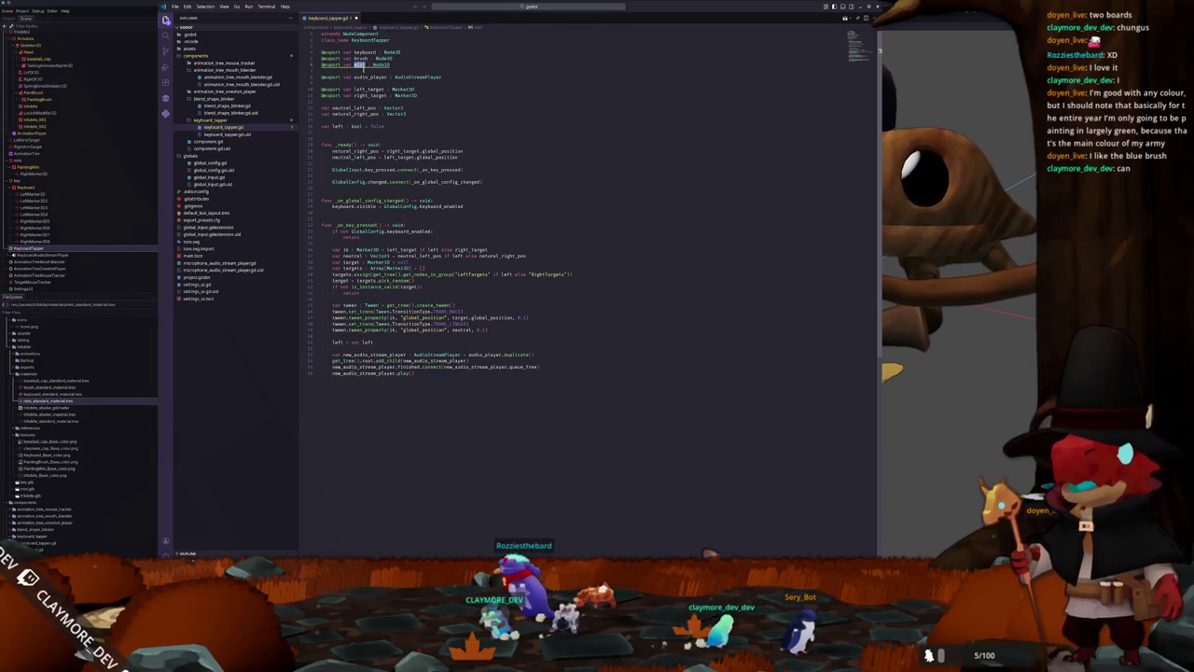
type("mic_stand")
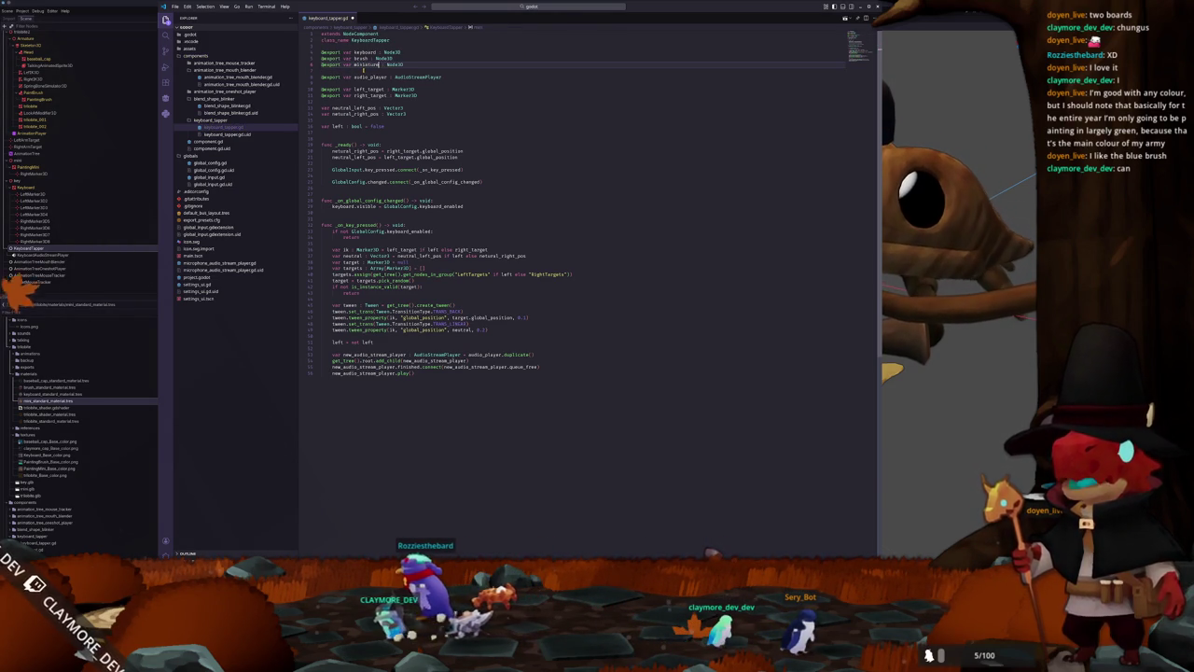
left_click(363, 70)
double_click(396, 65)
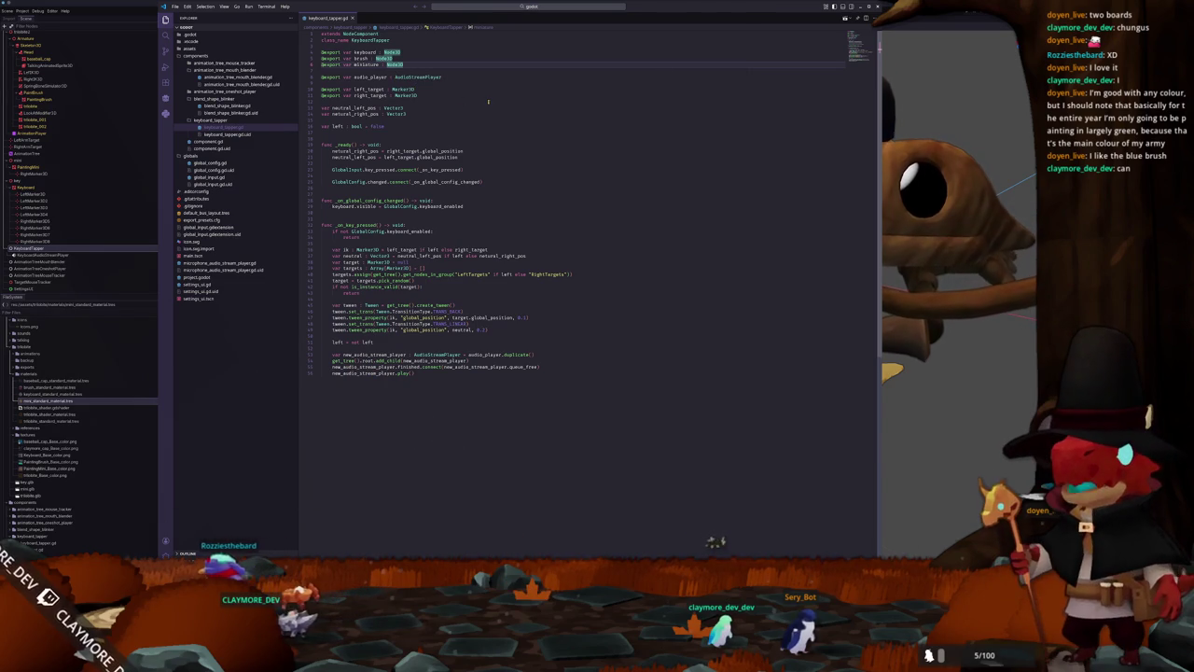
scroll(372, 127, "down", 2)
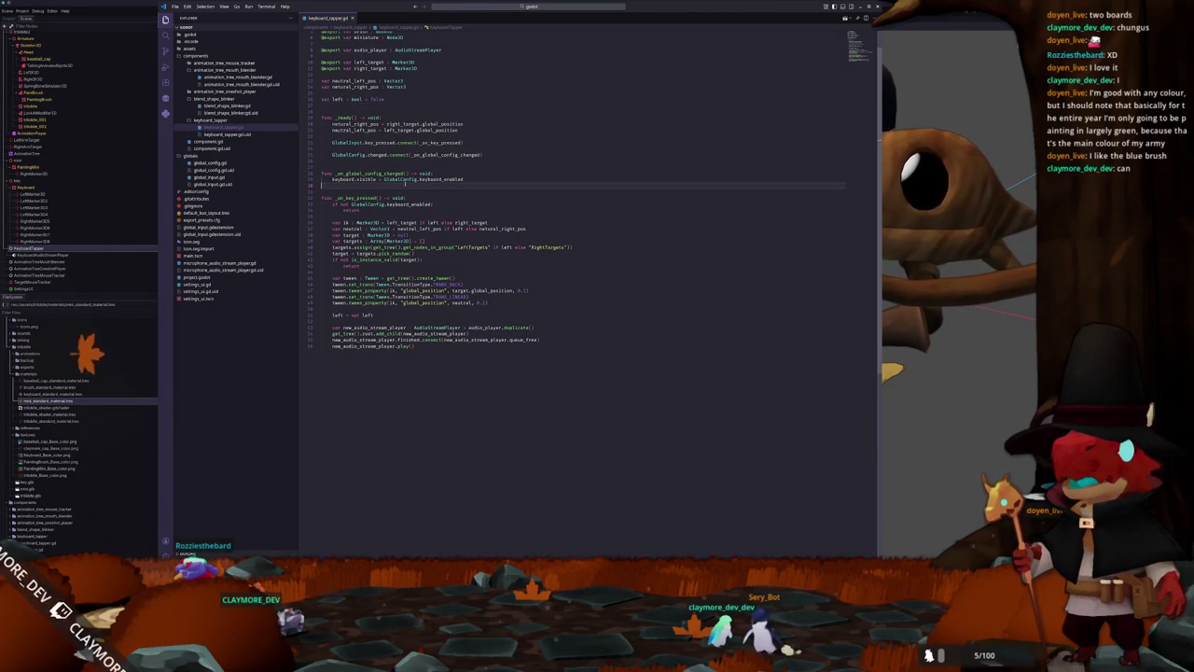
left_click(452, 174, "ctrl")
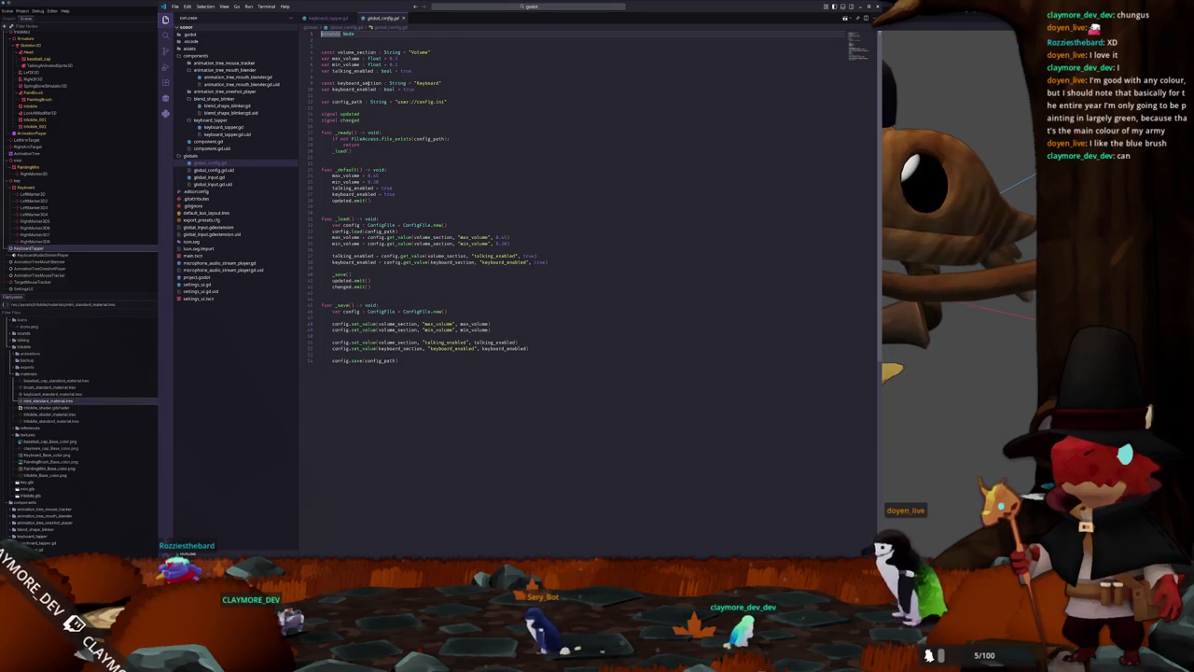
Add a TrilobiteState enum with values NONE, KEYBOARD and PAINTING
double_click(388, 89)
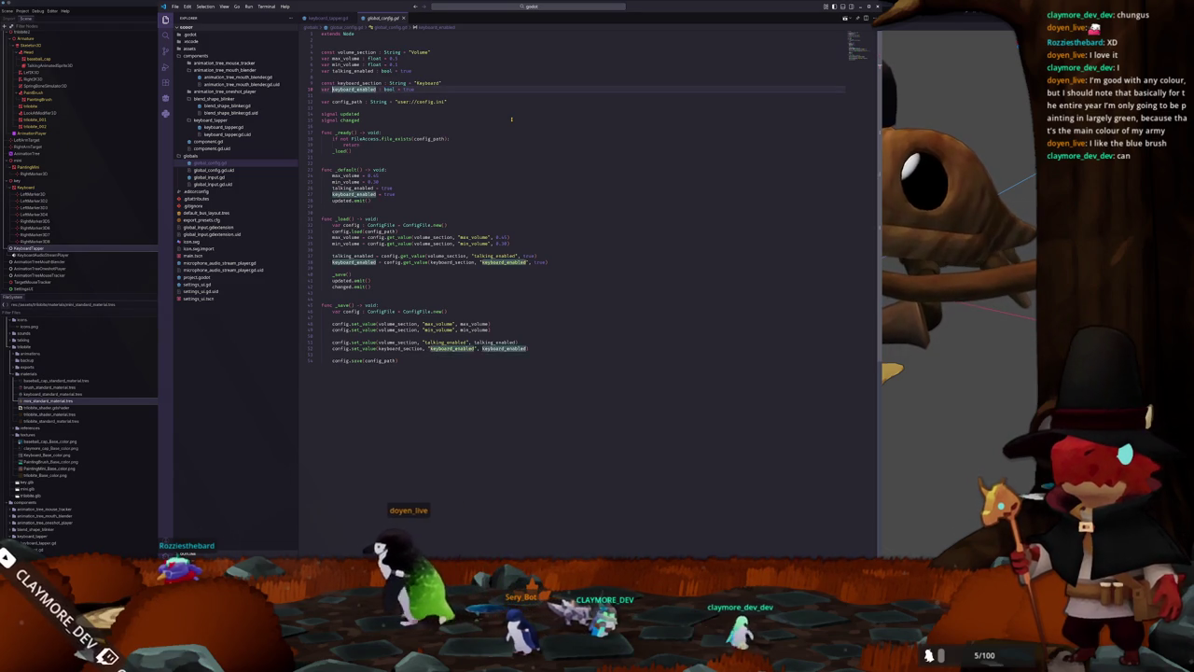
key("Return")
type("en")
key("Escape")
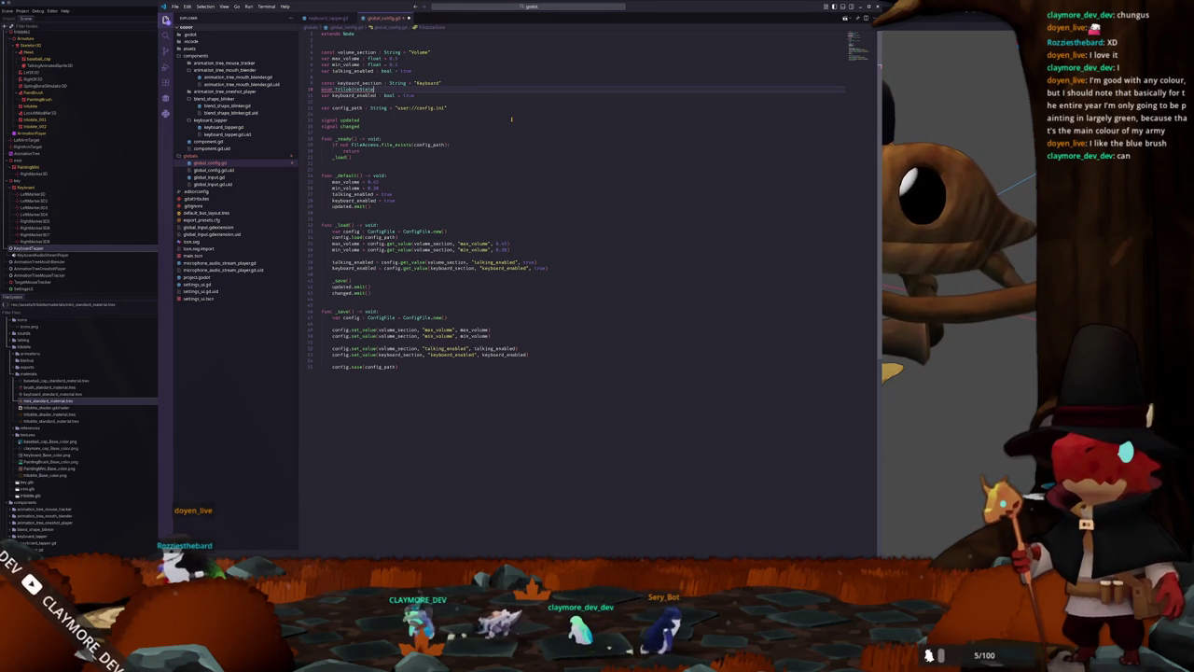
key("Return")
type("ON")
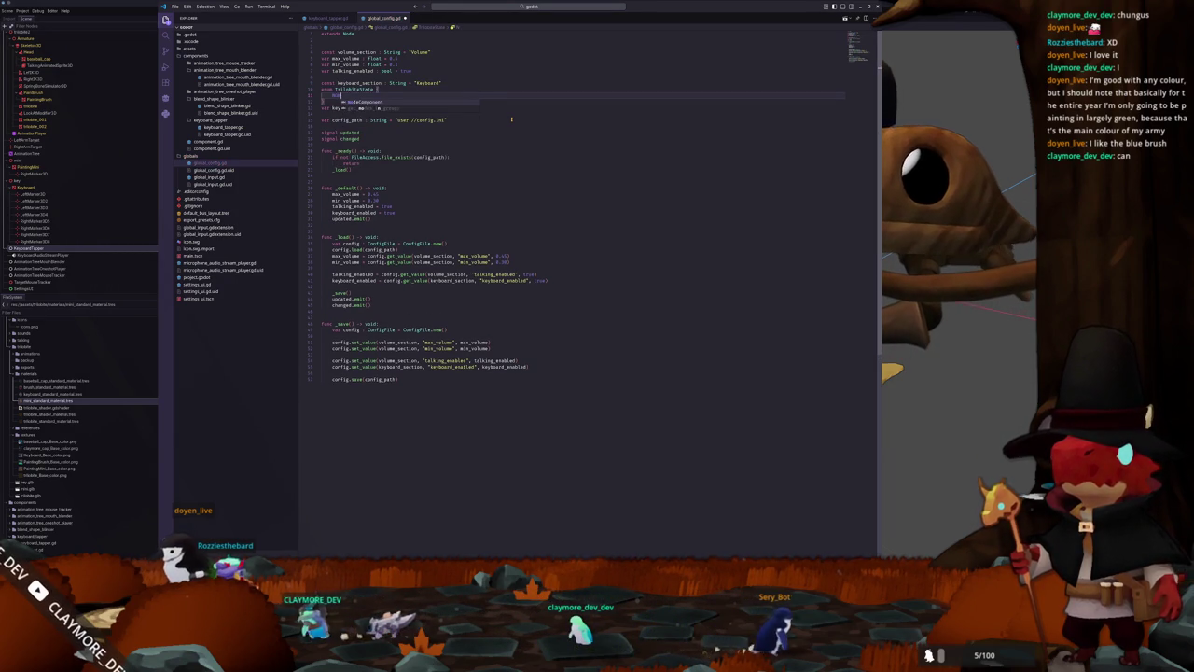
key("Return")
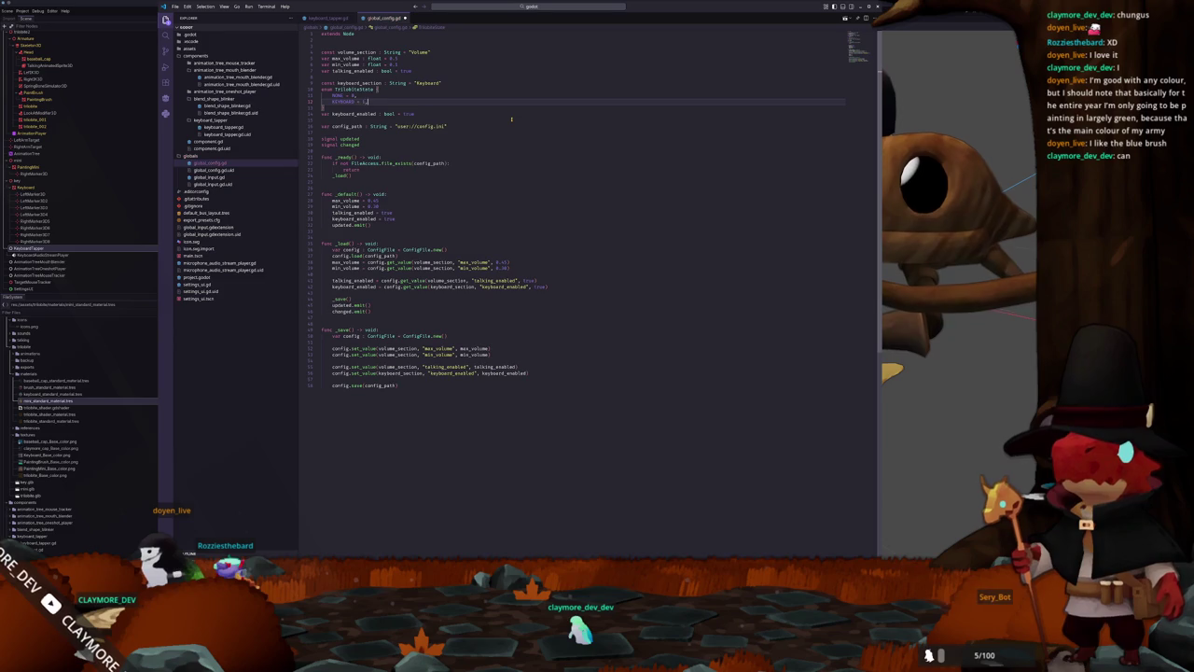
key("Return")
type("PAINTING = 2")
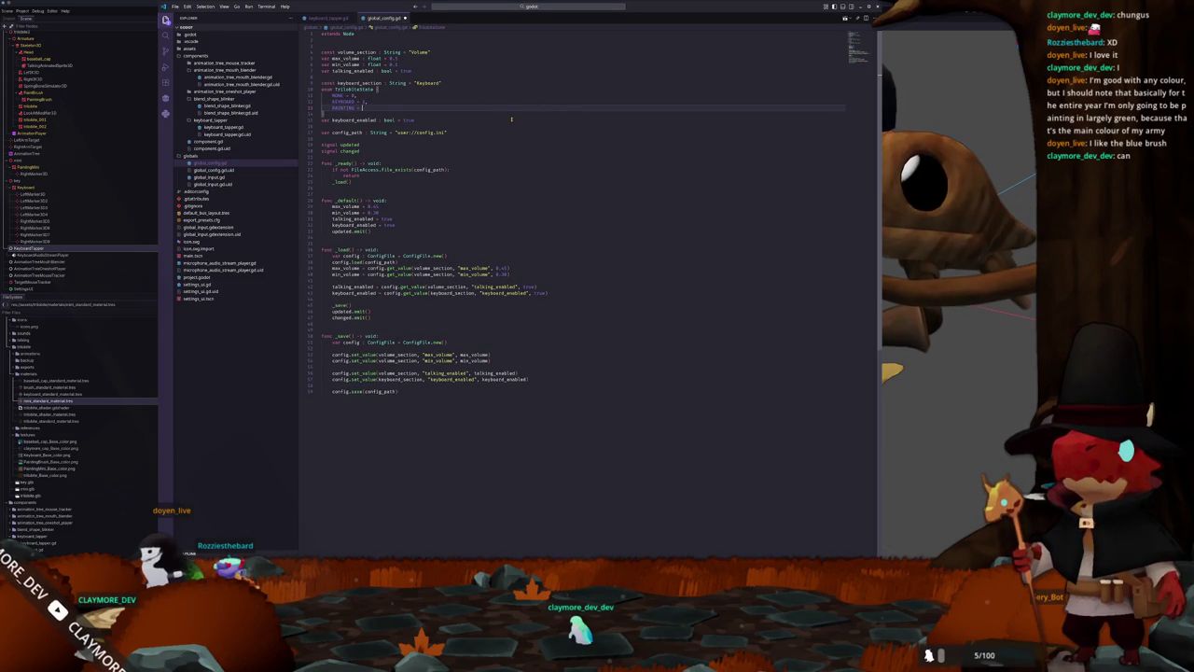
Redeclare keyboard_enabled as trilobite_state : TrilobiteState defaulting to TrilobiteState.KEYBOARD
key("End")
key("ctrl+shift+Left")
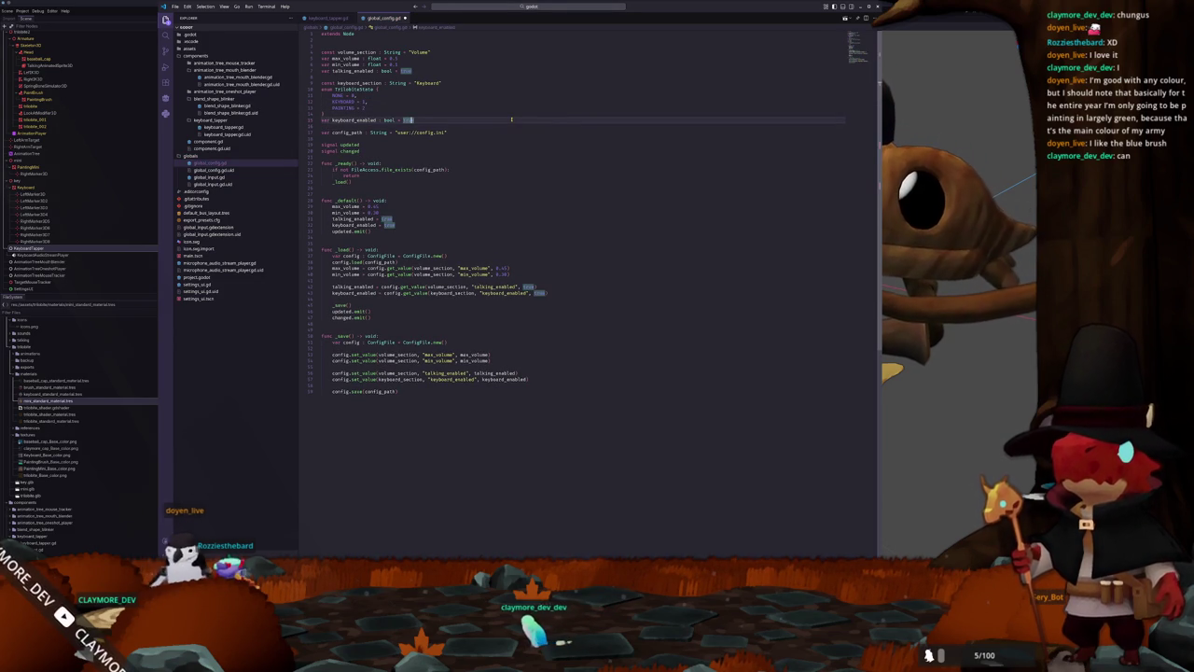
key("ctrl+Left")
key("ctrl+Left")
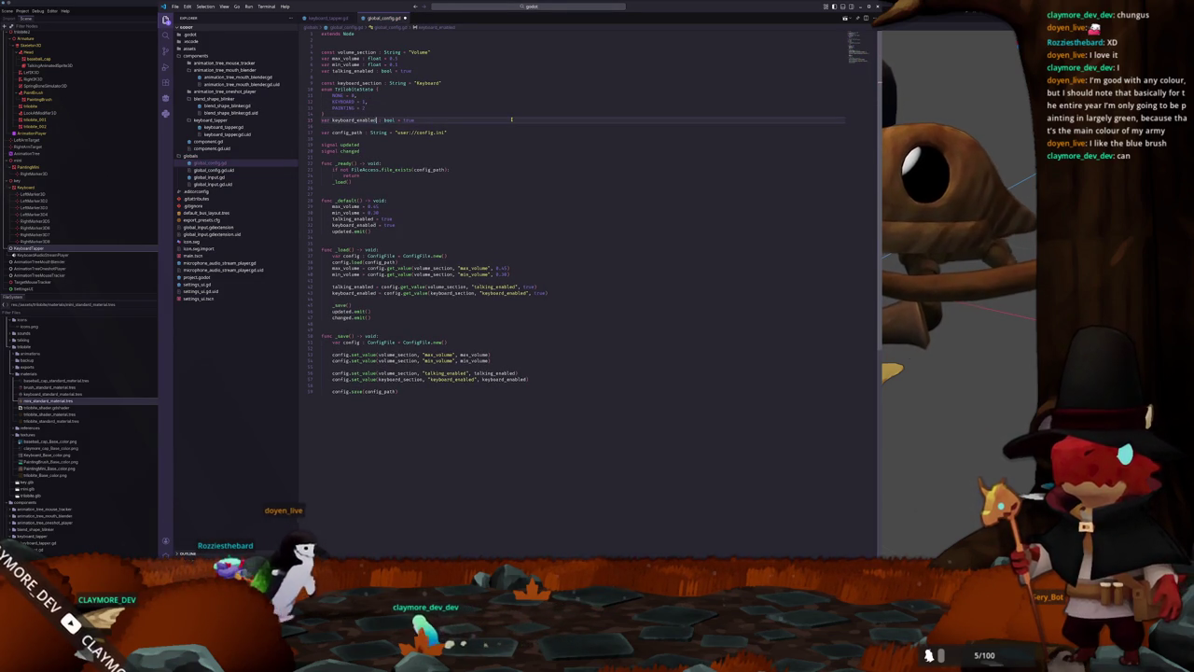
key("ctrl+shift+Right")
type("trilobit")
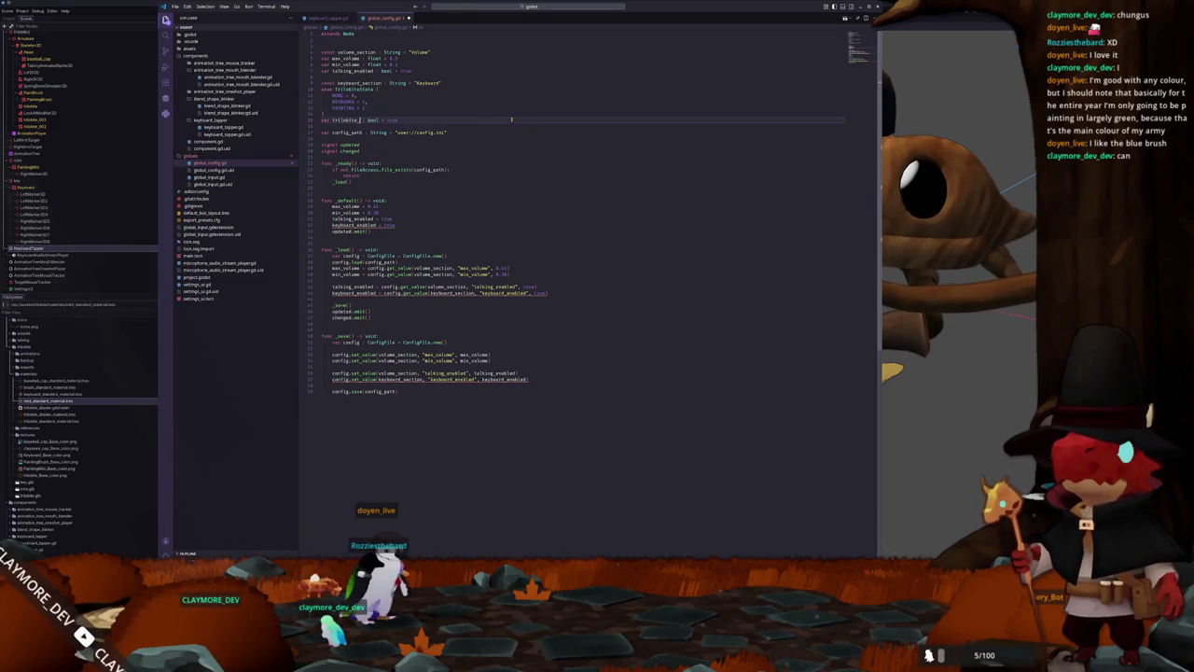
key("ctrl+Left")
key("ctrl+Left")
key("ctrl+Left")
key("ctrl+shift+Right")
type("Tri")
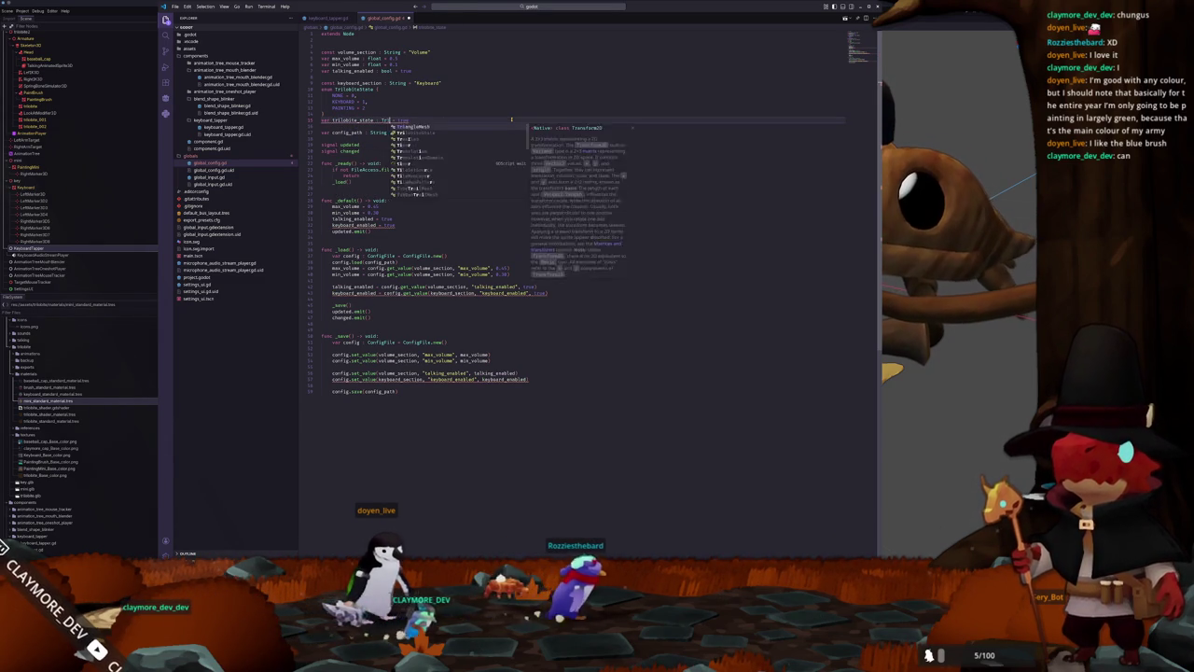
key("Return")
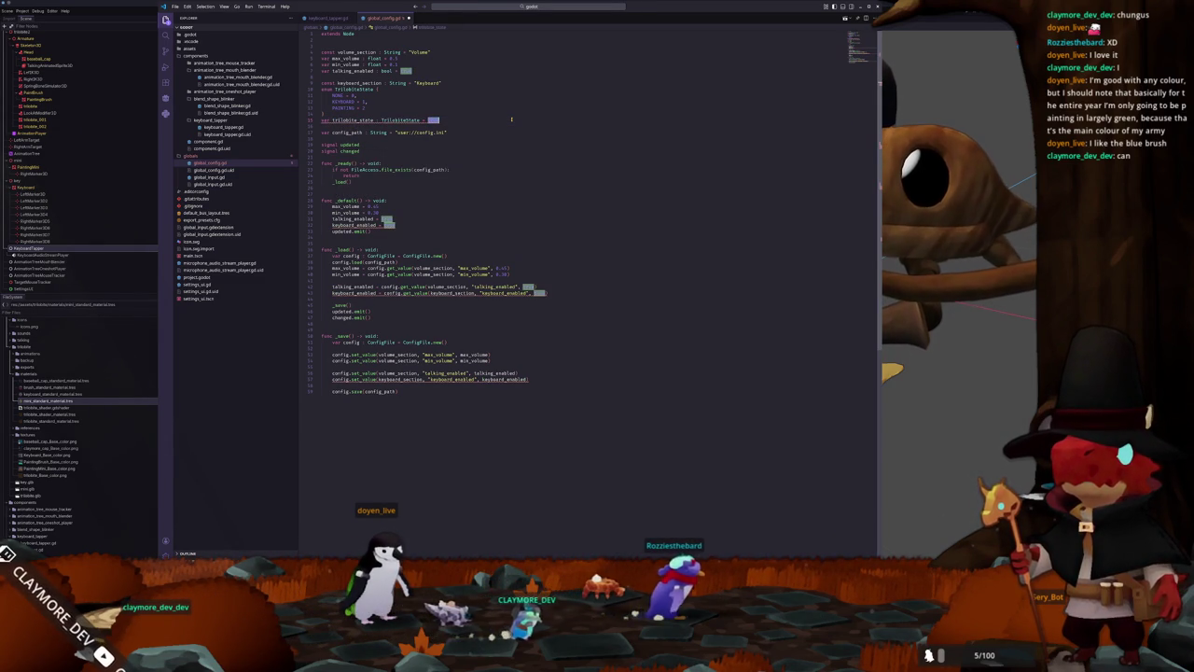
key("ctrl+Right")
key("ctrl+shift+Right")
type("Tril")
key("Return")
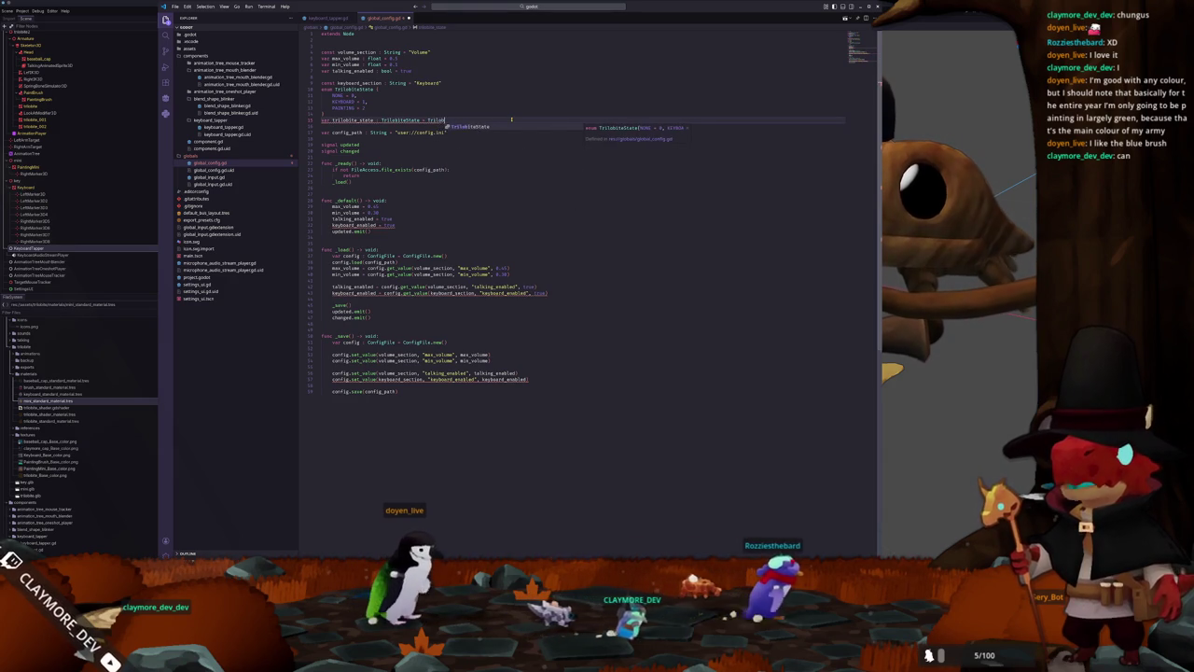
type(".NONE")
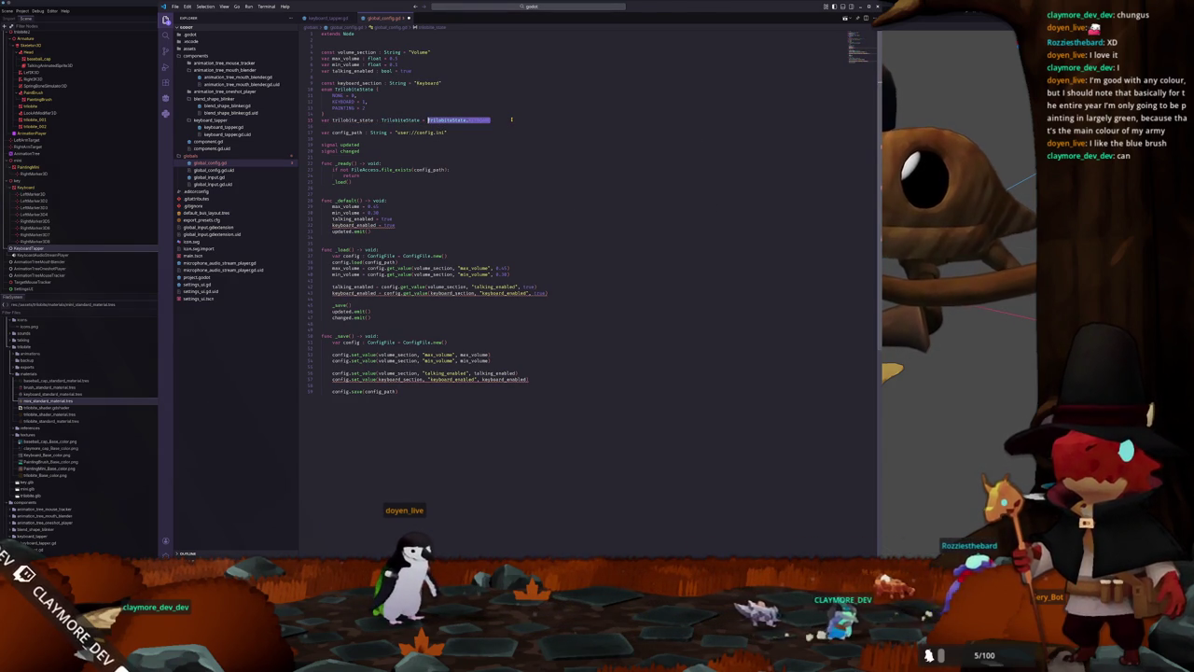
type("KEYBOARD")
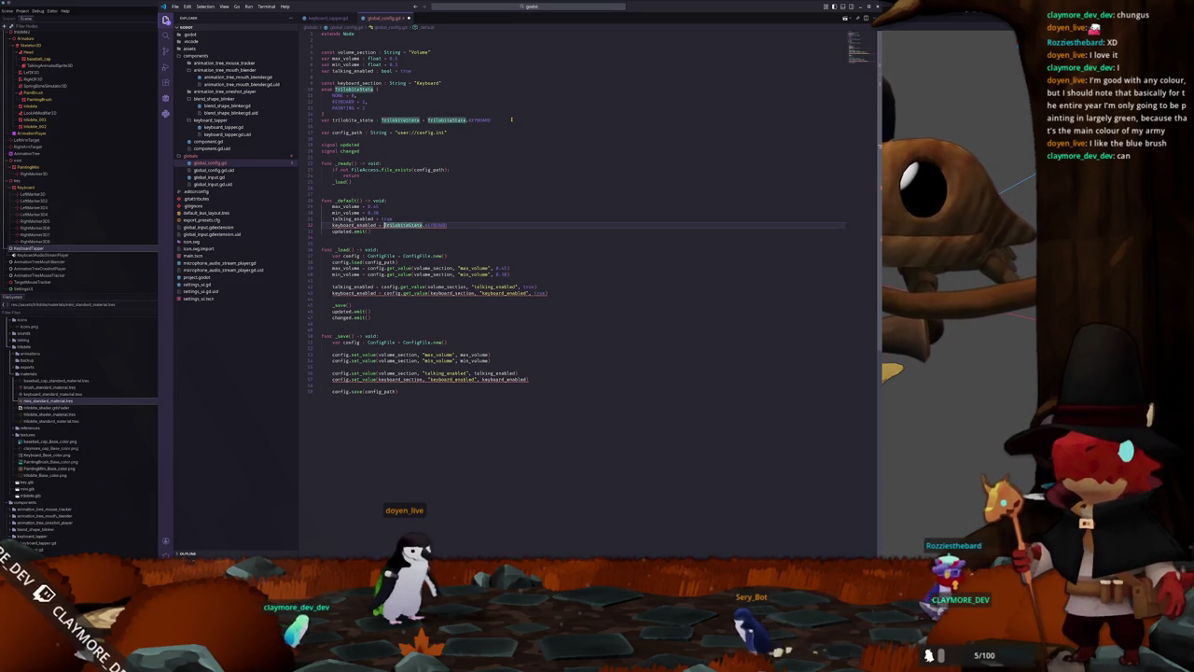
Replace keyboard_enabled with trilobite_state in the default, load and save functions
type("trilobite_stat")
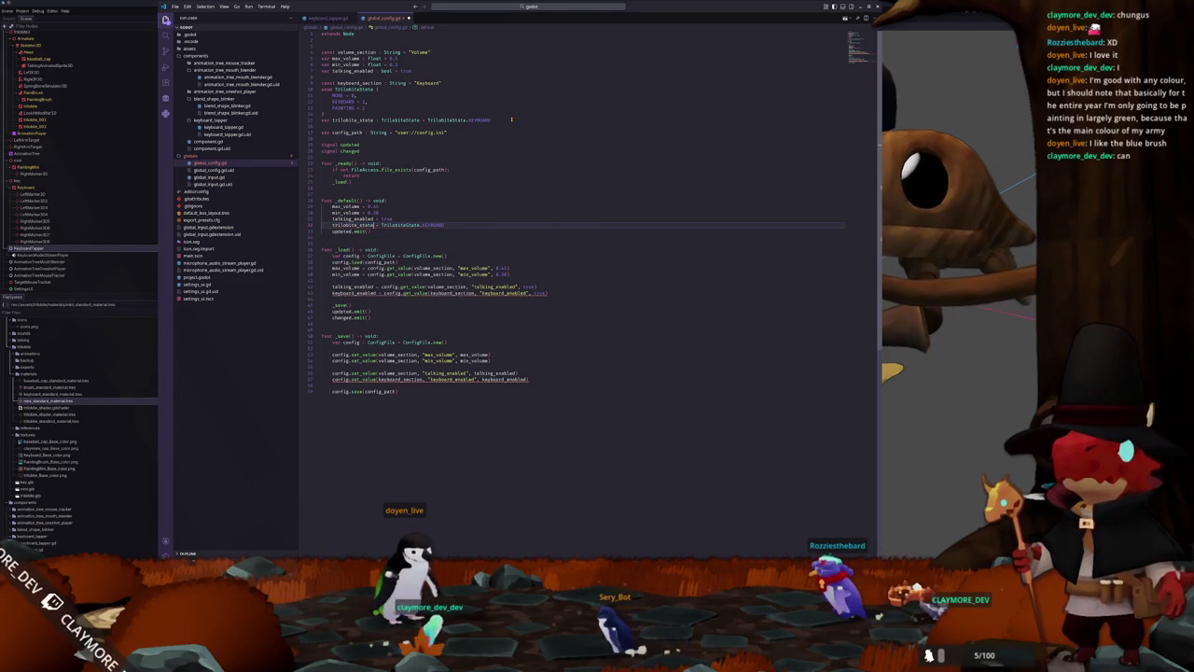
key("Tab")
key("Down")
key("Down")
key("Down")
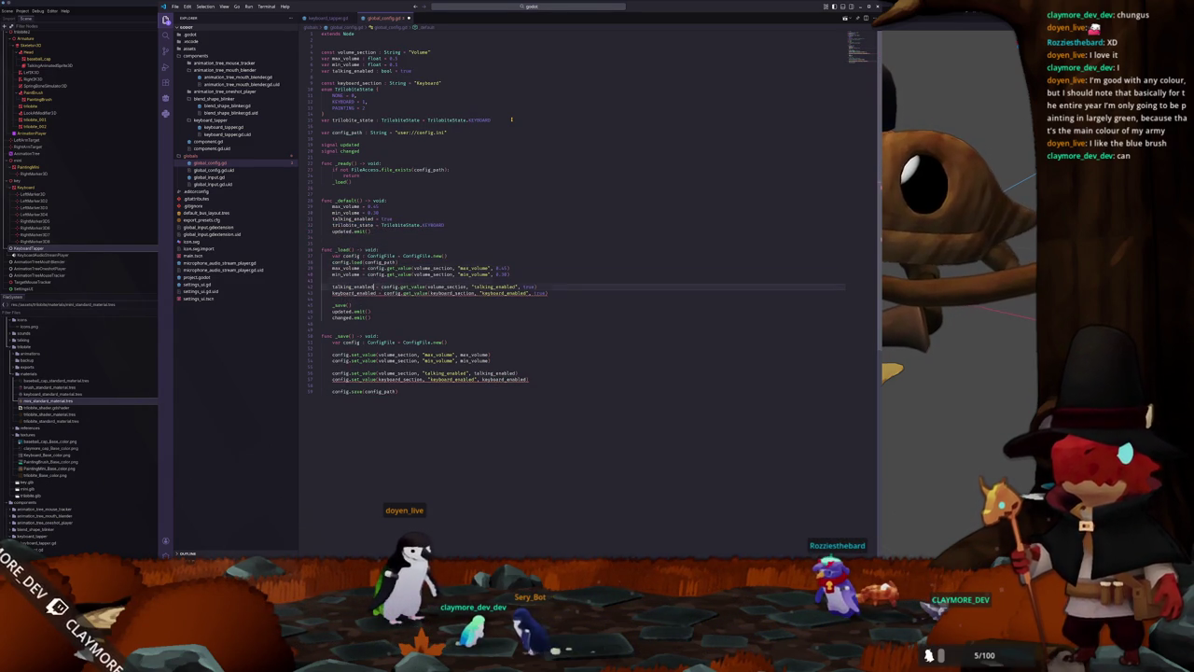
key("Down")
key("Down")
key("ctrl+shift+Right")
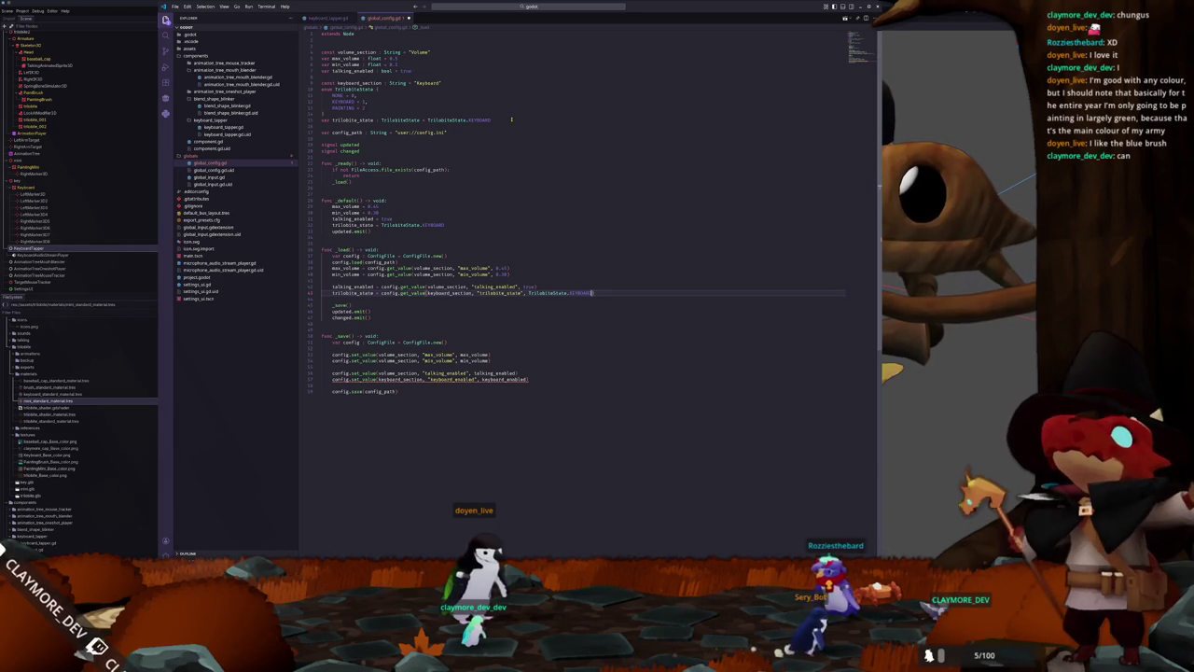
key("Down")
key("Down")
key("Down")
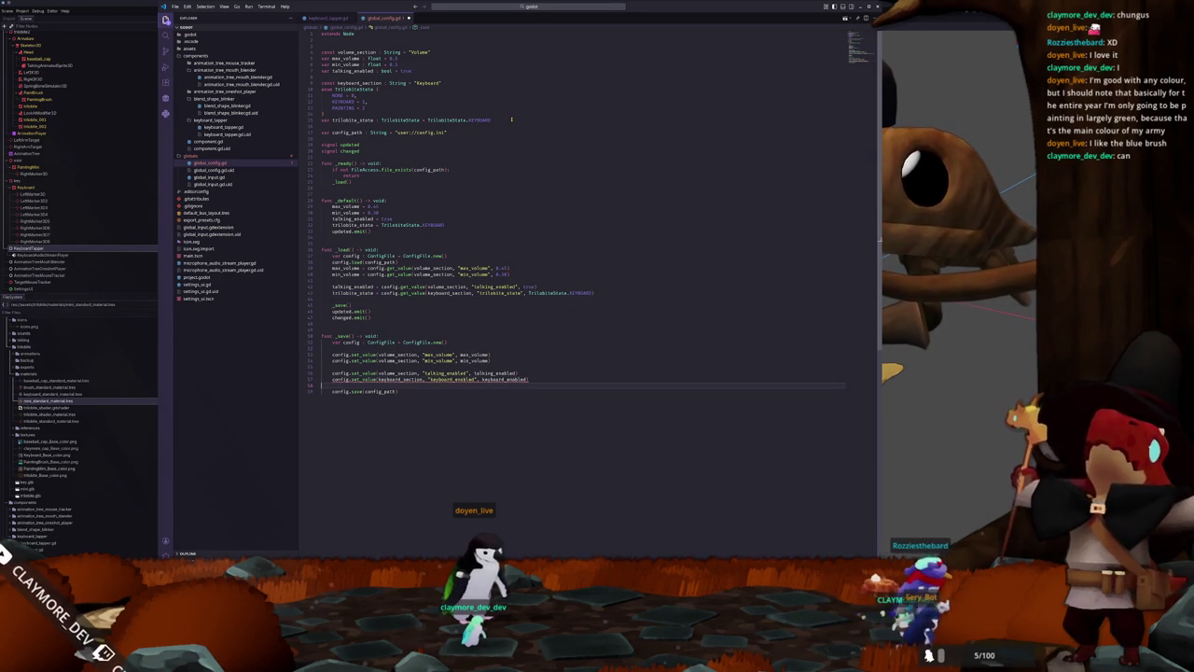
key("End")
key("ctrl+shift+Left")
type("tri")
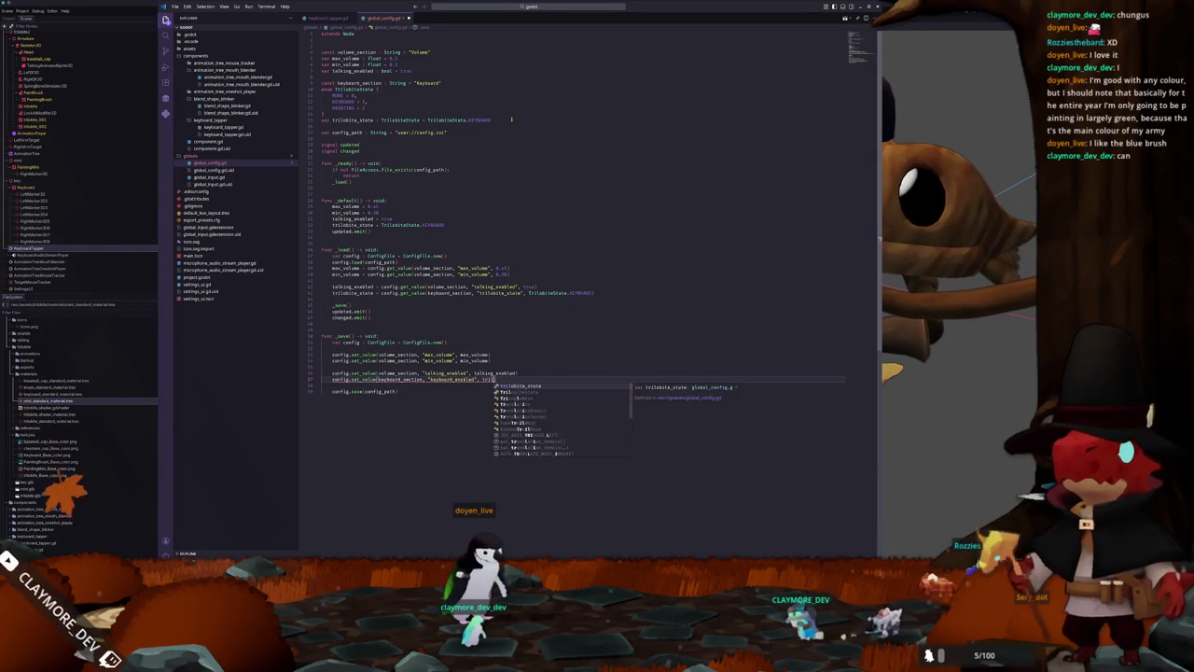
key("Return")
key("ctrl+Left")
key("ctrl+Left")
key("ctrl+Left")
key("ctrl+shift+Left")
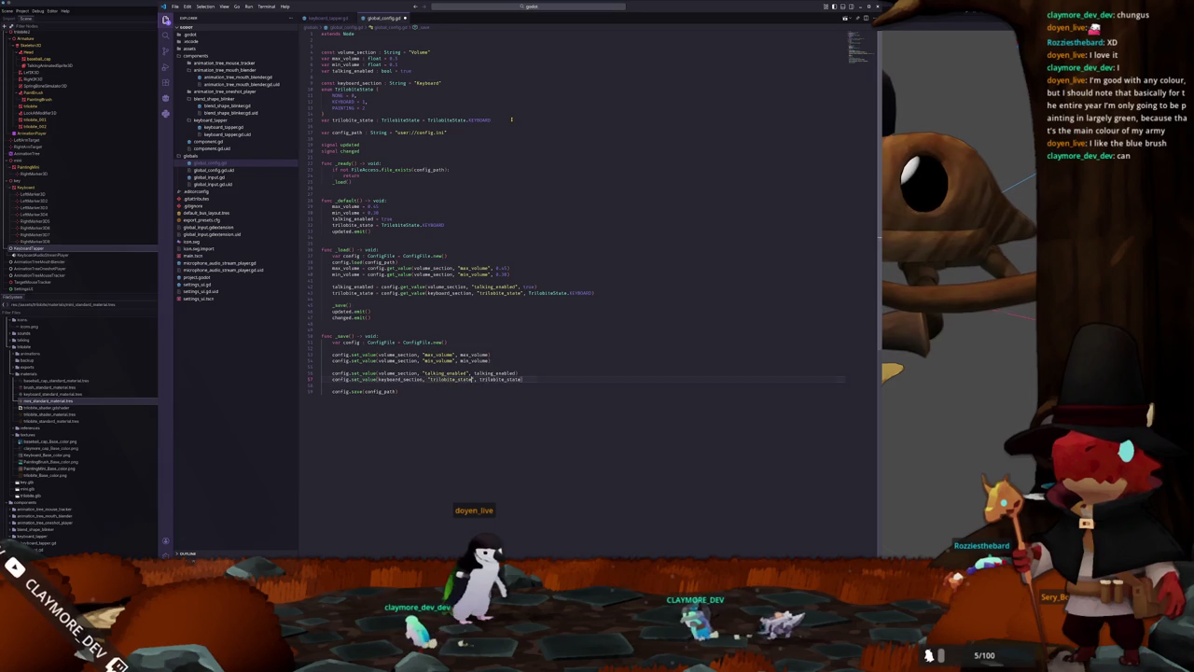
key("Down")
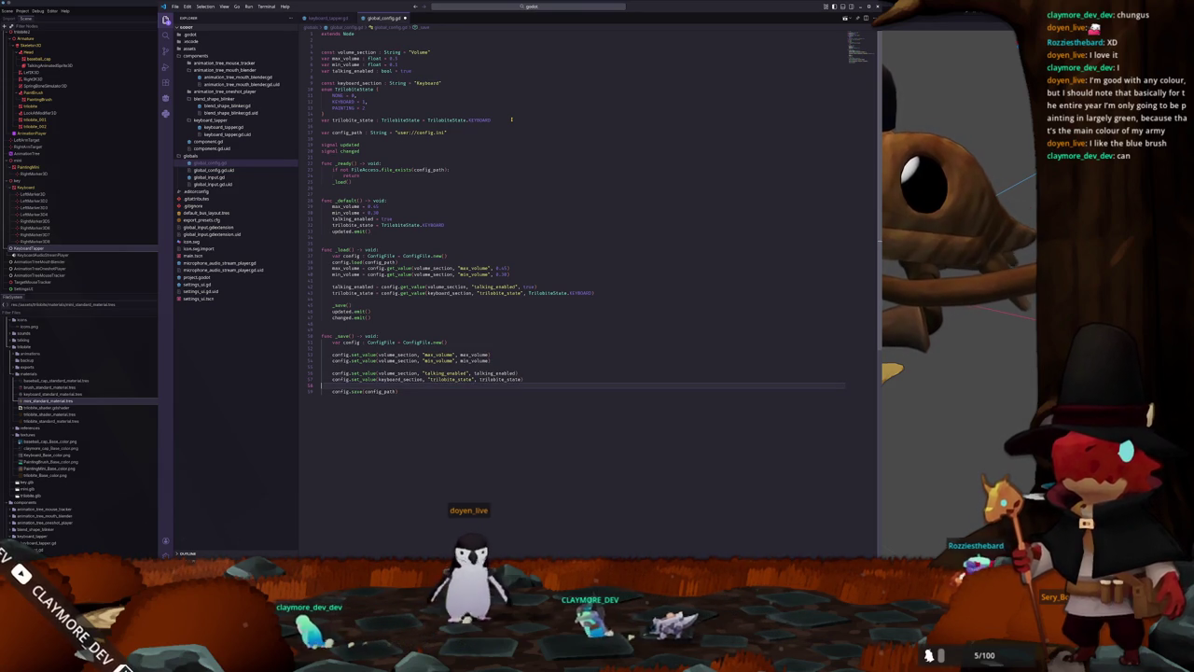
Rename keyboard_section to trilobite_section = "Trilobite" and use it in the load and save calls
double_click(359, 84)
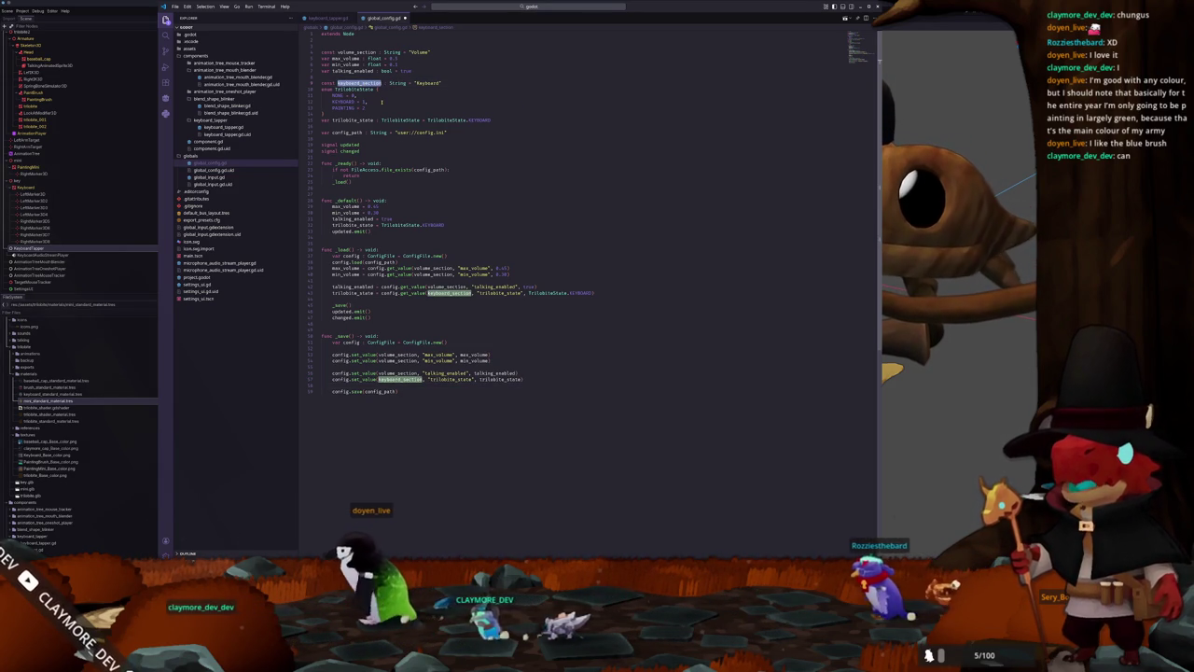
type("trilobite_section")
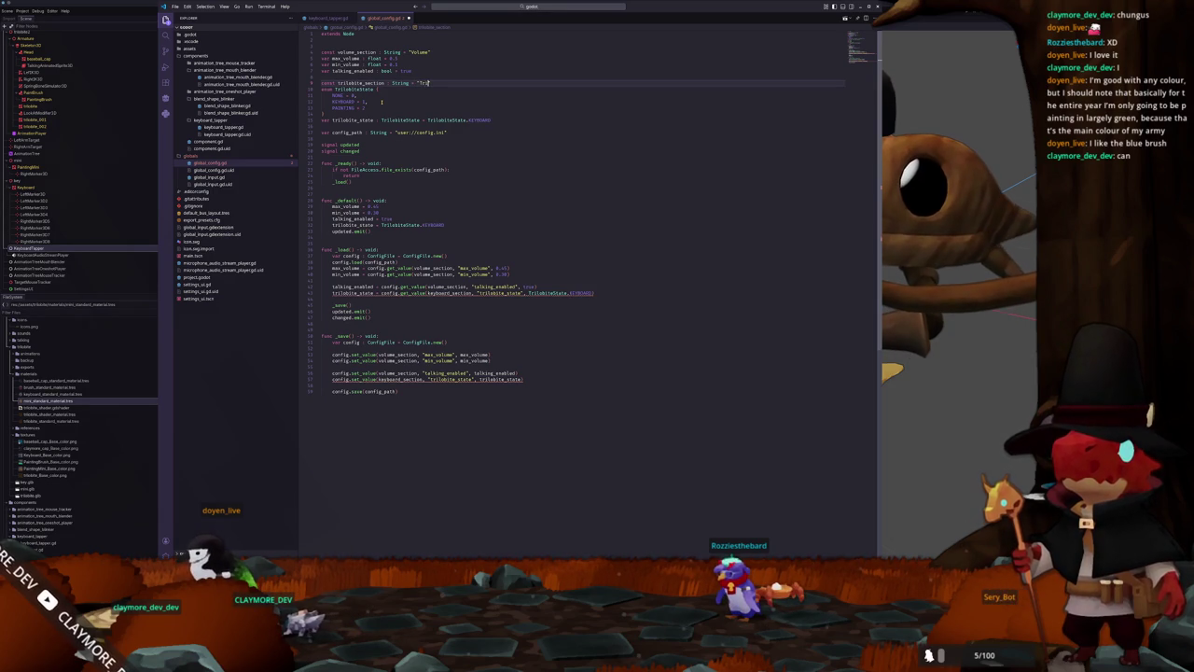
type("obite")
key("ctrl+shift+Left")
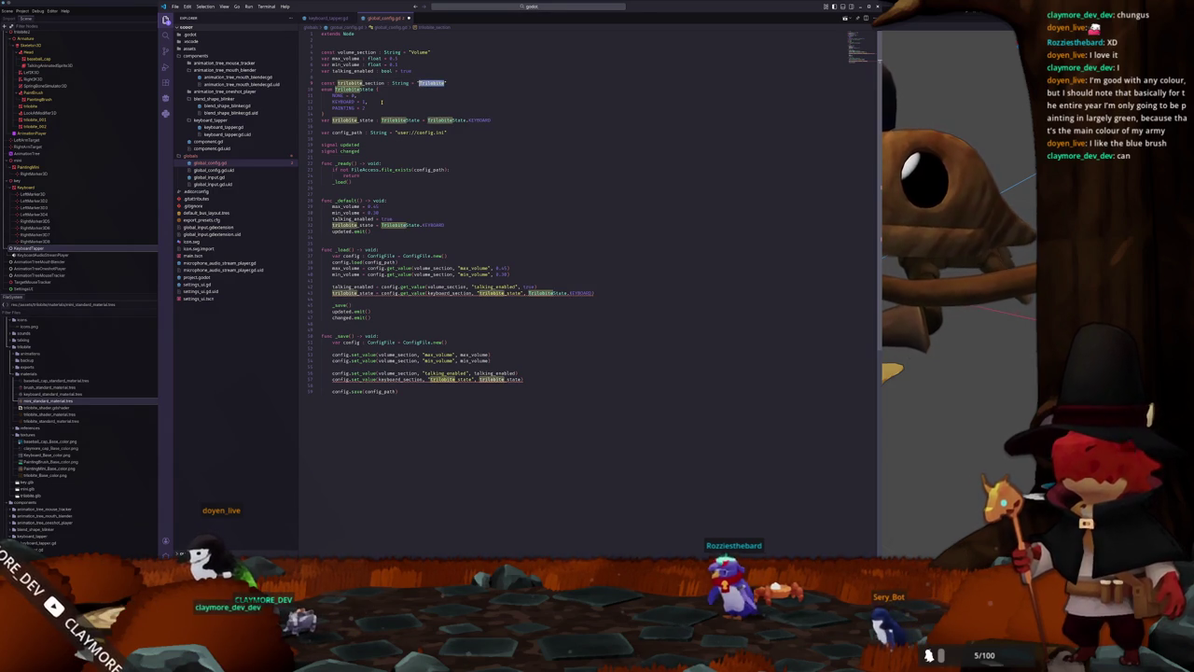
double_click(360, 83)
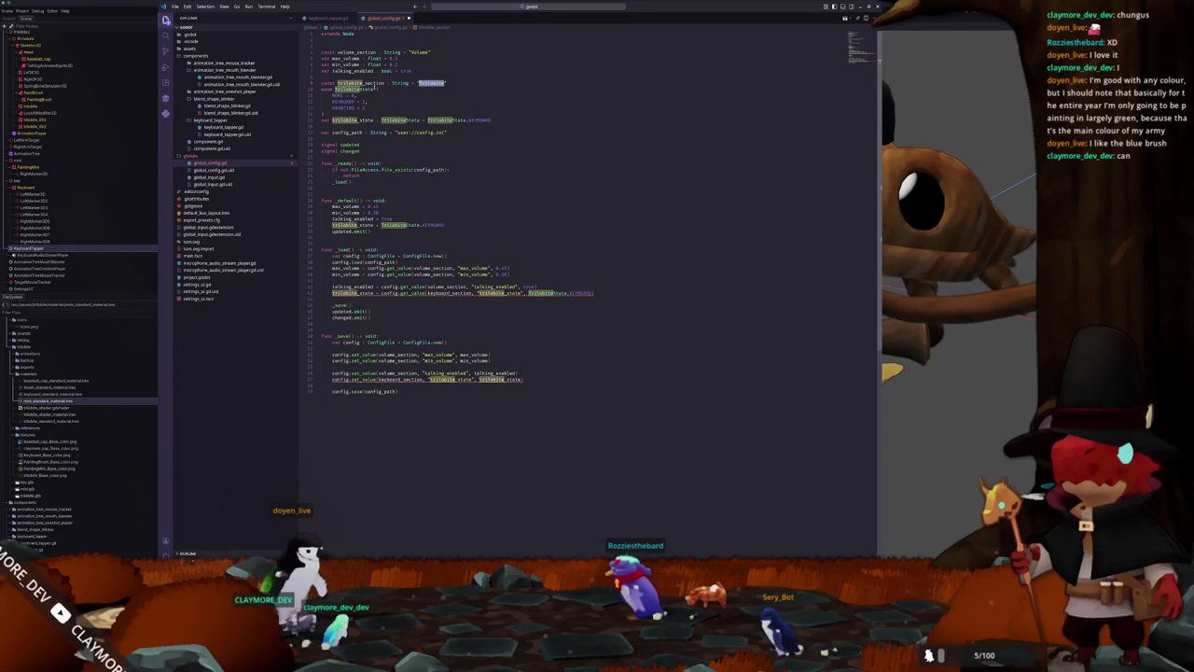
key("ctrl+c")
double_click(390, 379)
key("ctrl+v")
double_click(450, 293)
key("ctrl+v")
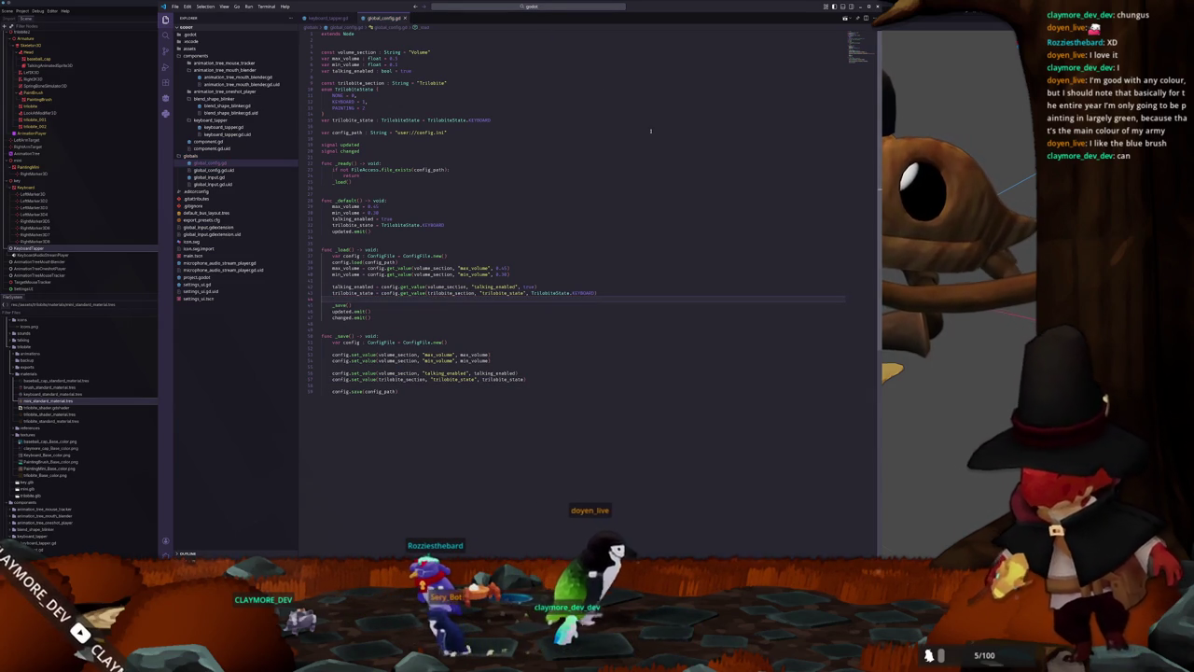
key("alt+Tab")
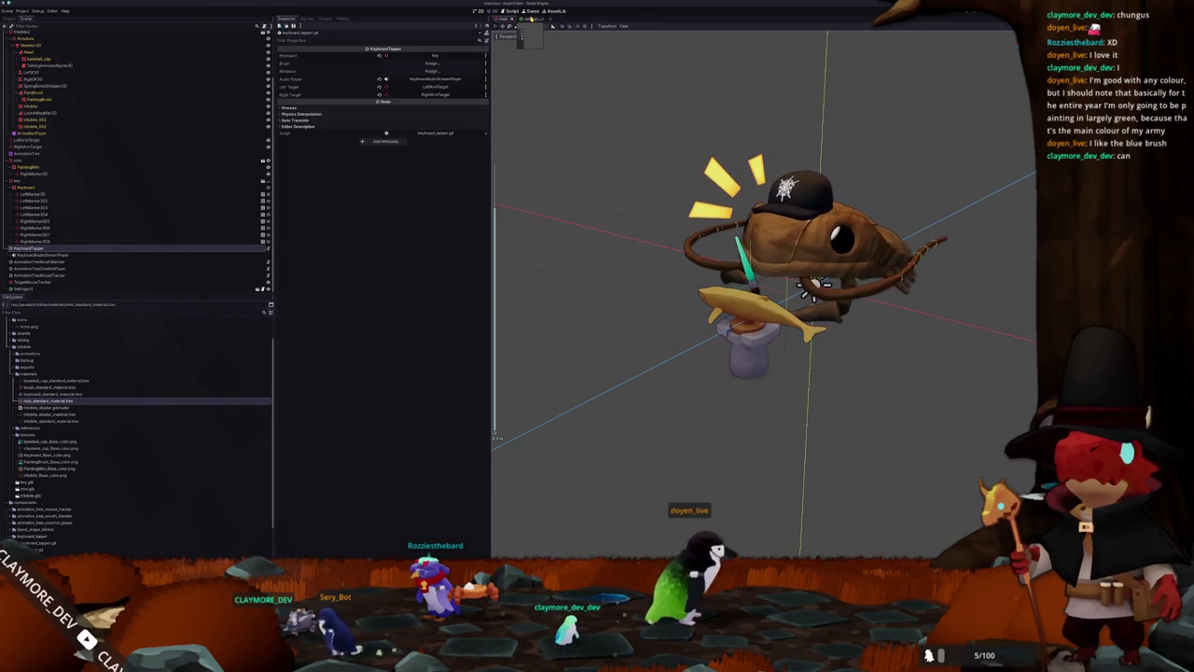
Add an OptionButton child to KeyboardHBoxContainer in the settings scene
key("ctrl+Tab")
left_click(621, 198)
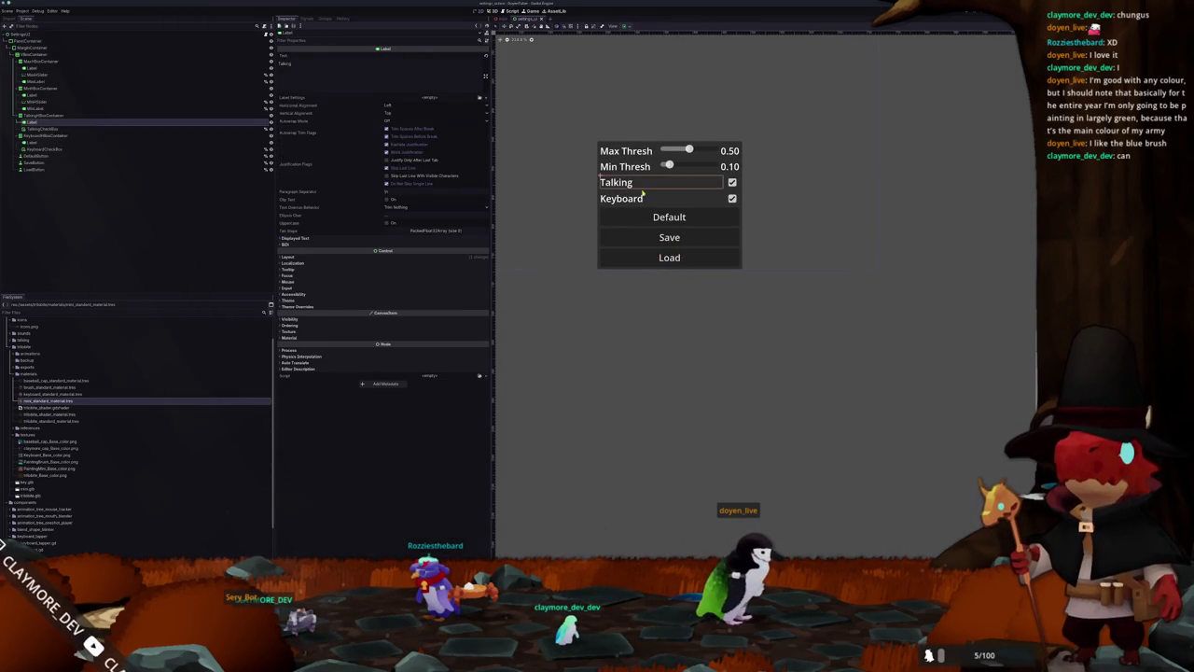
scroll(704, 219, "up", 1)
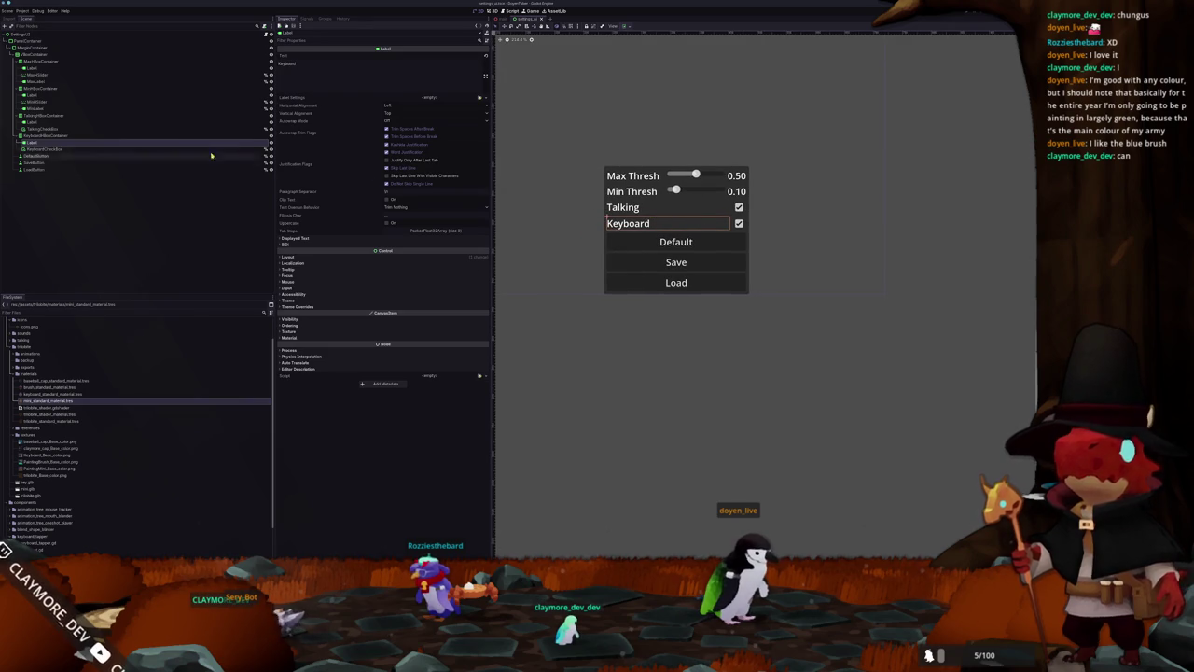
left_click(69, 137)
right_click(69, 137)
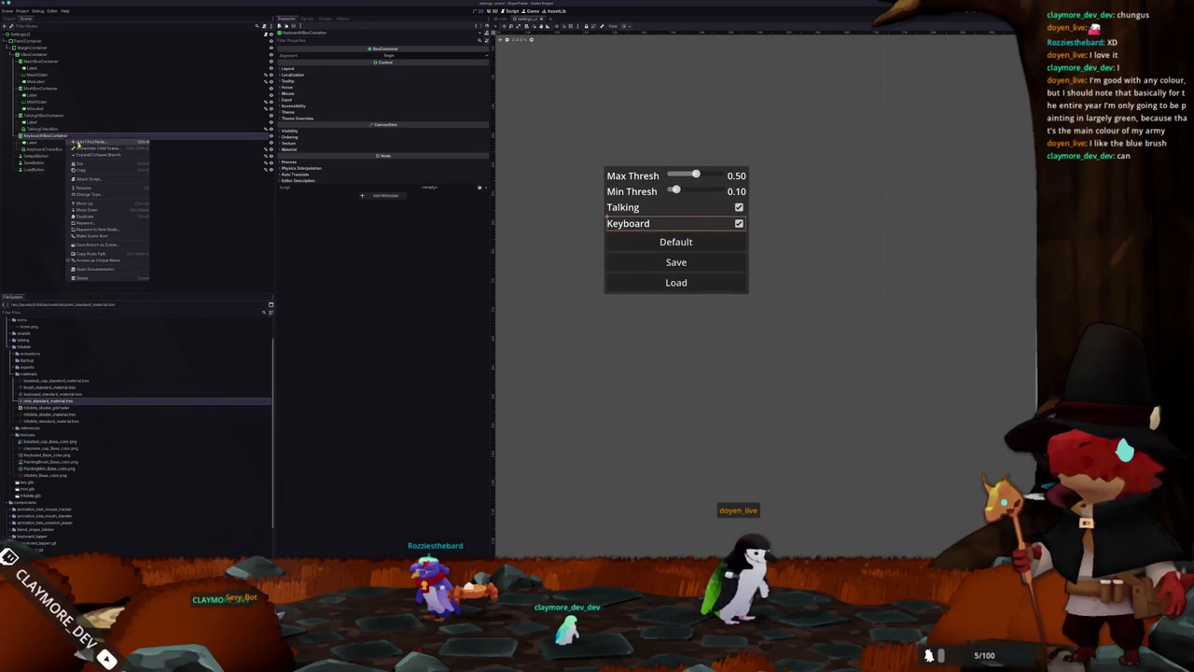
left_click(105, 146)
type("spin")
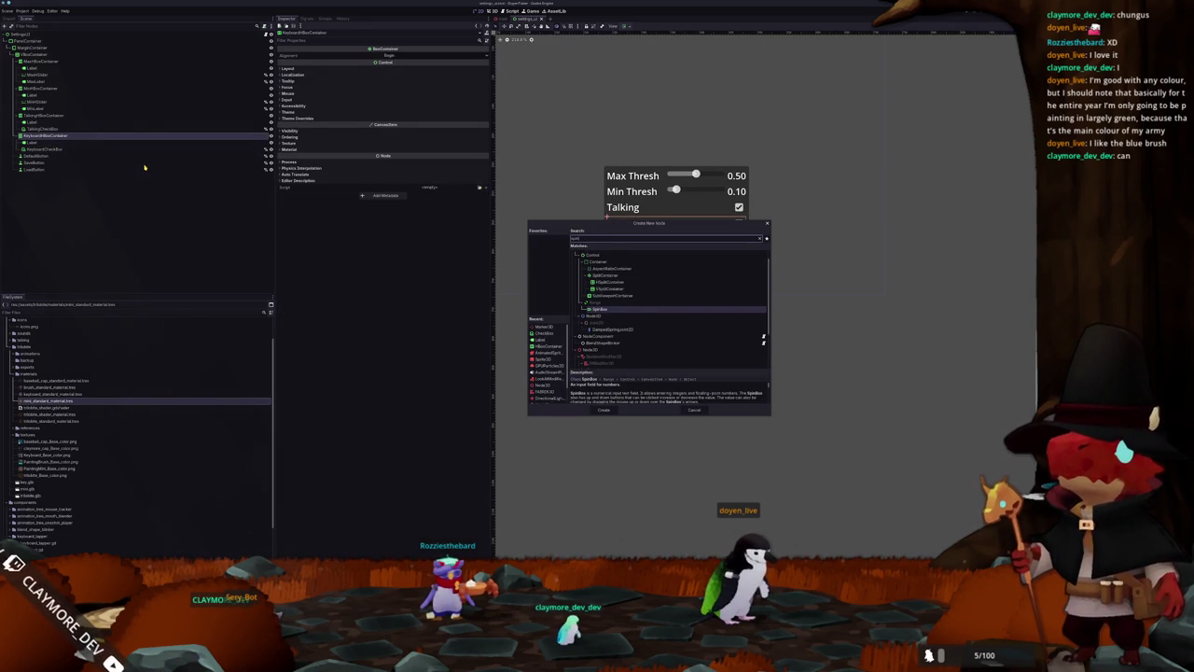
key("BackSpace")
key("BackSpace")
type("option")
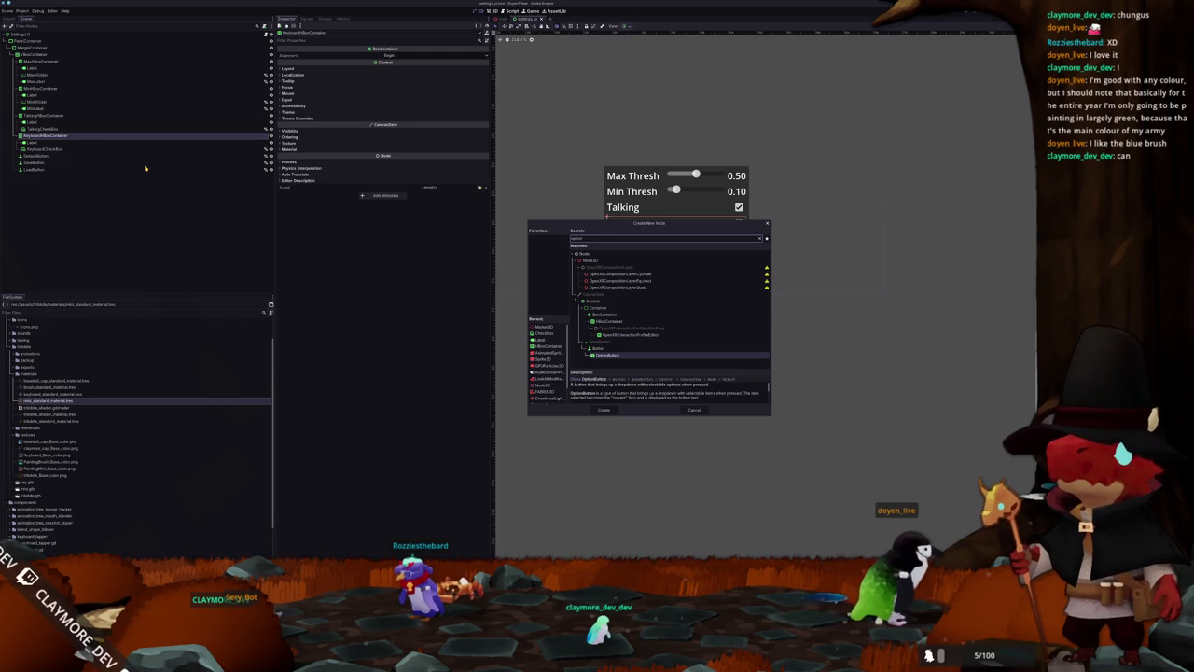
key("Return")
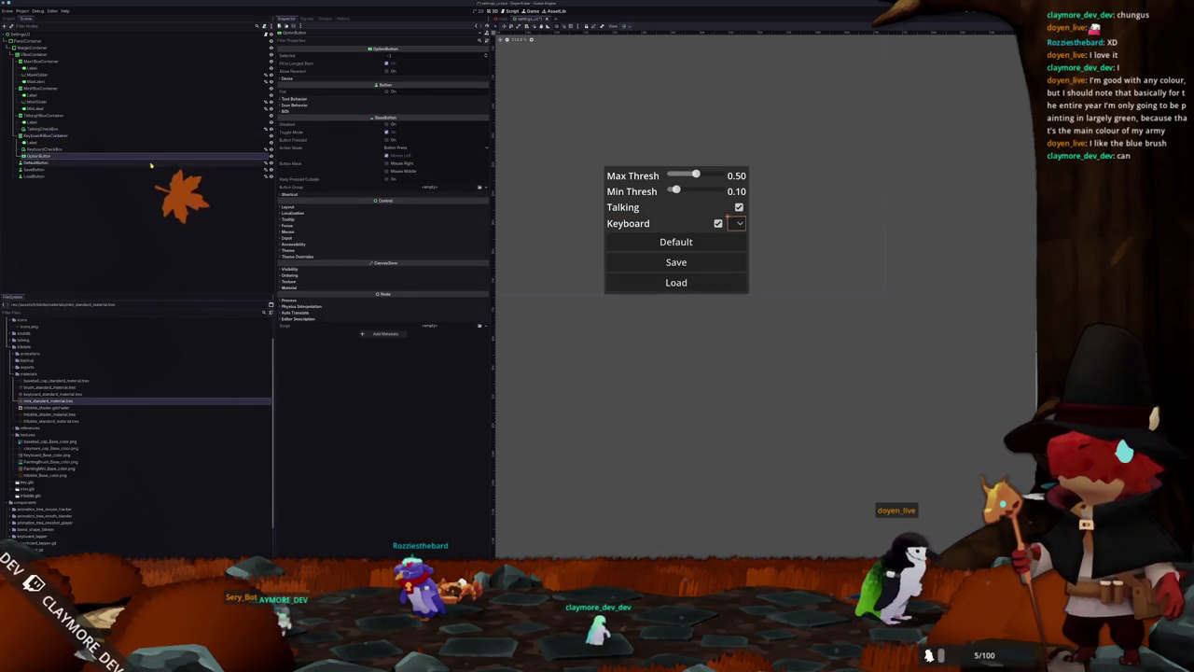
Move KeyboardCheckBox under the new OptionButton and reselect the dropdown
left_click_drag(54, 149, 53, 155)
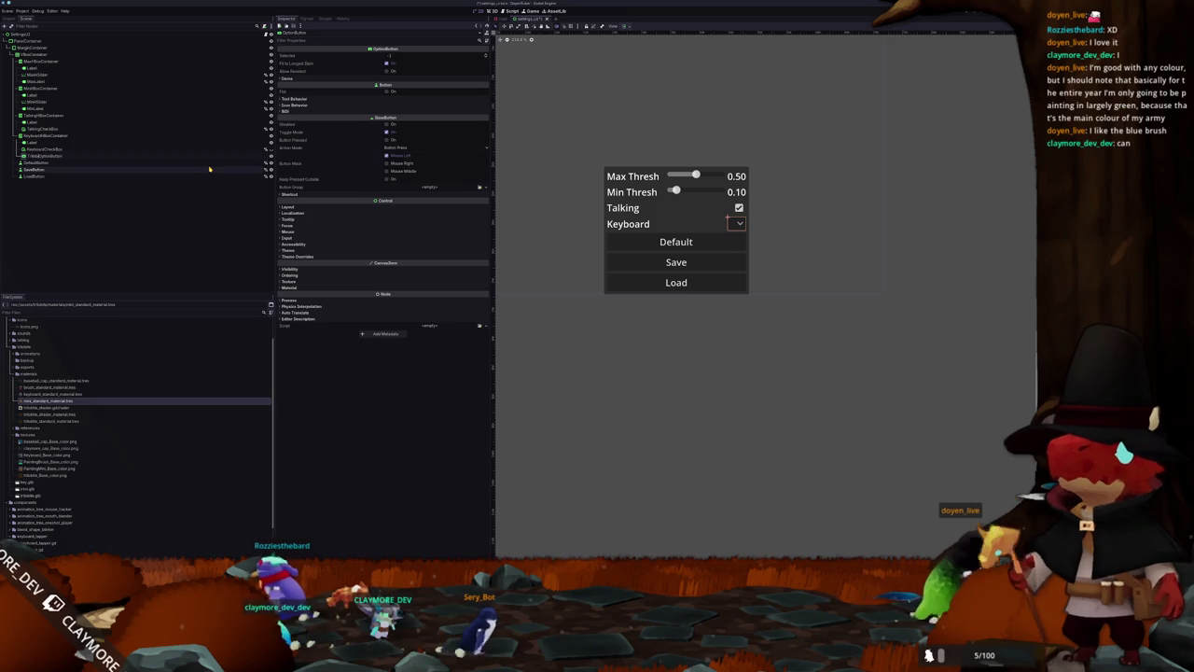
key("Up")
key("Up")
key("Up")
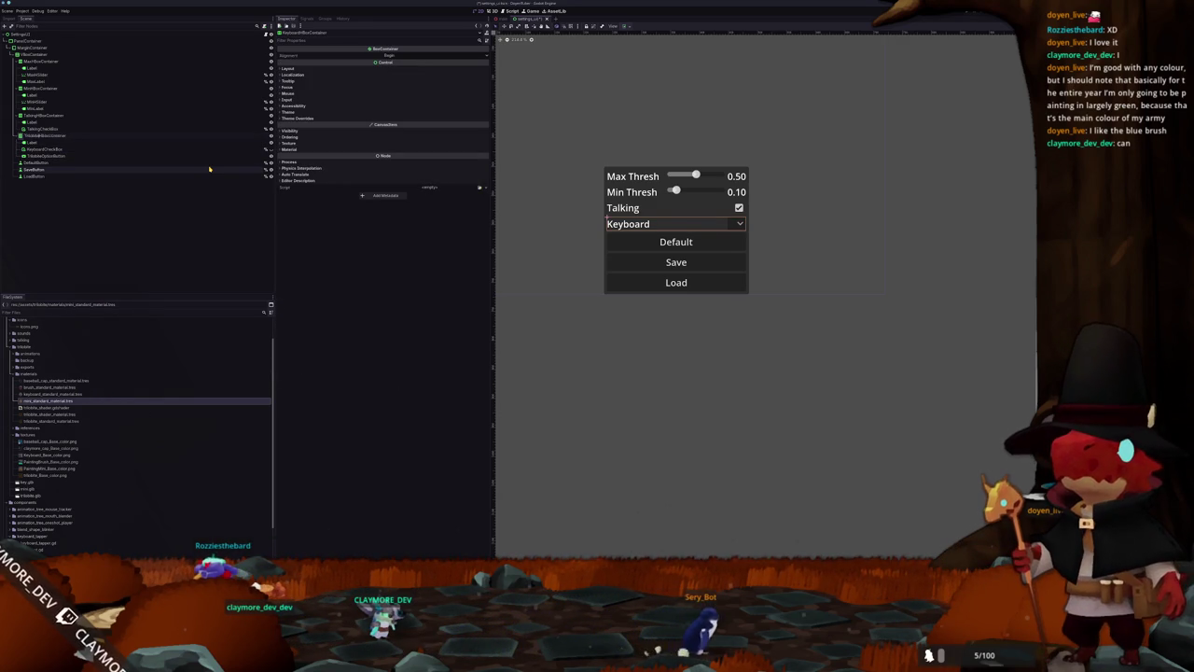
left_click(128, 156)
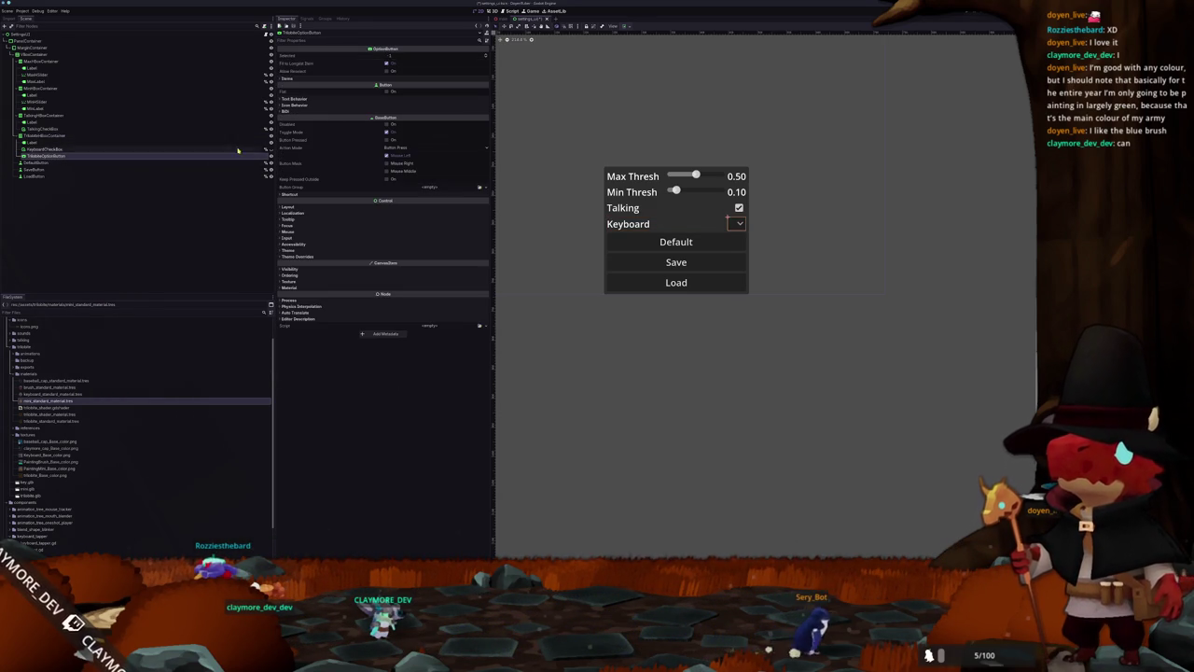
Give the dropdown items None, Keyboard and Painting with Selected set to 1
left_click(357, 79)
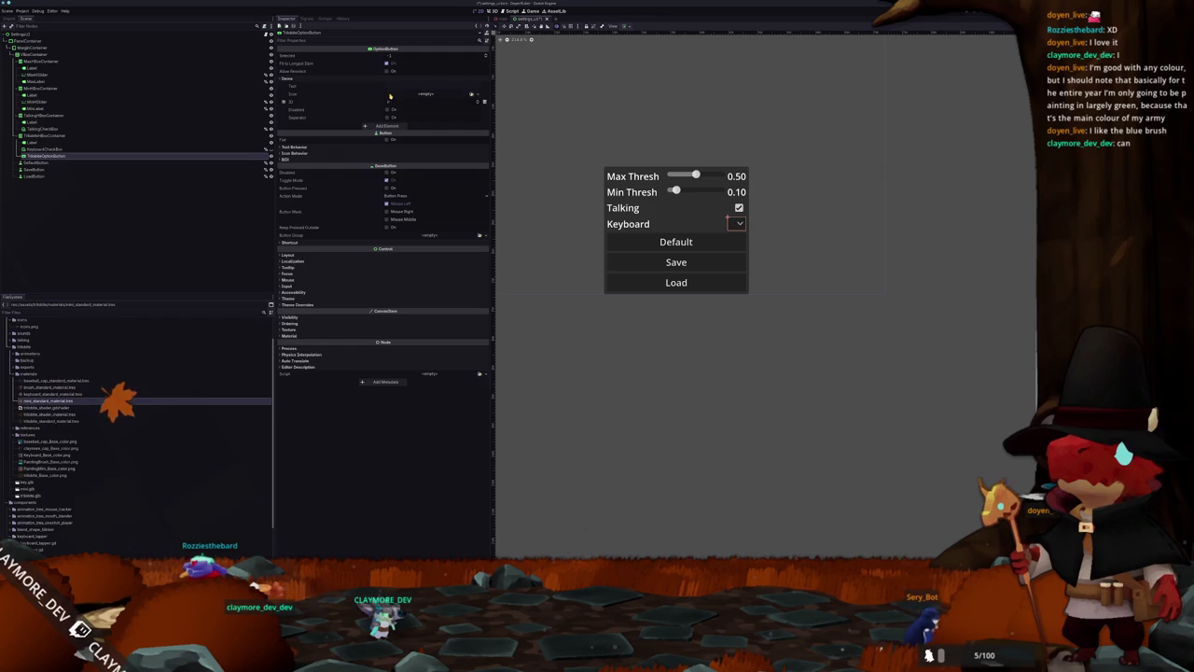
left_click(382, 127)
left_click(382, 167)
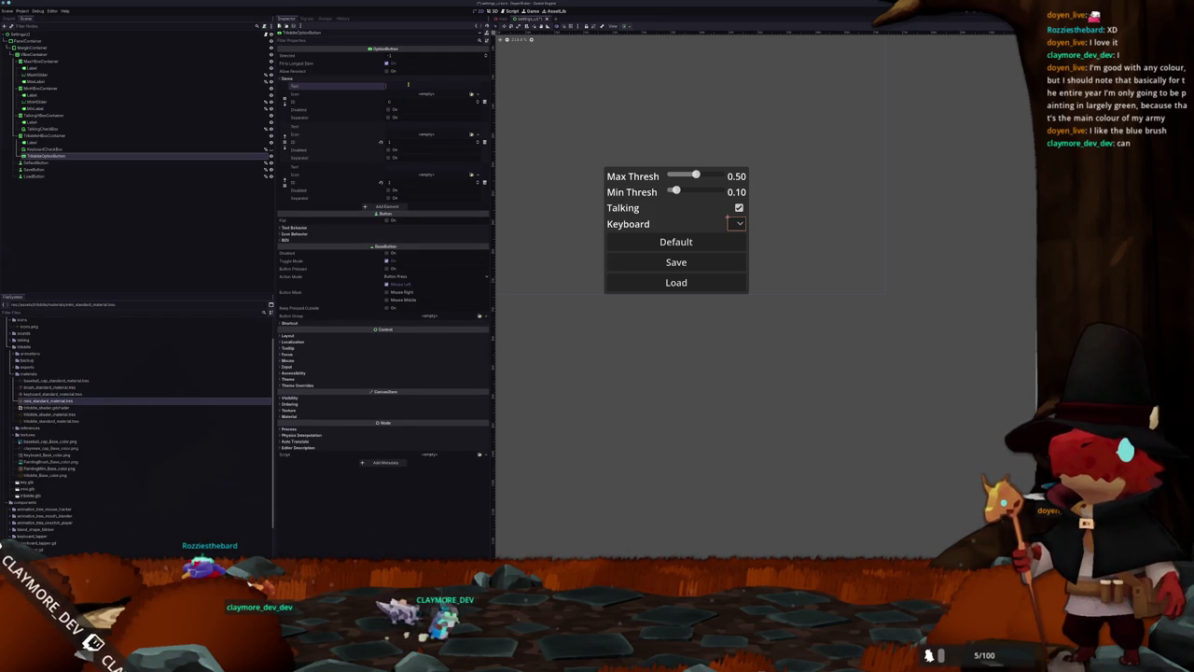
type("MS")
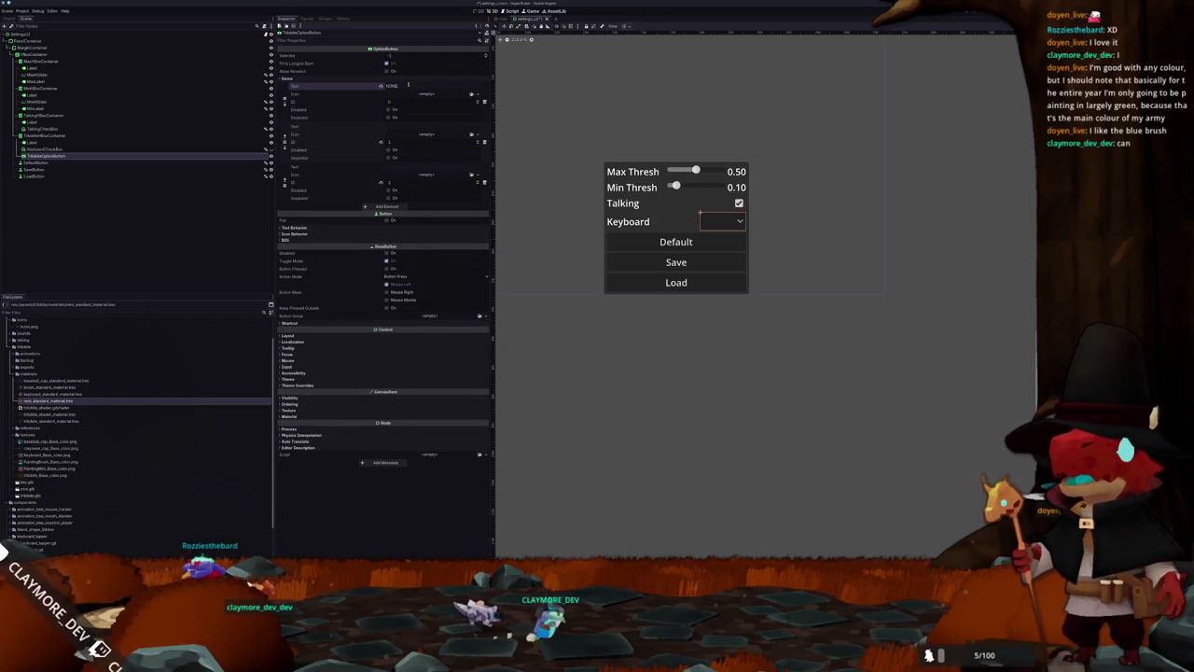
left_click(401, 125)
type("KB")
type("eyboard")
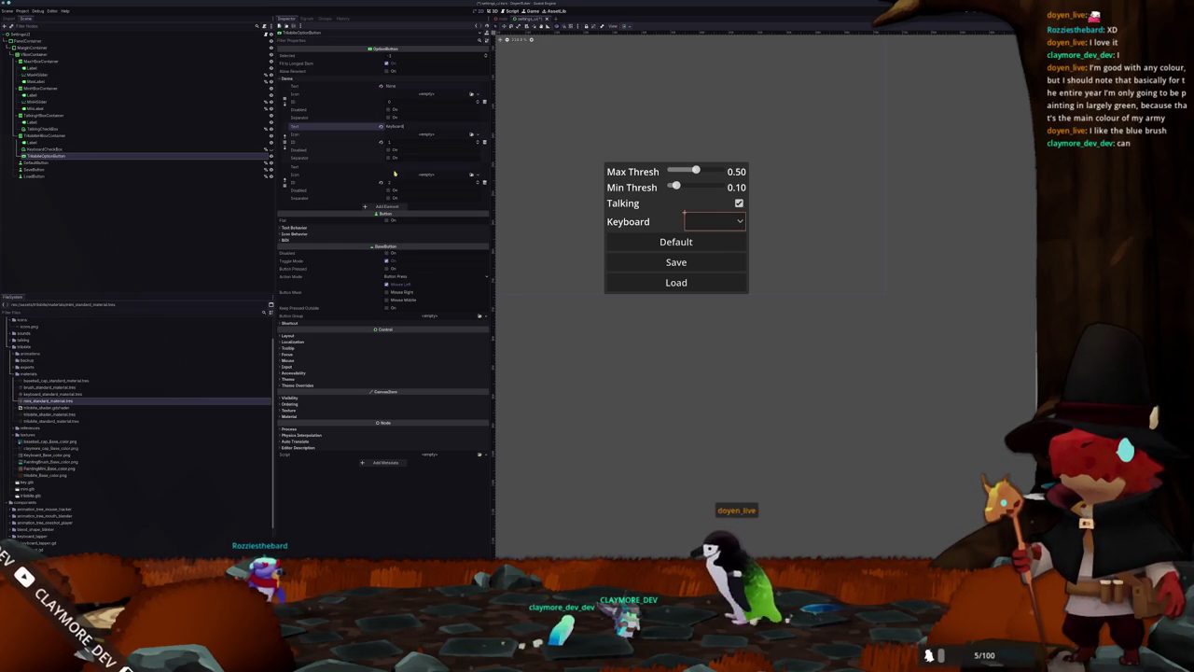
left_click(394, 167)
type("Painting")
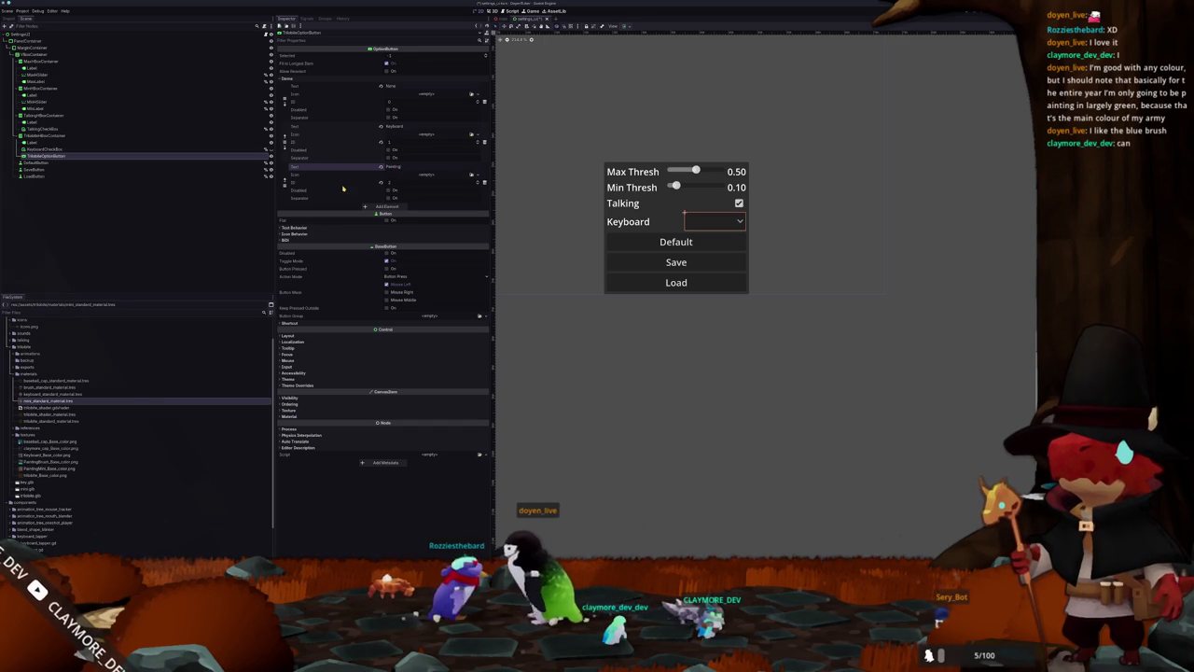
double_click(486, 56)
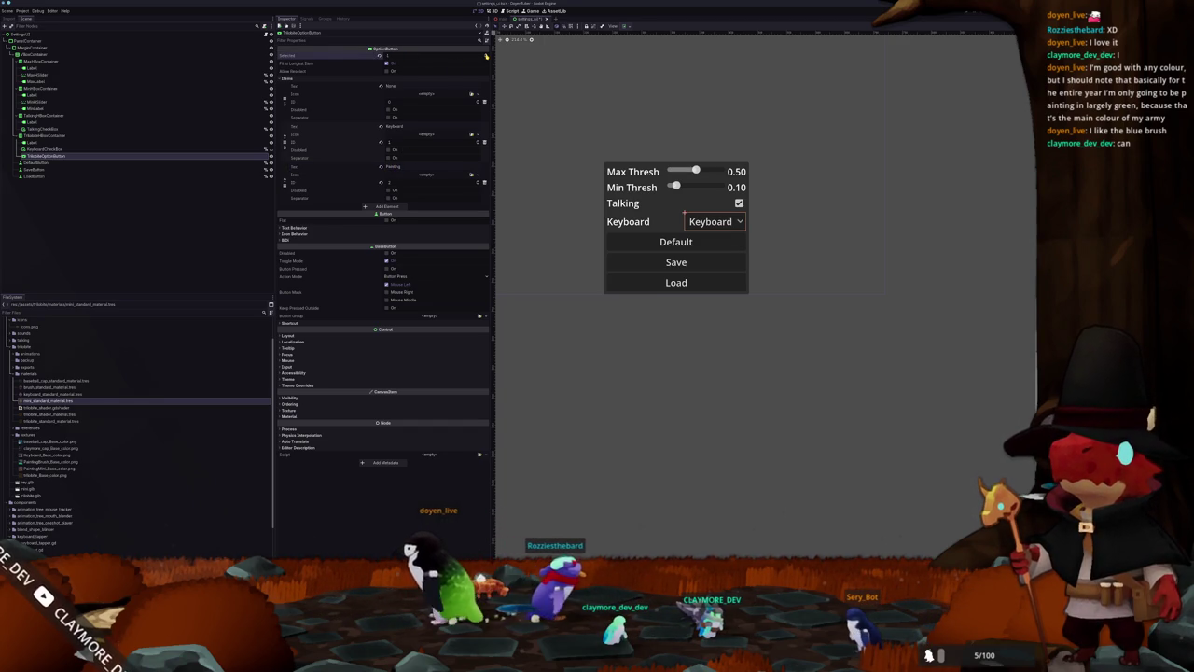
Relabel the row 'Trilobite State' and delete the KeyboardCheckBox node
left_click(621, 224)
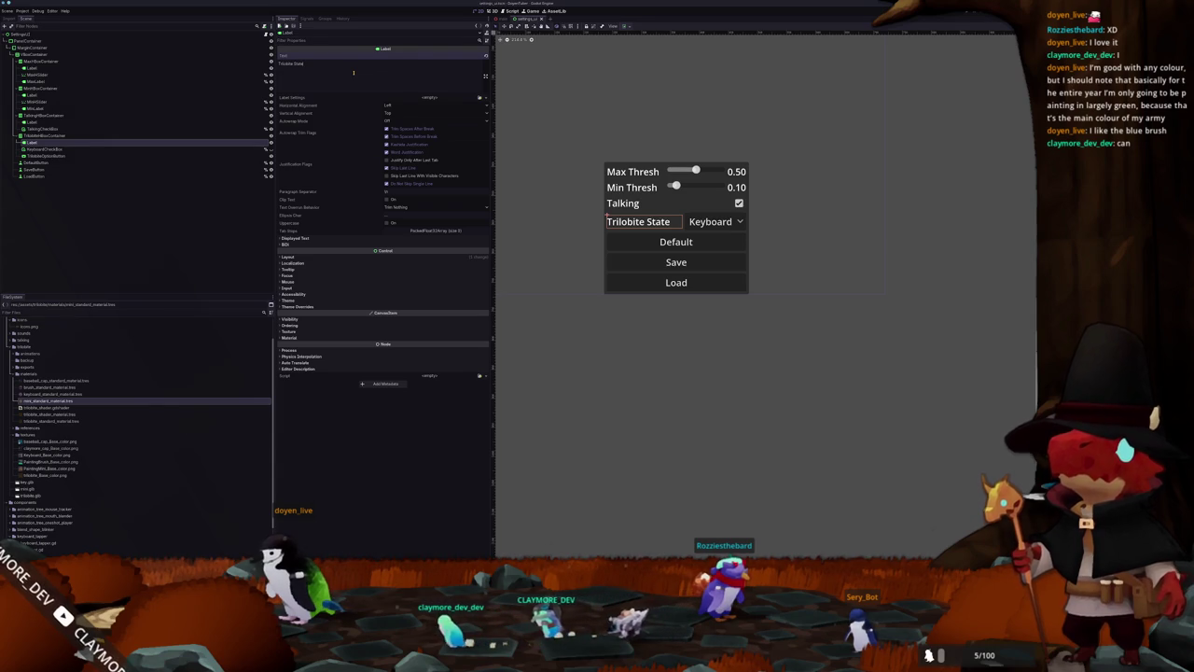
left_click(238, 155)
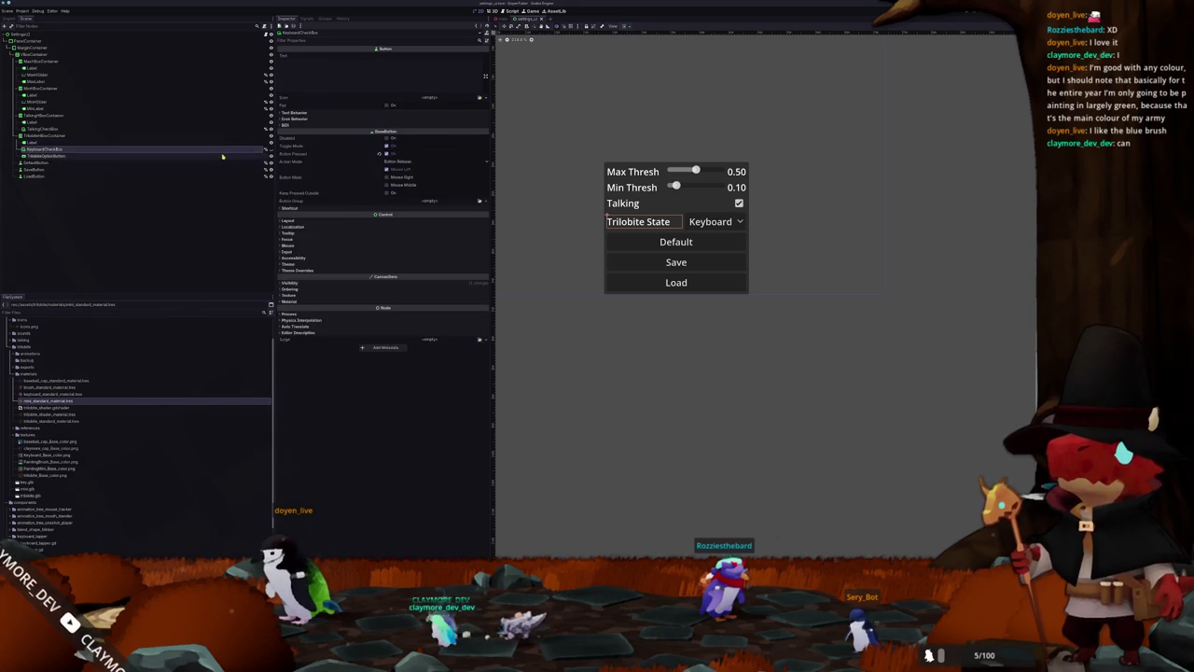
right_click(225, 157)
left_click(246, 277)
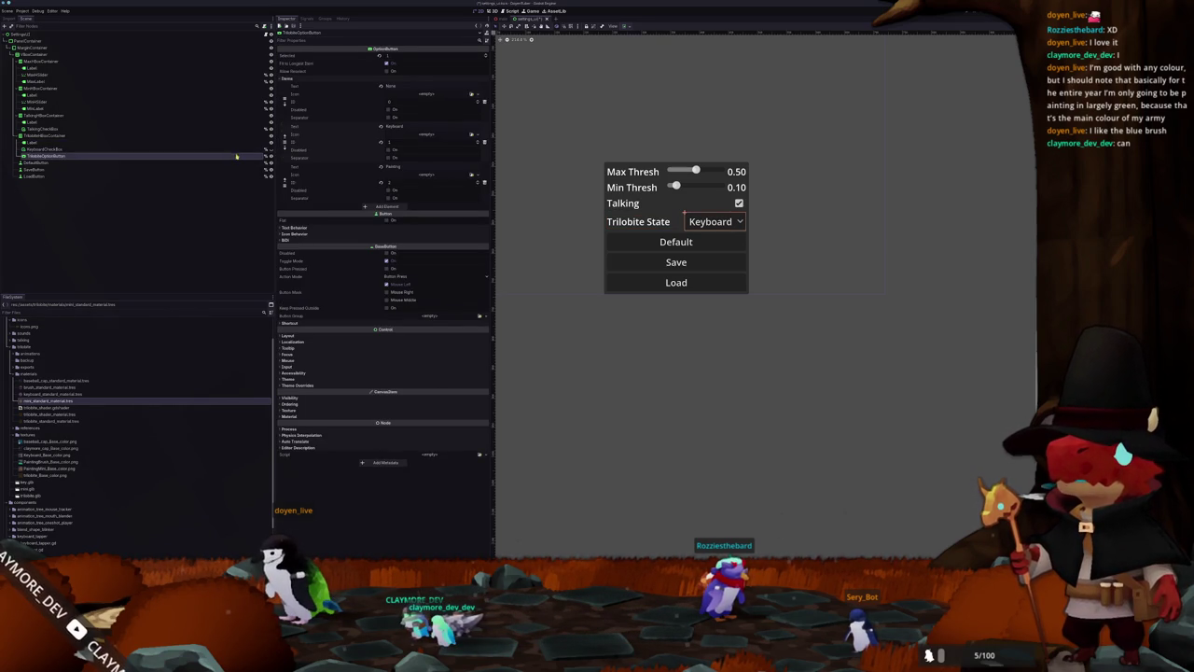
left_click(237, 150)
key("Return")
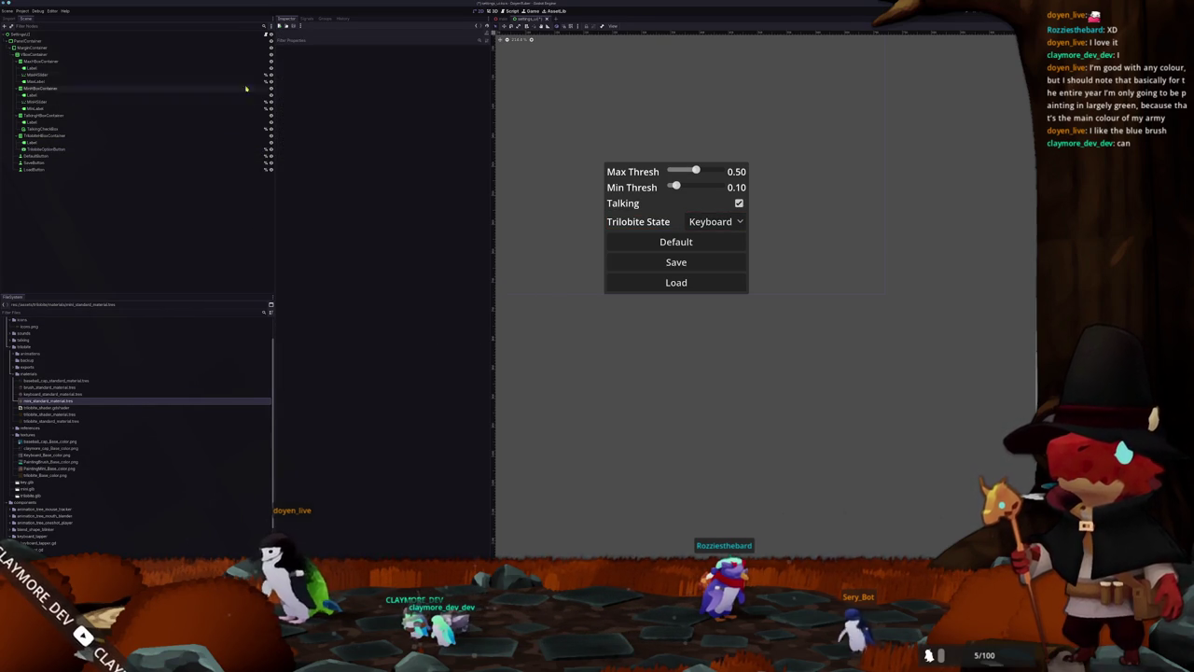
key("alt+Tab")
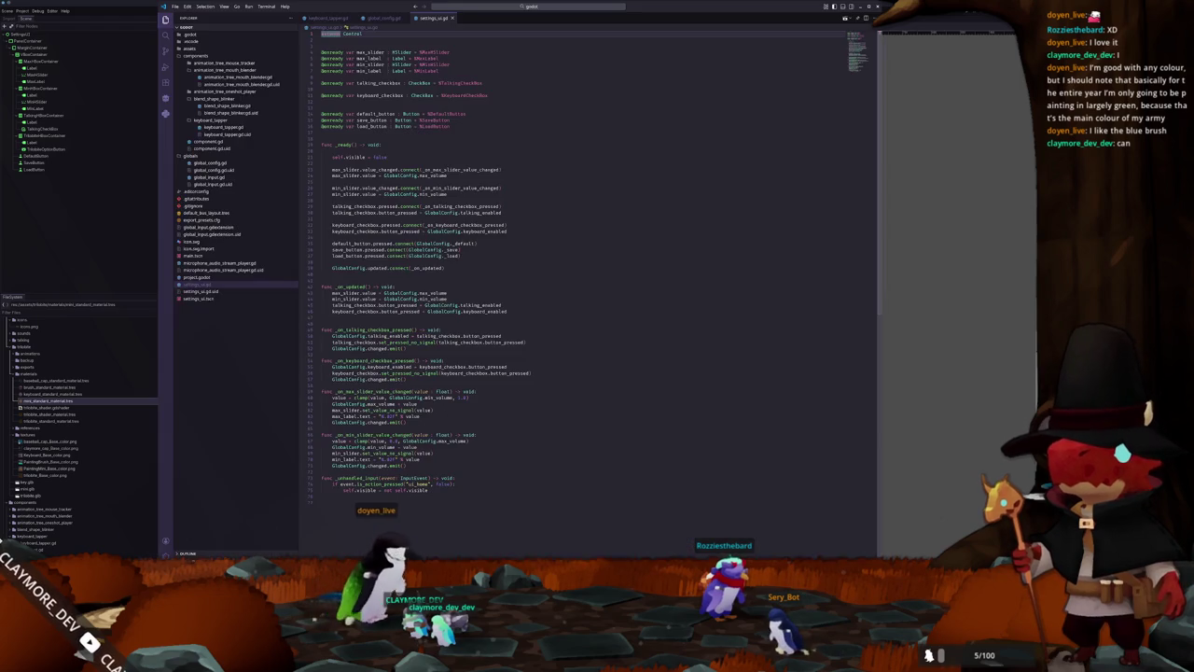
left_click(378, 106)
triple_click(373, 95)
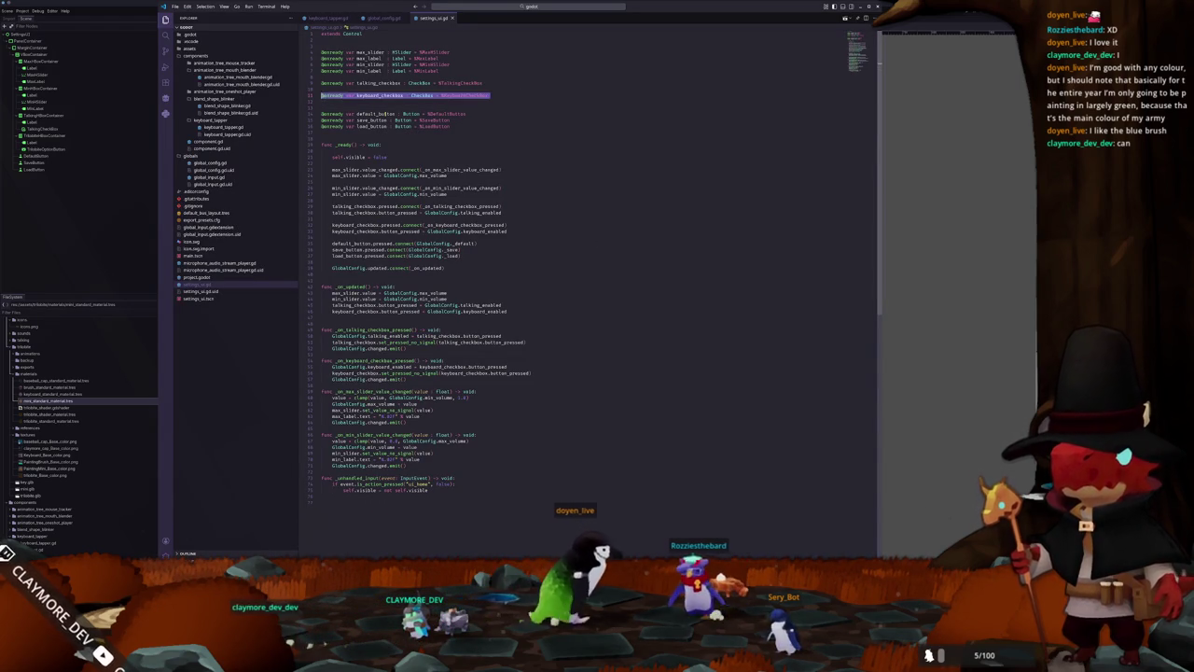
type("@onready var ")
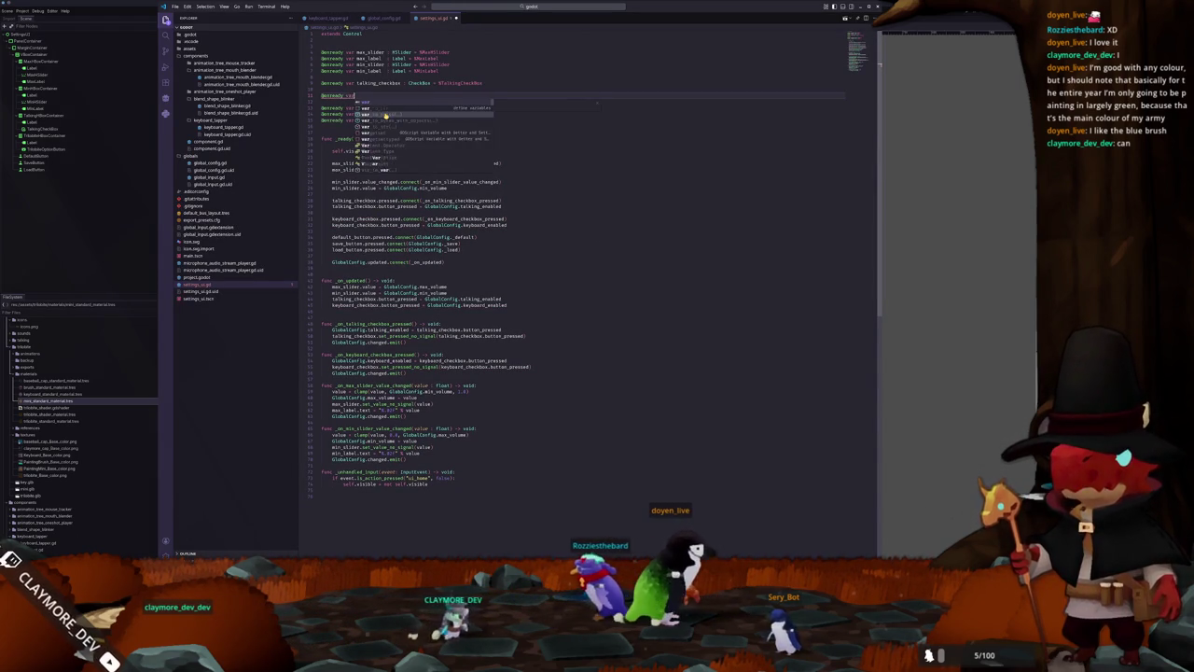
type("tribbl")
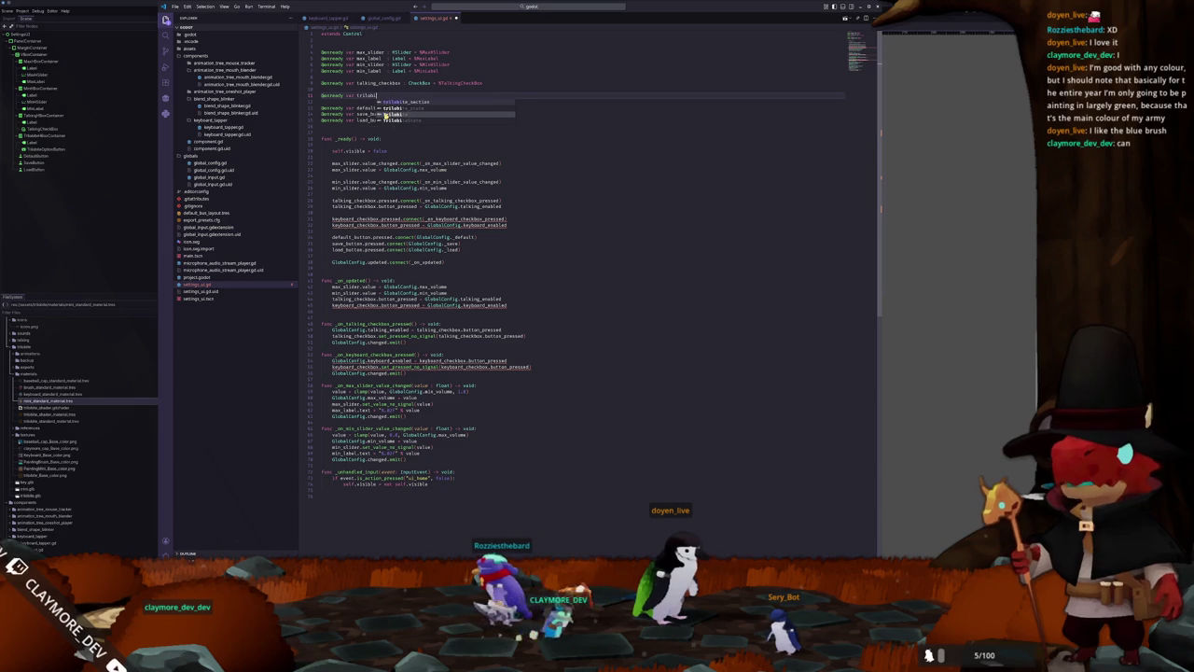
type("state_state_optio")
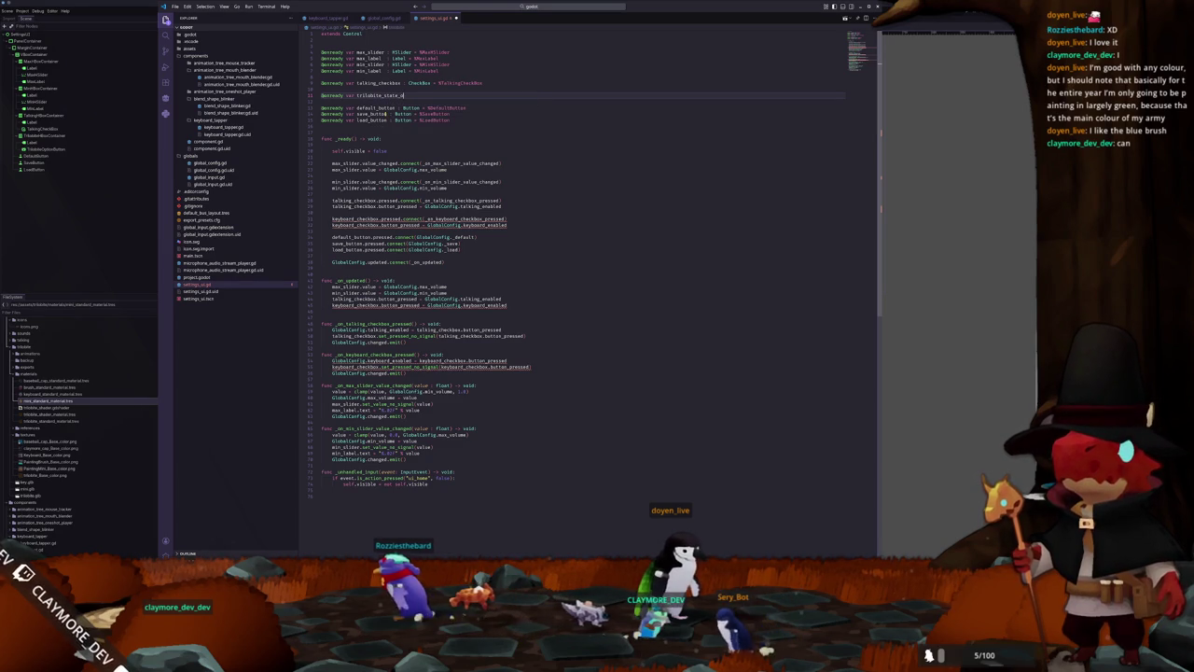
type("n : Option")
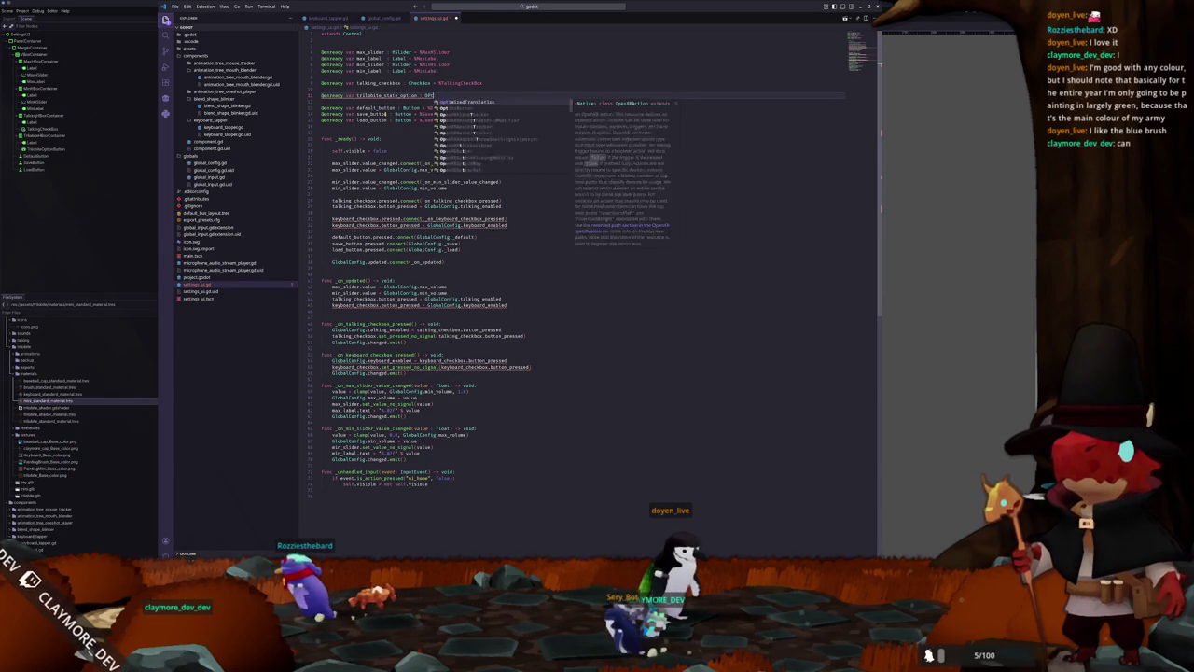
key("Return")
type("= $")
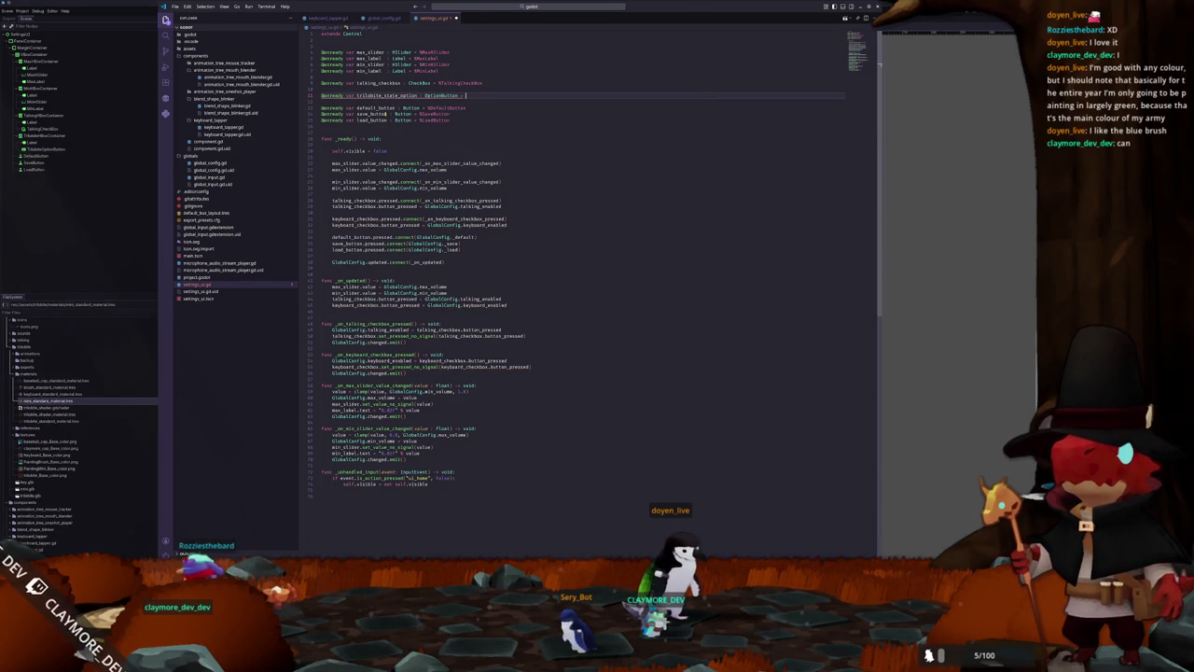
type("T")
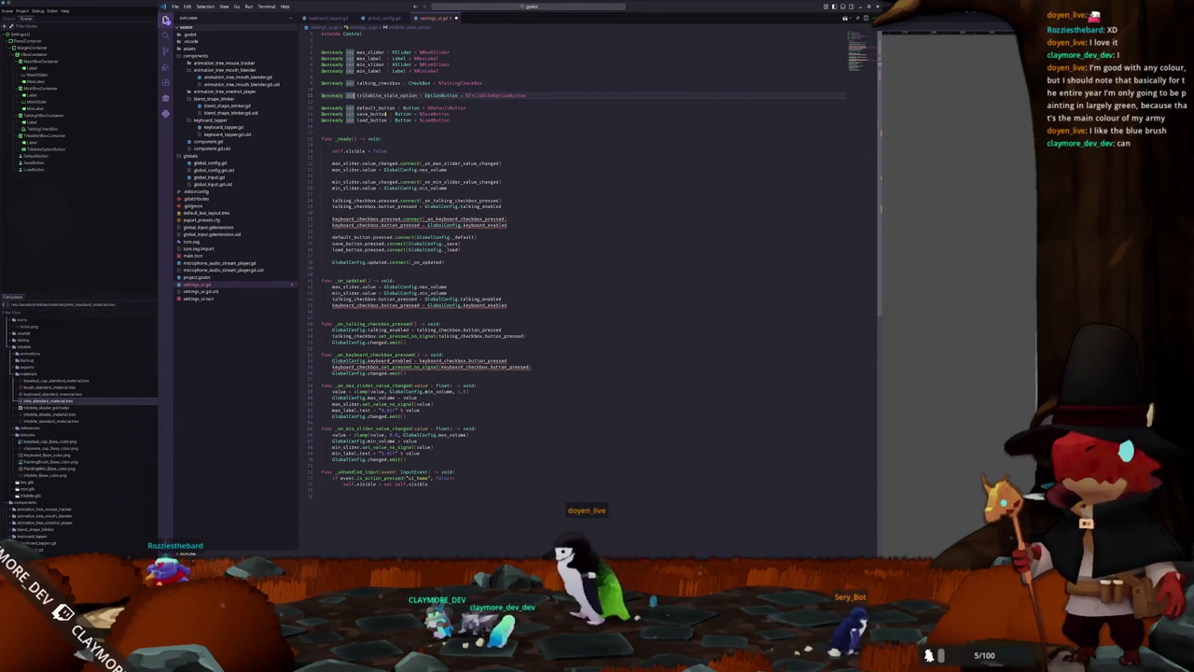
type("tribble_option : OptionButton = %")
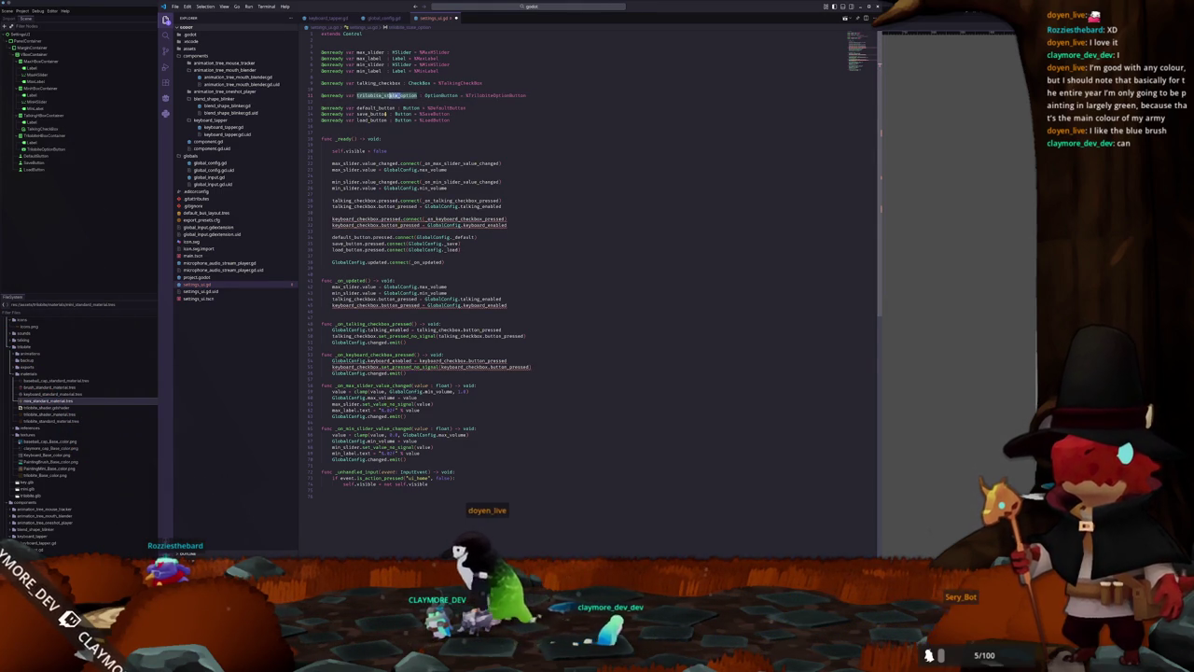
type("TribbleOptionButton")
key("Down")
key("Down")
key("Down")
key("Return")
key("Return")
key("Return")
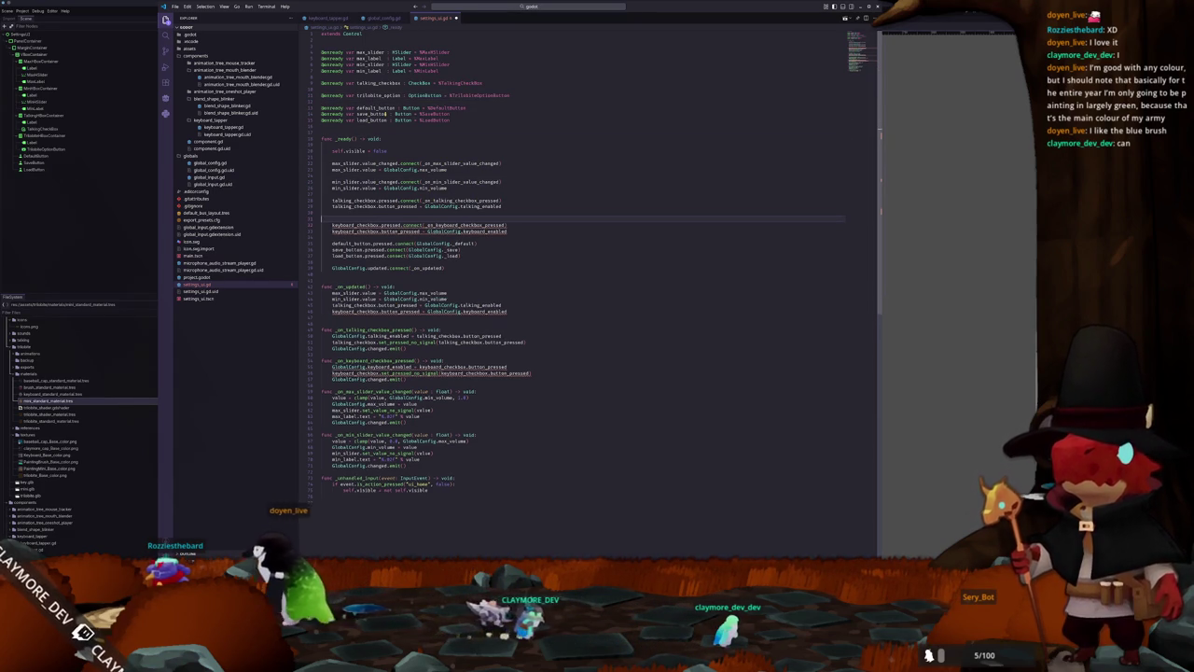
In _ready, set trilobite_option.selected = GlobalConfig.trilobite_state
type("tribble_option.")
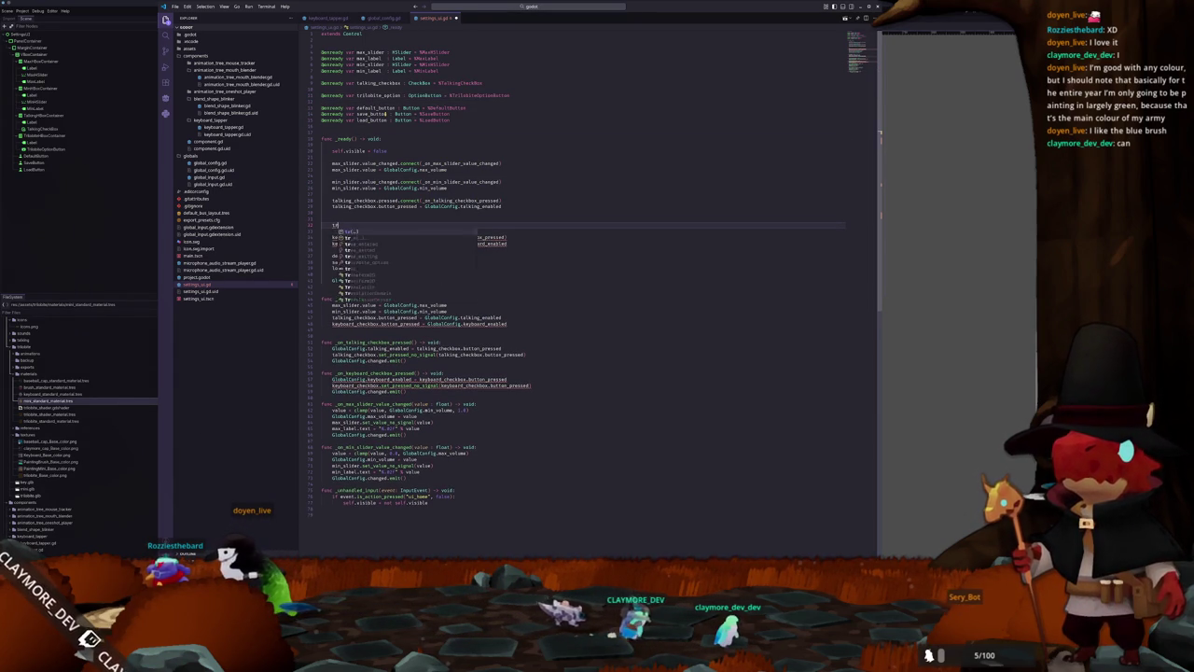
key("ctrl+space")
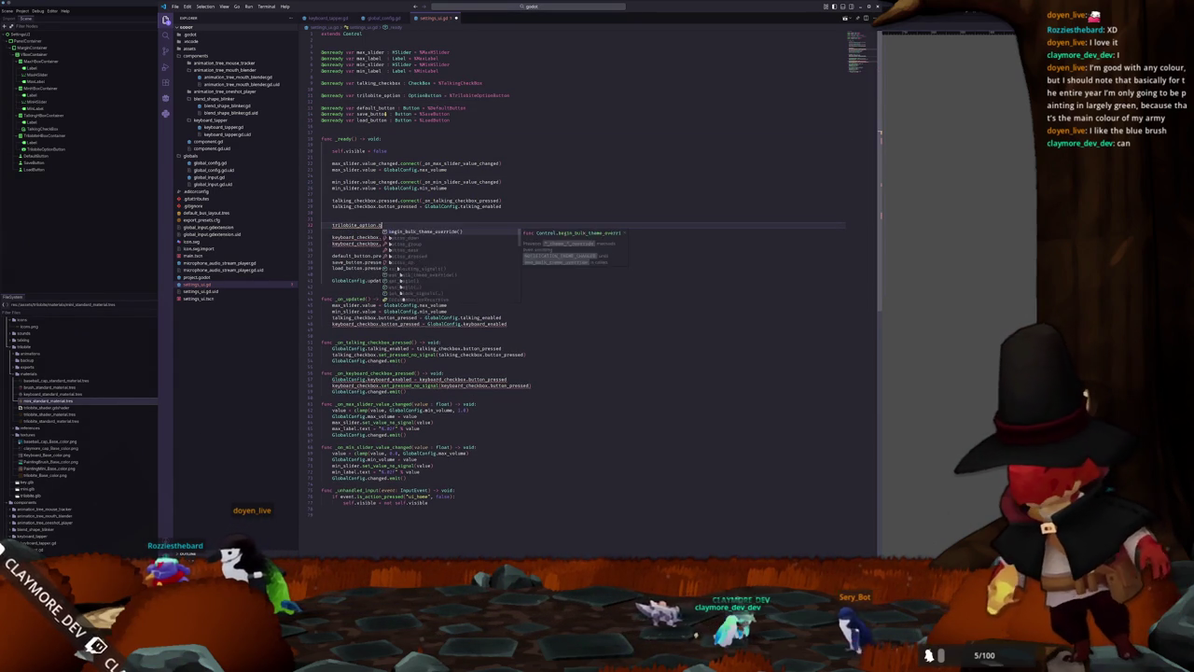
type("sele")
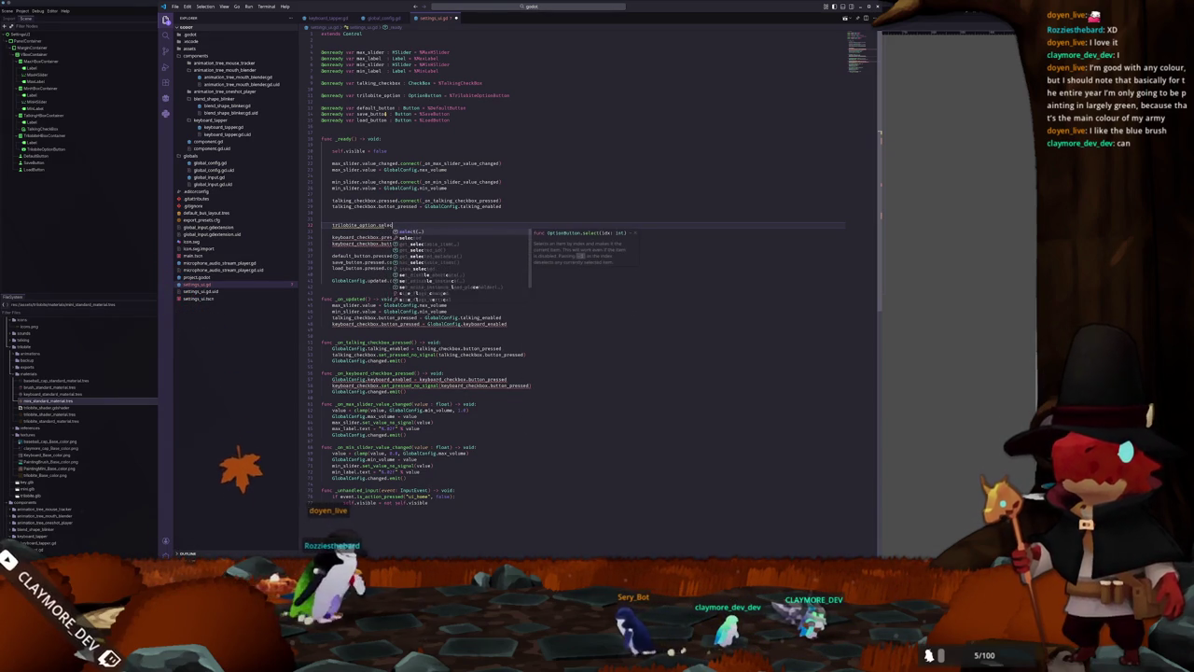
type("cted")
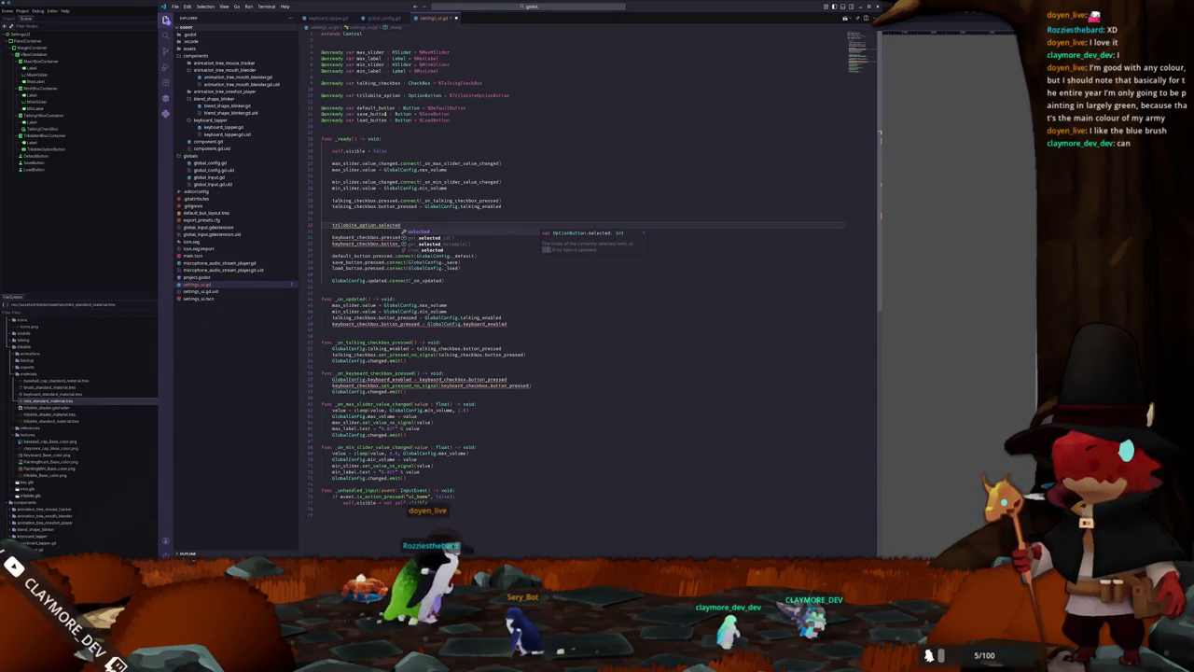
type(" = GlobalConfig")
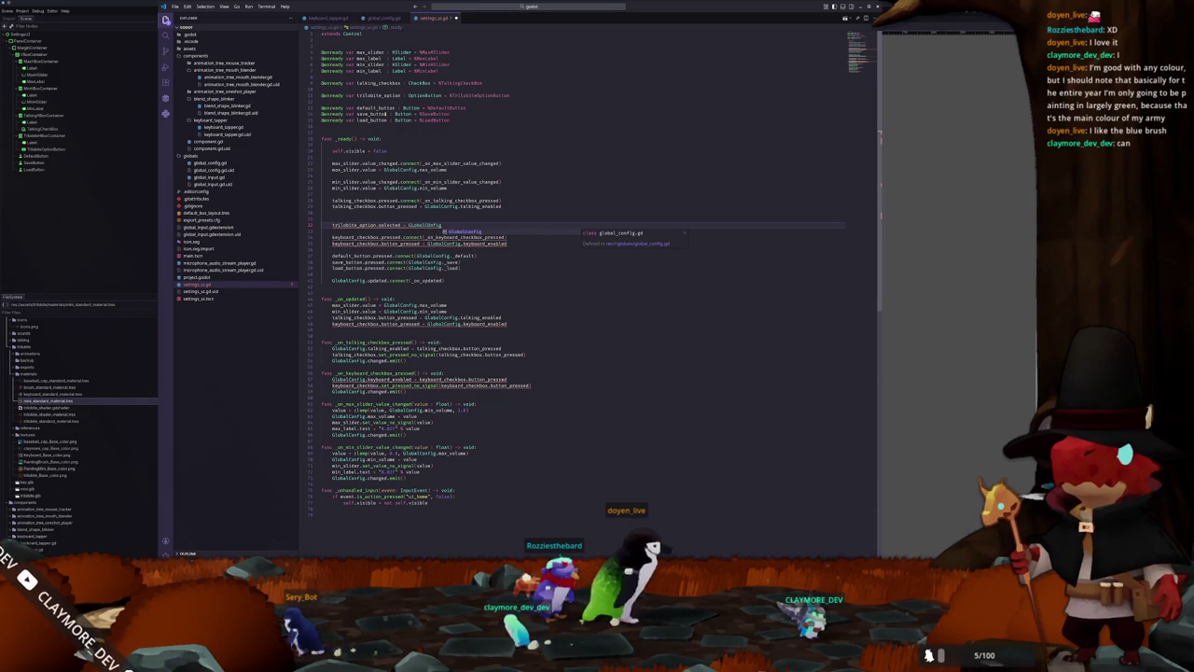
type(".trilobi")
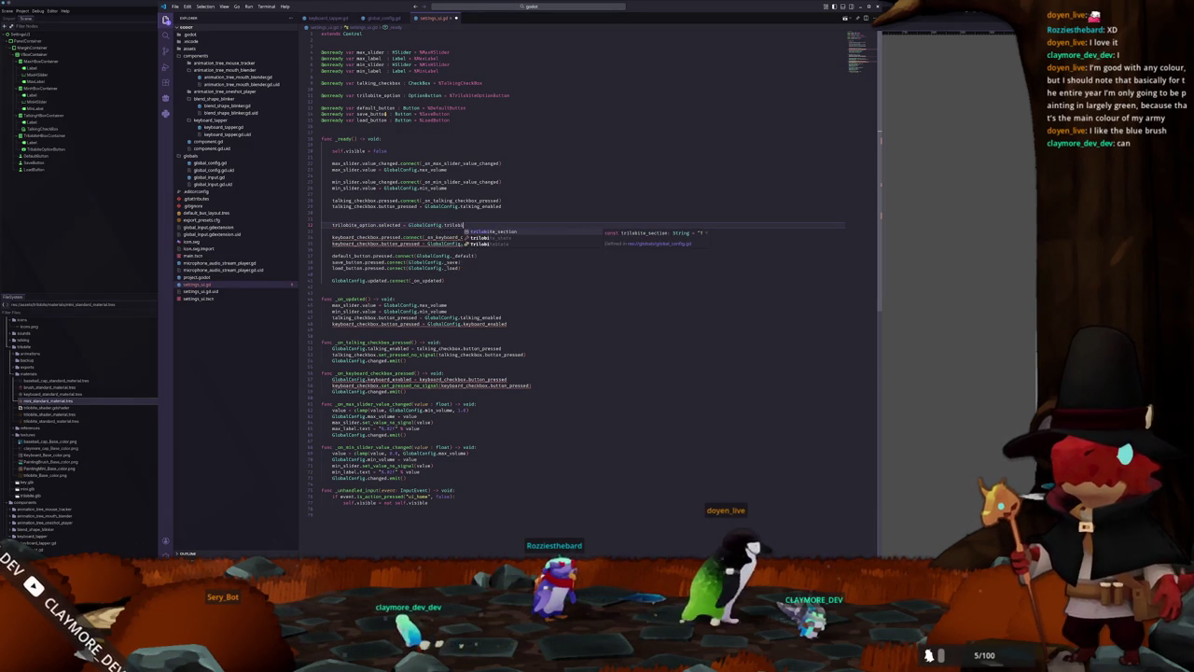
key("Down")
key("Return")
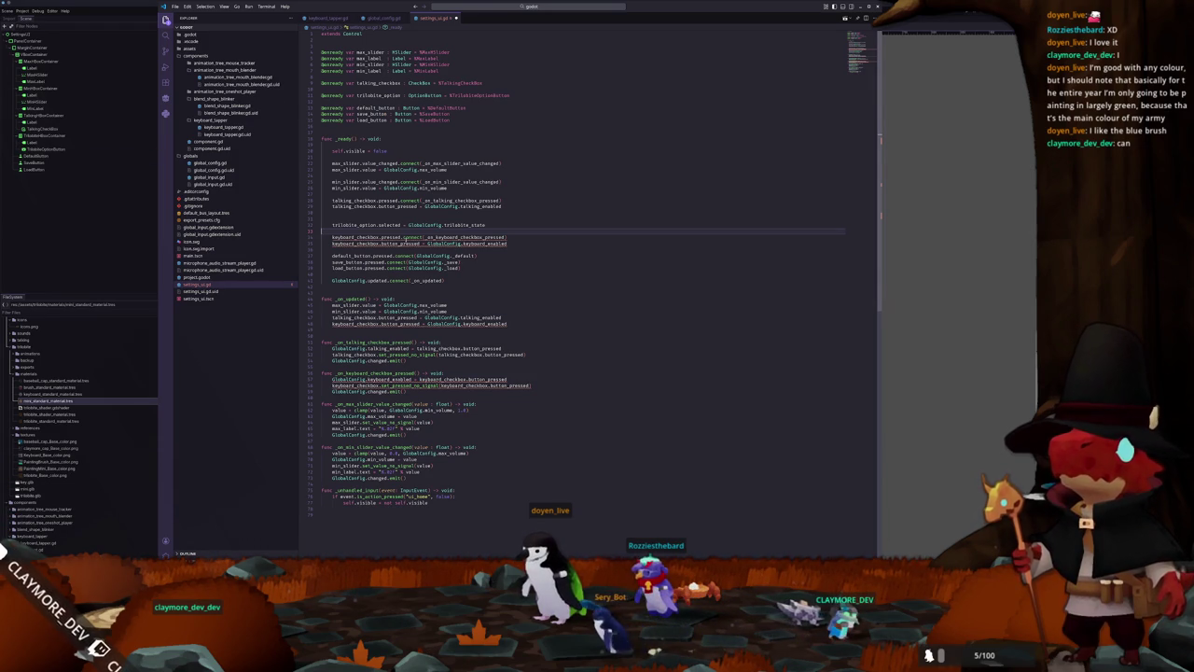
Connect trilobite_option.item_selected to _on_trilobite_option_selected
left_click(402, 225)
key("Return")
type("trilob")
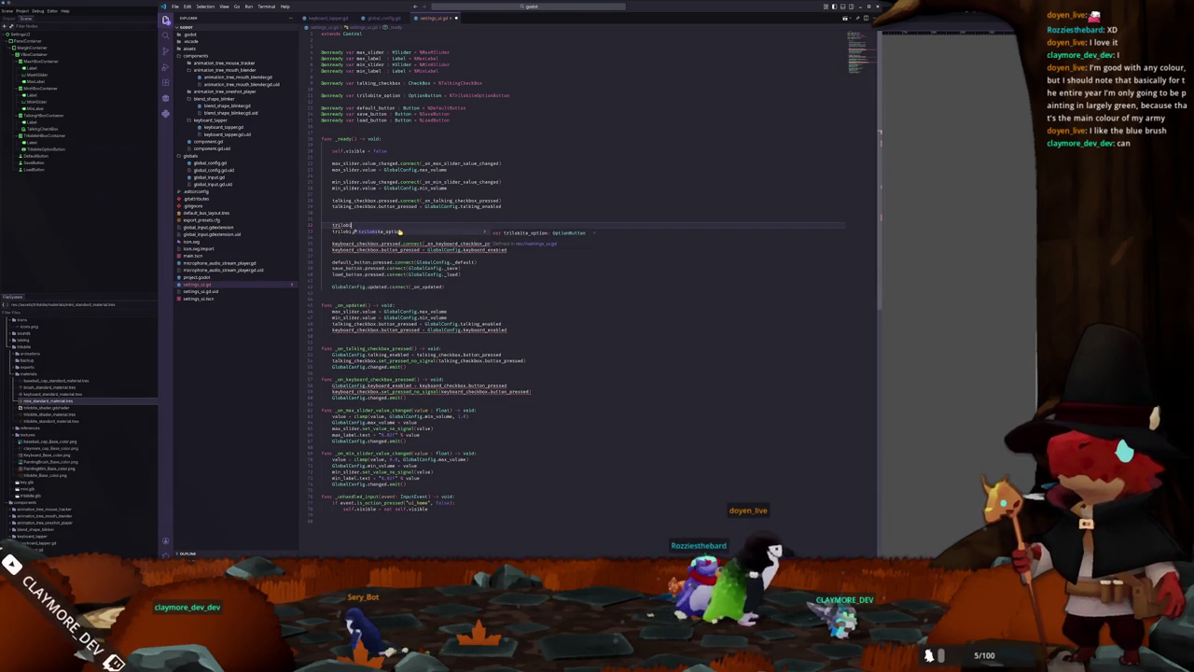
key("Return")
type(".select")
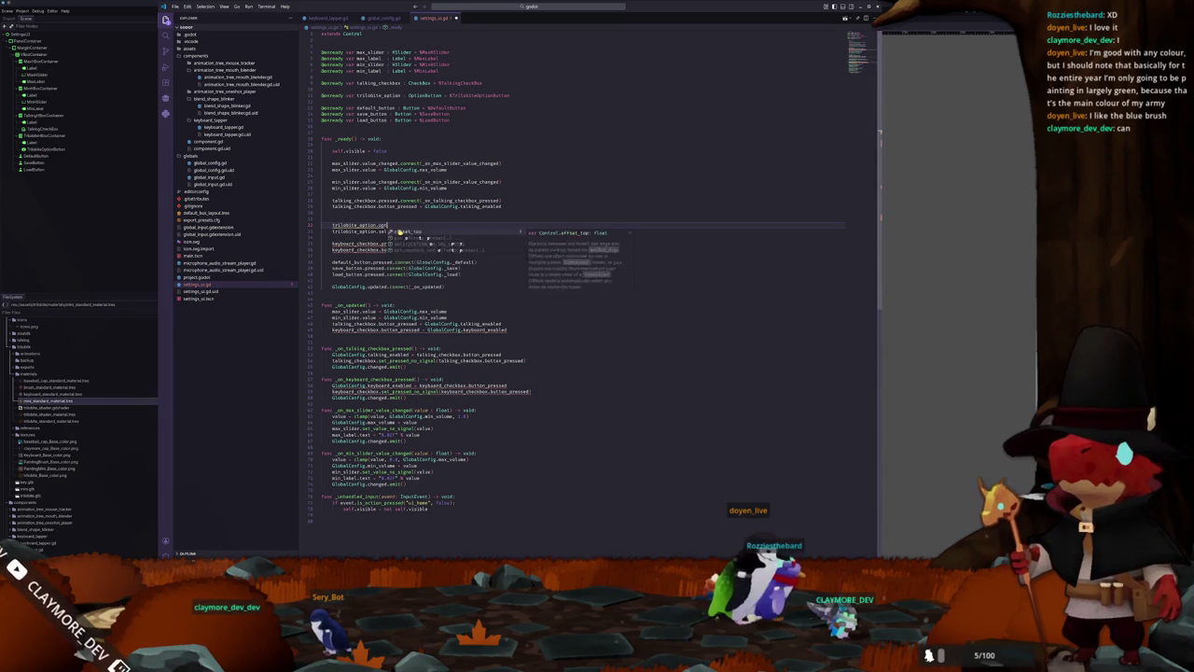
type("select")
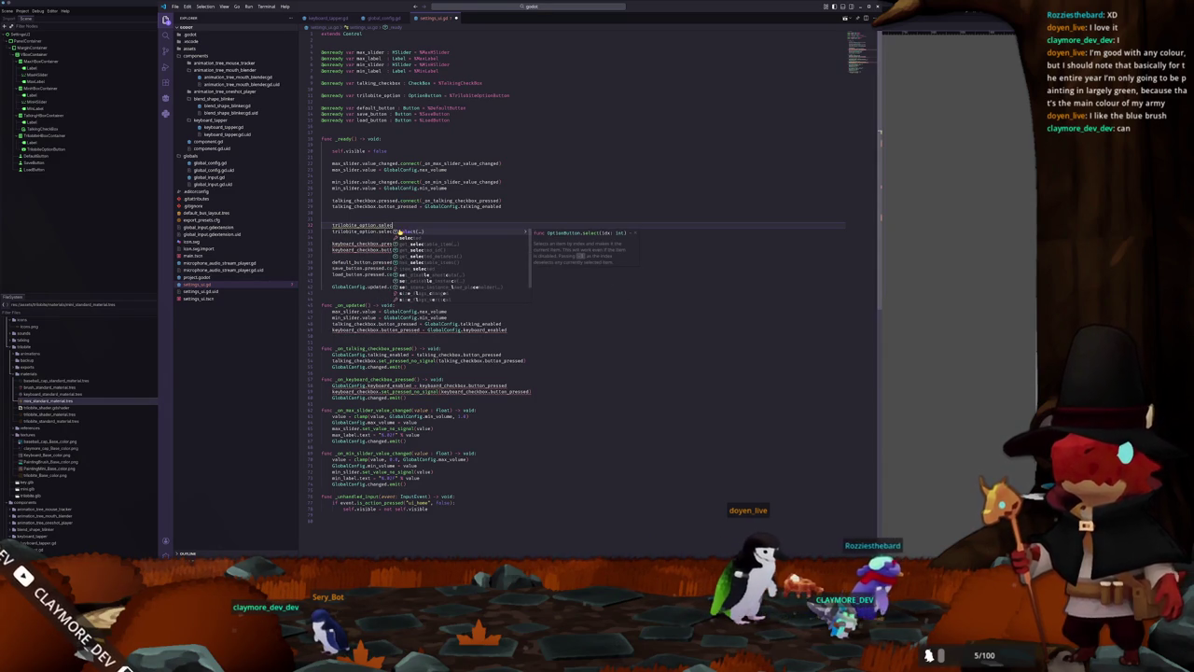
key("Down")
key("Down")
key("Down")
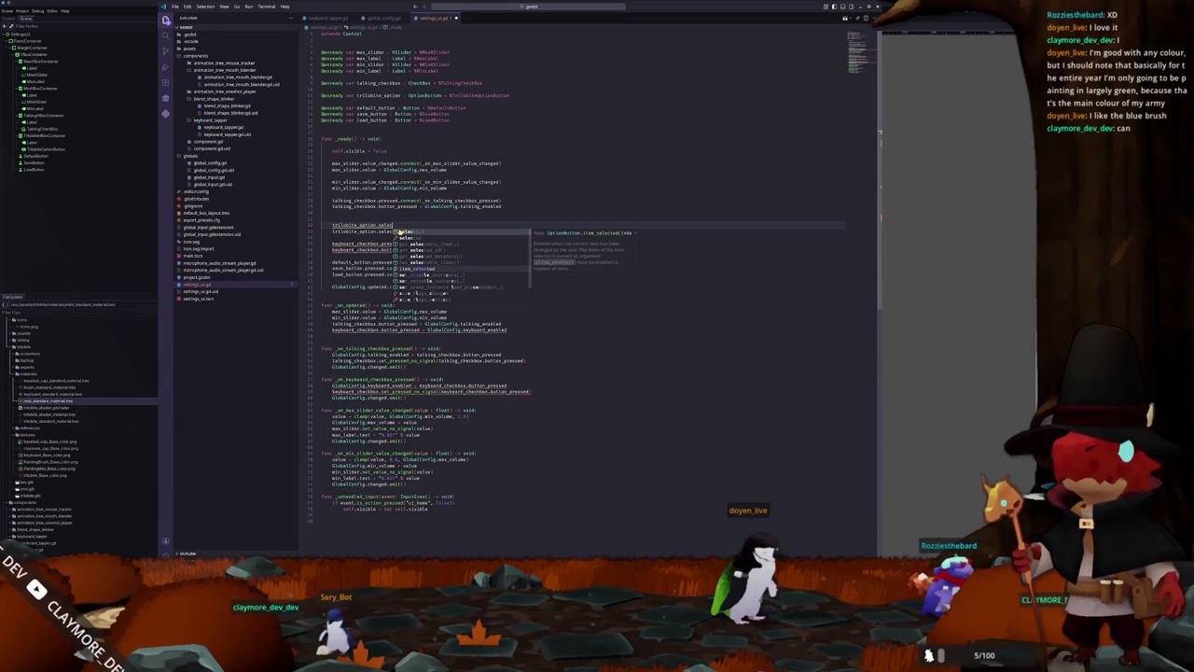
key("Return")
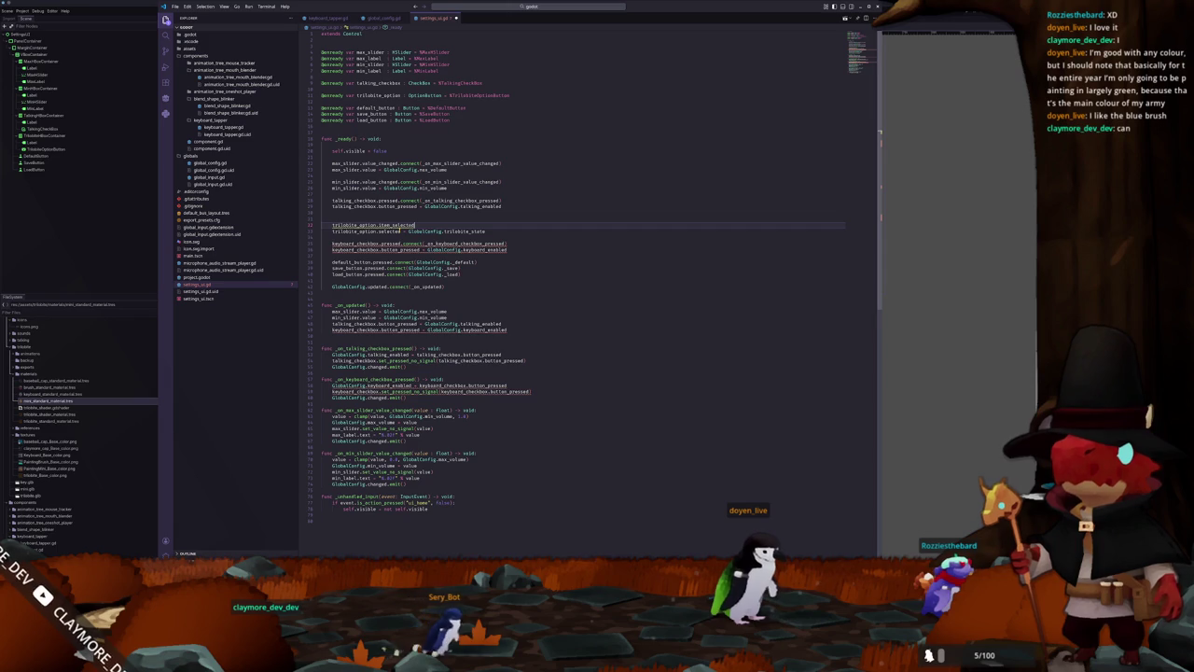
type(".connect(")
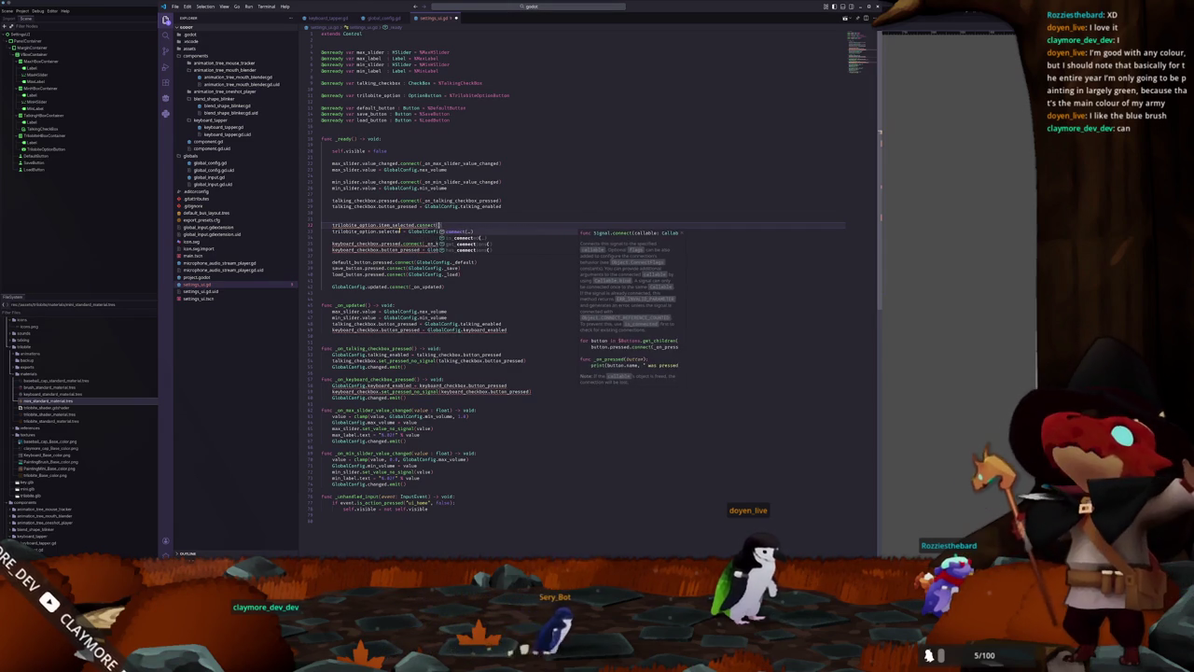
type("_on_trilobite_o")
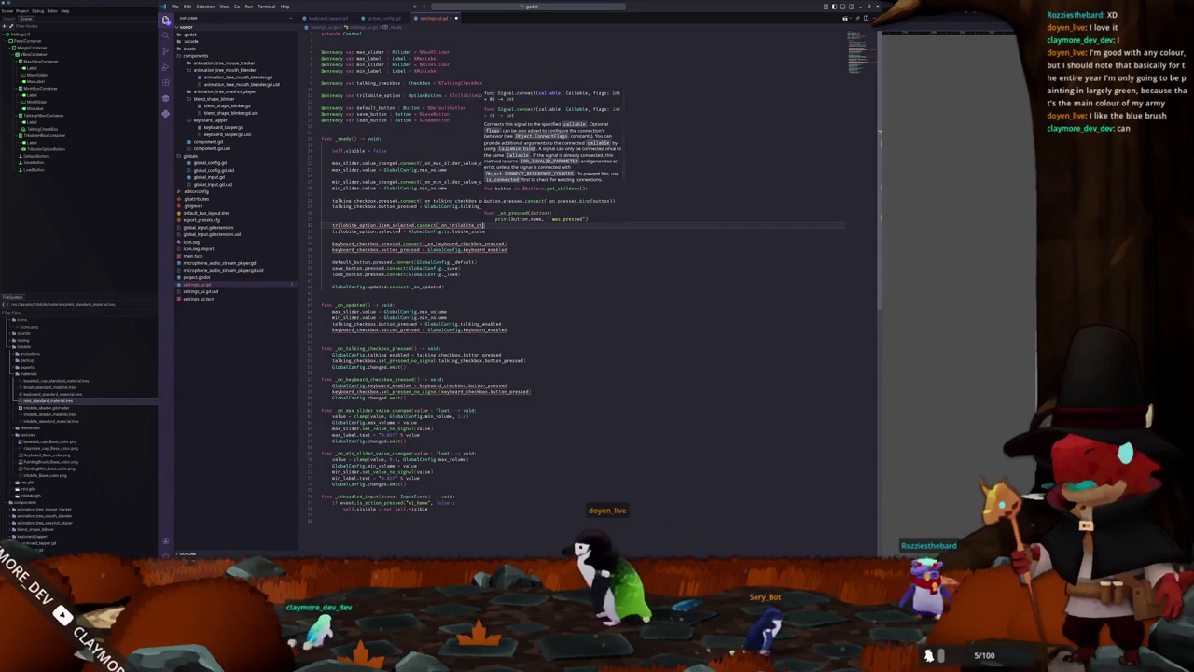
type("ption_sele")
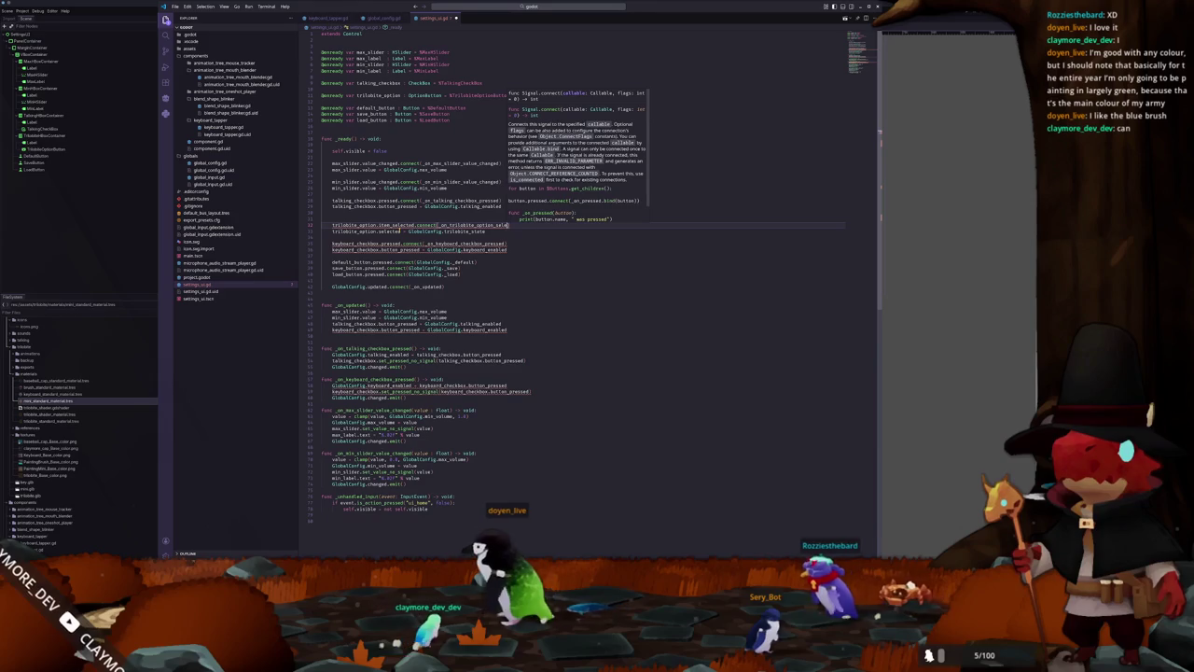
type("cted")
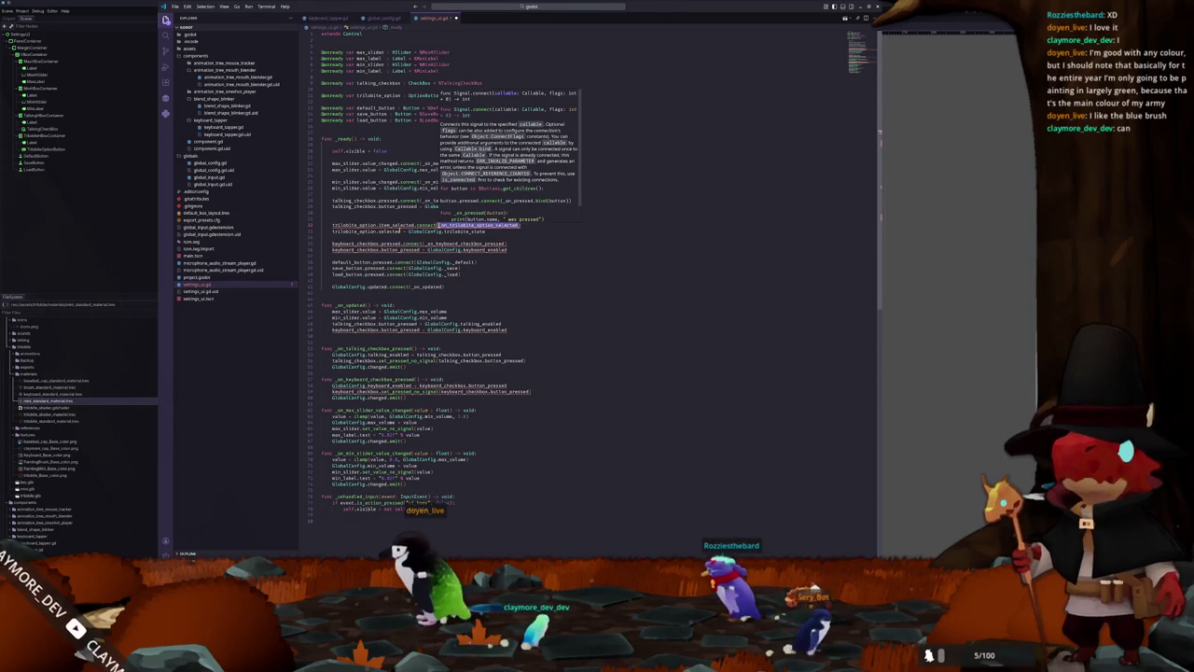
key("Return")
Delete the old keyboard_checkbox lines and the leftover blank line from _ready
key("Down")
key("Down")
key("Down")
key("shift+Up")
key("shift+Home")
key("BackSpace")
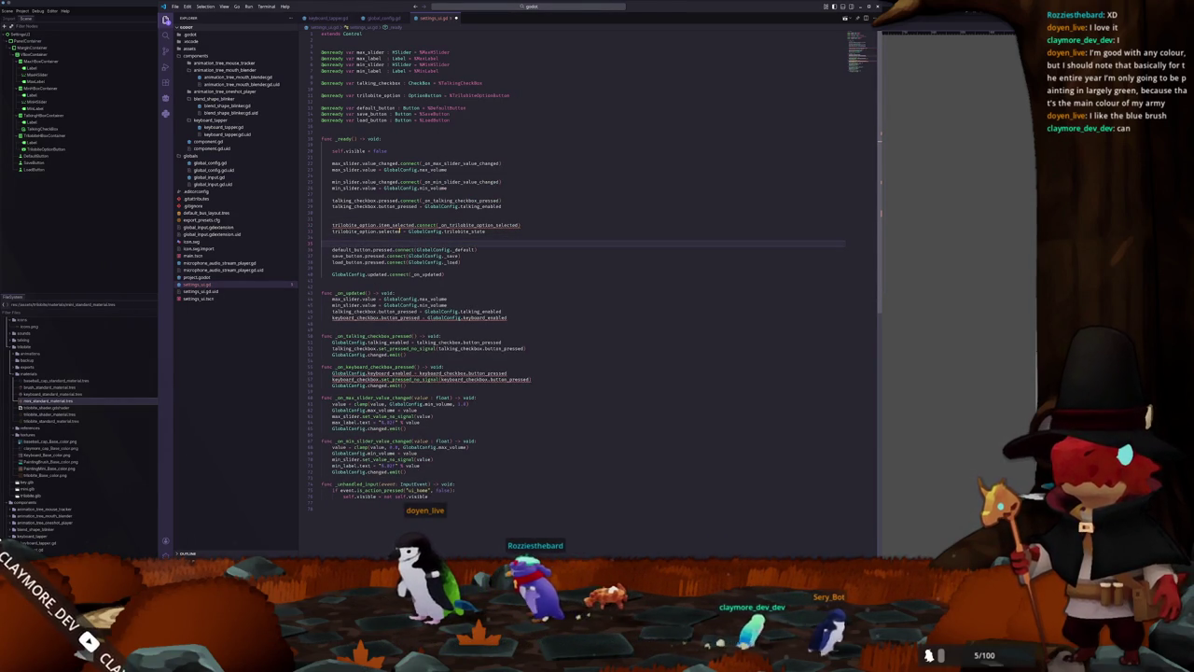
key("BackSpace")
key("Down")
key("Down")
key("Down")
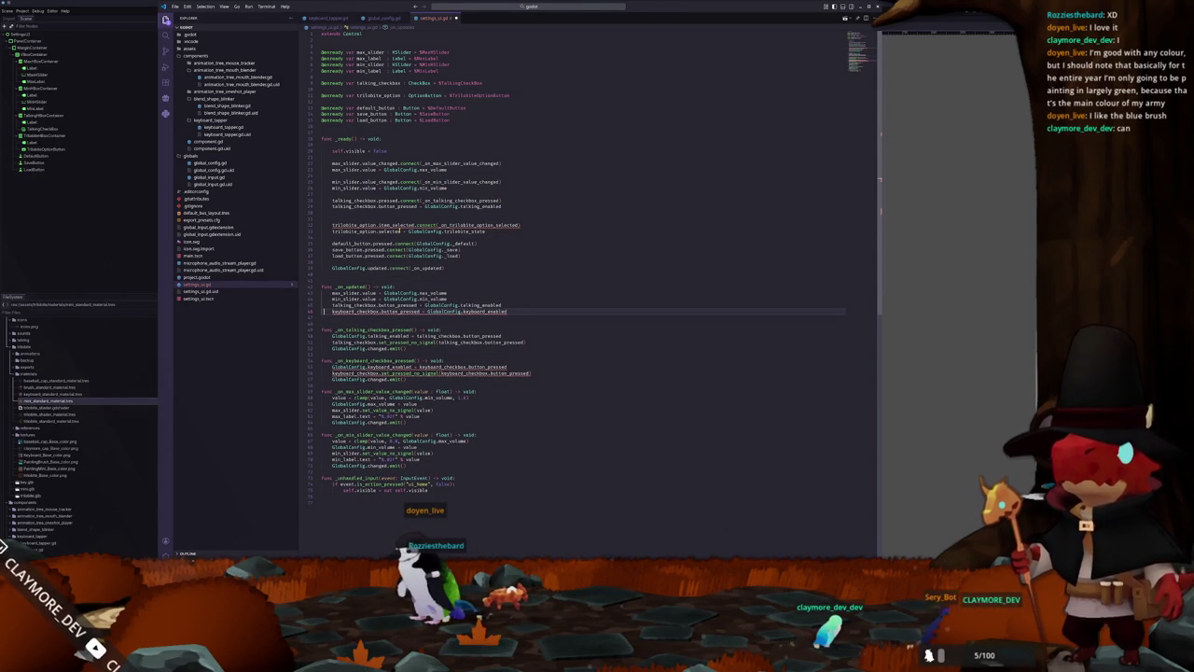
In _on_updated, set trilobite_option.selected from GlobalConfig.trilobite_state
type("trilobite_option")
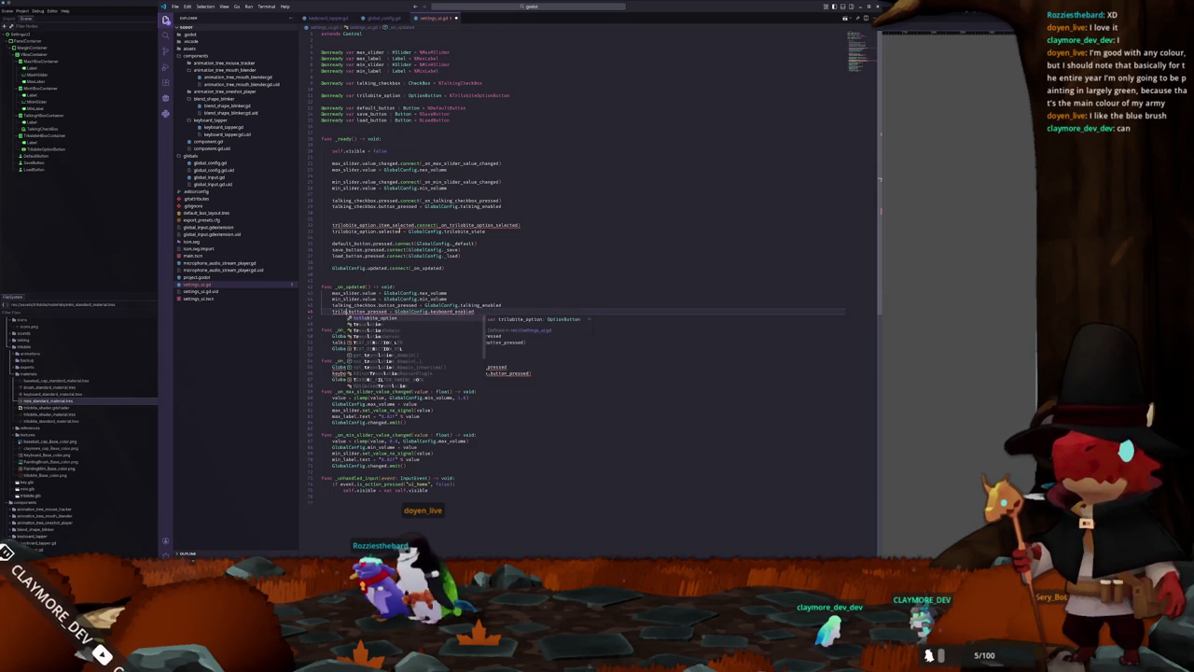
key("ctrl+shift+Right")
type(".selected")
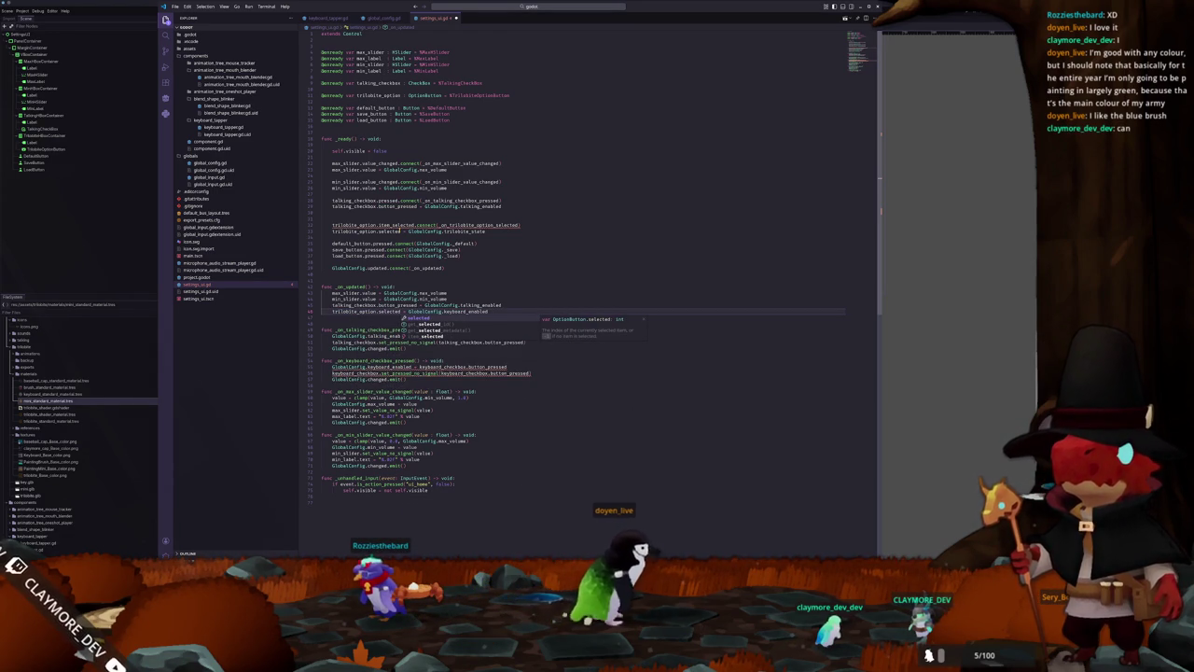
left_click(424, 310)
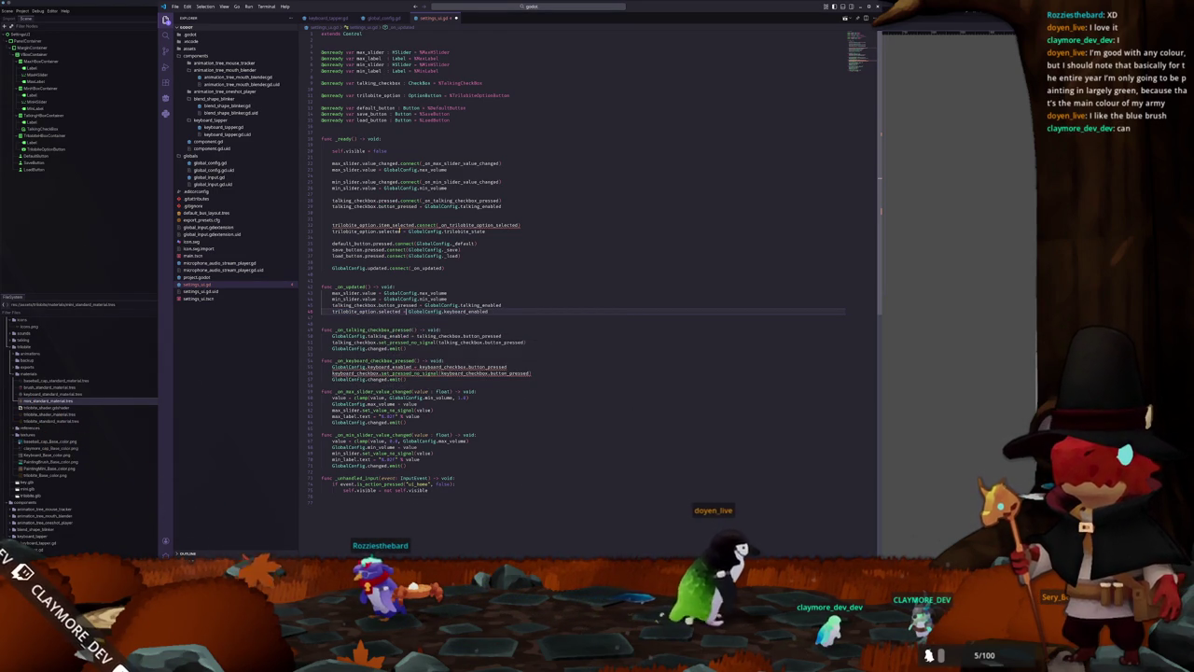
key("ctrl+shift+Right")
type("trilobite_stat")
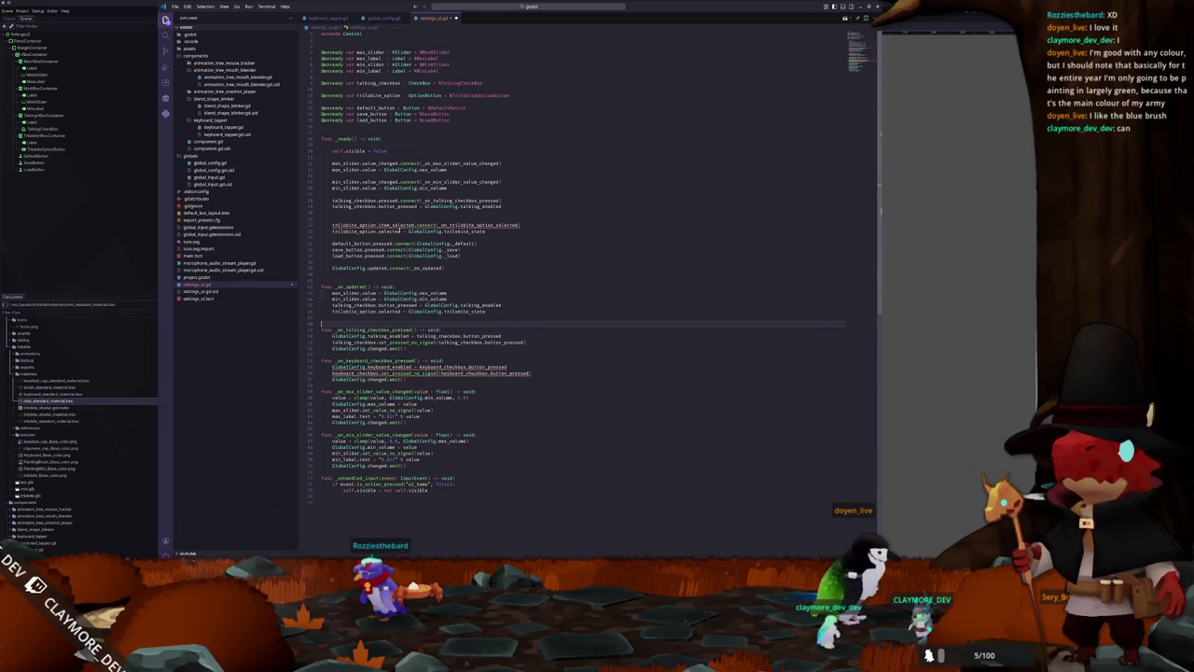
Rename _on_keyboard_checkbox_pressed to _on_trilobite_option_selected
left_click(322, 341)
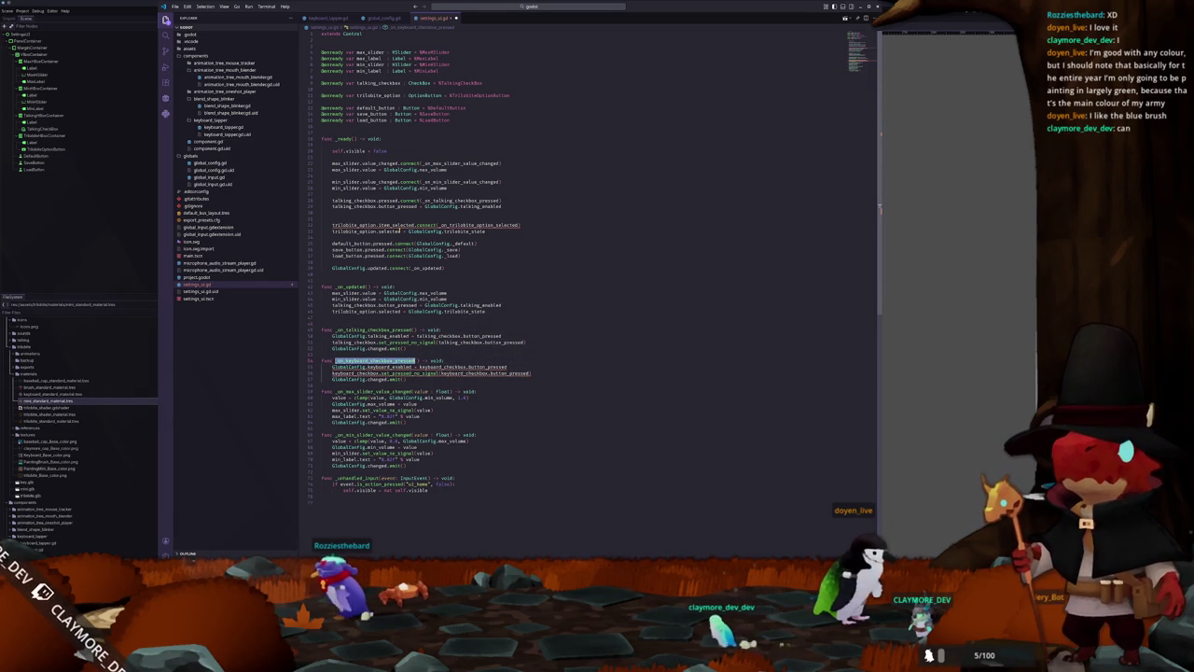
type("_on_trilobite_option")
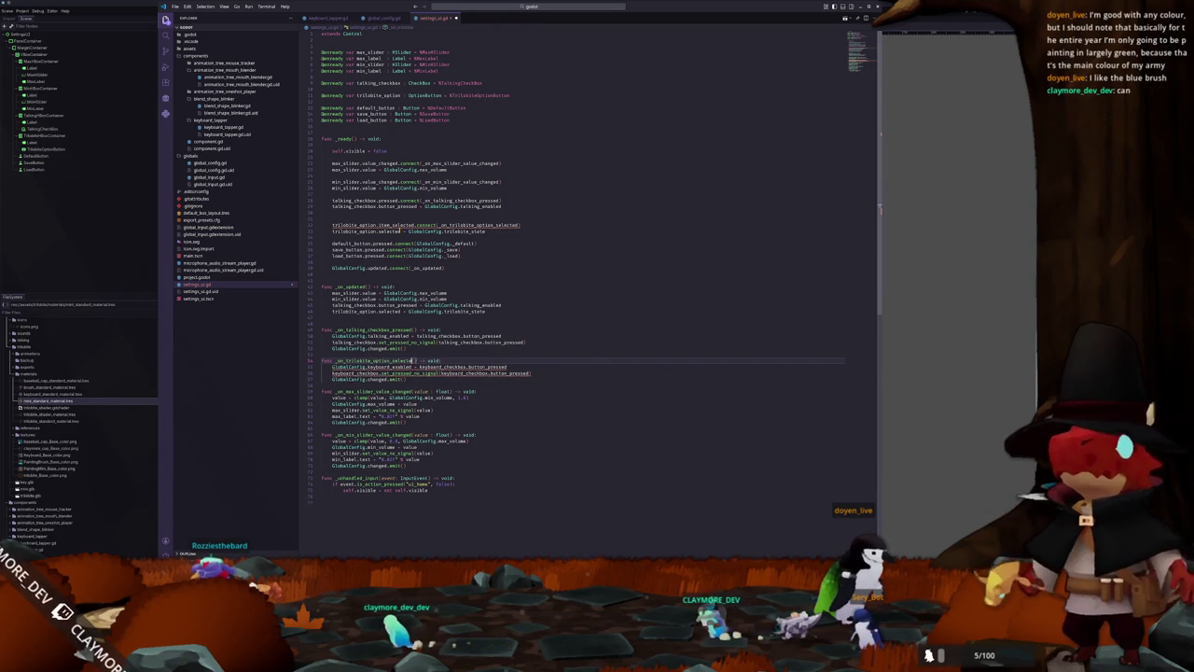
double_click(390, 366)
Write trilobite_state = trilobite_option.selected in the handler and adjust the following trilobite_option line
type("trilo")
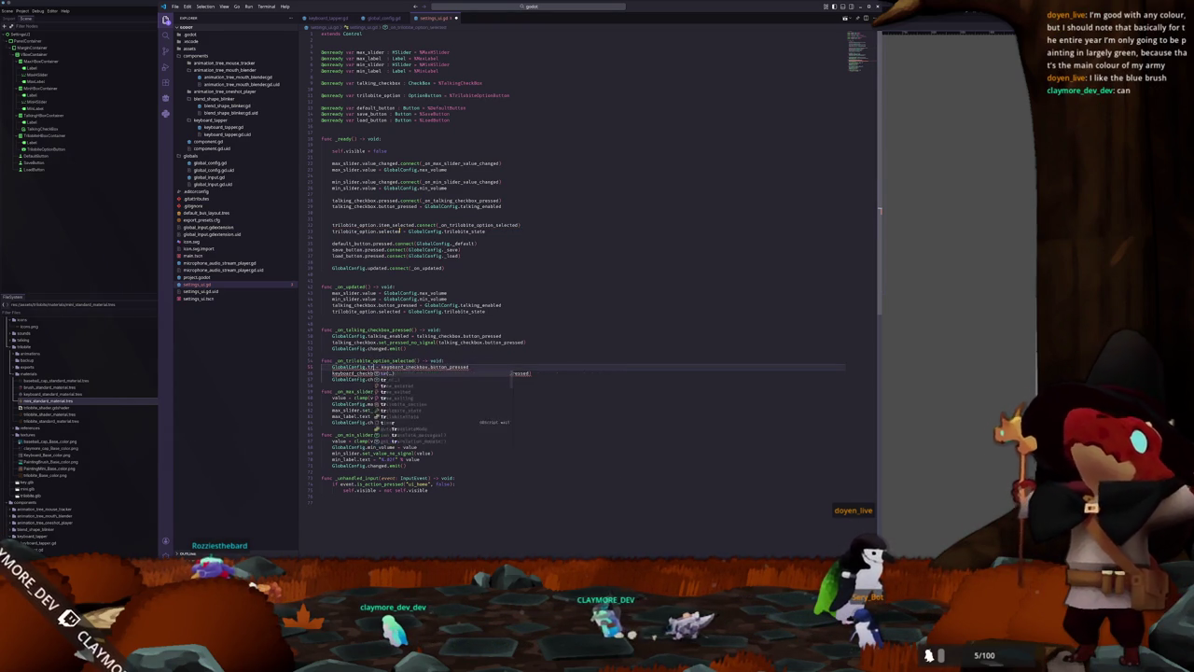
type("bite_state")
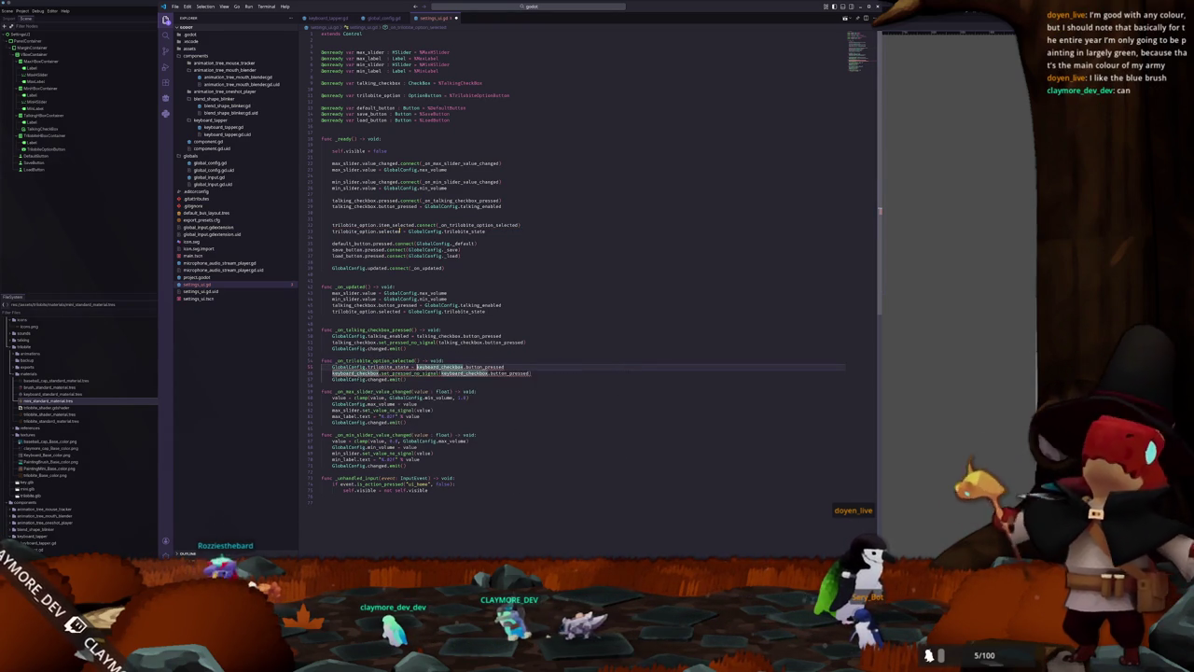
key("ctrl+BackSpace")
key("ctrl+BackSpace")
type("trilobite_option.s")
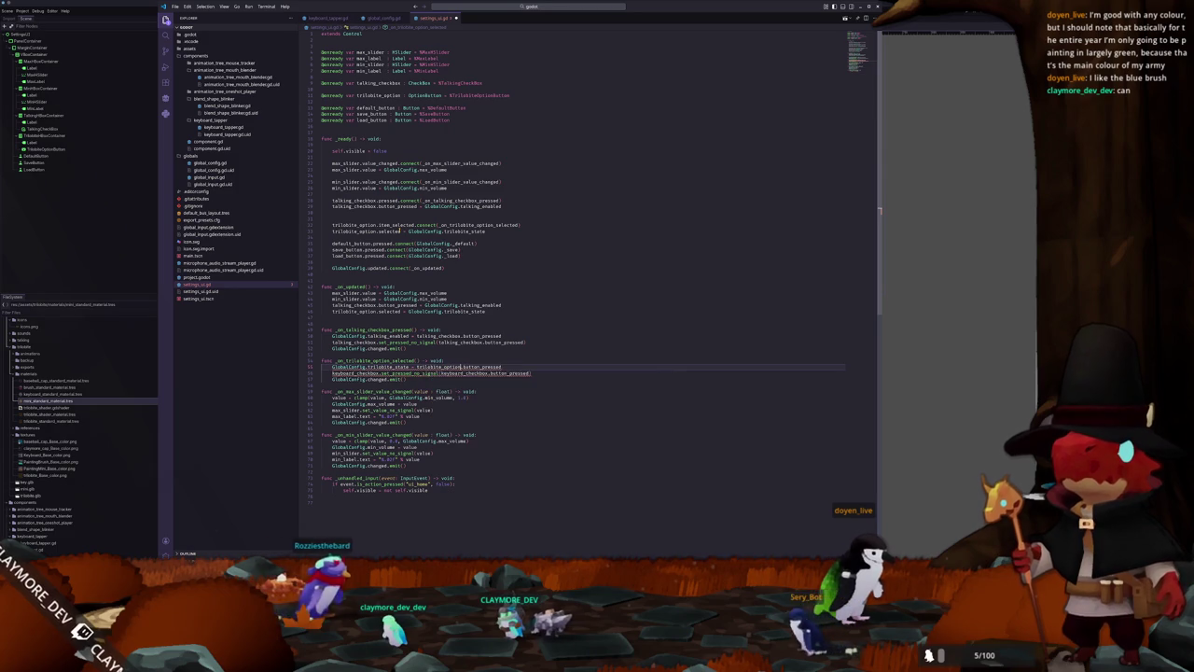
type("electe")
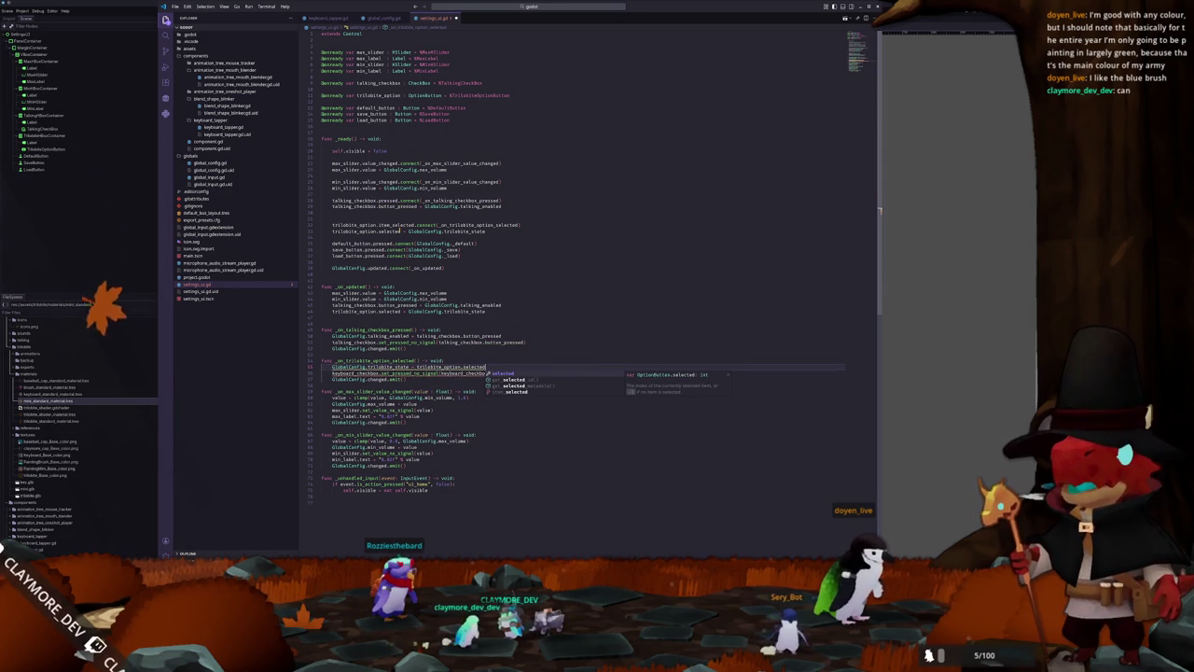
key("Down")
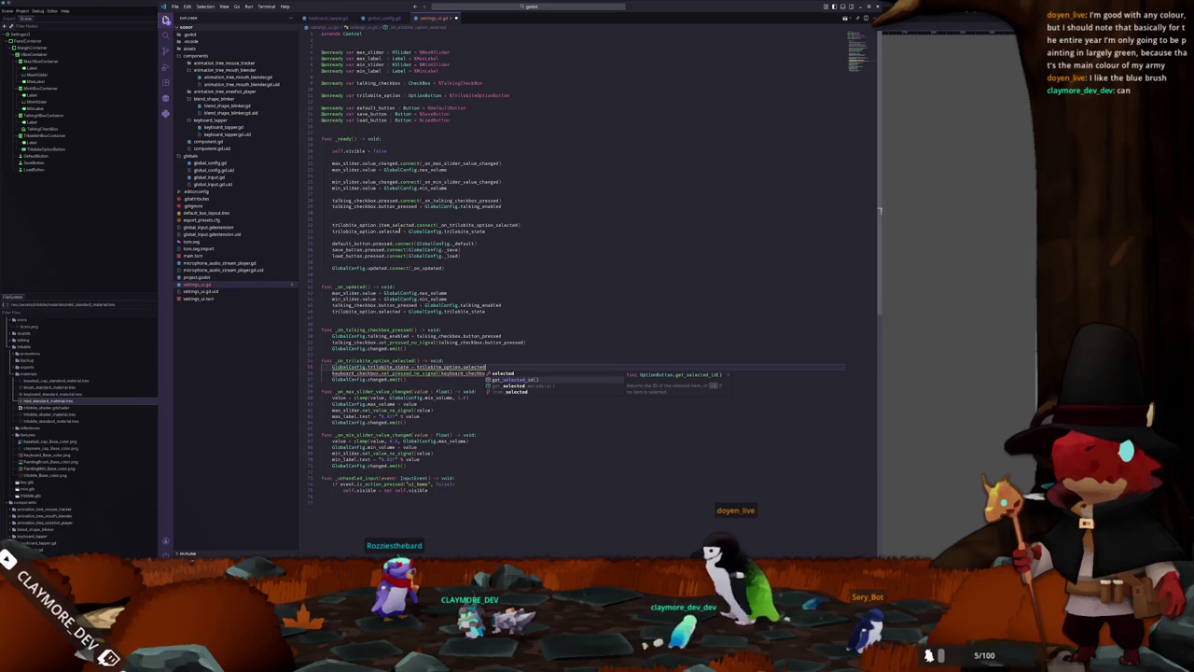
key("Up")
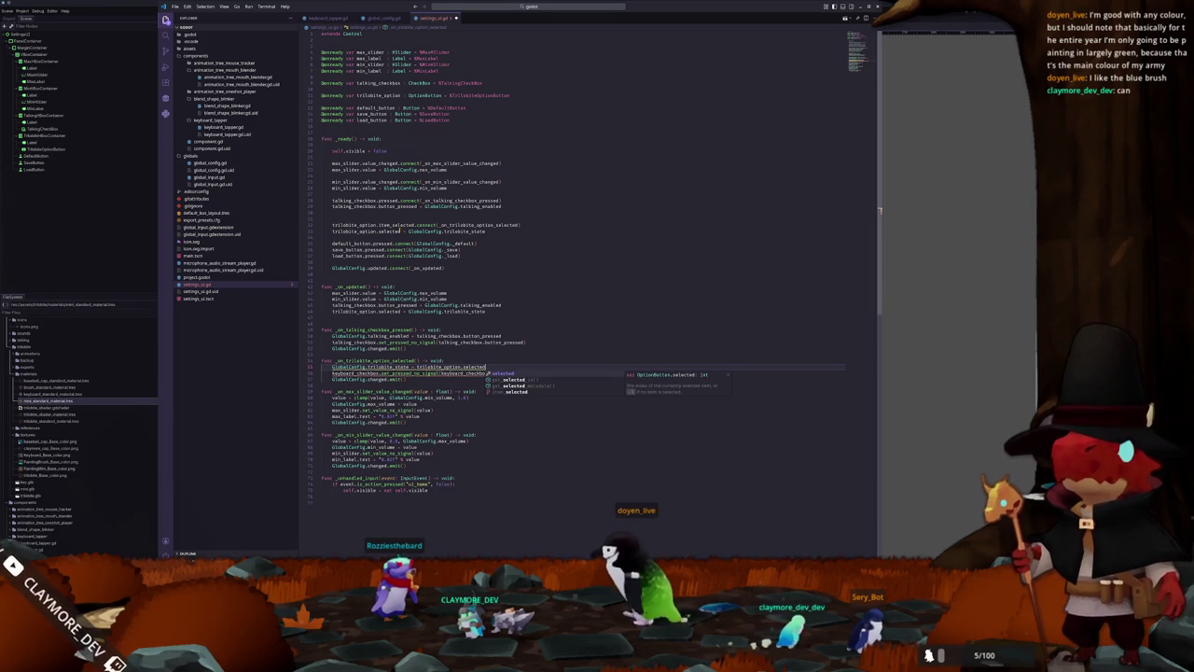
key("Escape")
key("Down")
key("Home")
key("ctrl+shift+Right")
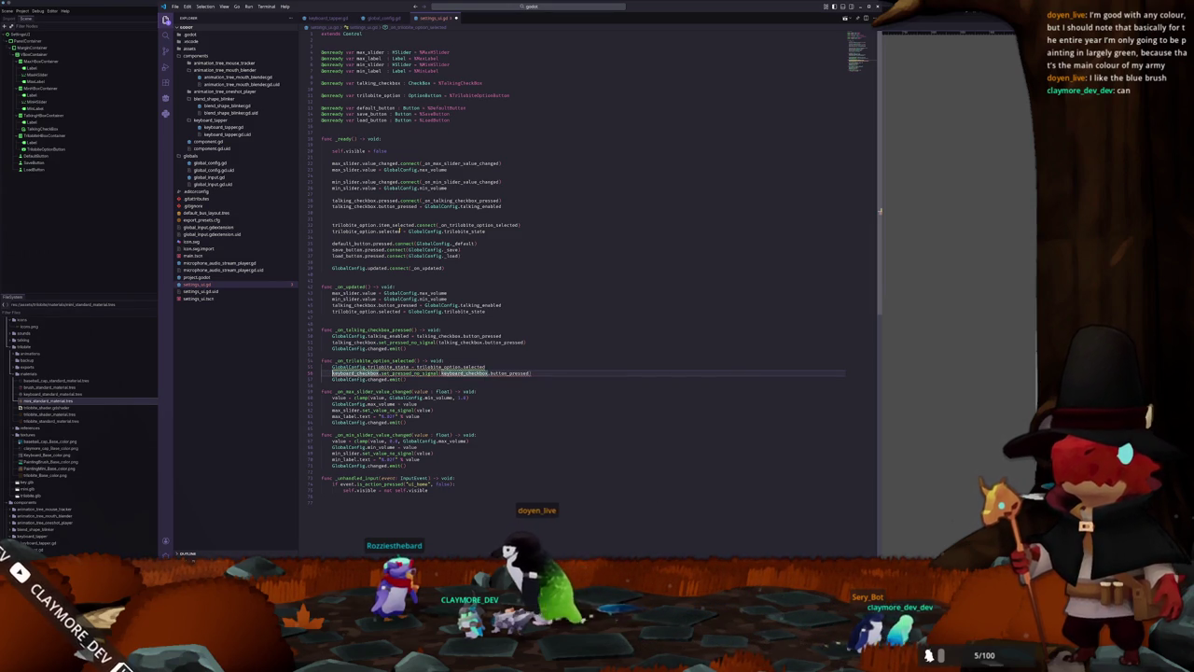
type("option")
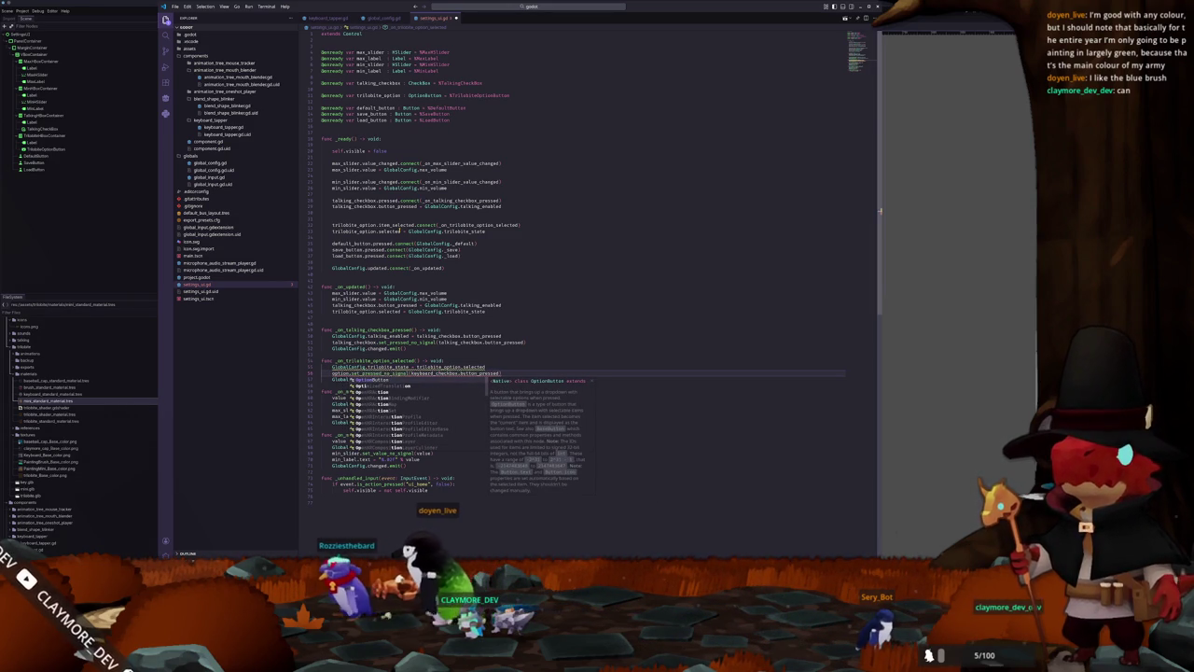
key("BackSpace")
key("BackSpace")
key("BackSpace")
type("trilobite_option.")
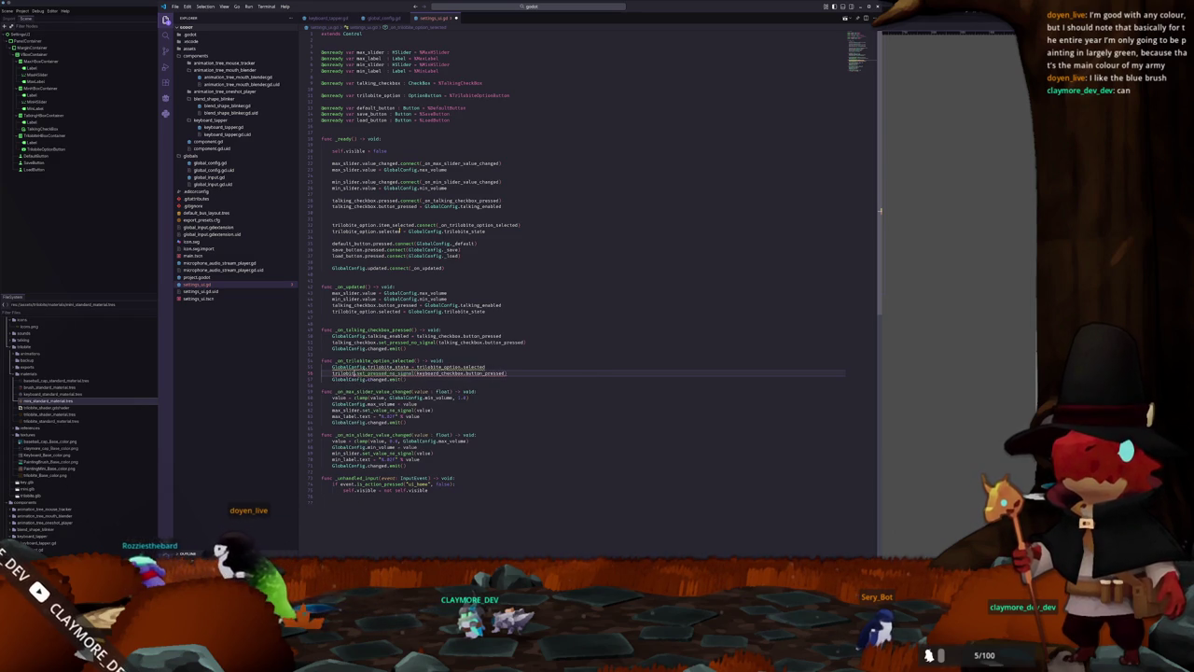
type("set_s")
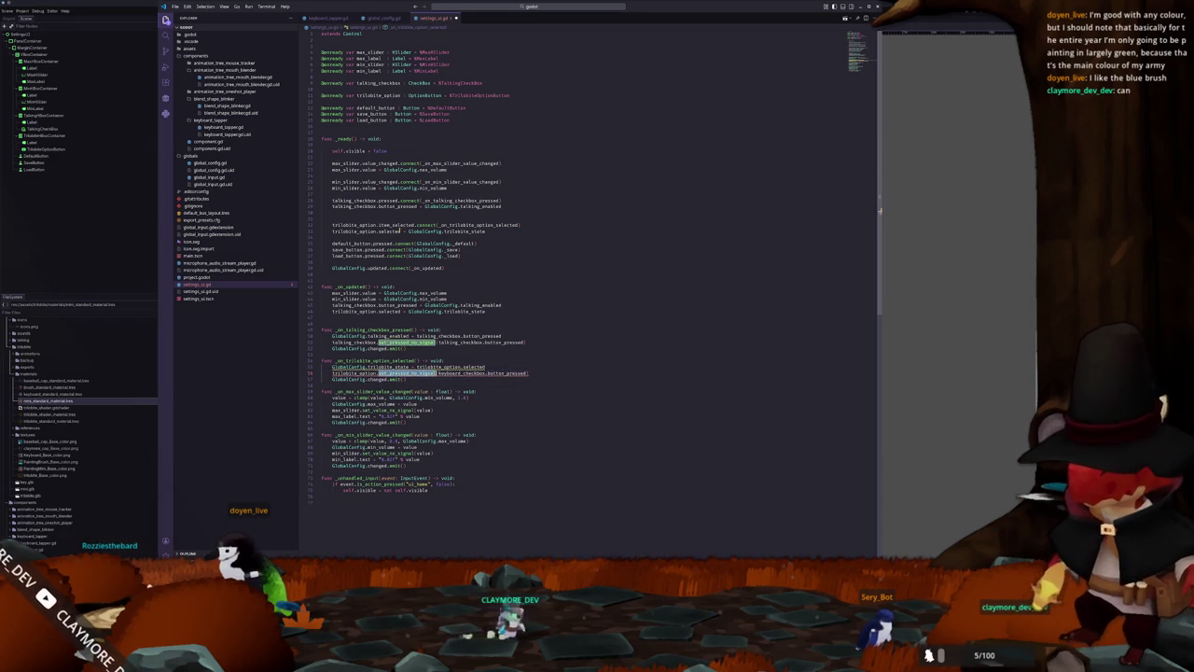
type("ele")
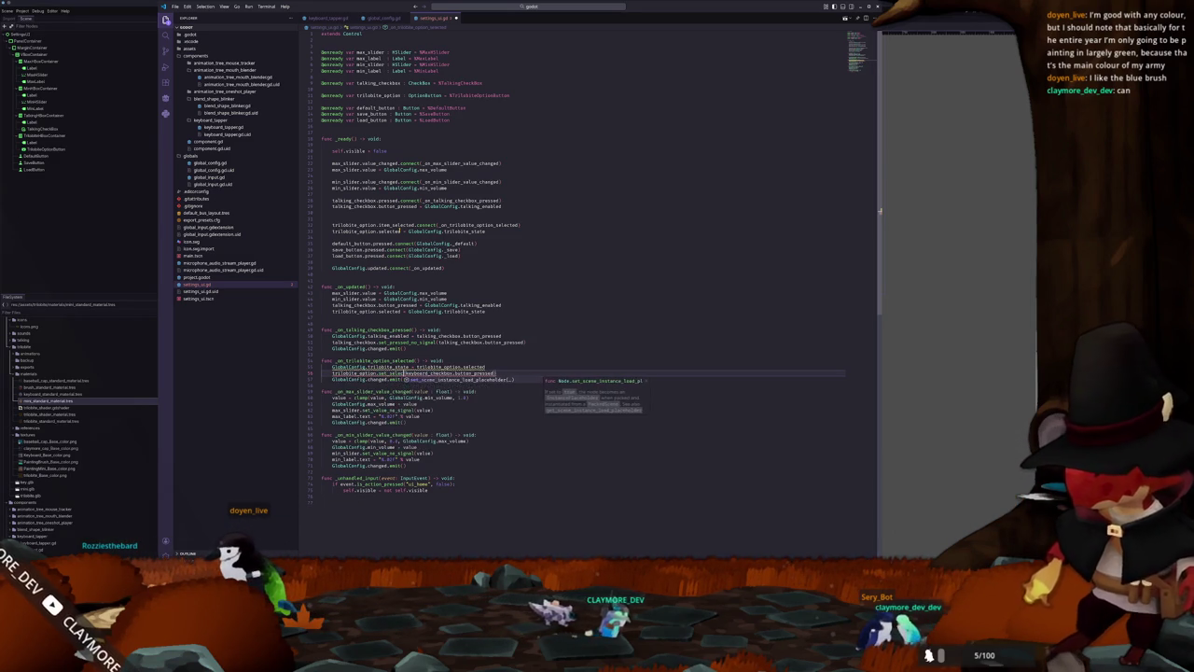
key("Return")
type("selected = tr")
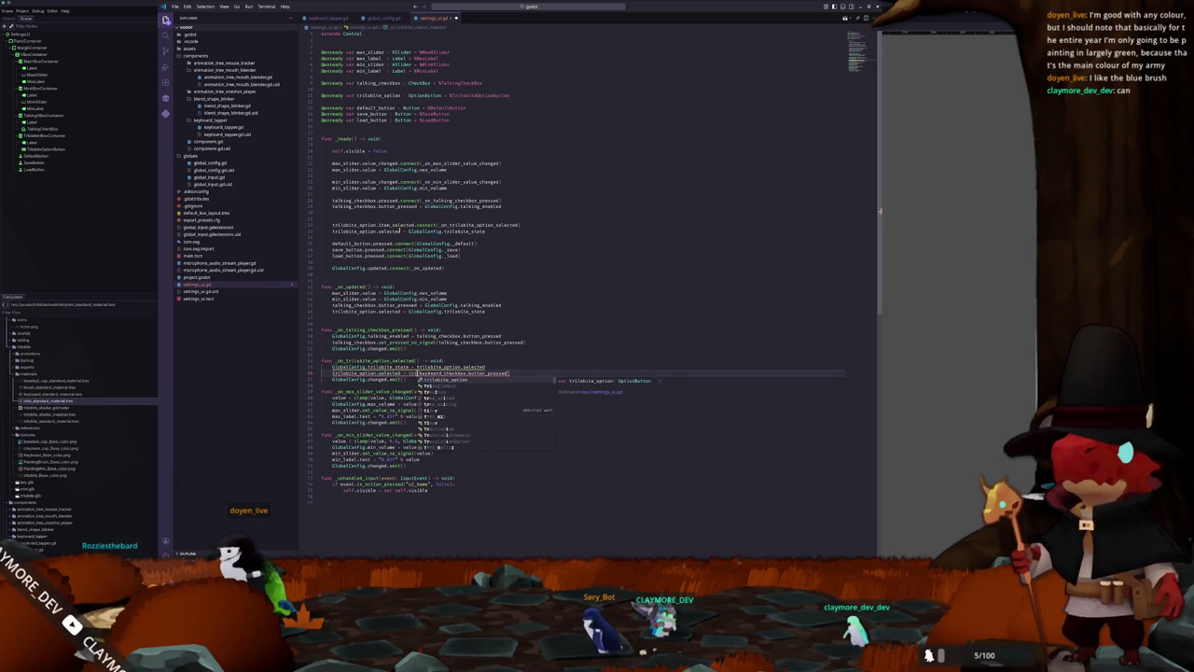
key("BackSpace")
key("BackSpace")
key("BackSpace")
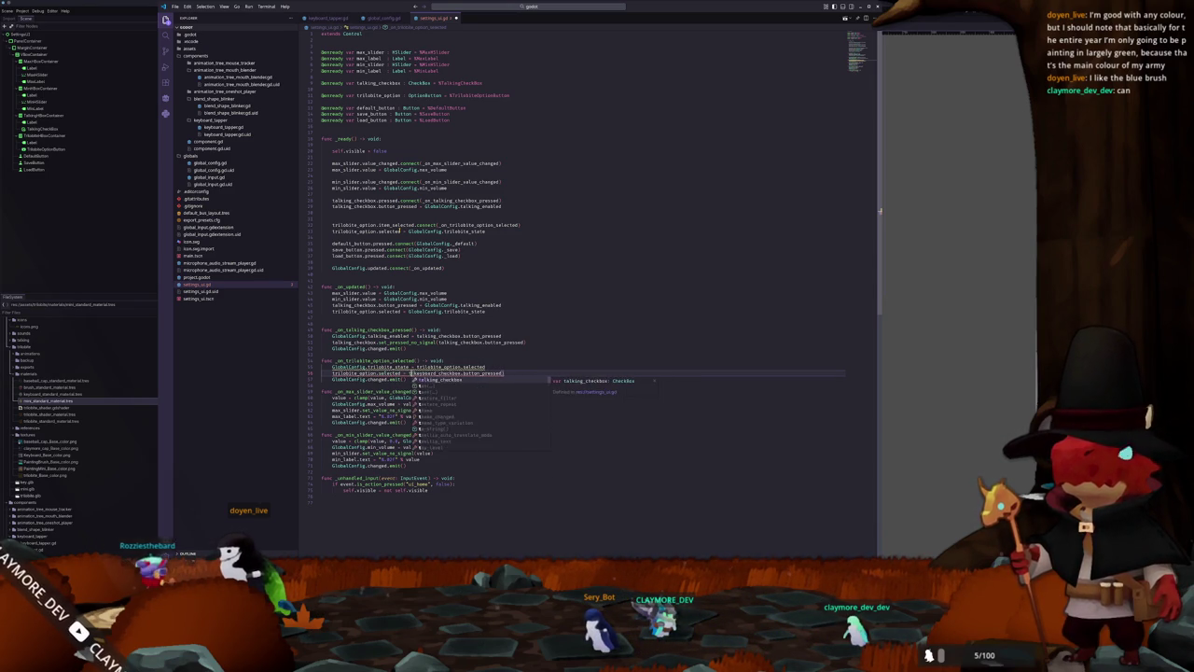
Cast the selected value as GlobalConfig.TrilobiteState instead of int
double_click(355, 373)
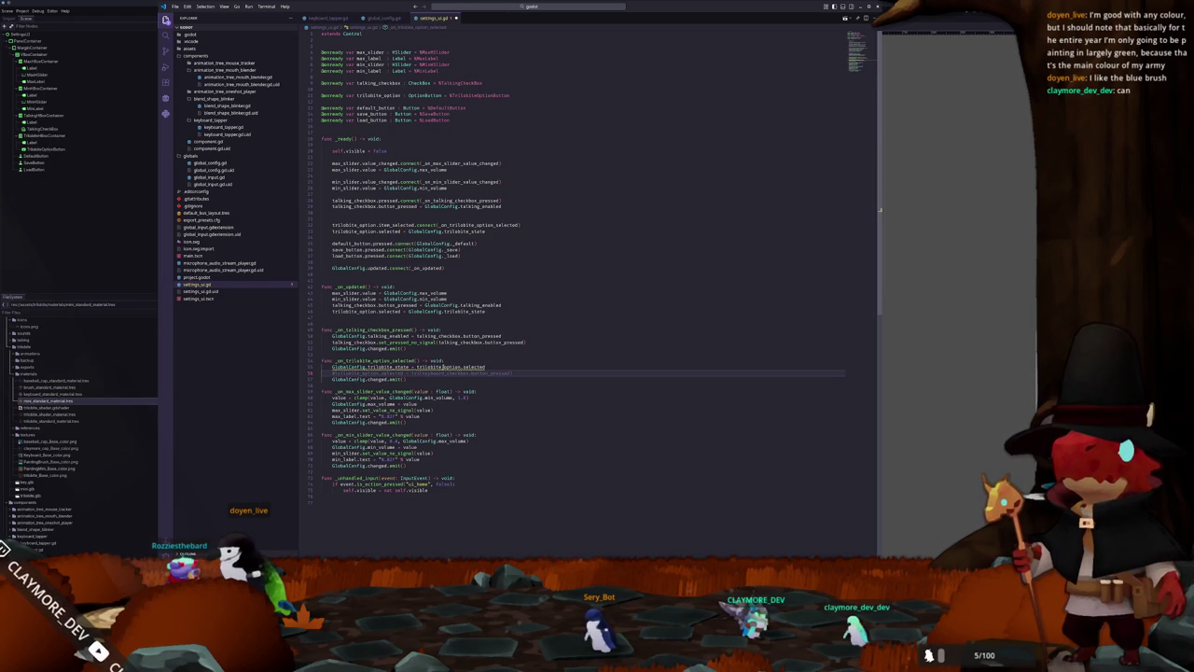
mouse_move(444, 367)
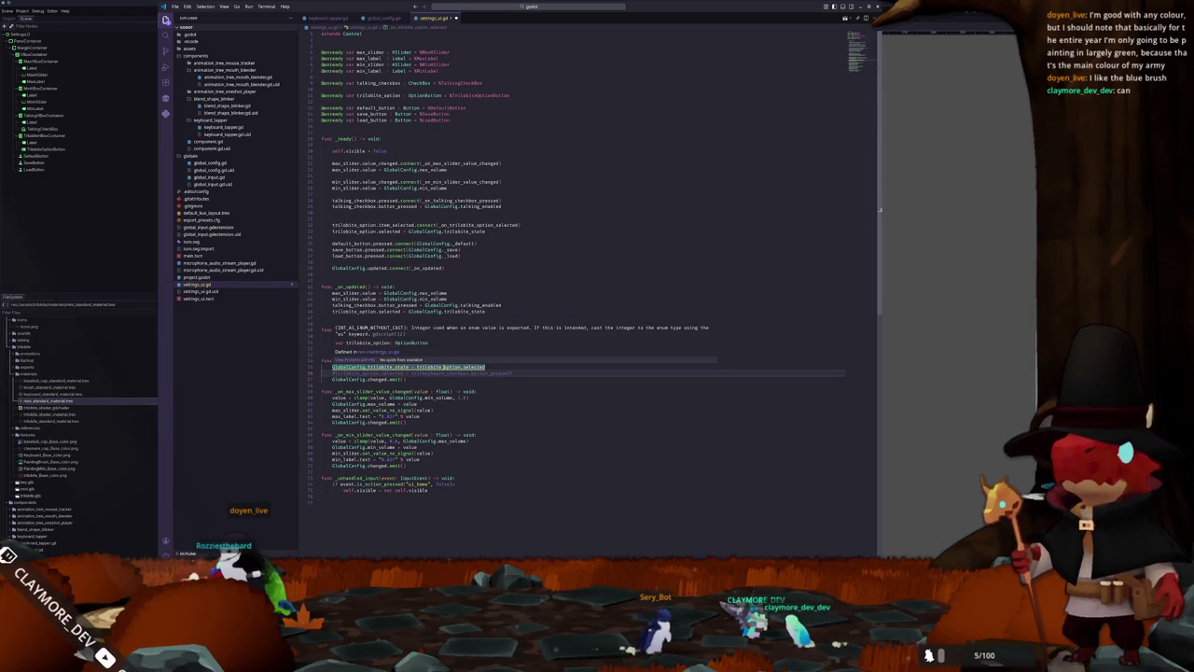
left_click(494, 366)
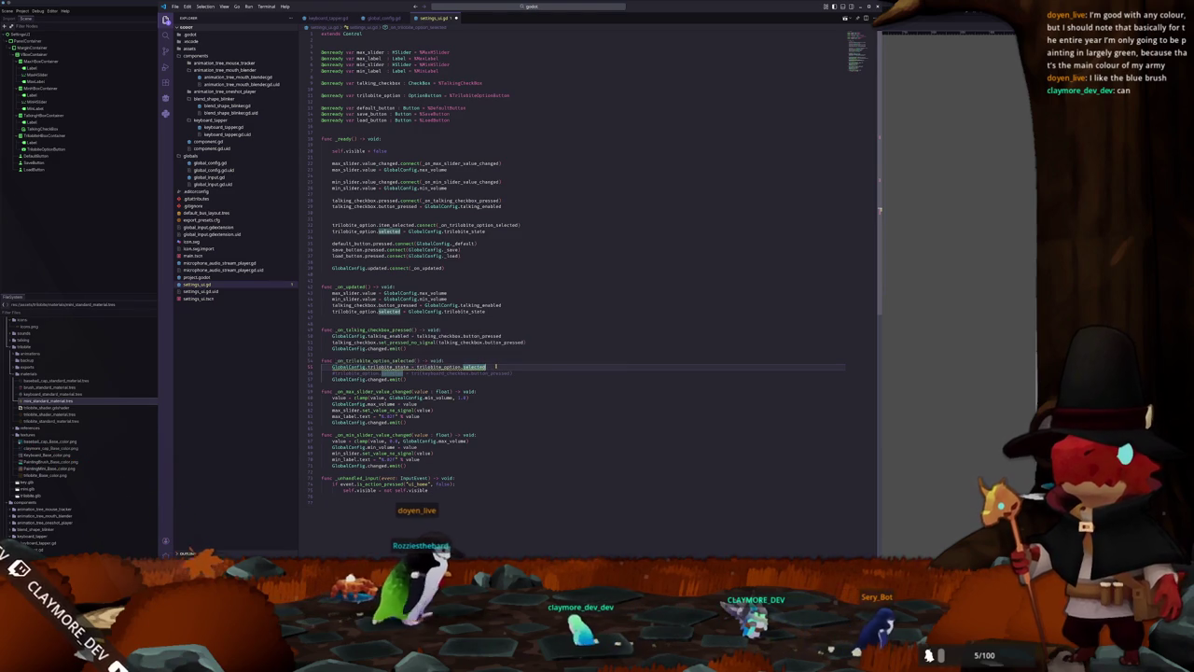
type("as ")
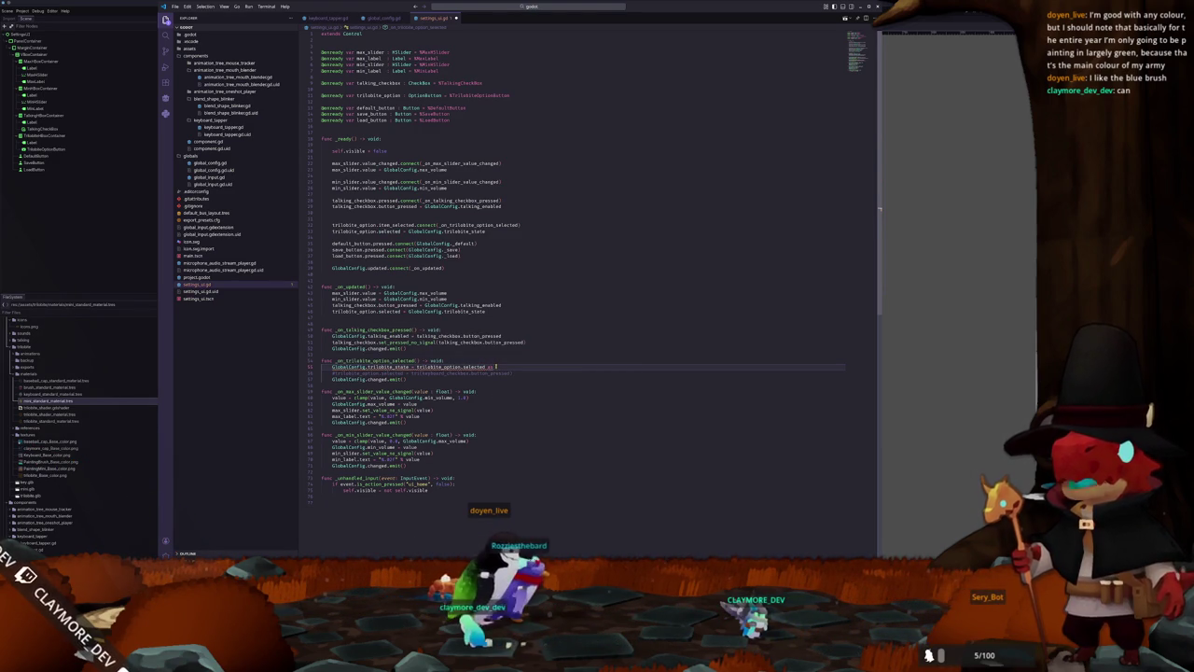
type("int")
key("Escape")
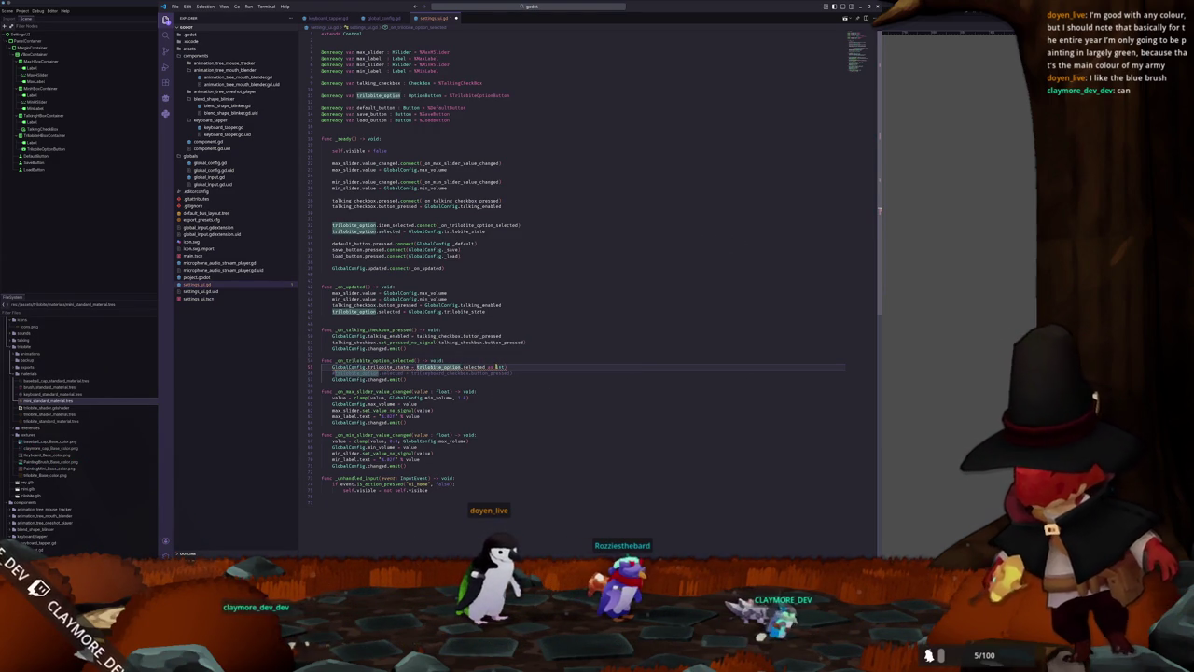
key("ctrl+shift+Left")
key("ctrl+shift+Left")
key("ctrl+shift+Left")
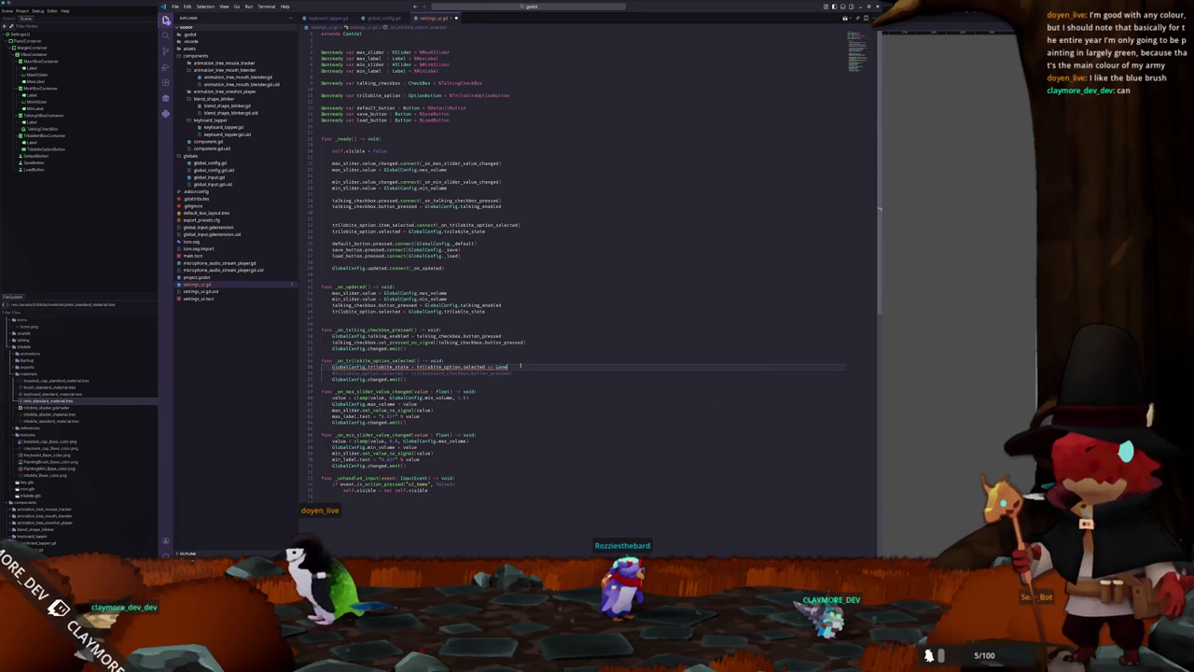
key("BackSpace")
key("BackSpace")
key("BackSpace")
type("Glob")
key("Return")
type(".Tri")
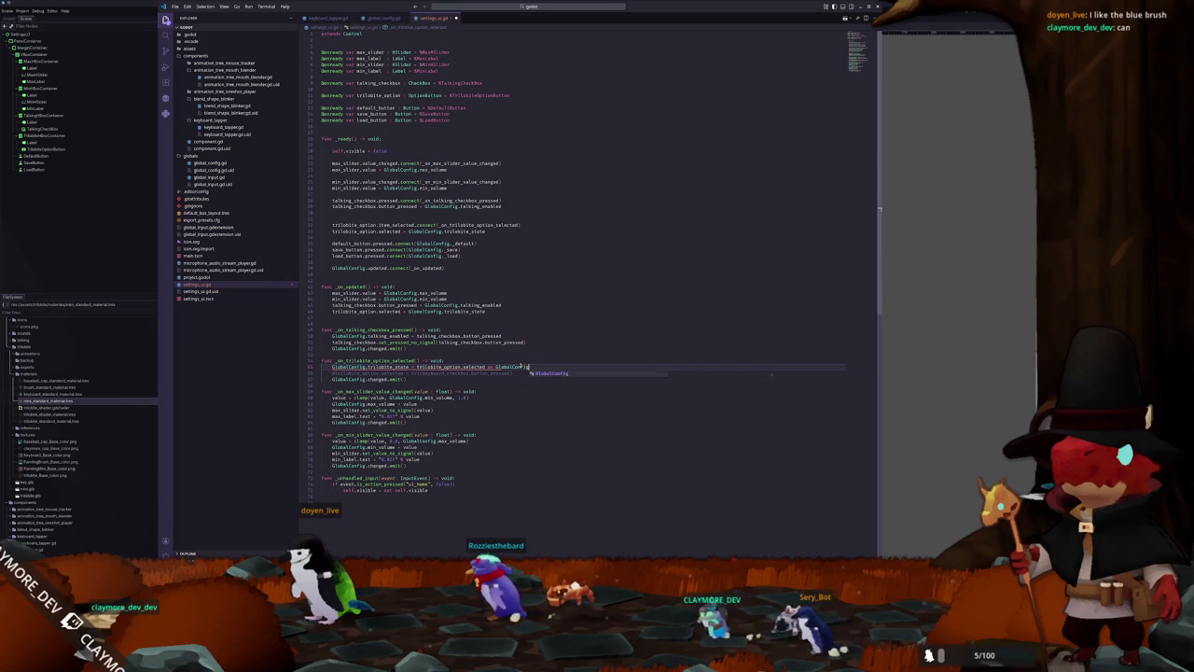
key("Return")
Delete the leftover commented-out selected assignment line and return to Godot
key("Down")
key("Down")
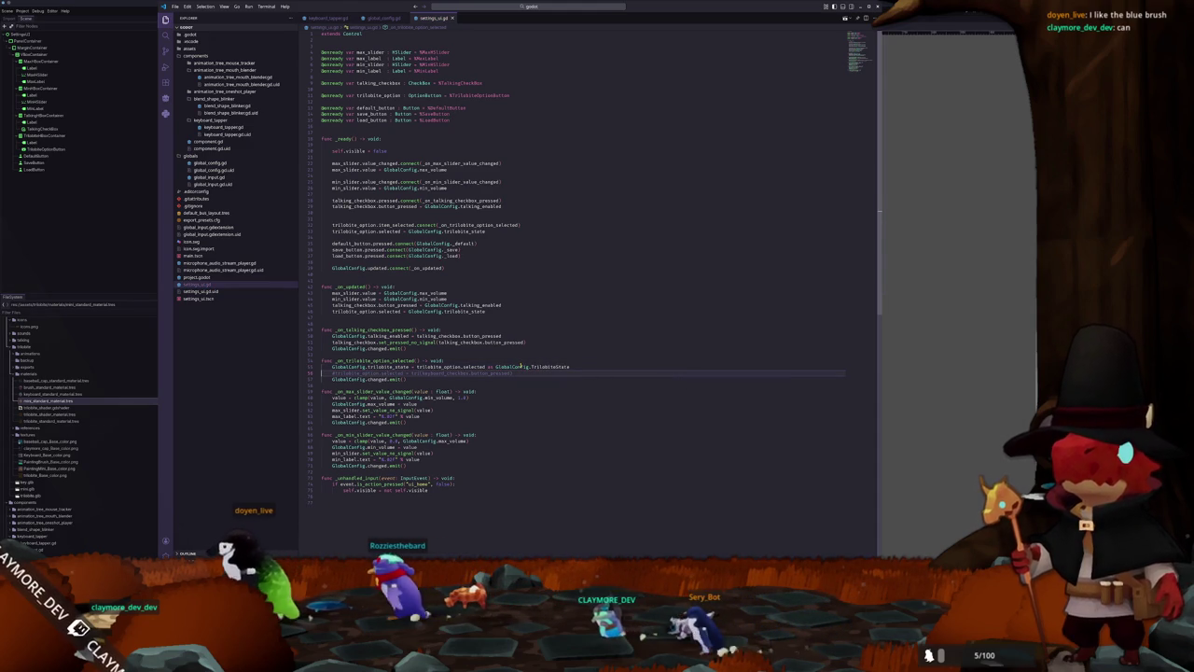
key("Up")
key("ctrl+shift+k")
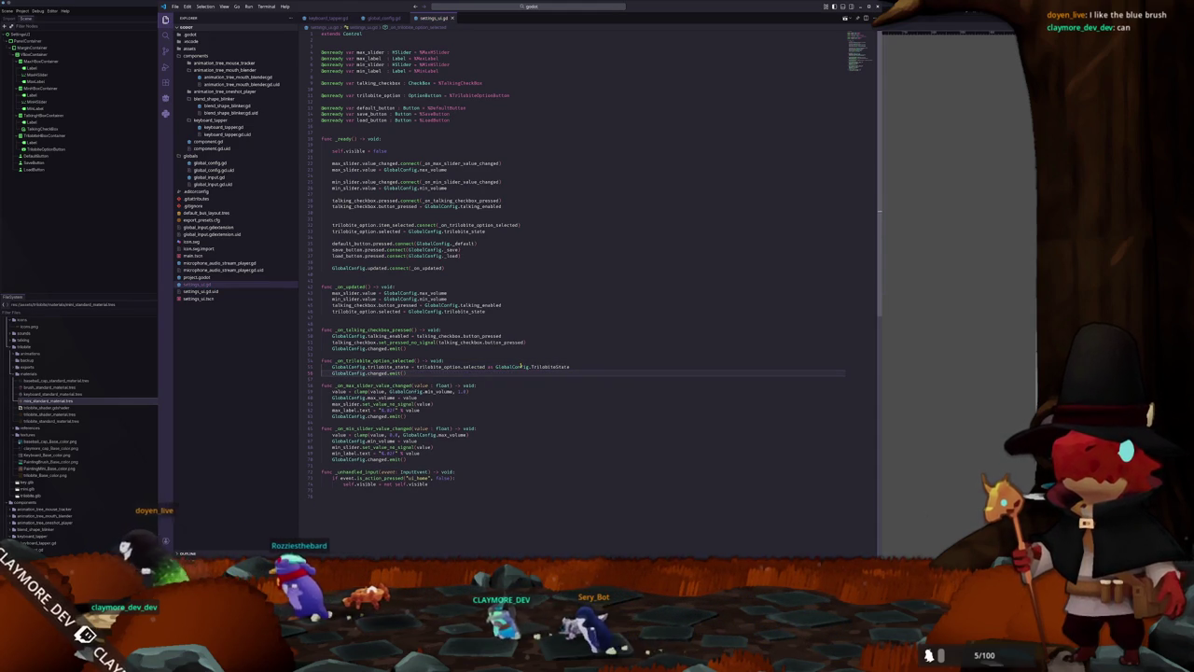
key("alt+Tab")
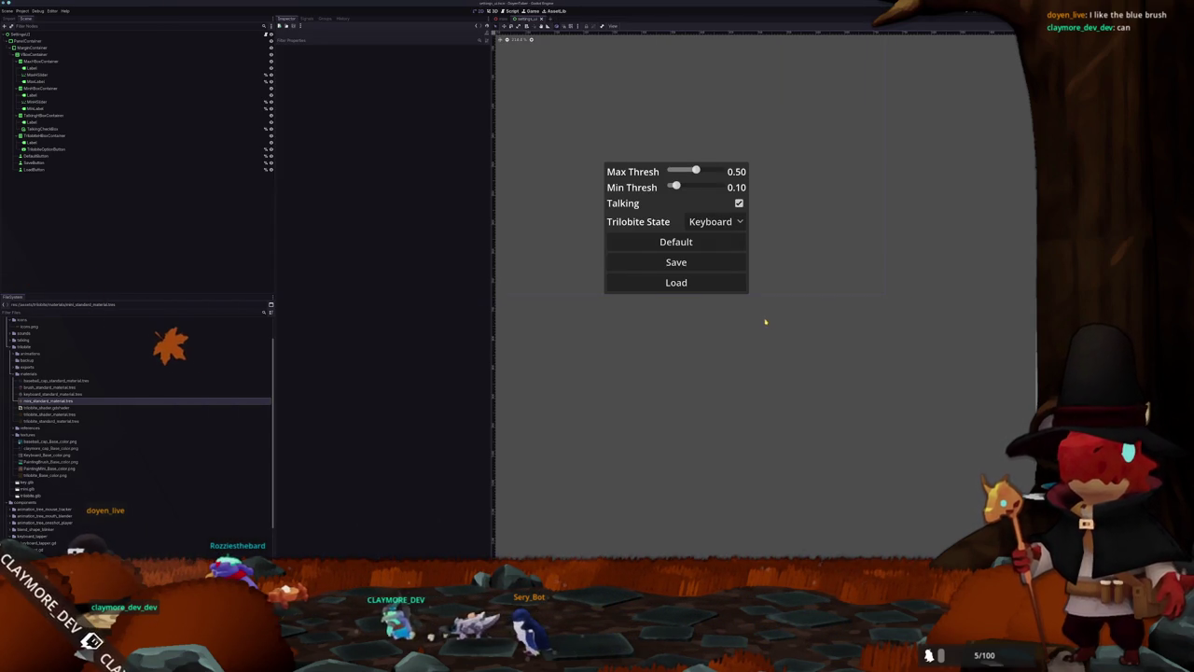
In keyboard_tapper.gd, show the keyboard only when trilobite_state == GlobalConfig.TrilobiteState.KEYBOARD
key("alt+Tab")
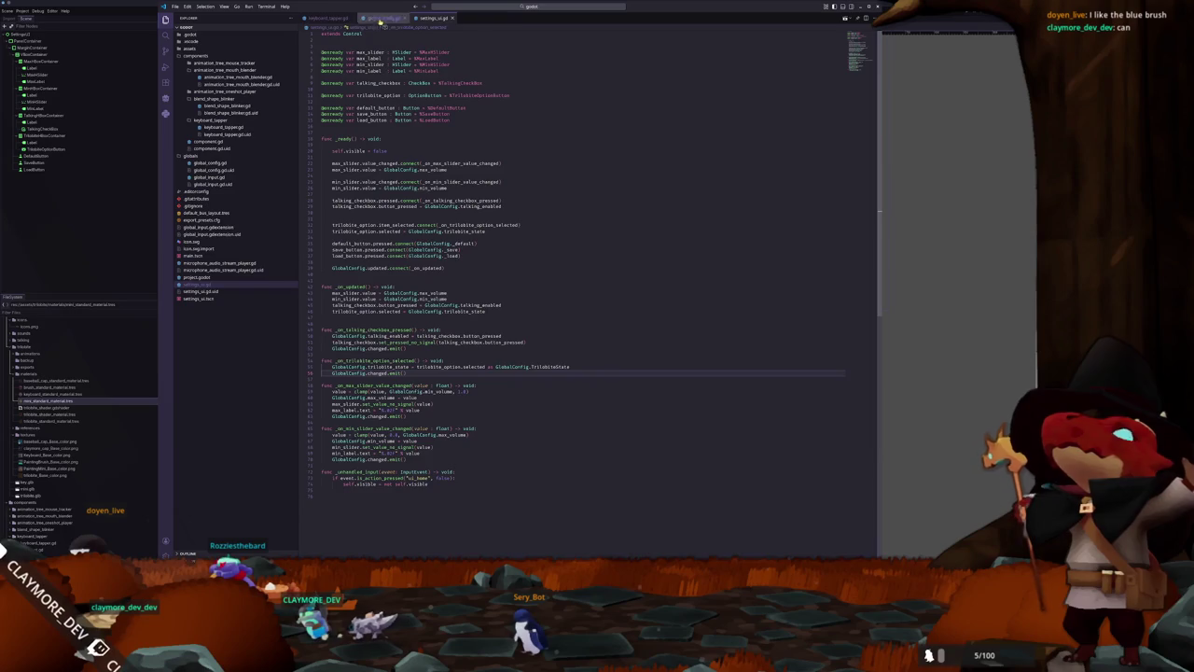
left_click(324, 24)
left_click(374, 164)
left_click(382, 148)
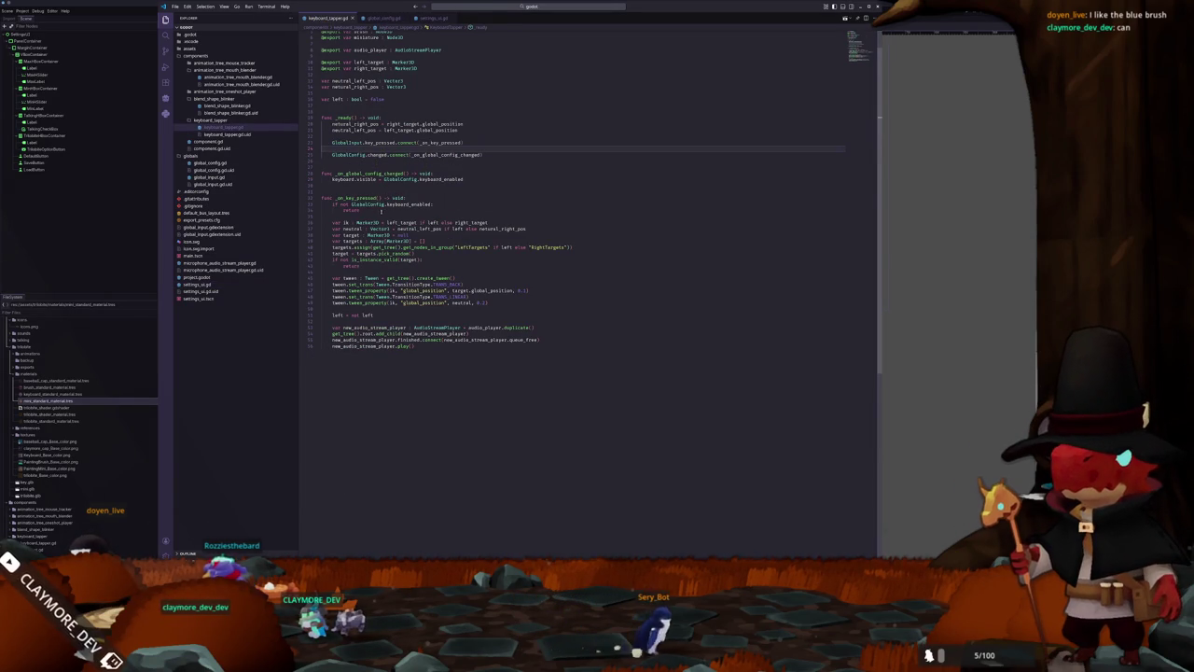
double_click(409, 204)
double_click(448, 178)
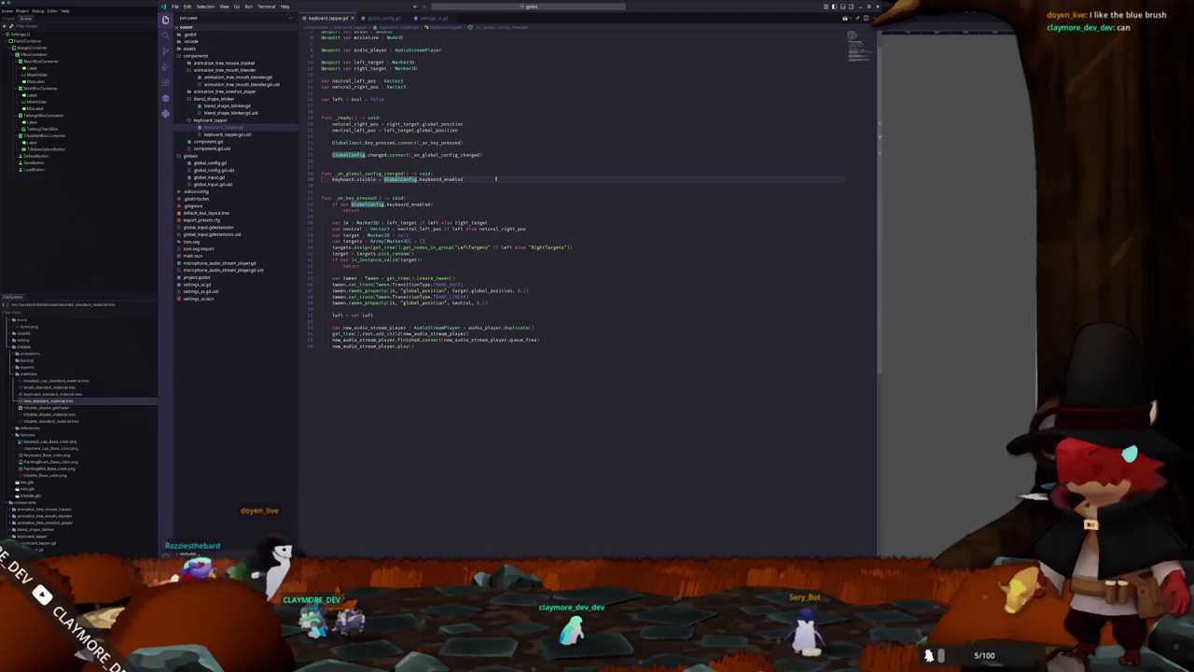
key("ctrl+BackSpace")
type("trilobite_stat")
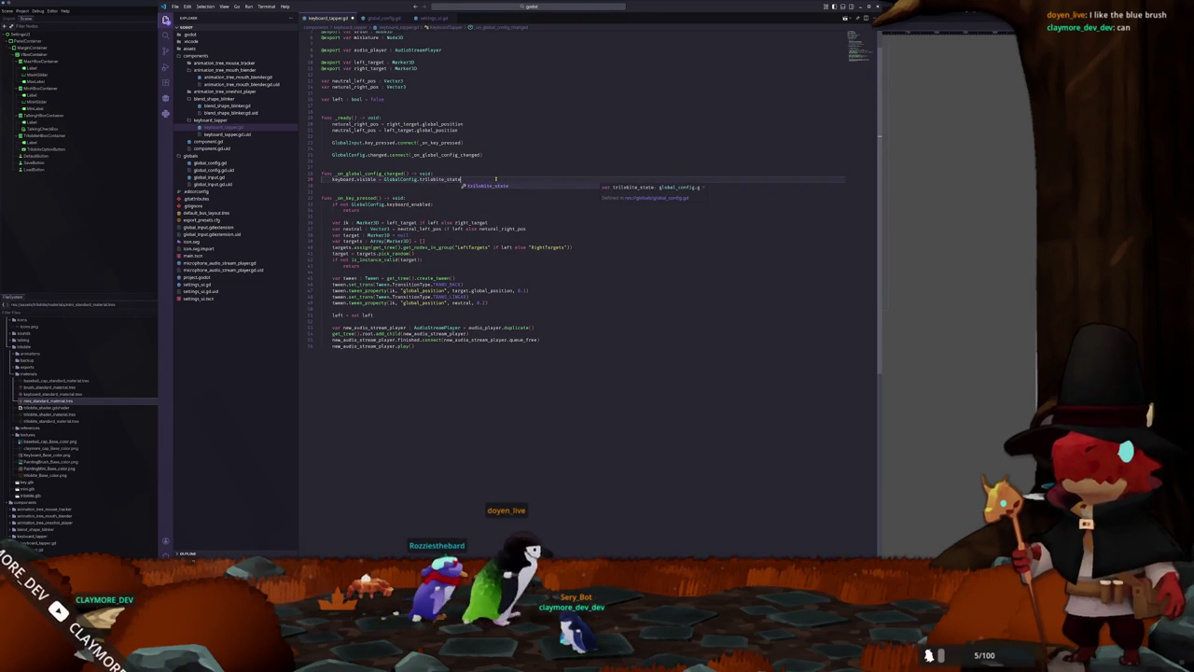
key("Return")
type("== GlobalConfig.TrilobiteState.ke")
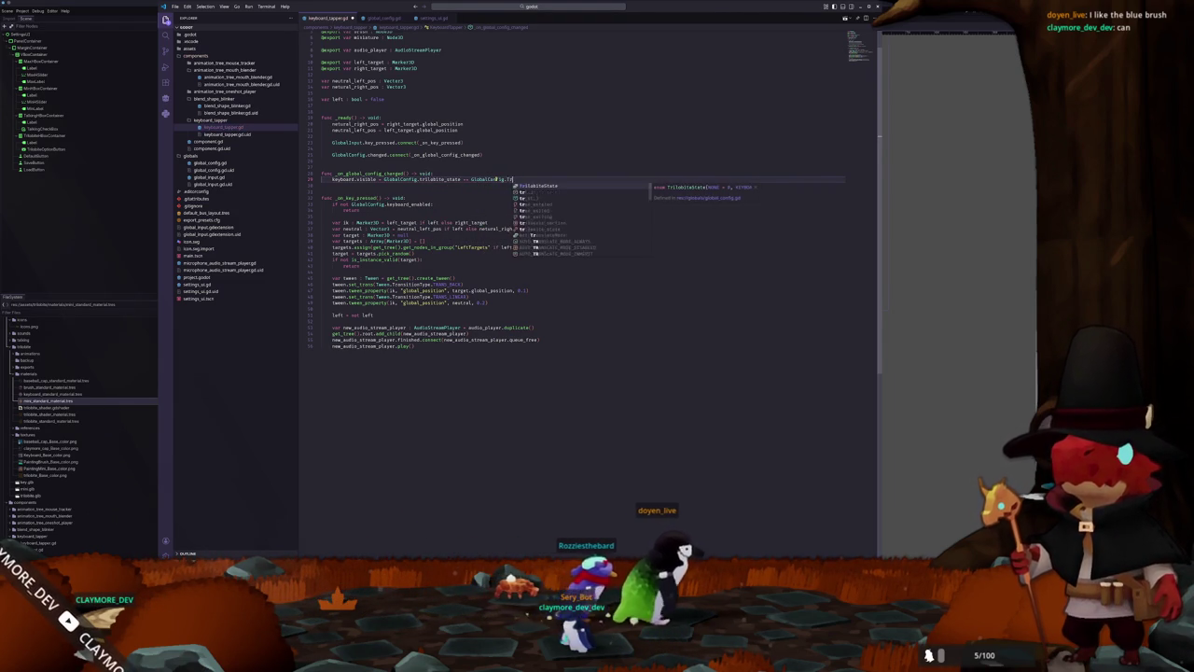
key("Return")
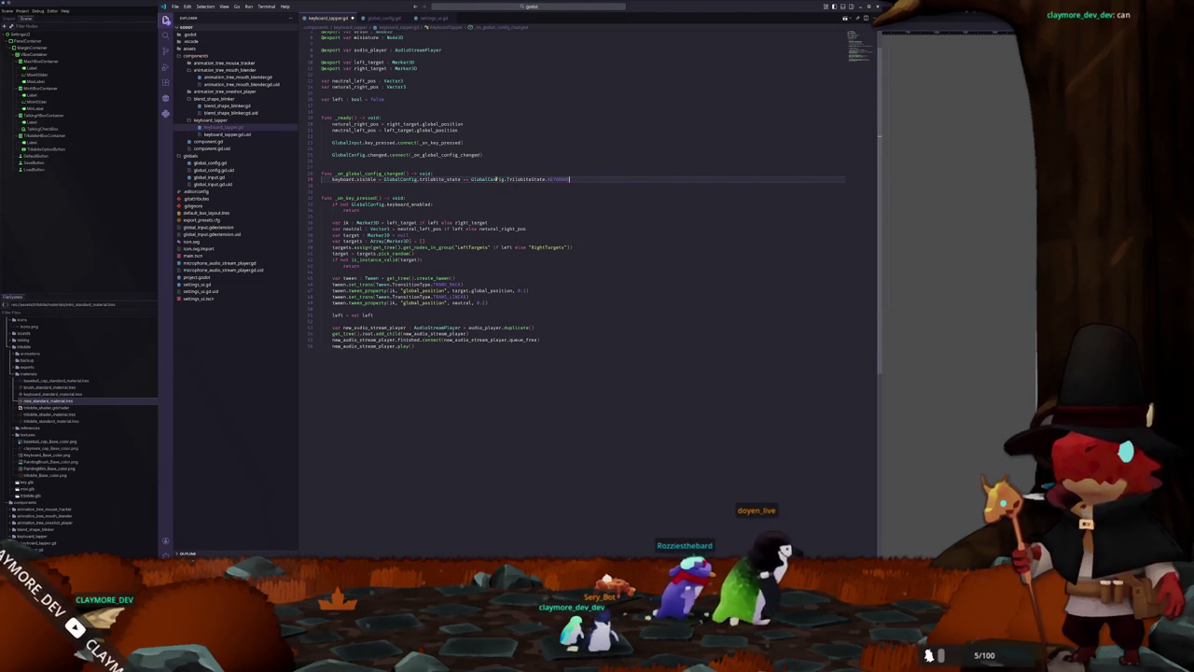
key("Return")
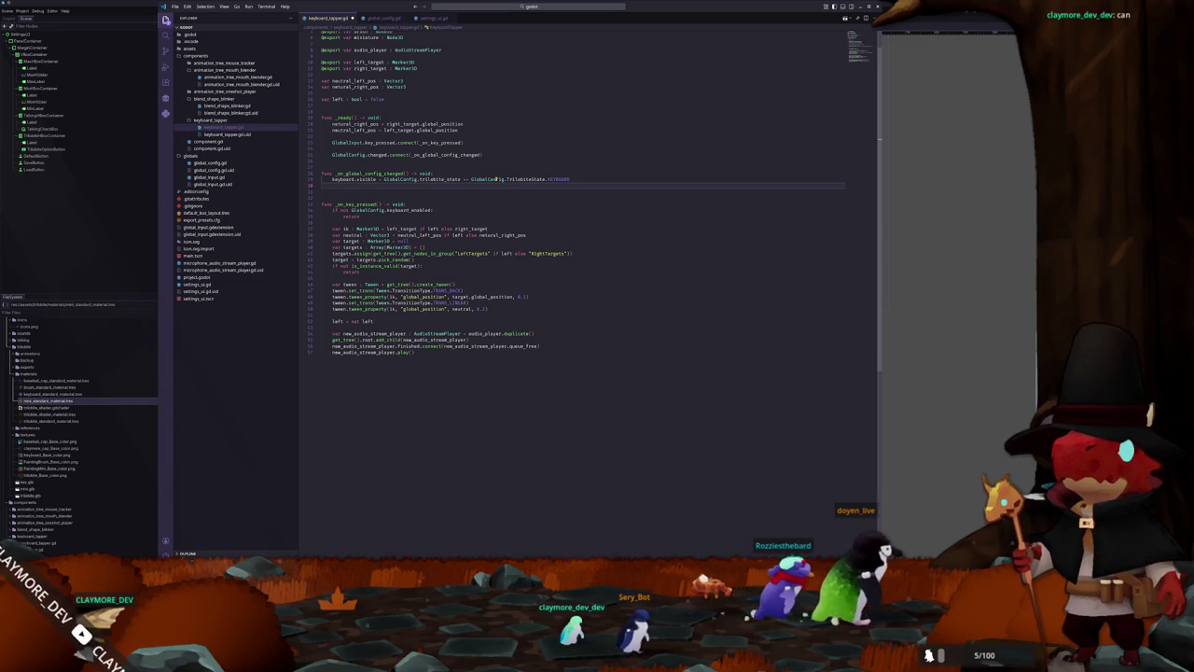
Add brush and miniature visibility lines keyed to the PAINTING and miniature trilobite states
scroll(638, 244, "up", 2)
type("brush")
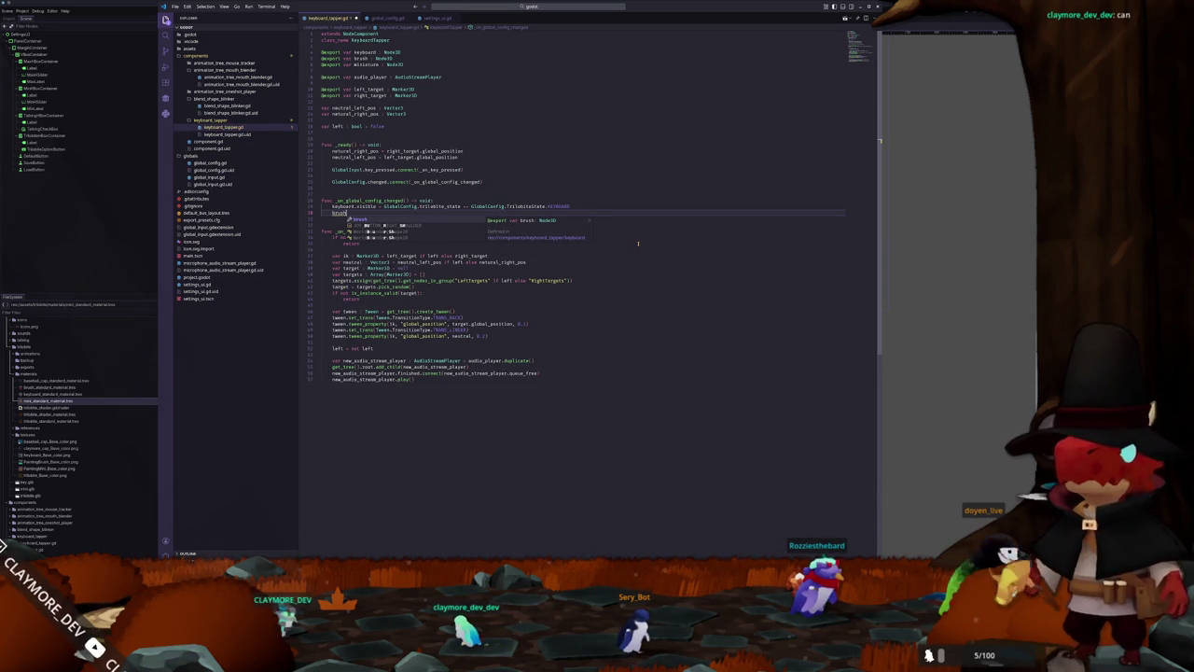
type(".visible = ")
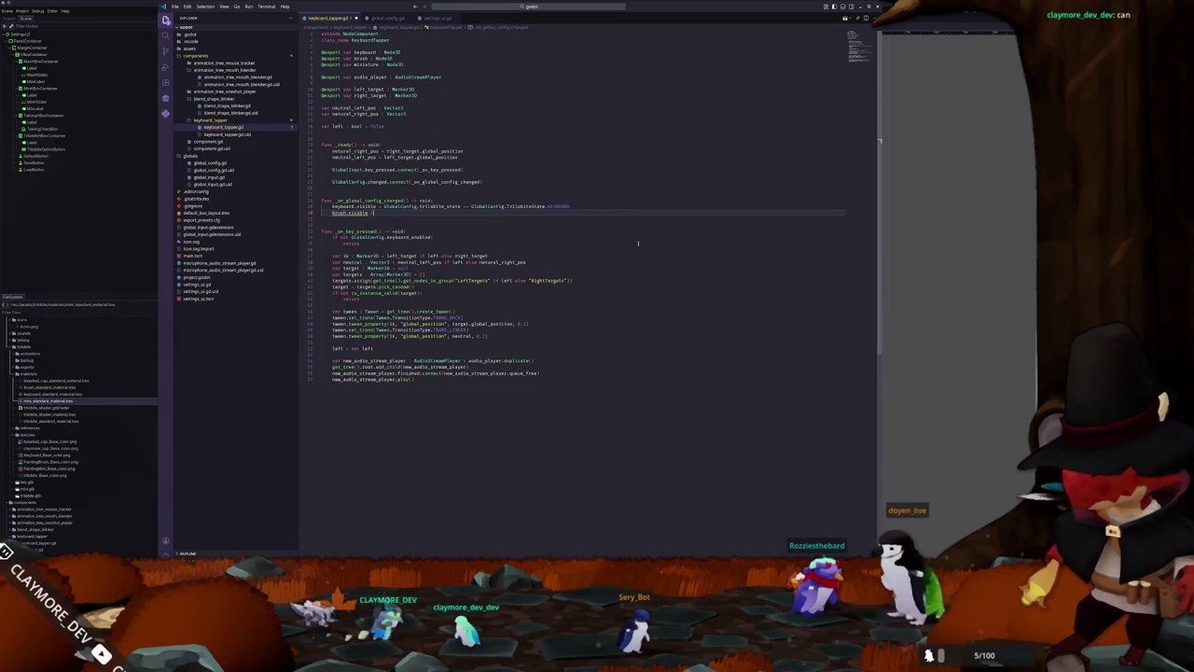
type("GlobalConfig")
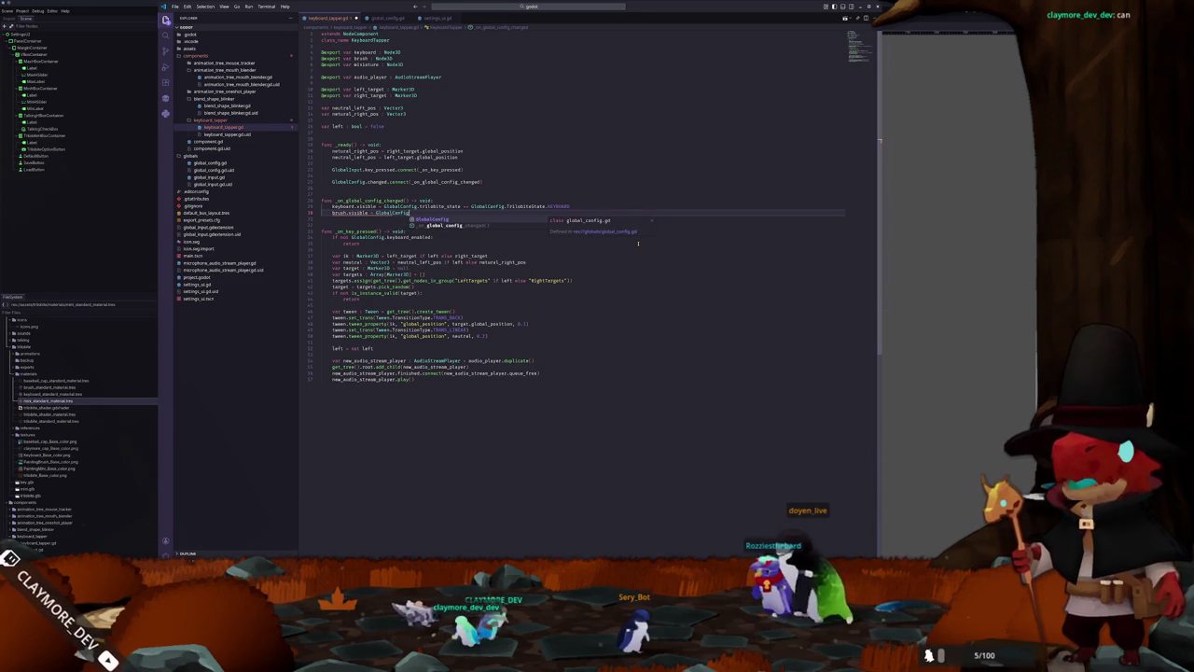
type(".trilobite_state")
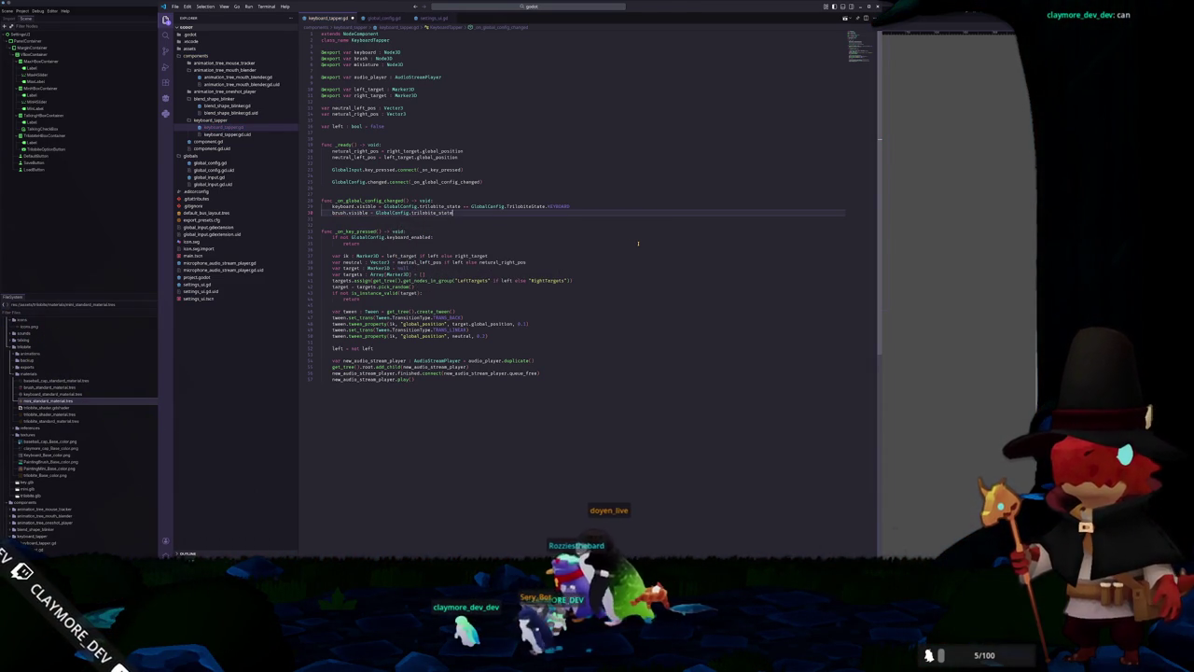
type(" == GlobalC")
key("Return")
key("Return")
type(".TrilobiteState.")
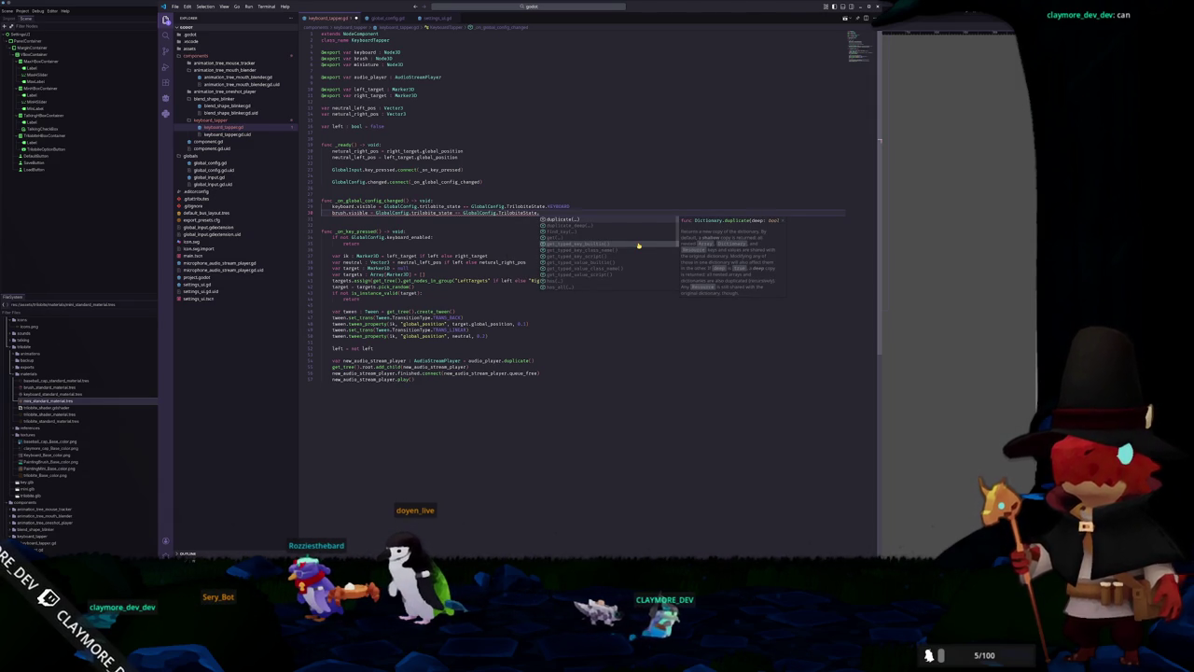
type("PA")
key("ctrl+shift+Left")
key("ctrl+shift+Left")
key("ctrl+shift+Left")
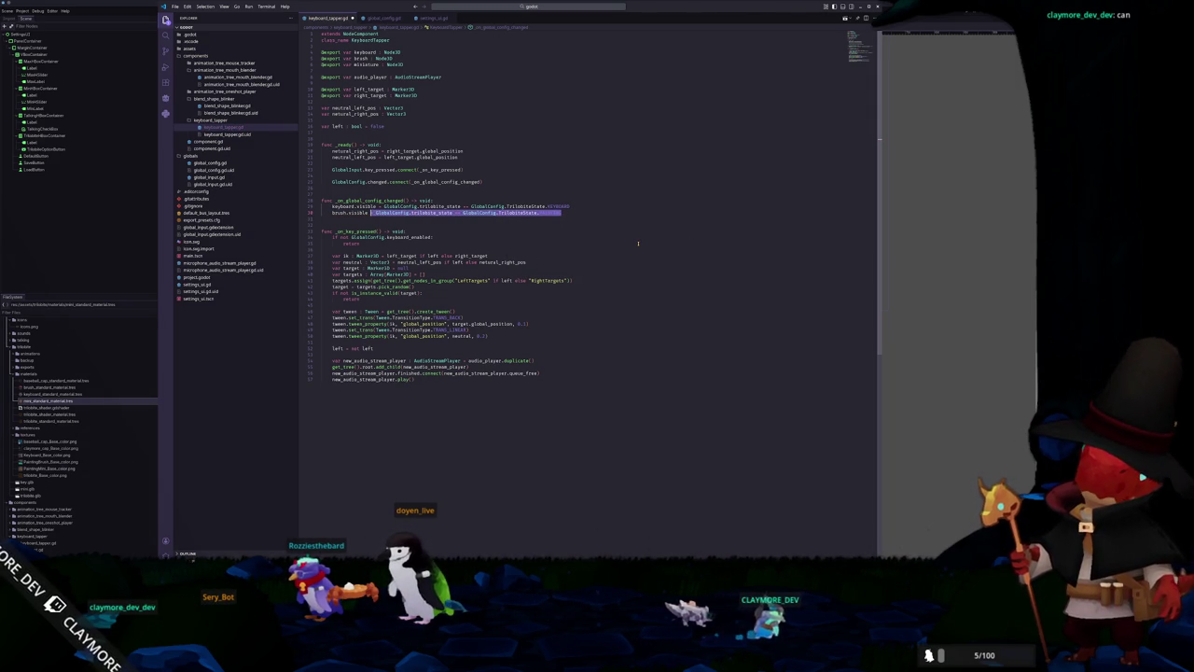
key("ctrl+shift+Right")
key("ctrl+shift+Right")
key("ctrl+shift+Right")
type("PAINTING")
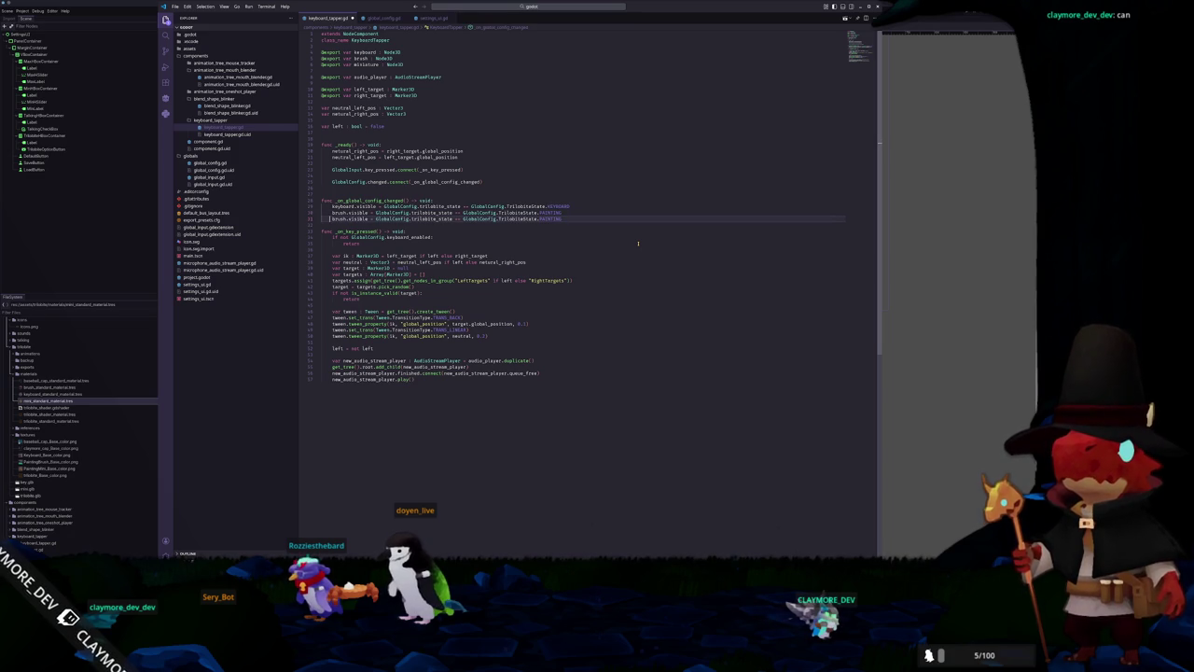
type("miniature")
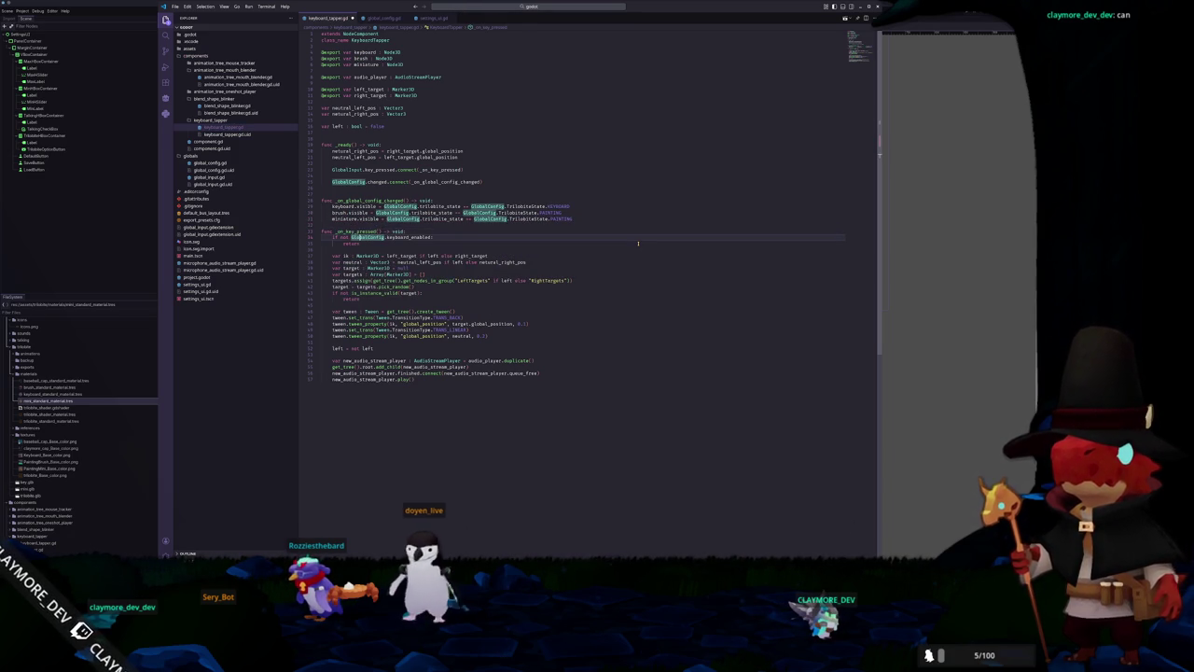
Replace GlobalConfig.keyboard_enabled on line 34 with the copied KEYBOARD state comparison
key("Up")
key("Up")
key("Up")
key("ctrl+alt+Up")
key("ctrl+alt+Up")
key("ctrl+shift+Right")
key("ctrl+shift+Right")
key("ctrl+shift+Right")
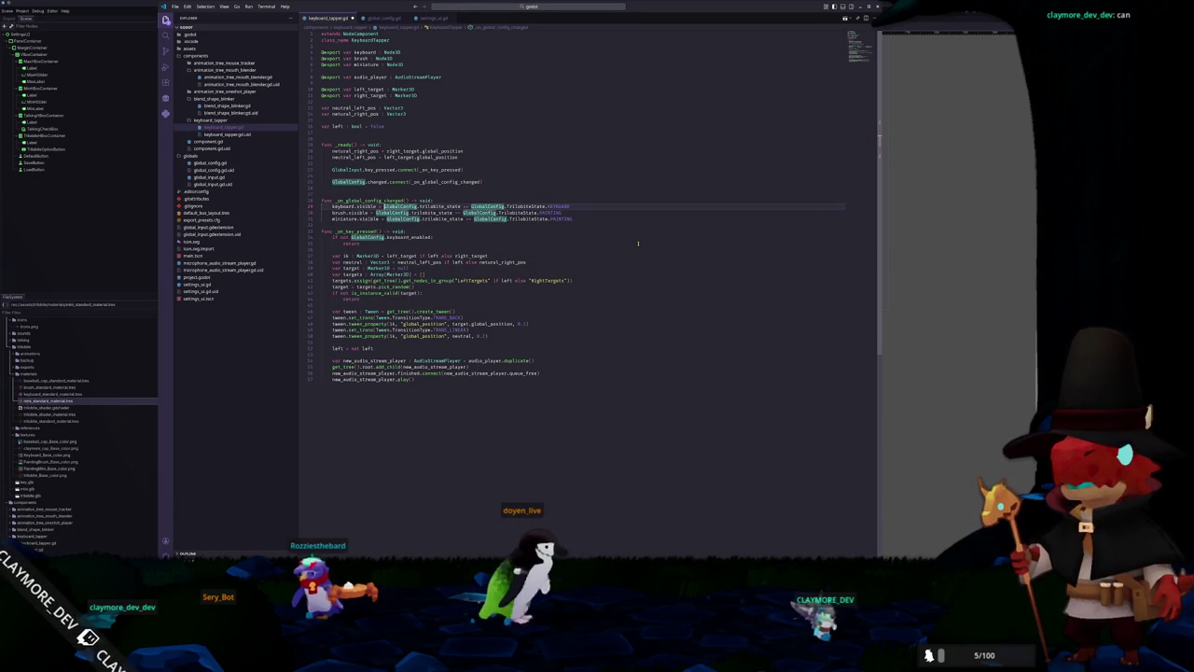
key("Escape")
key("Down")
key("Down")
key("Down")
key("Down")
key("ctrl+shift+Left")
key("ctrl+shift+Left")
key("ctrl+shift+Left")
type("GlobalConfig.trilobite_state == GlobalConfig.TrilobiteState.KEYBOARD")
type(":")
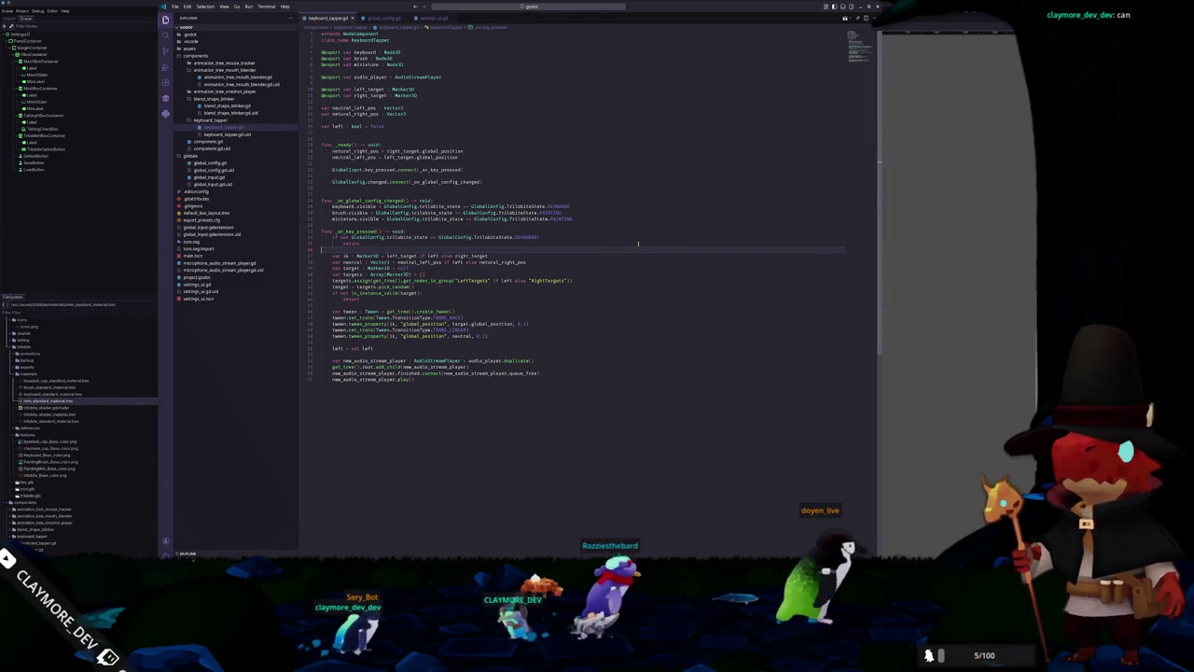
key("Up")
key("Up")
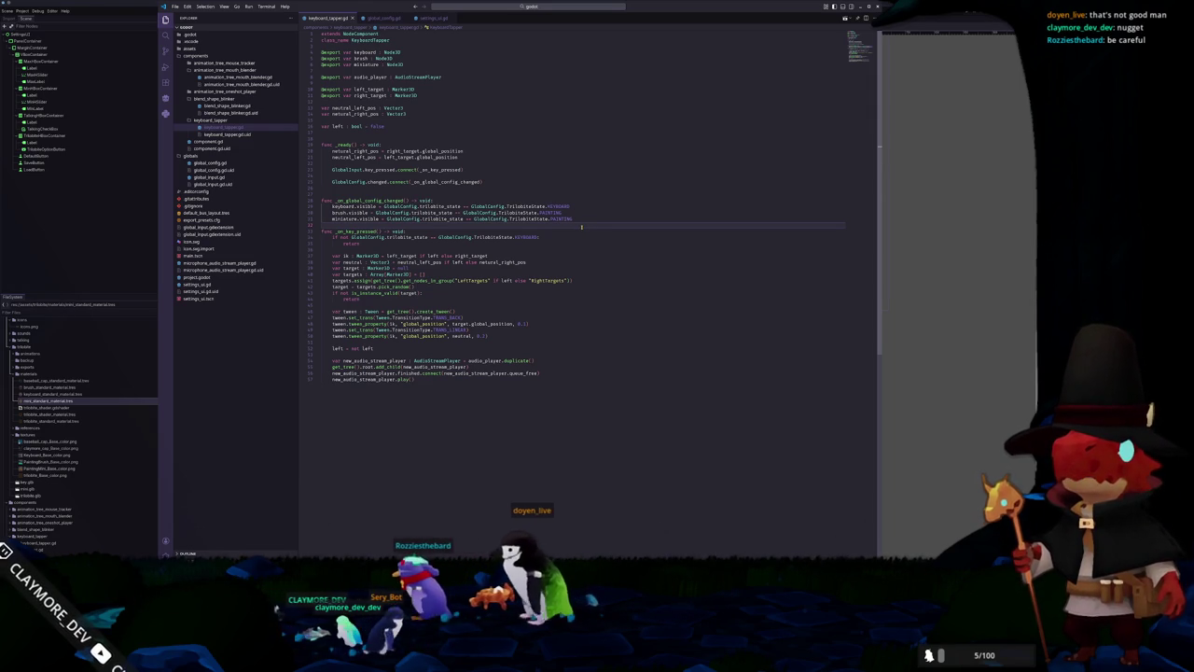
key("Return")
key("alt+Tab")
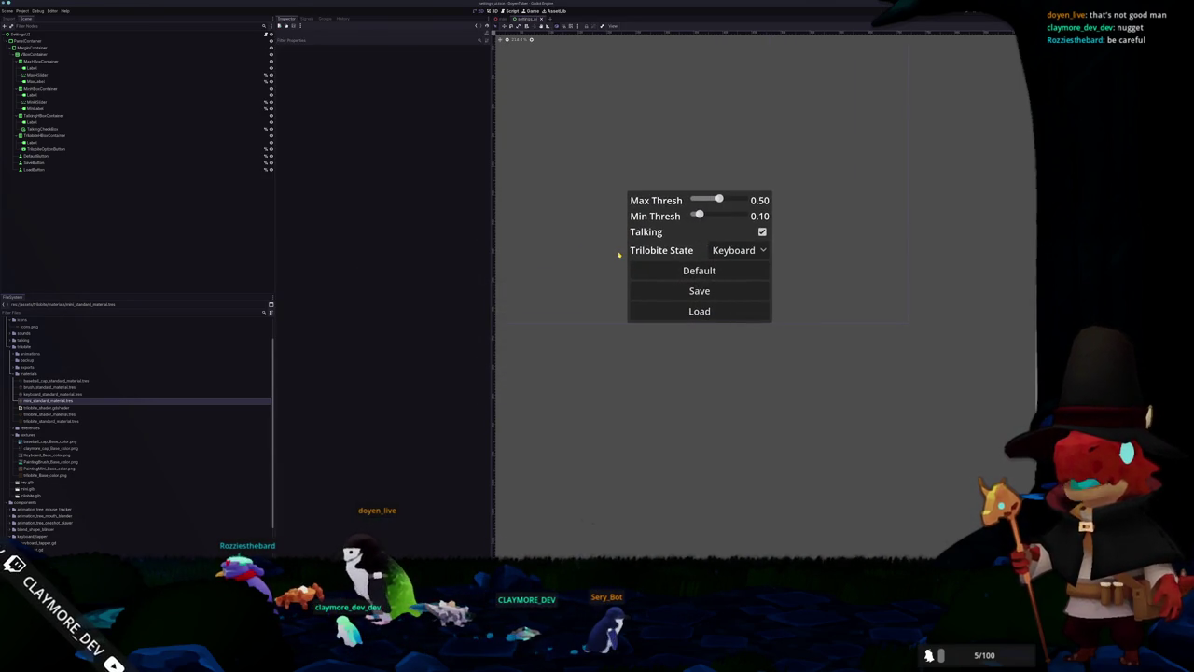
key("alt+Tab")
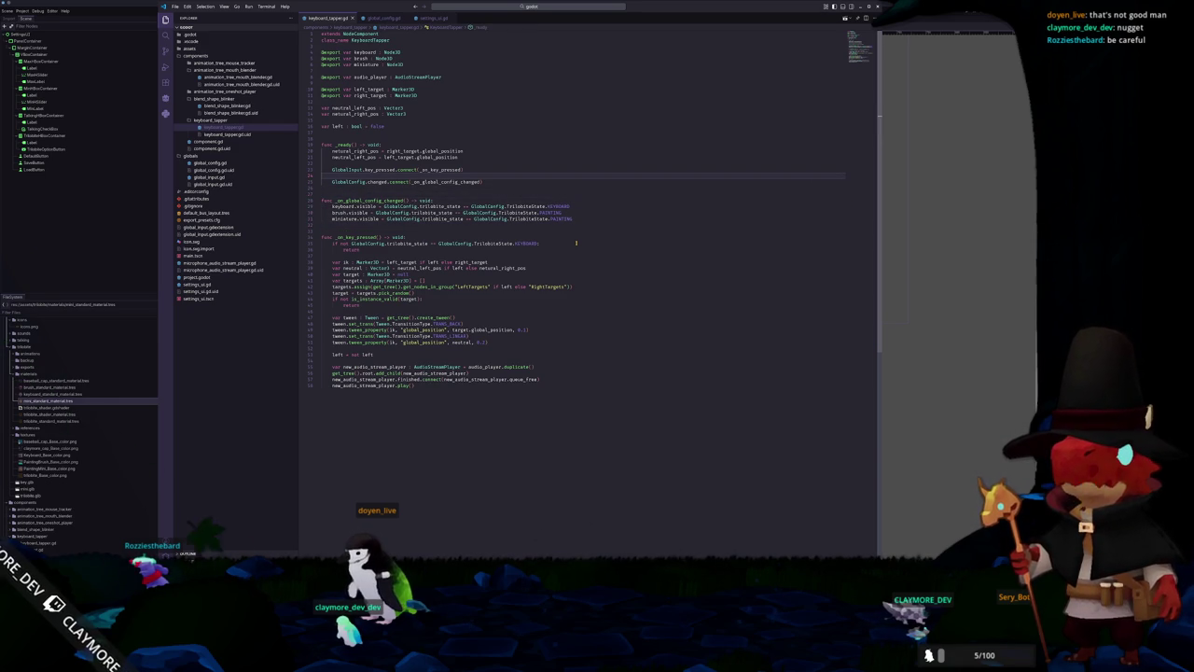
Remove the stray blank line 24 and add a _physics_process function after the config handler
key("Delete")
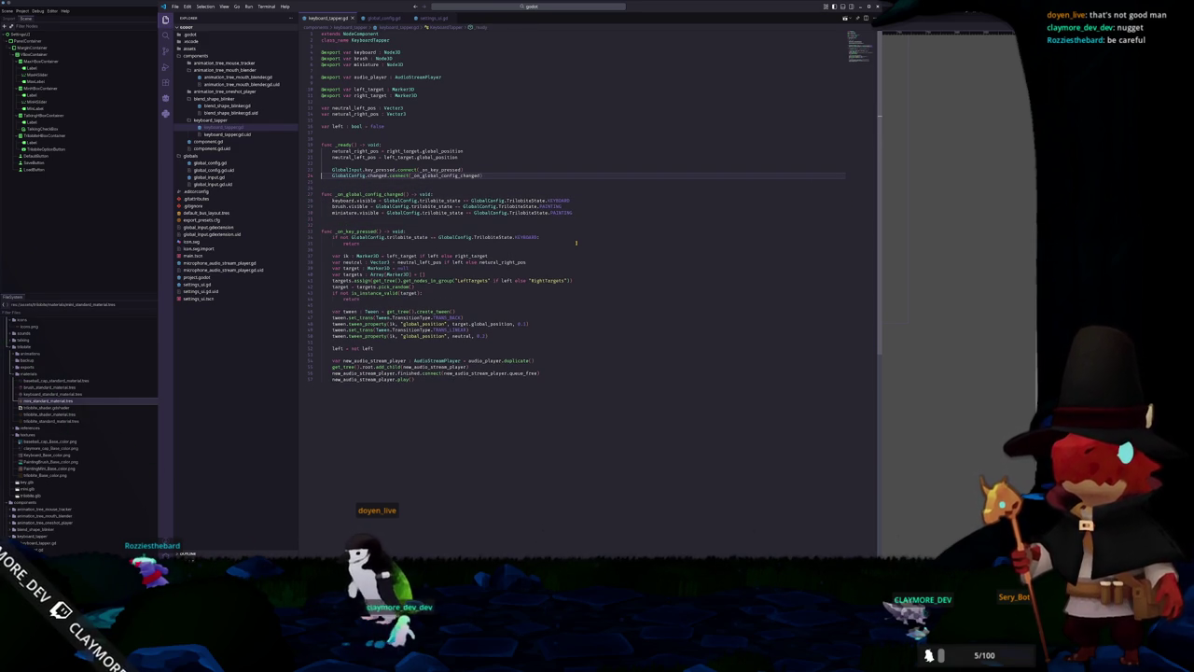
key("Down")
key("Down")
key("Down")
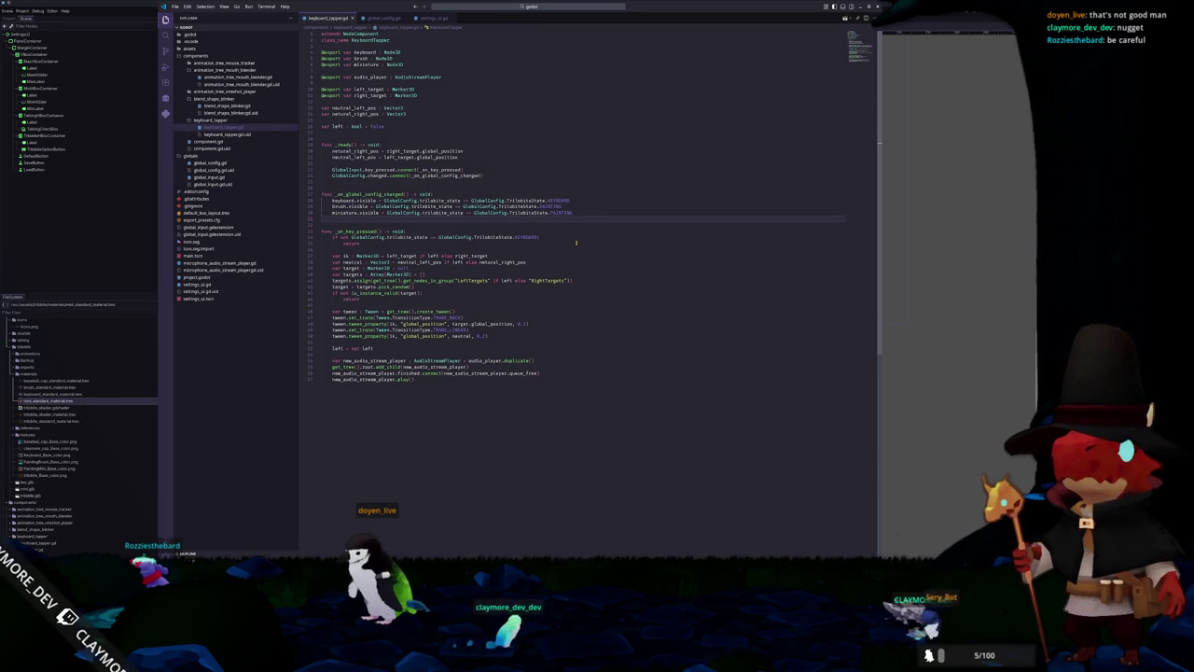
key("Return")
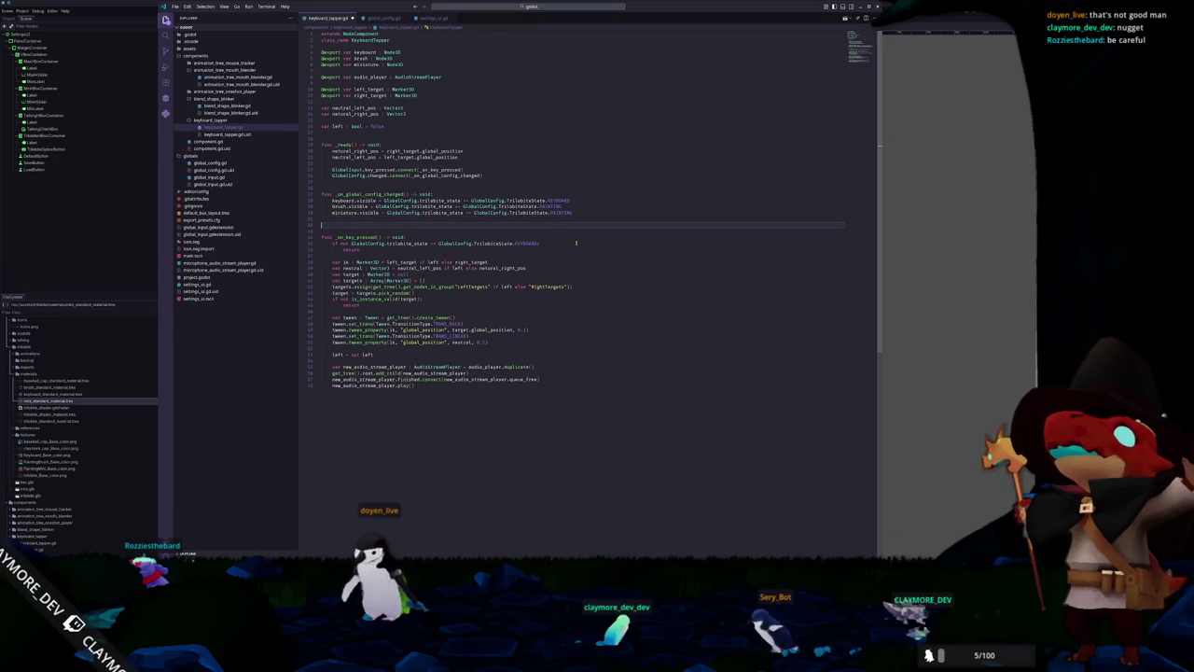
key("Return")
type("func ")
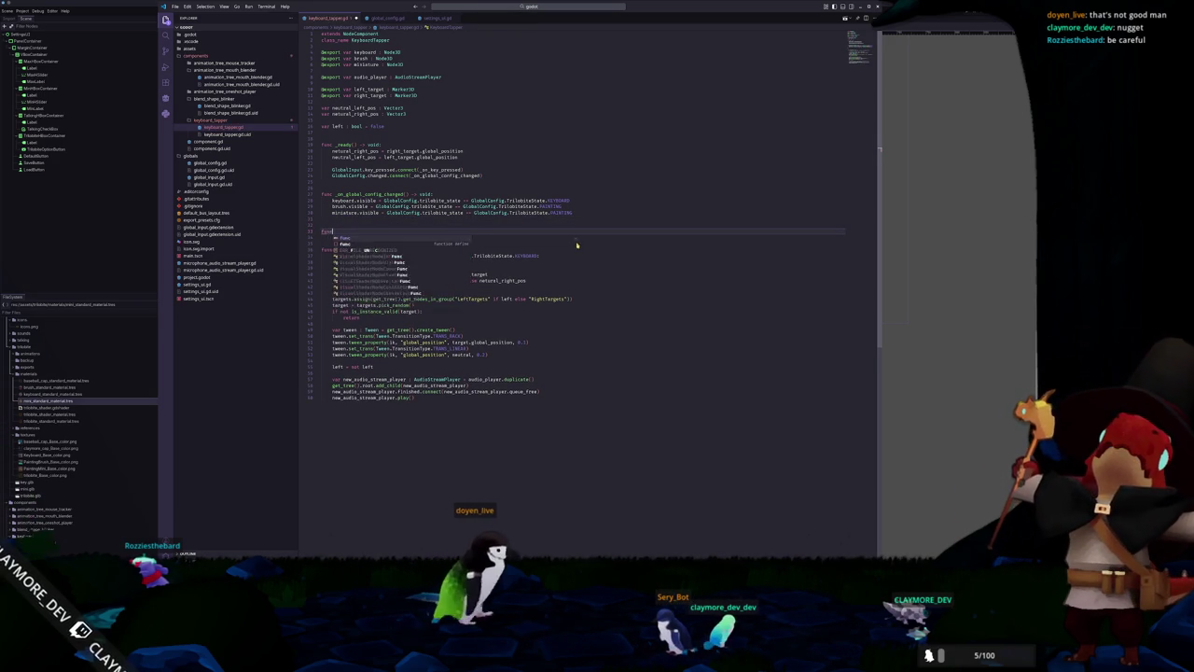
type("_phy")
key("Return")
key("Return")
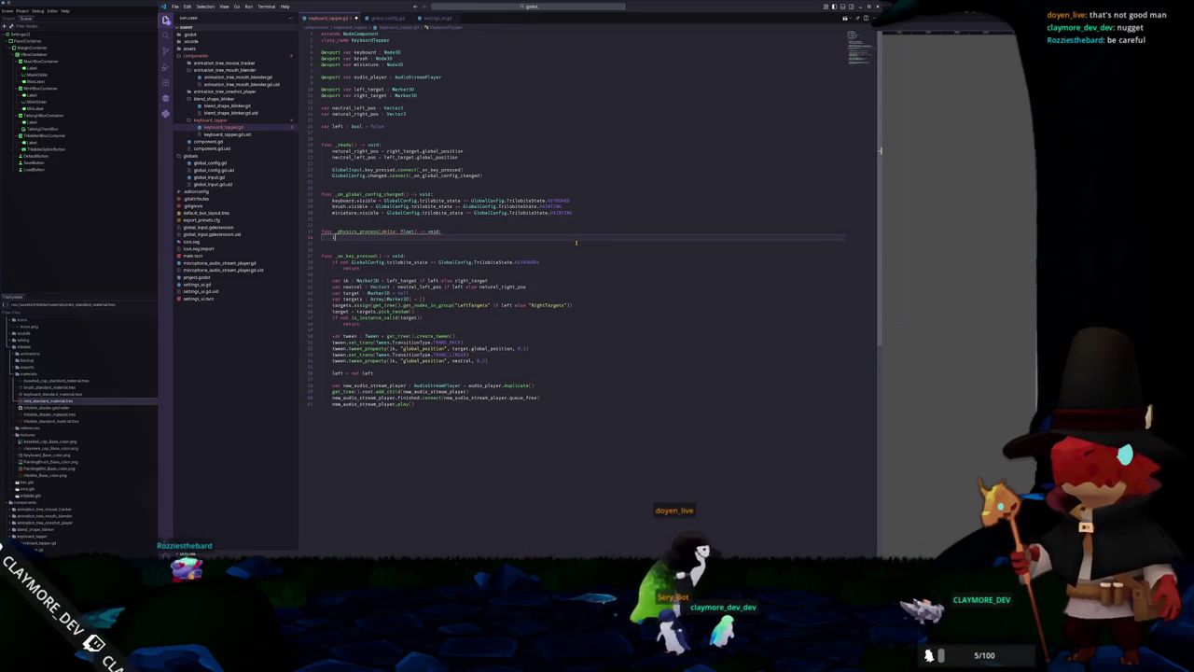
Begin its body with if GlobalConfig.trilobite_state == TrilobiteState.PAINTING:
type("i")
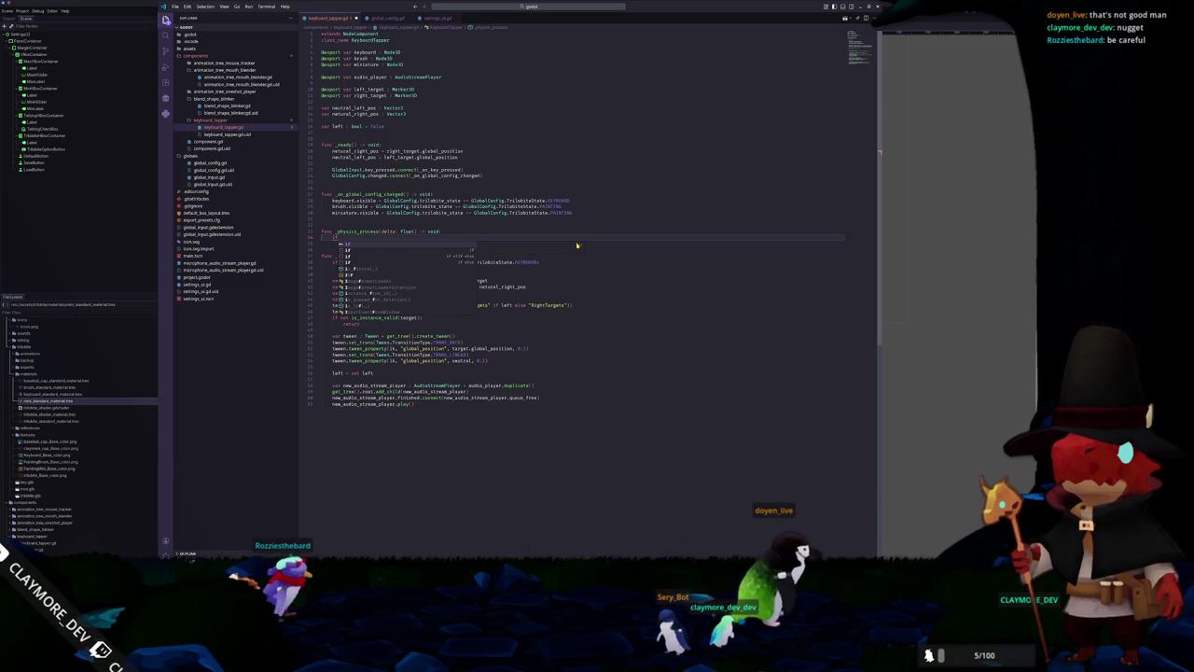
type("f ")
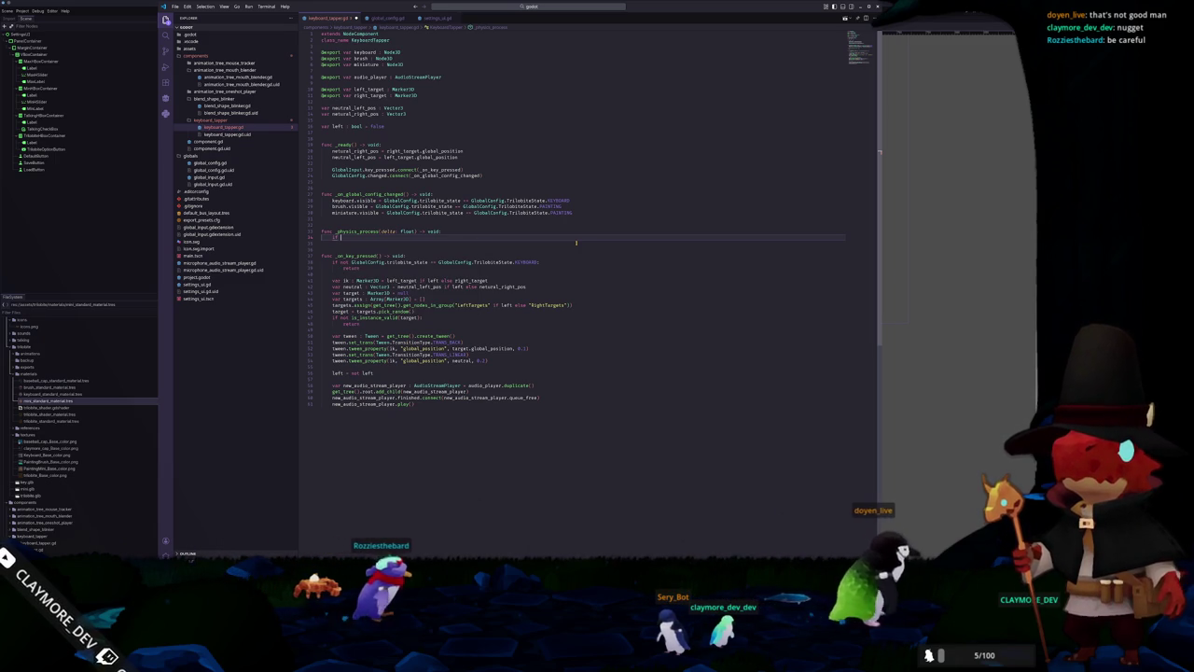
type("GameS")
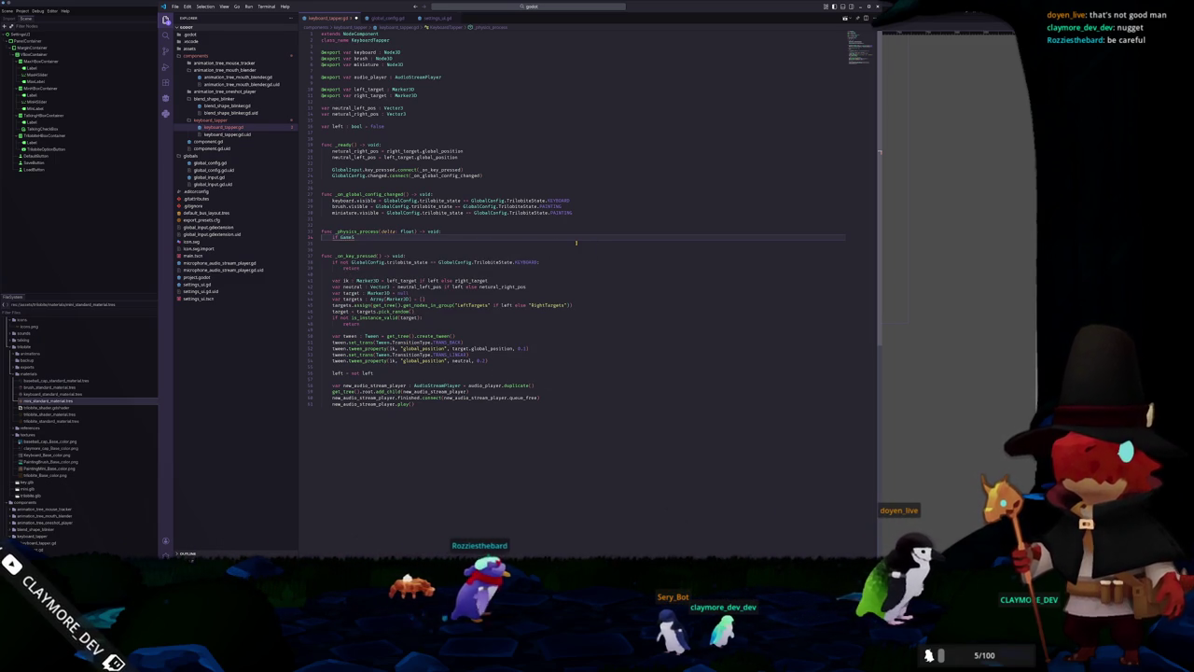
key("BackSpace")
key("BackSpace")
type("lobalCon")
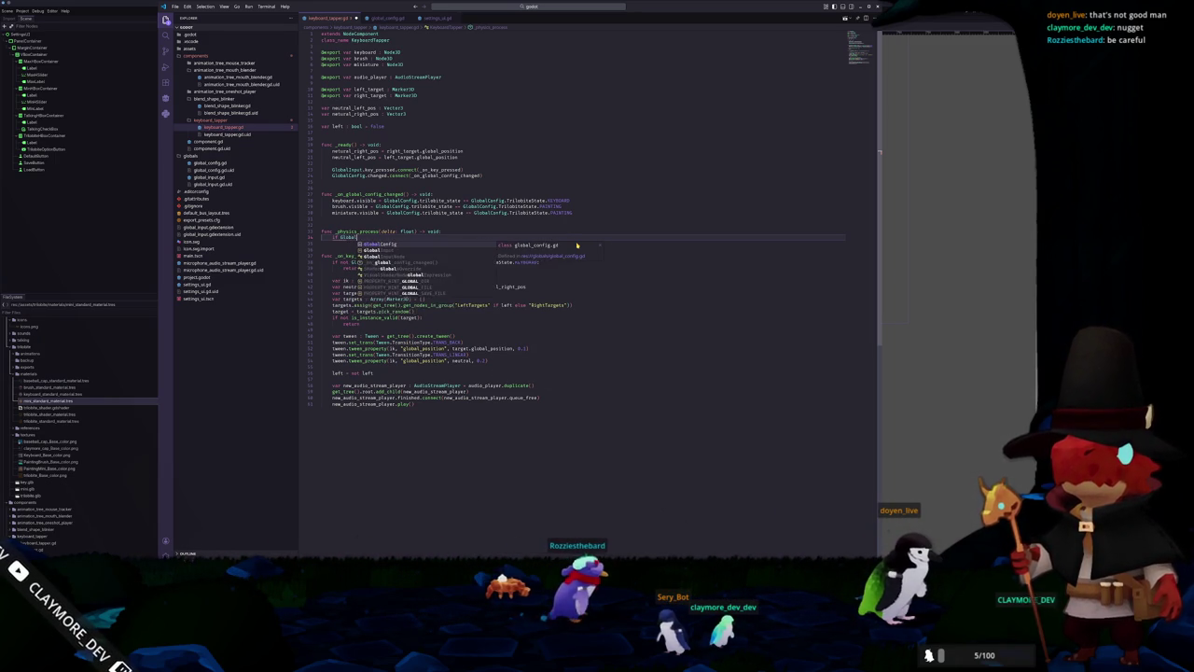
type("fig.trilo")
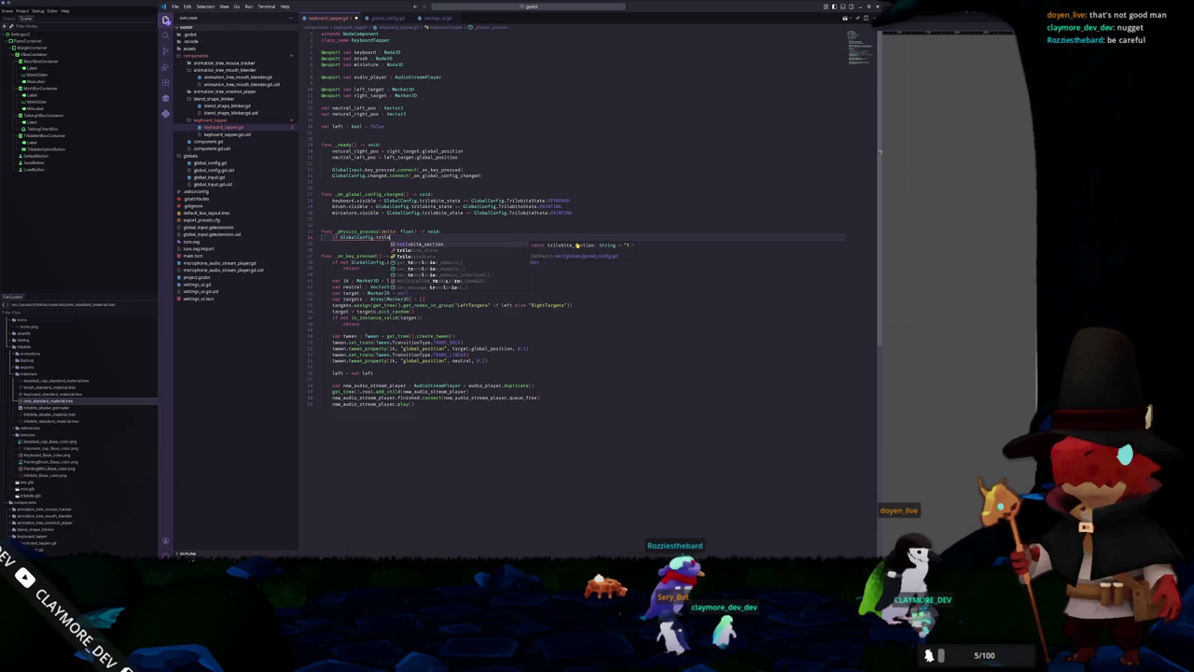
key("Down")
key("Return")
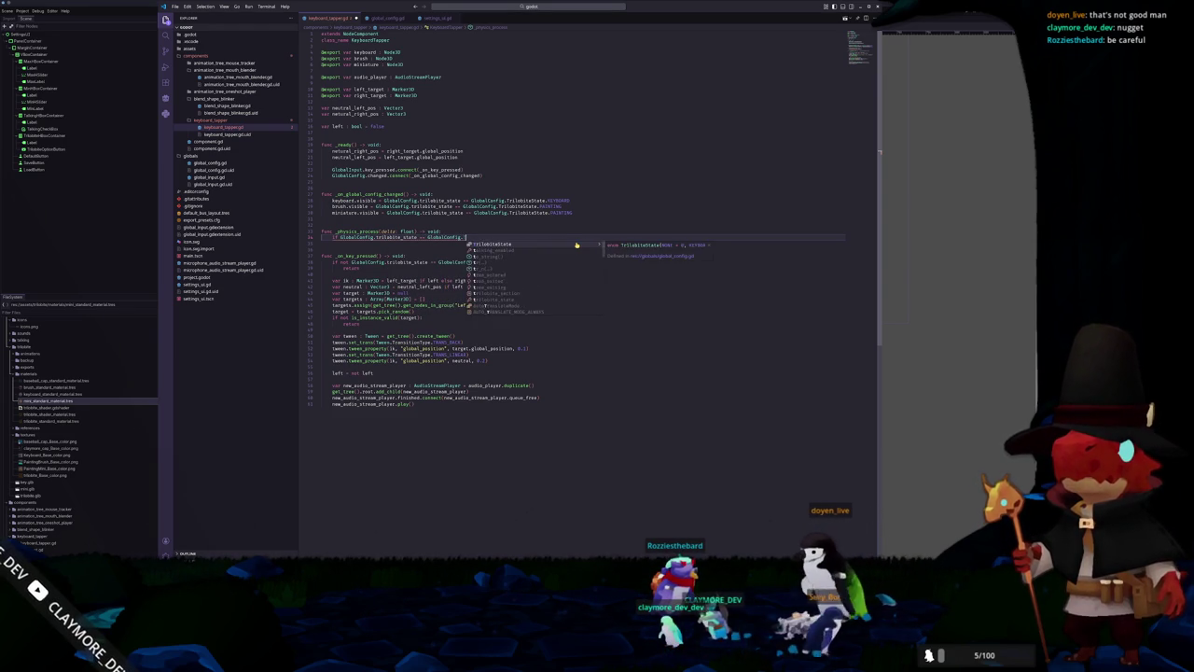
key("Return")
type(".PAI")
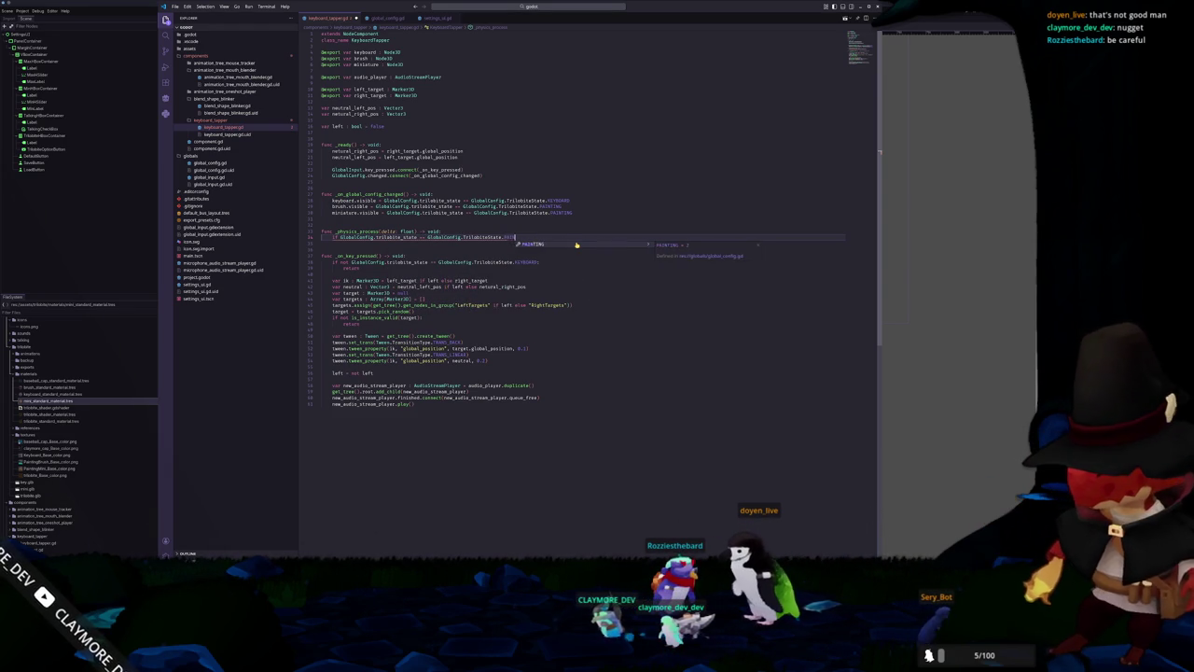
type(":")
key("Return")
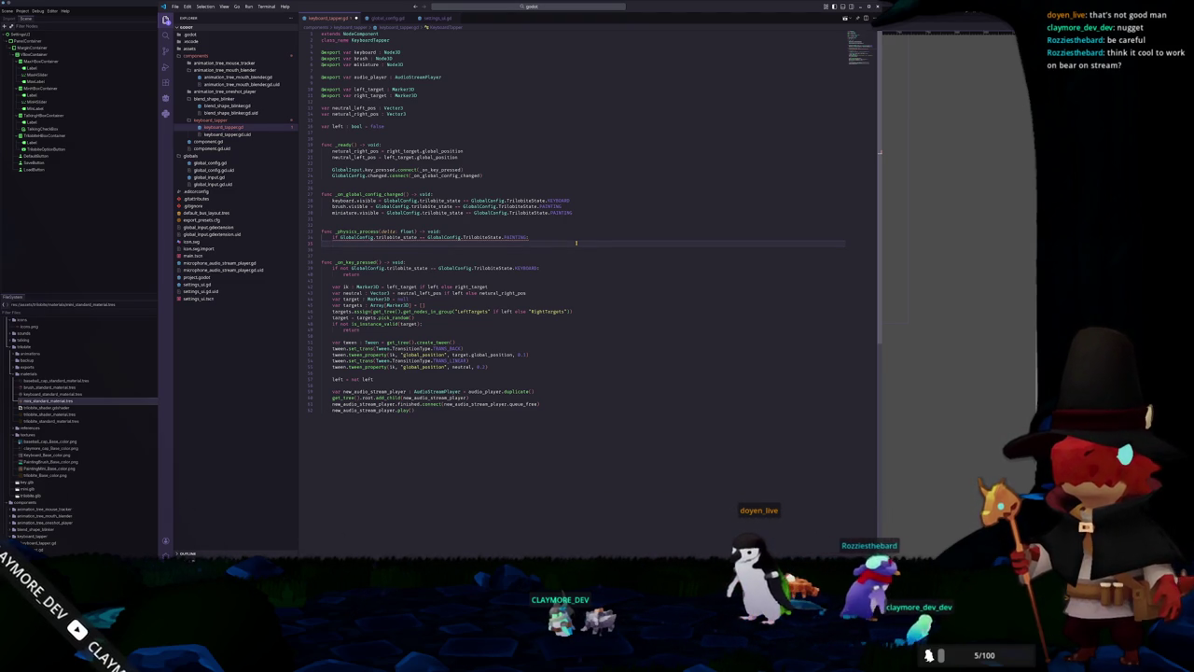
key("alt+Tab")
Assign PaintingBrush to KeyboardTapper's Brush slot in the Inspector, then pick a Miniature node
left_click(504, 18)
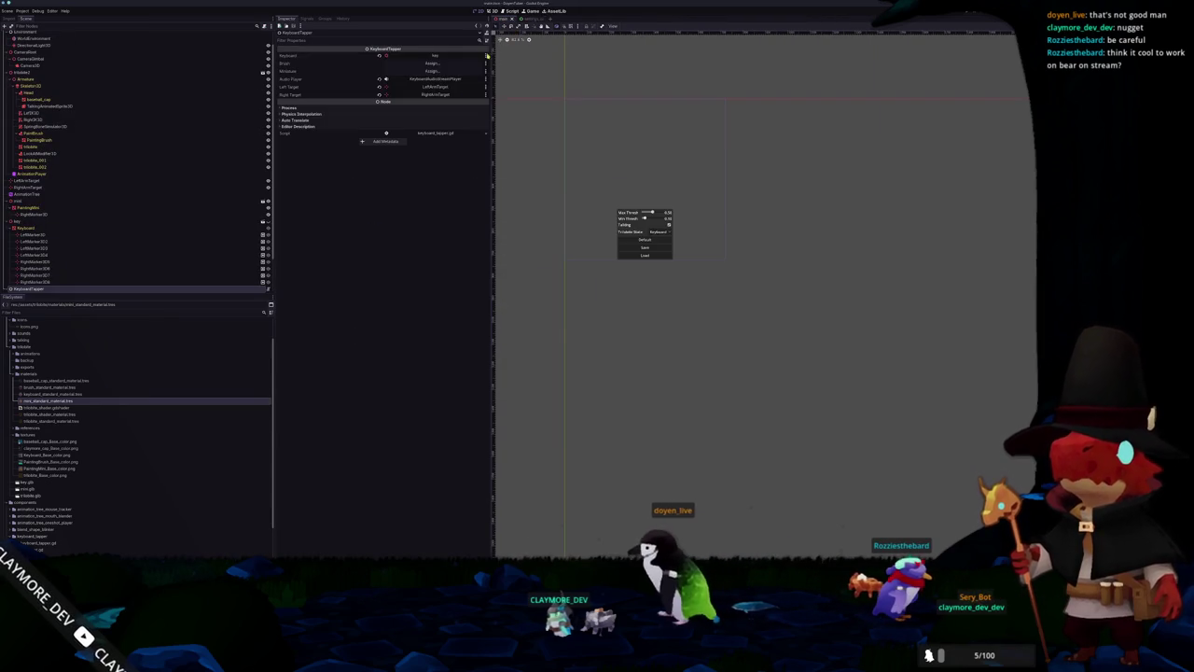
scroll(103, 271, "down", 2)
left_click(432, 63)
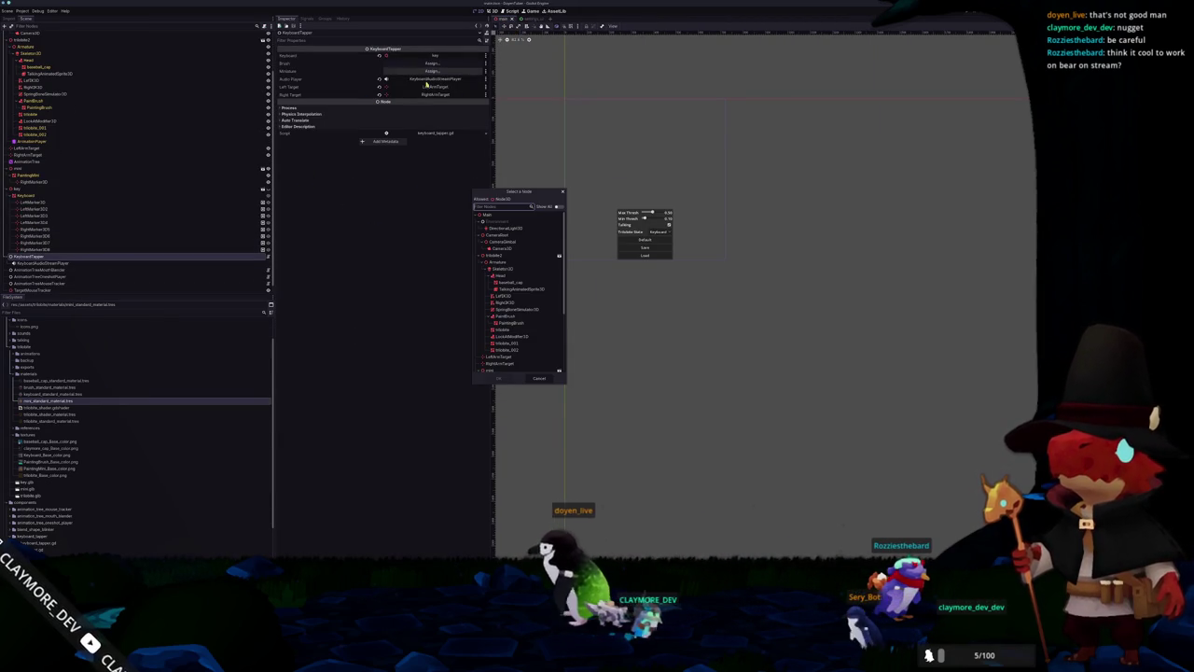
double_click(510, 323)
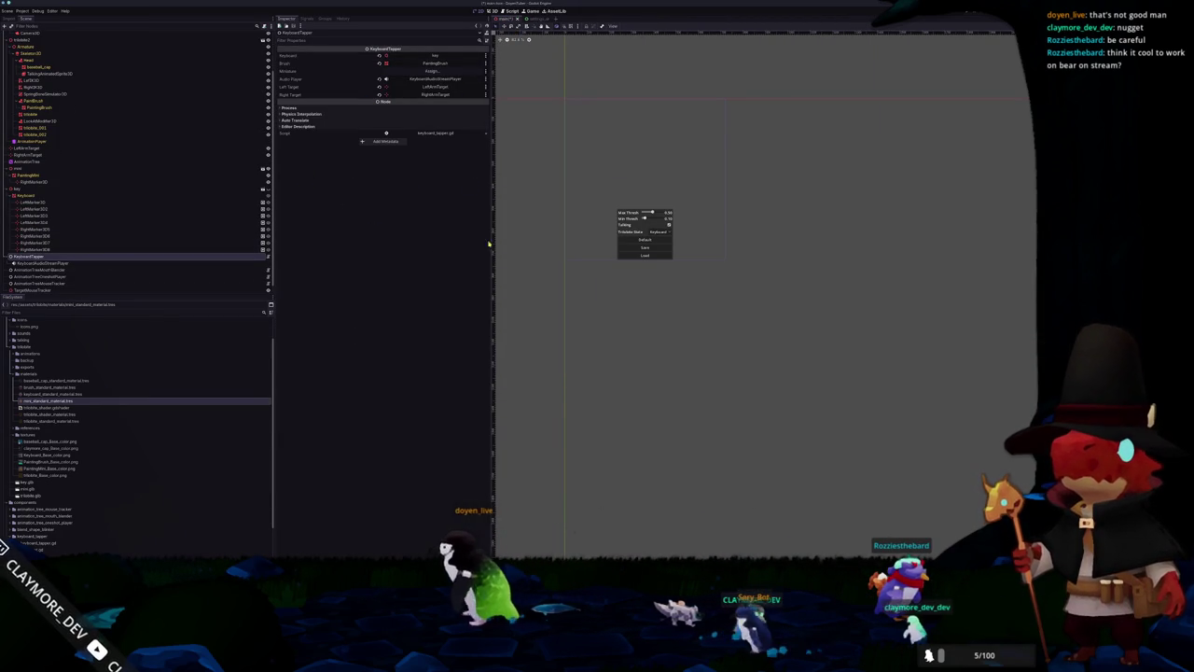
left_click(432, 71)
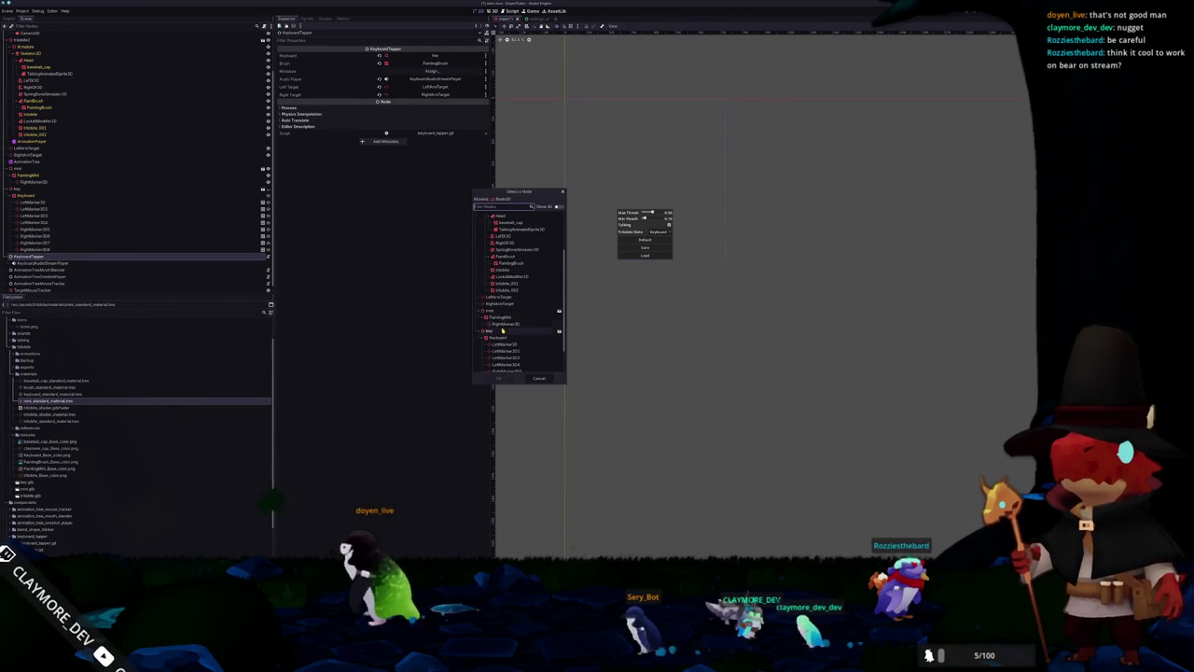
double_click(501, 317)
key("alt+Tab")
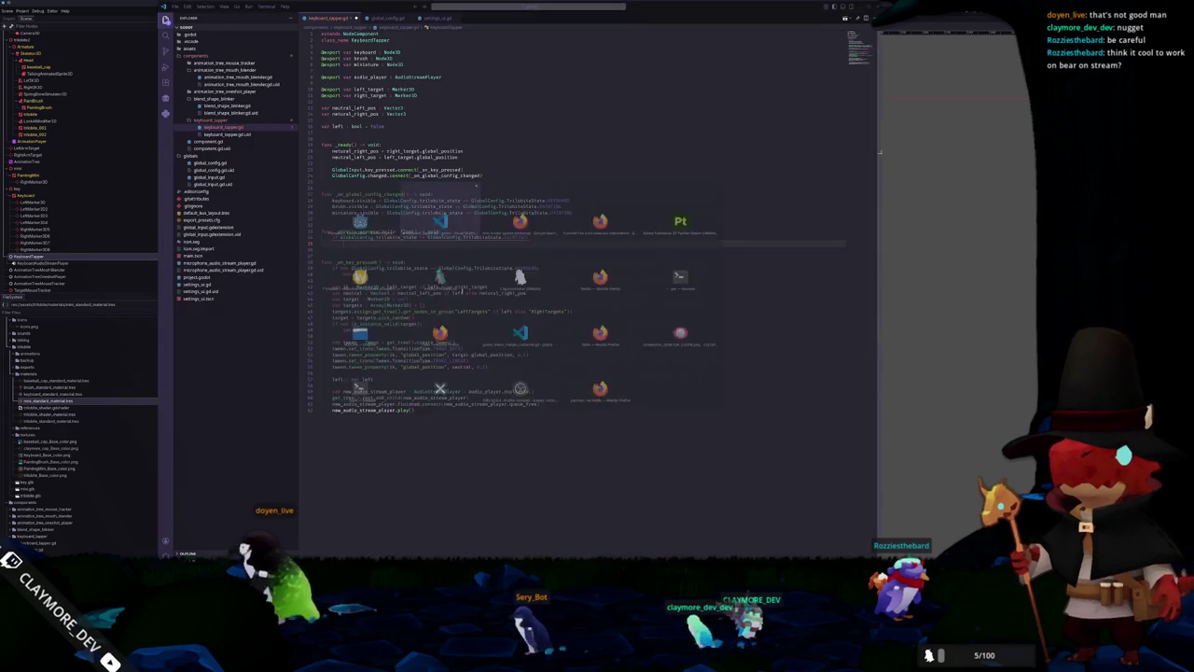
left_click(382, 82)
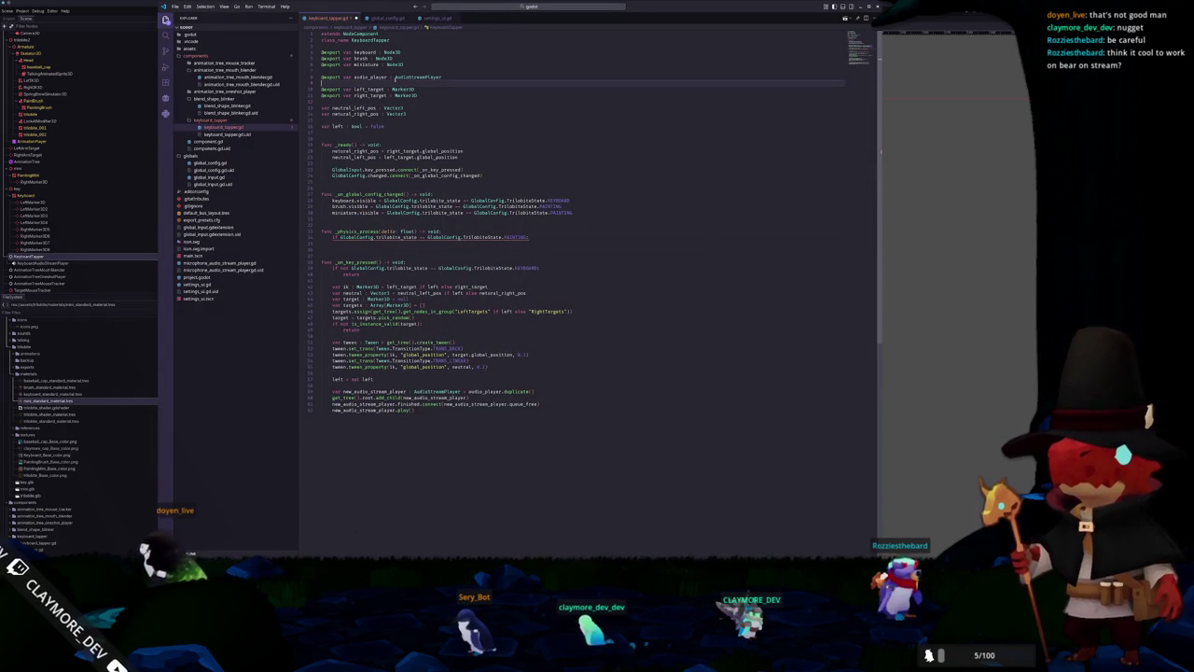
key("Return")
key("Return")
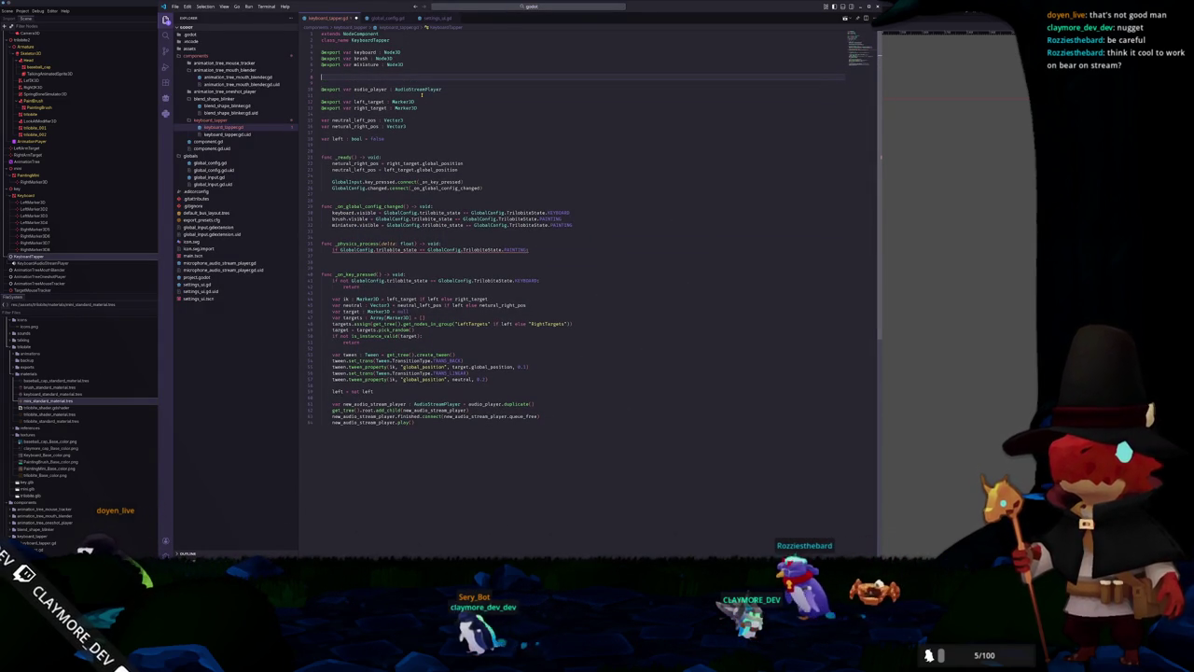
type("@export")
key("Return")
type("var mi")
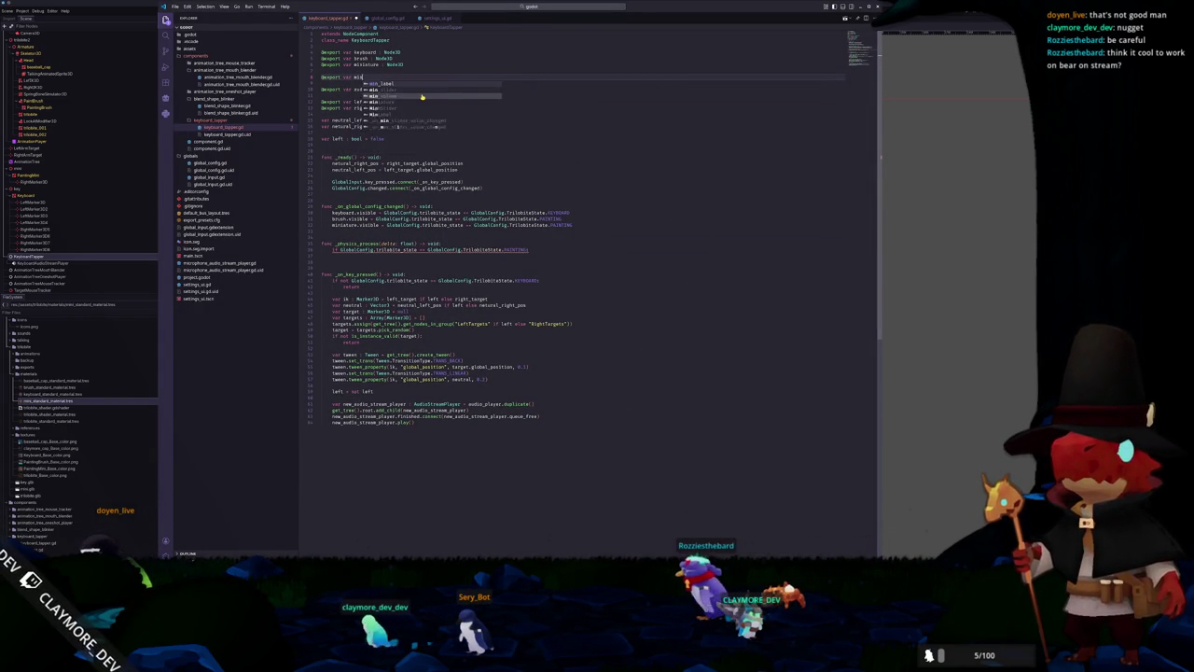
type("ker")
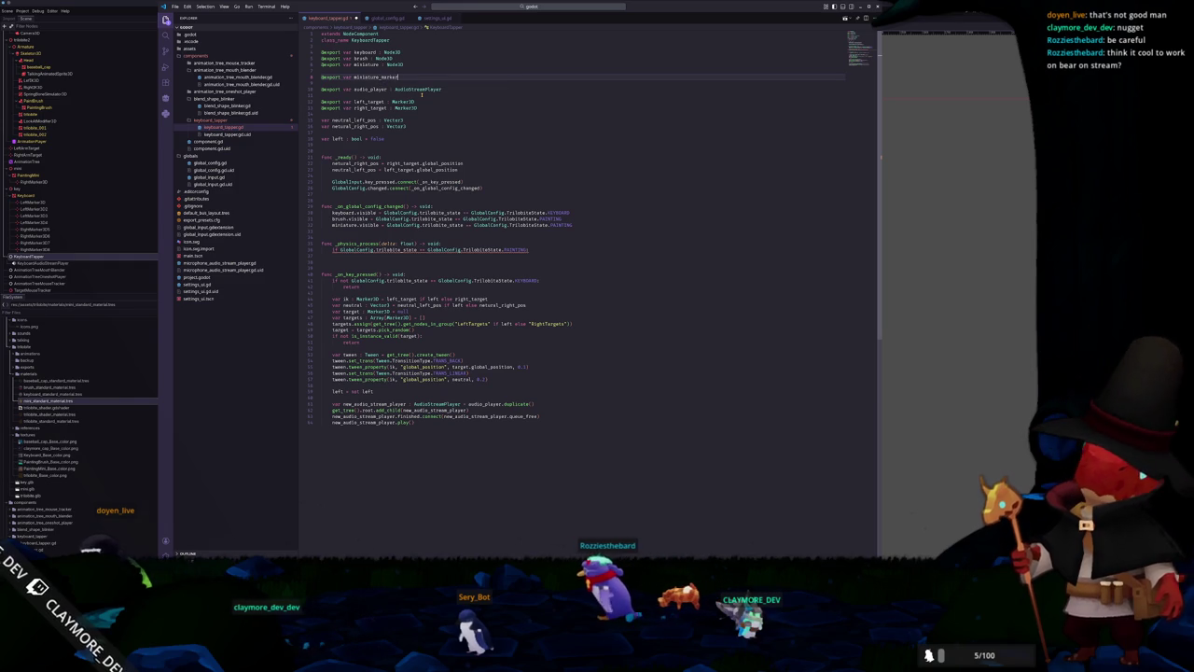
key("BackSpace")
key("BackSpace")
key("BackSpace")
type("target")
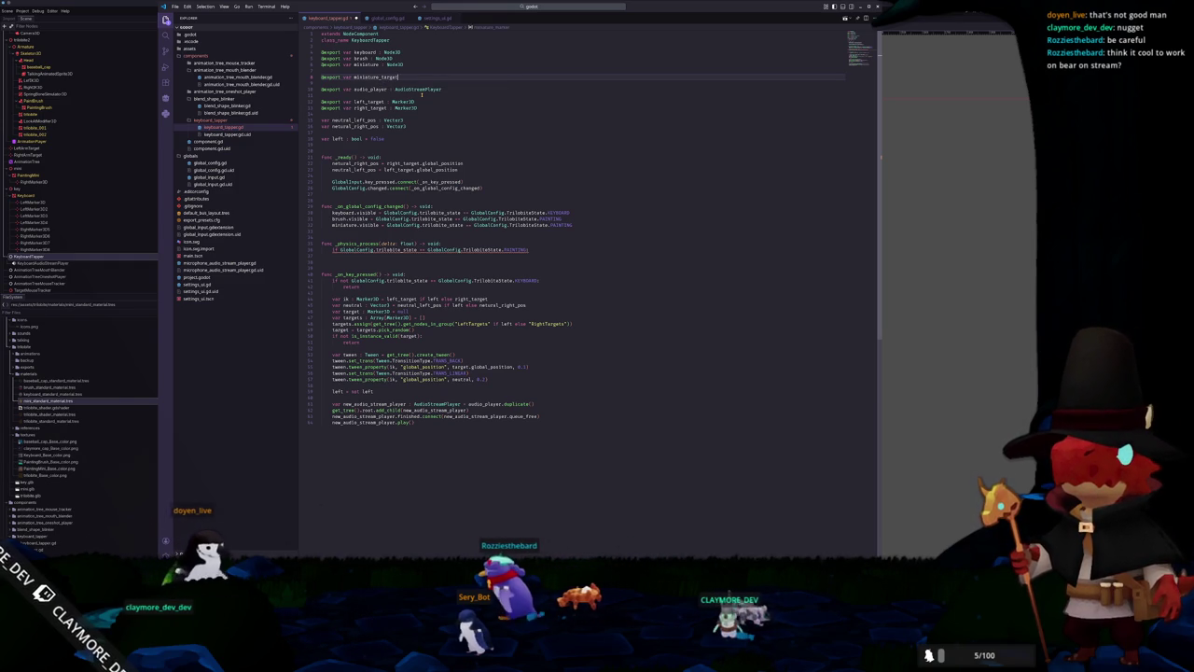
type(": Marker3D")
key("Escape")
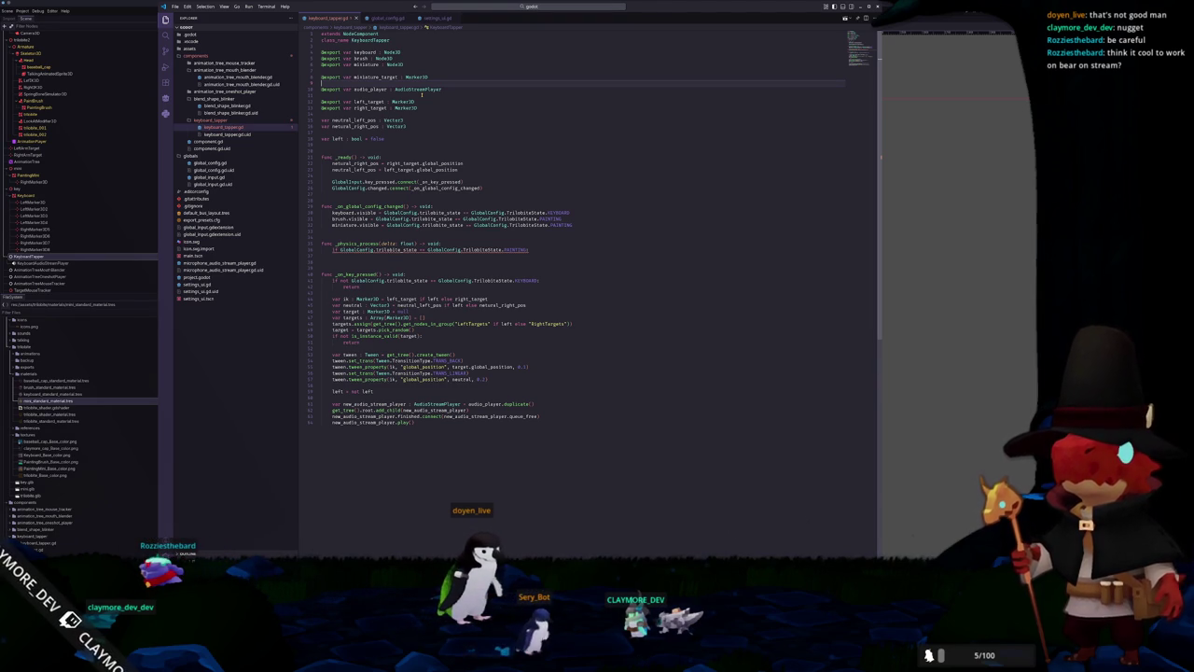
key("Down")
key("Down")
key("Down")
key("Down")
key("Down")
key("Down")
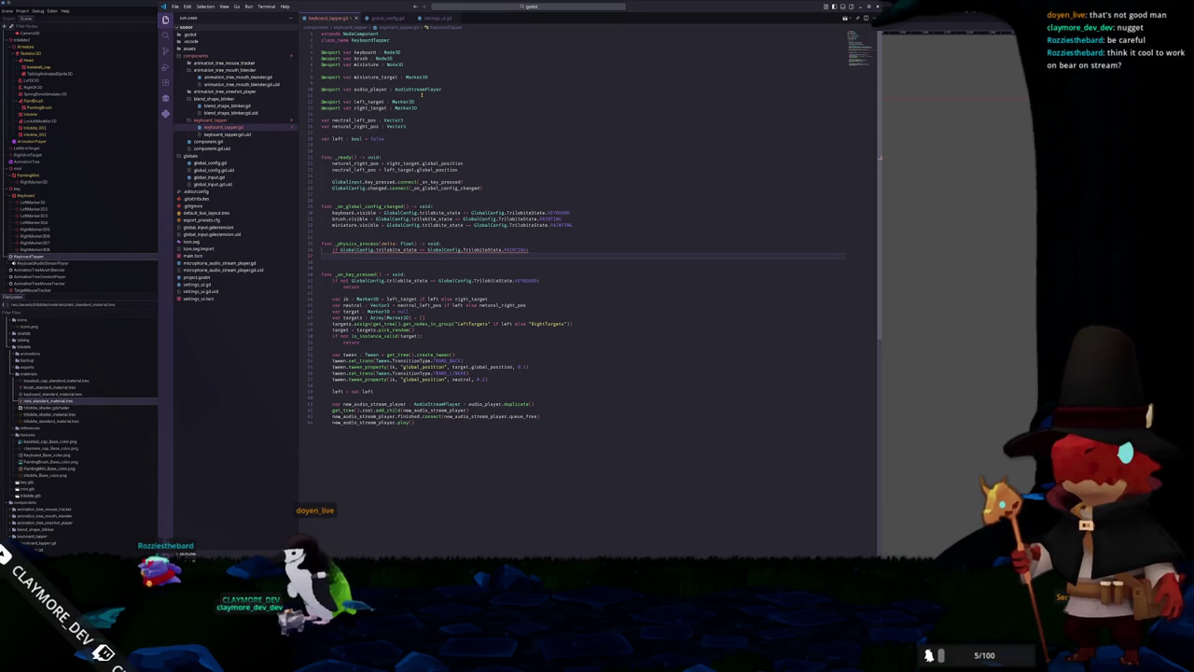
Under the PAINTING check, set right_target.global_position to miniature_target.global_position
type("min")
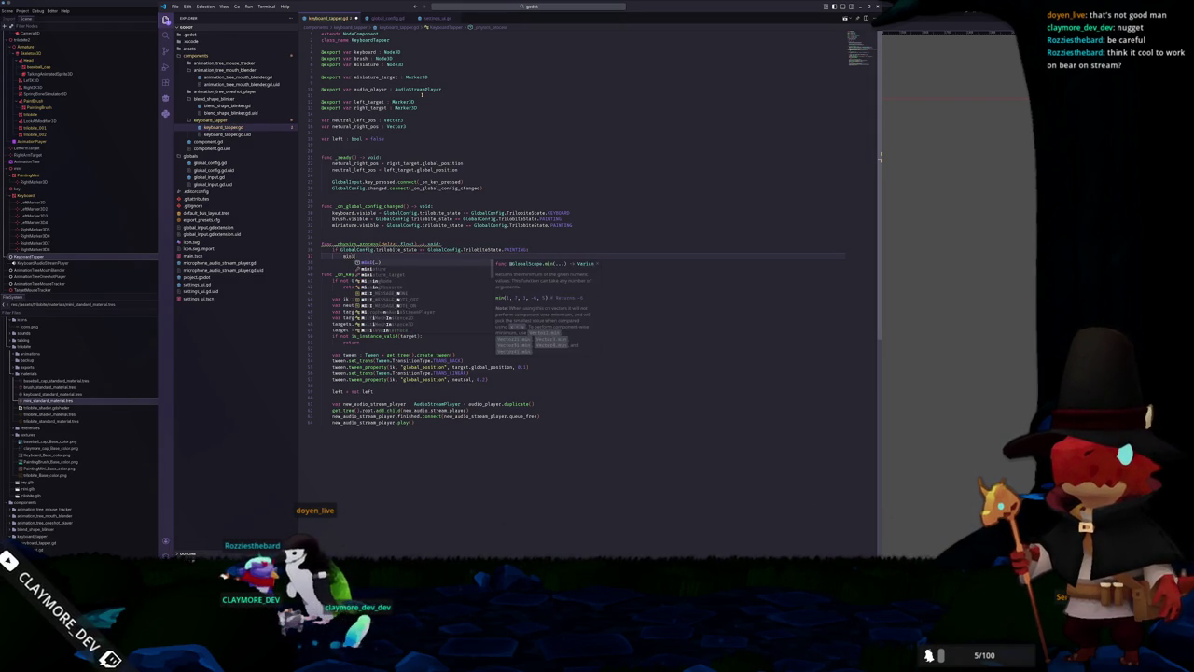
key("BackSpace")
key("BackSpace")
type("right_")
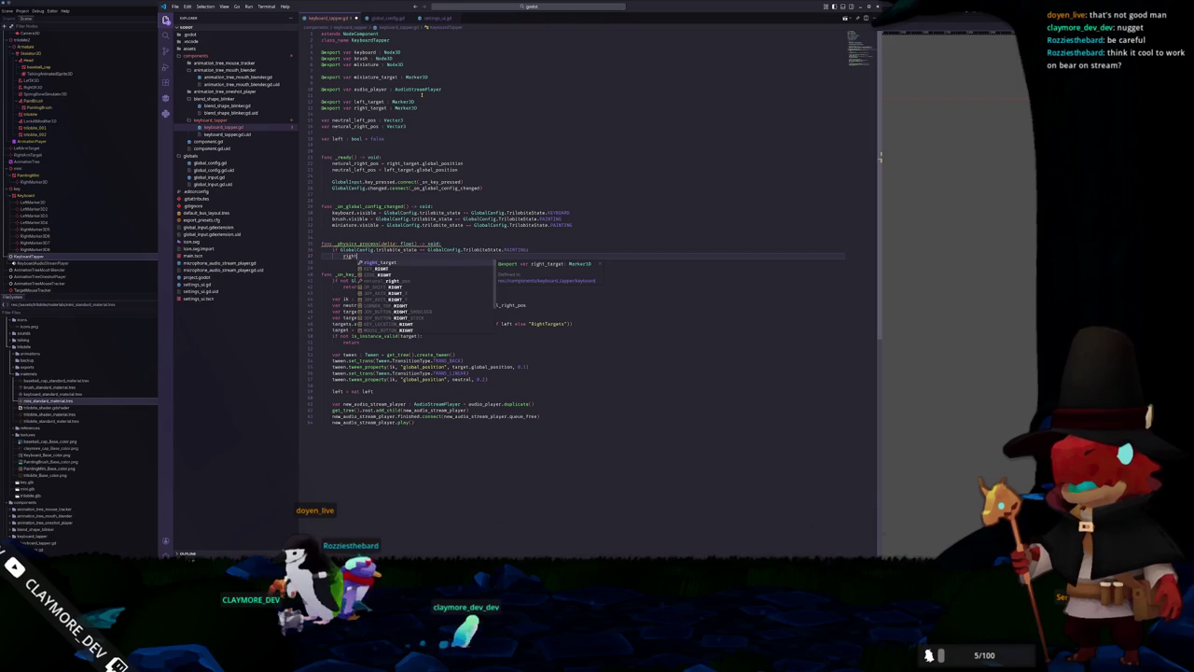
type("target.global_position")
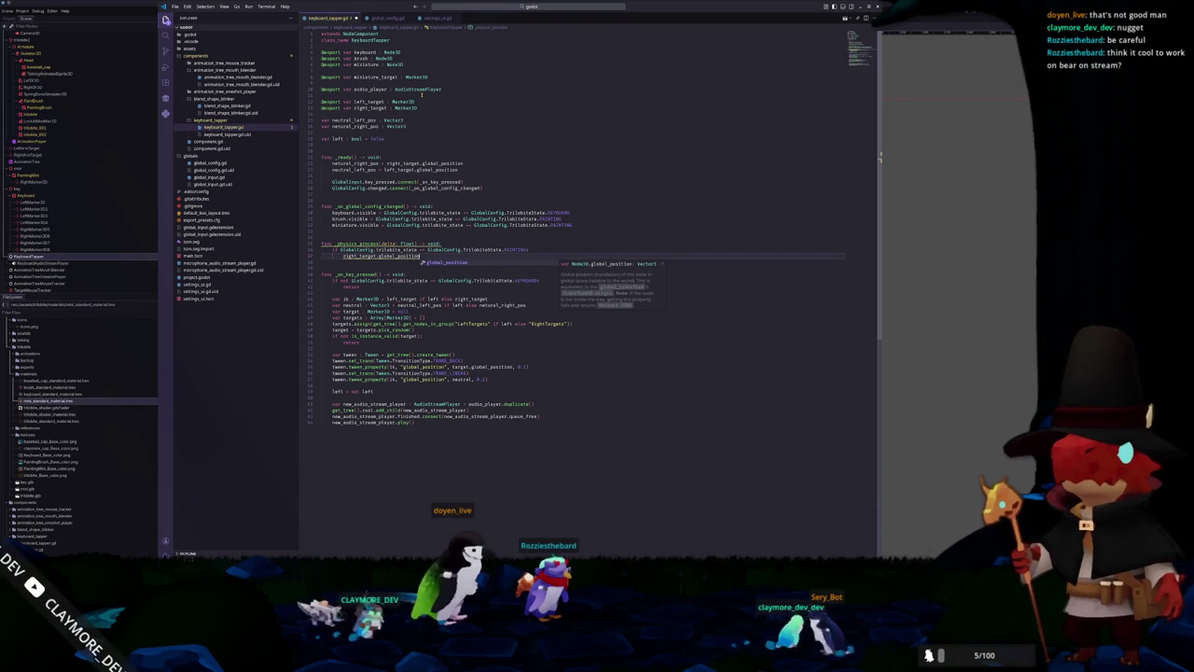
type(" = m")
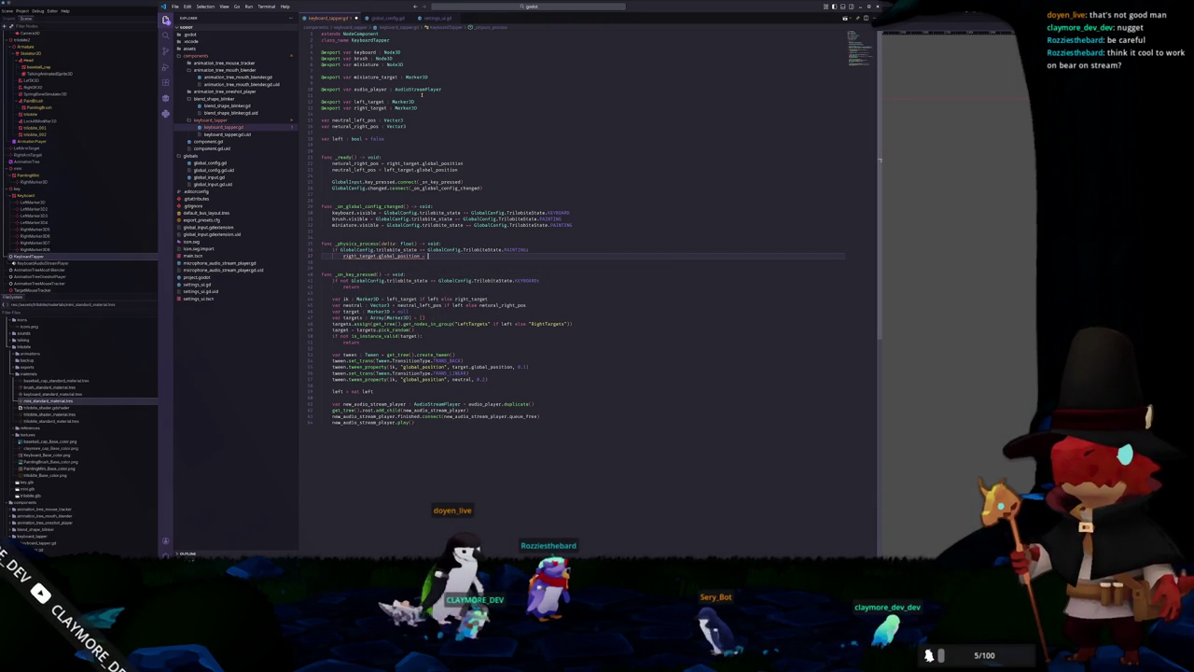
type("in")
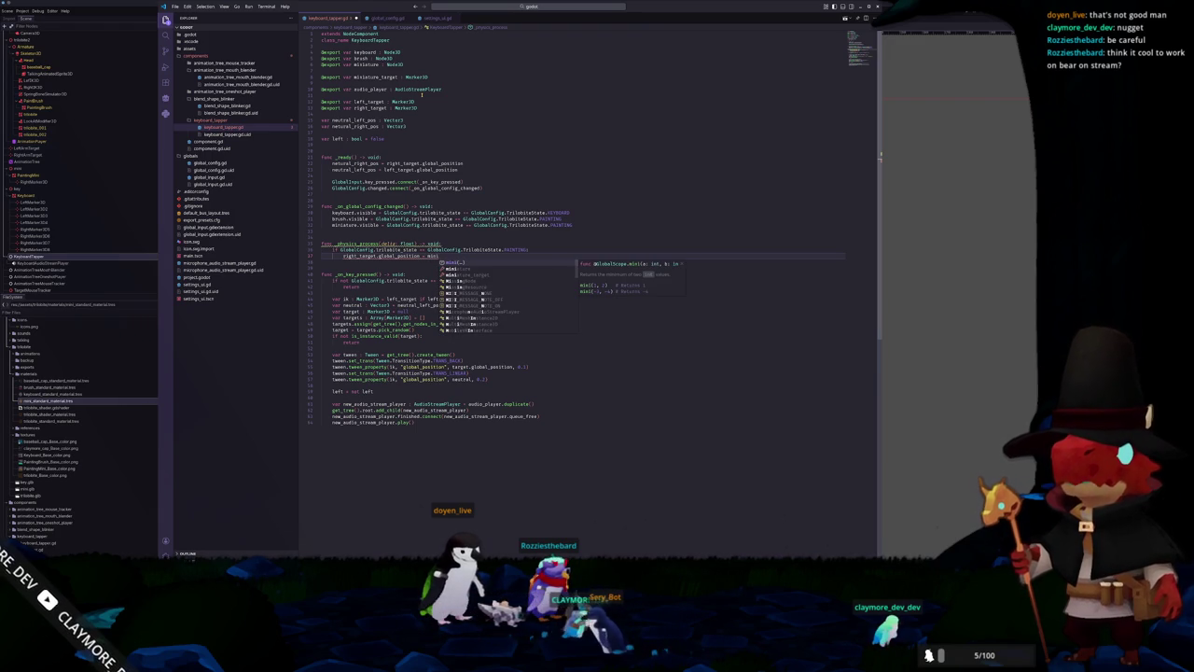
type("iature_target.global_position")
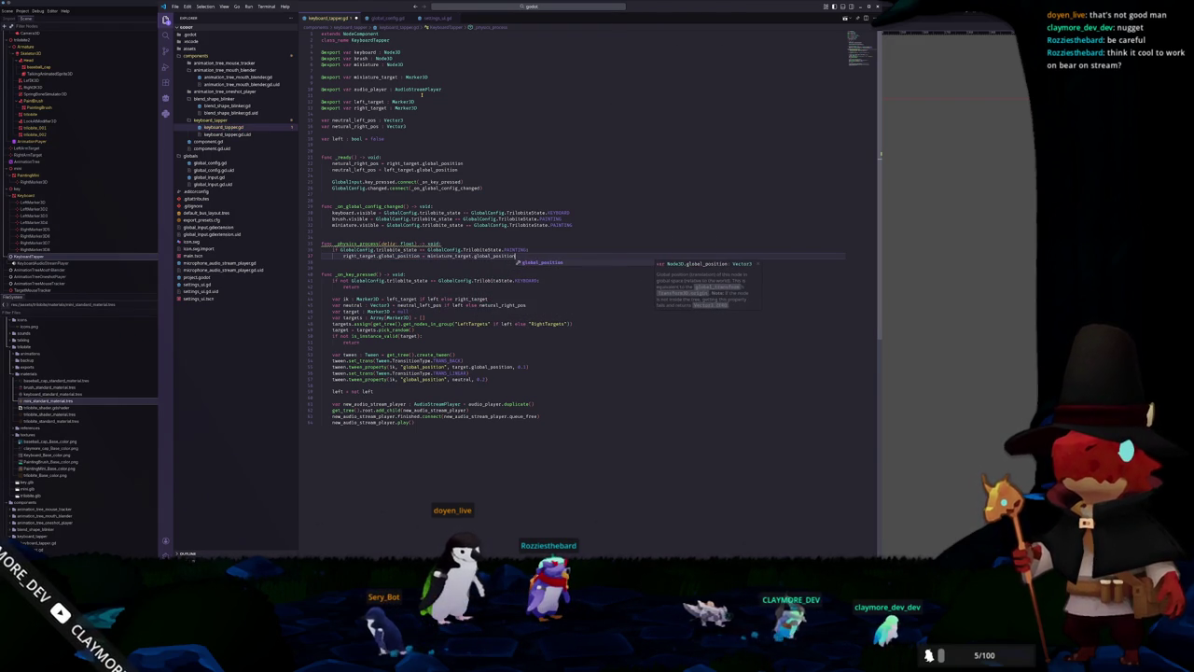
key("Return")
key("Return")
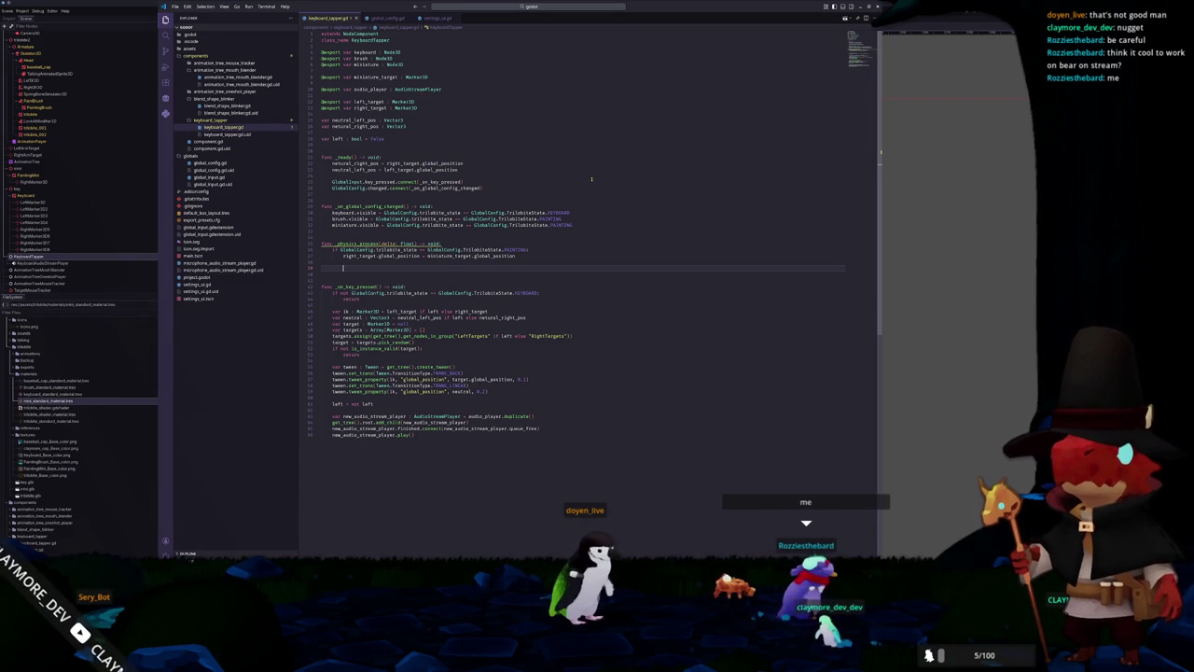
key("alt+Tab")
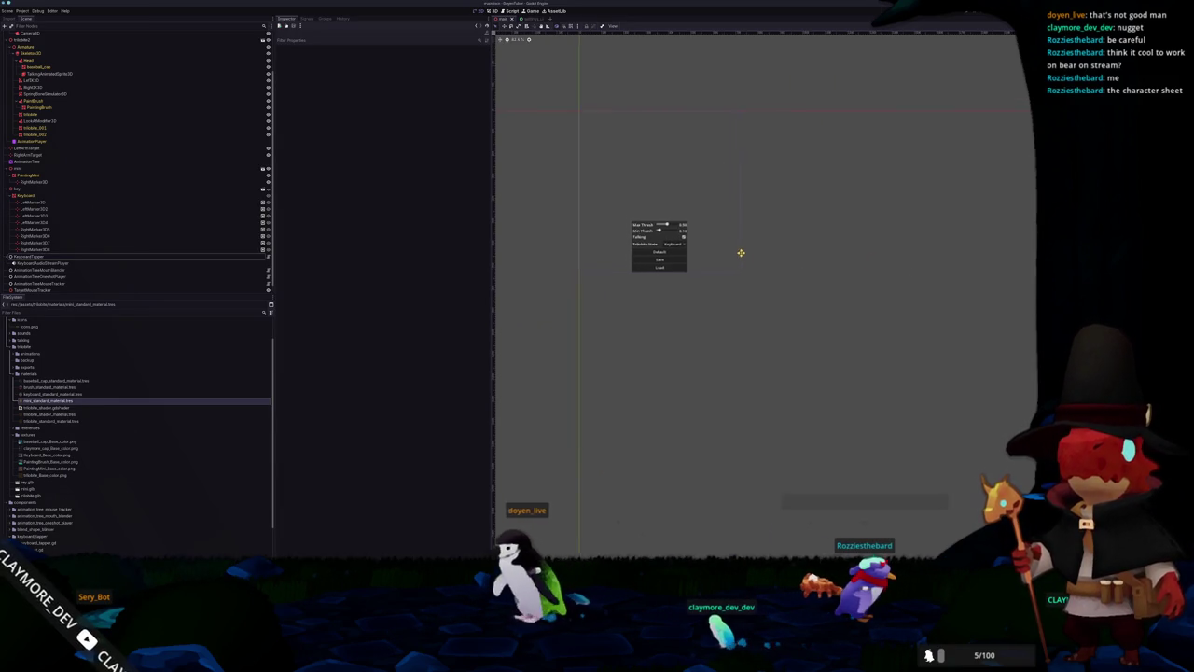
scroll(742, 257, "up", 2)
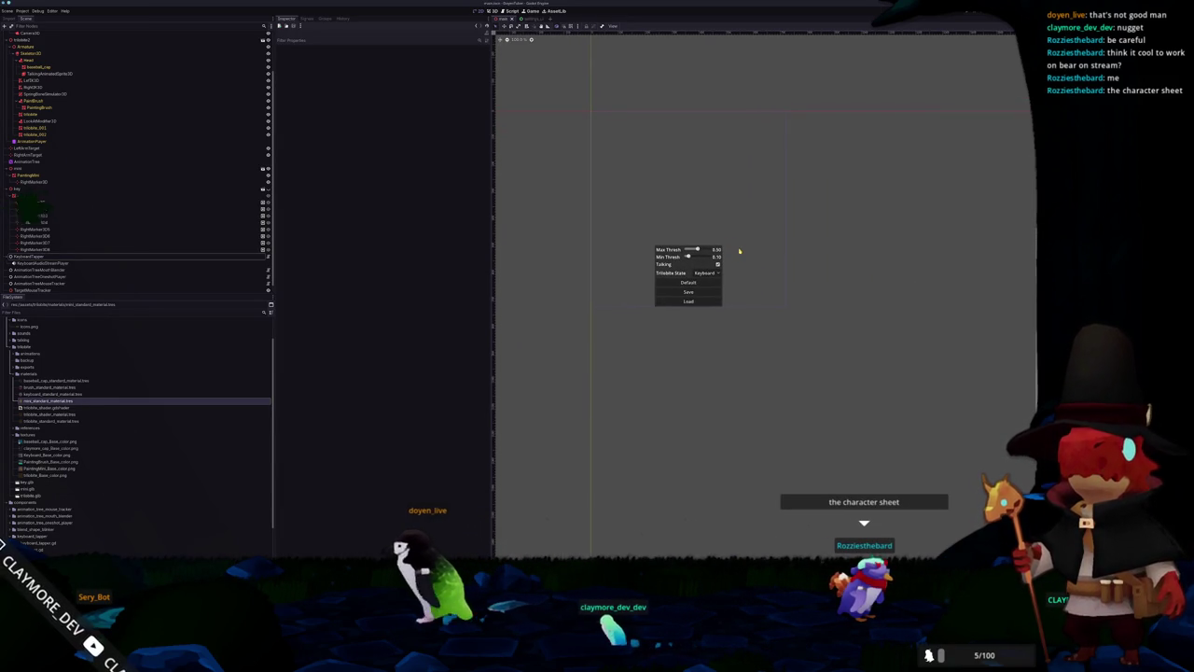
Run the puppet and switch its Trilobite State dropdown to Painting, then to None
key("F5")
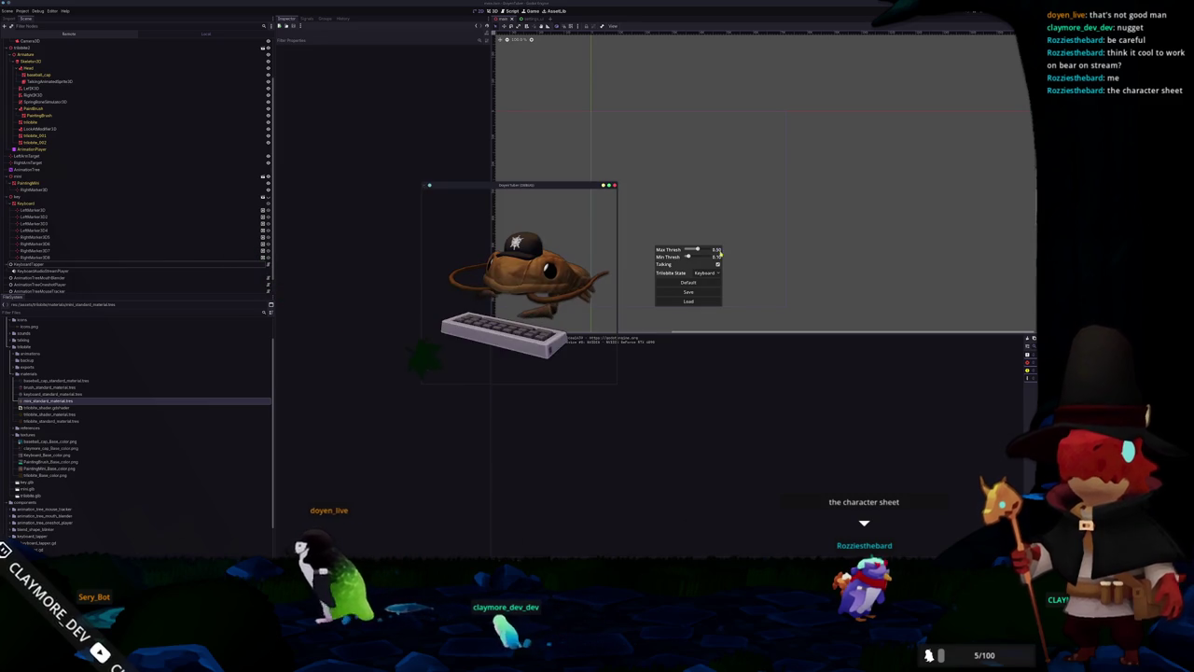
right_click(537, 317)
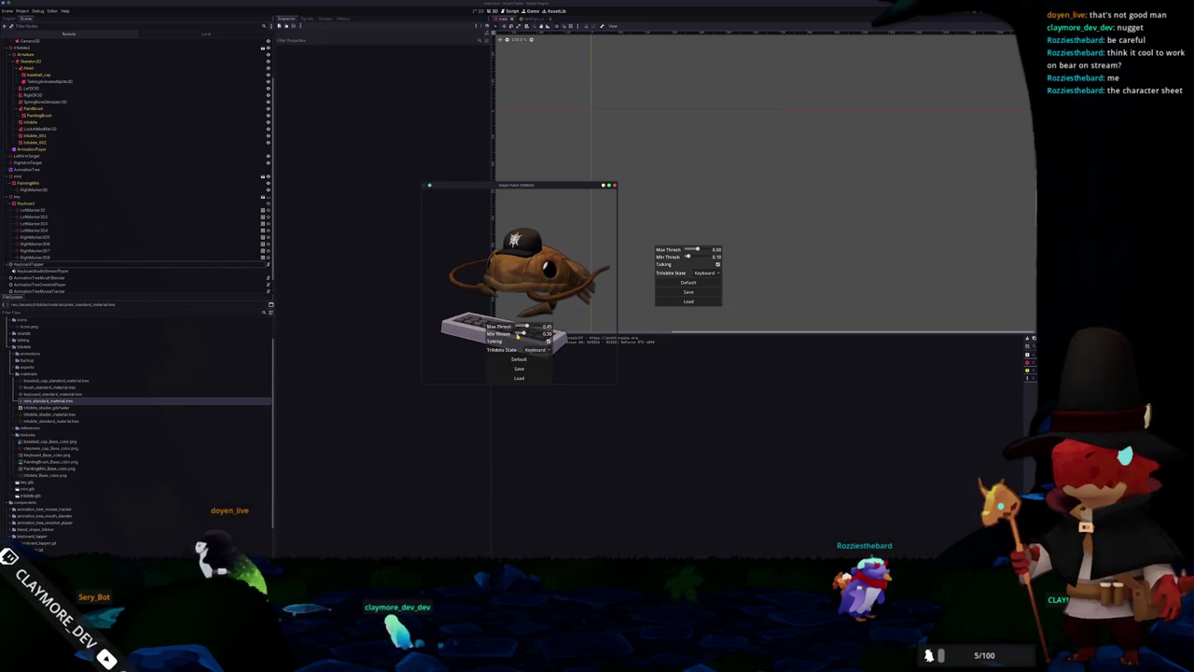
left_click(535, 350)
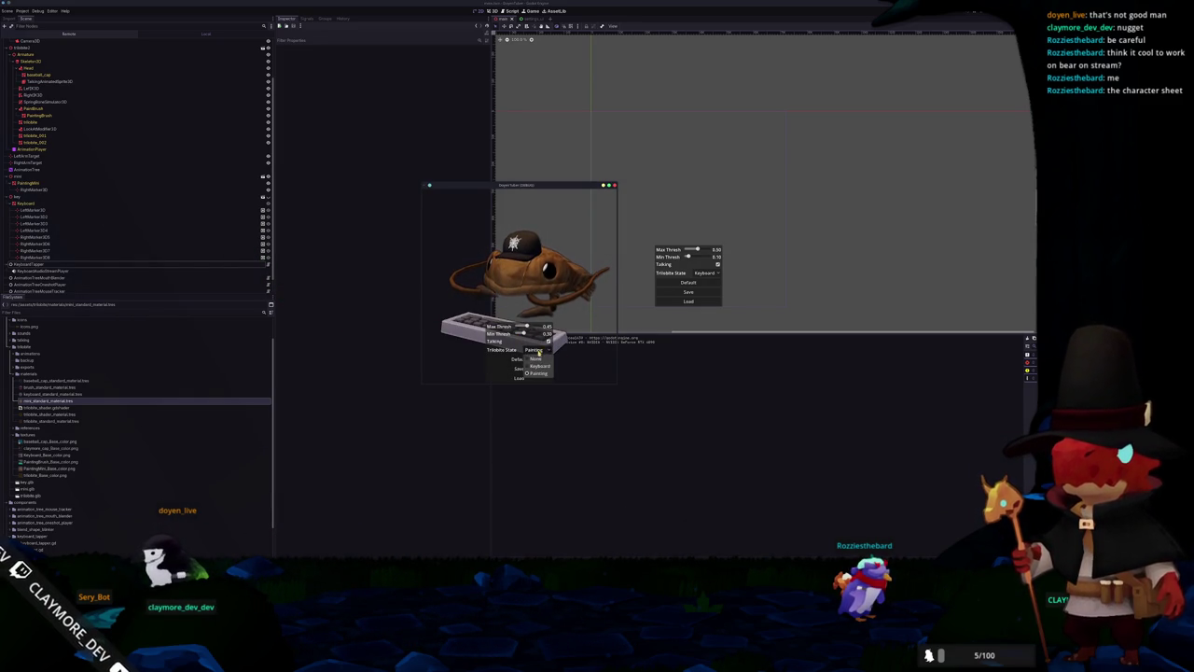
left_click(538, 351)
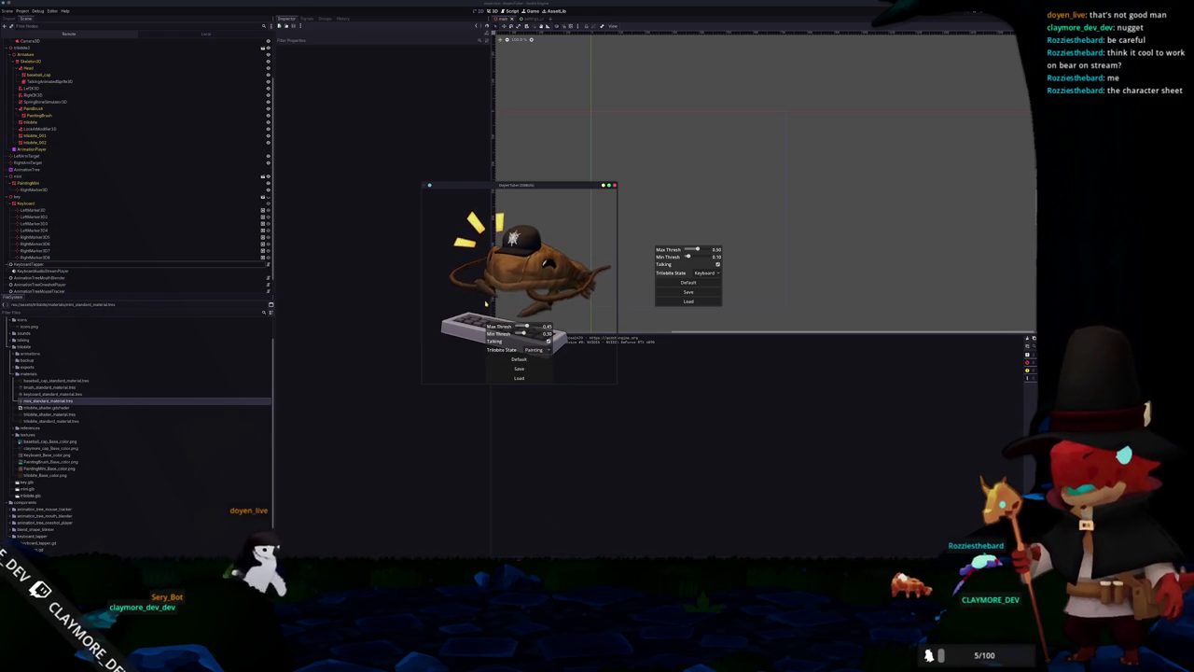
left_click(528, 349)
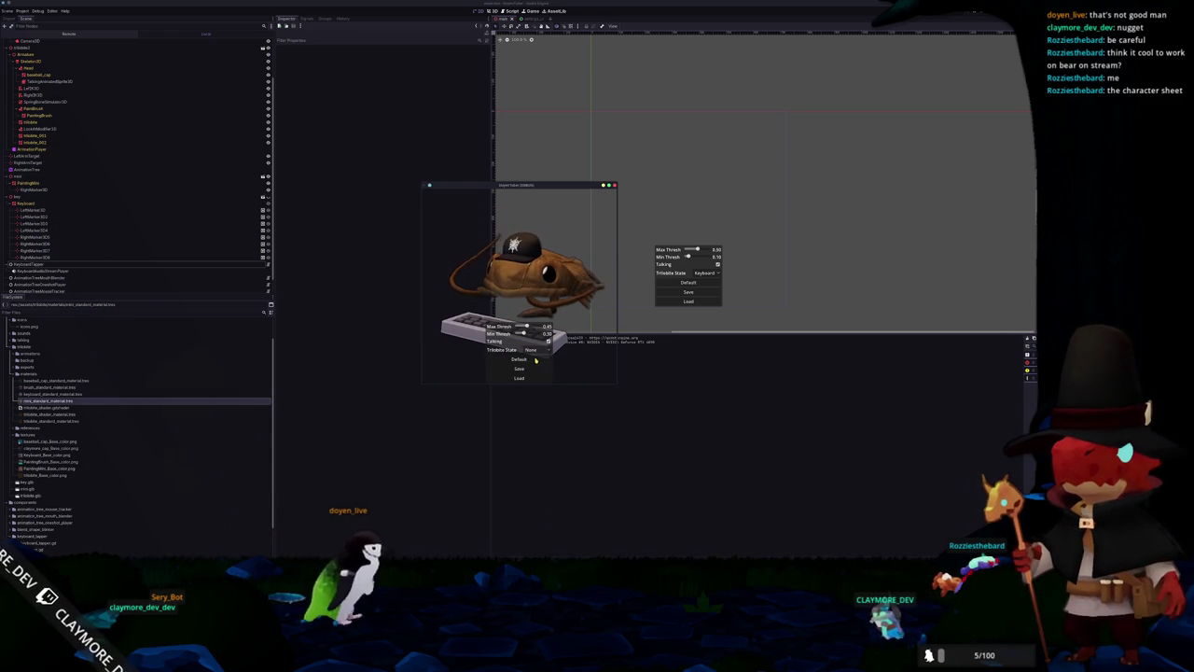
left_click(537, 360)
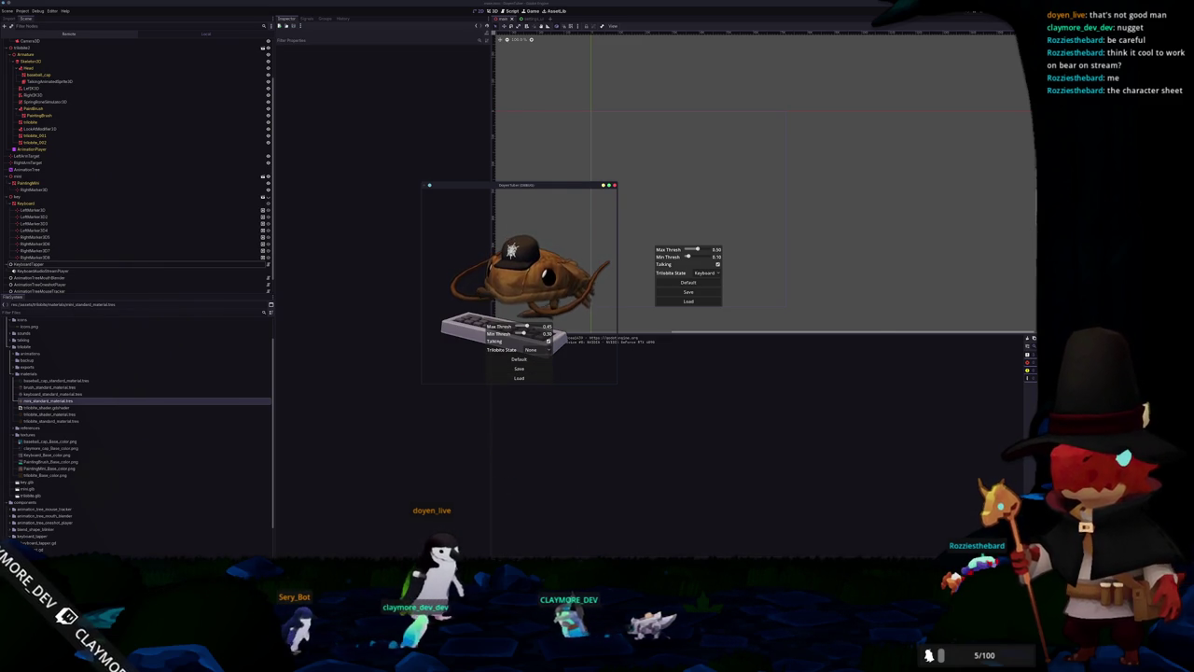
key("alt+Tab")
key("Up")
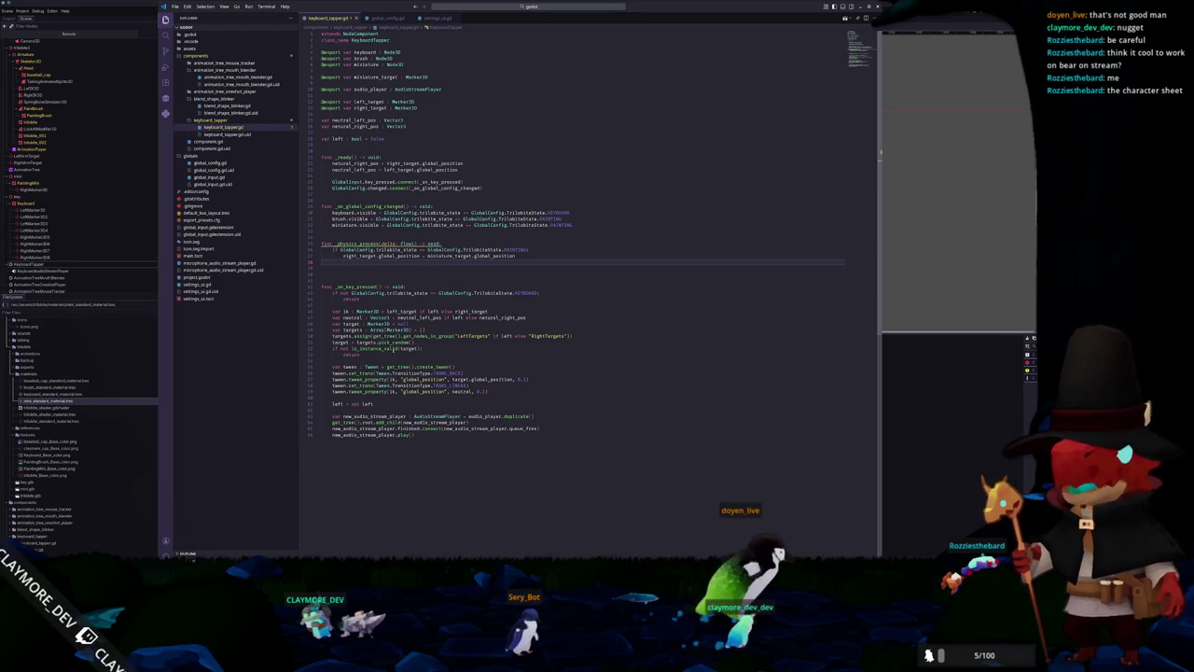
Review the global_config.gd and settings_ui.gd scripts
left_click(395, 19)
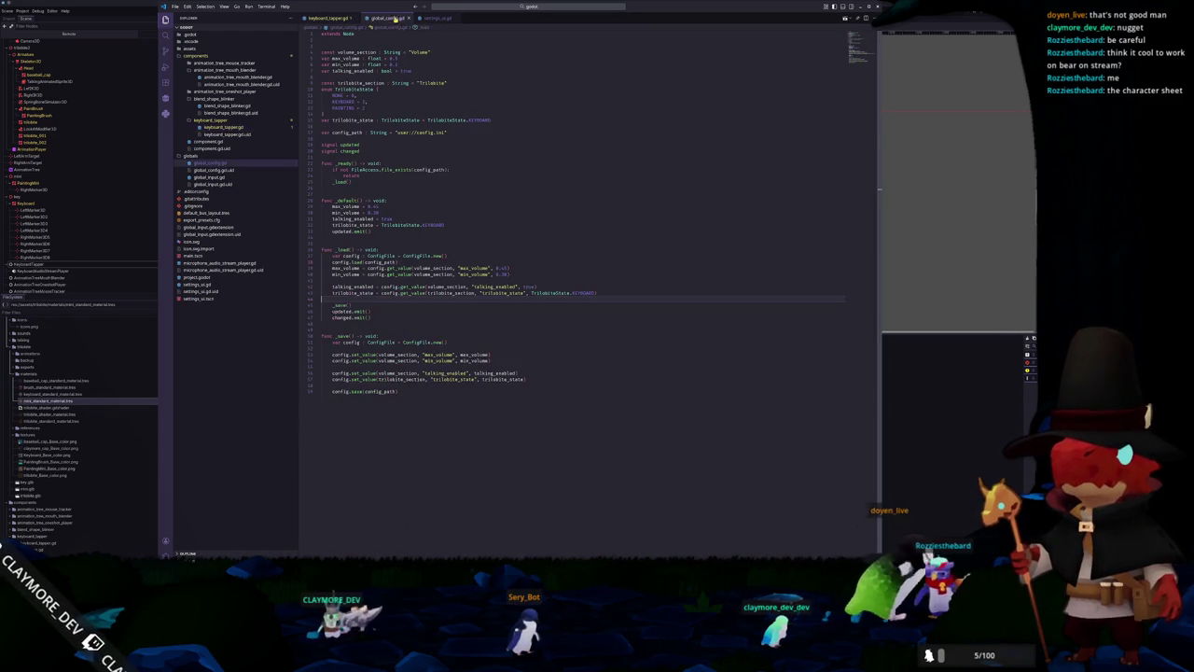
left_click(387, 154)
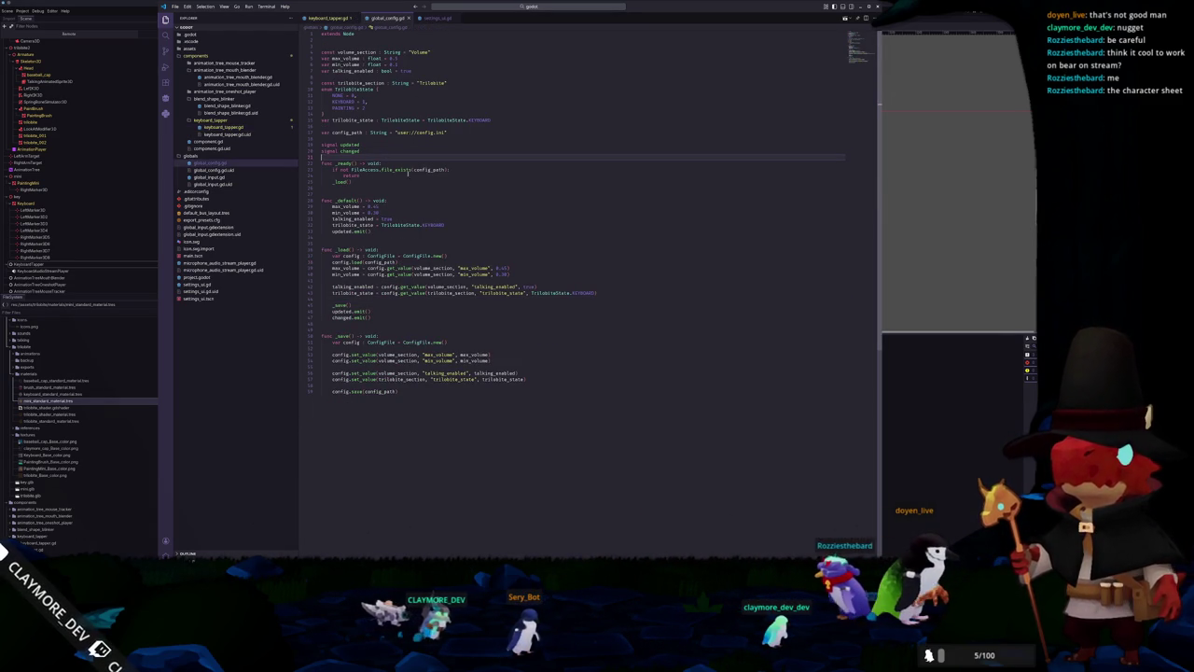
left_click(504, 299)
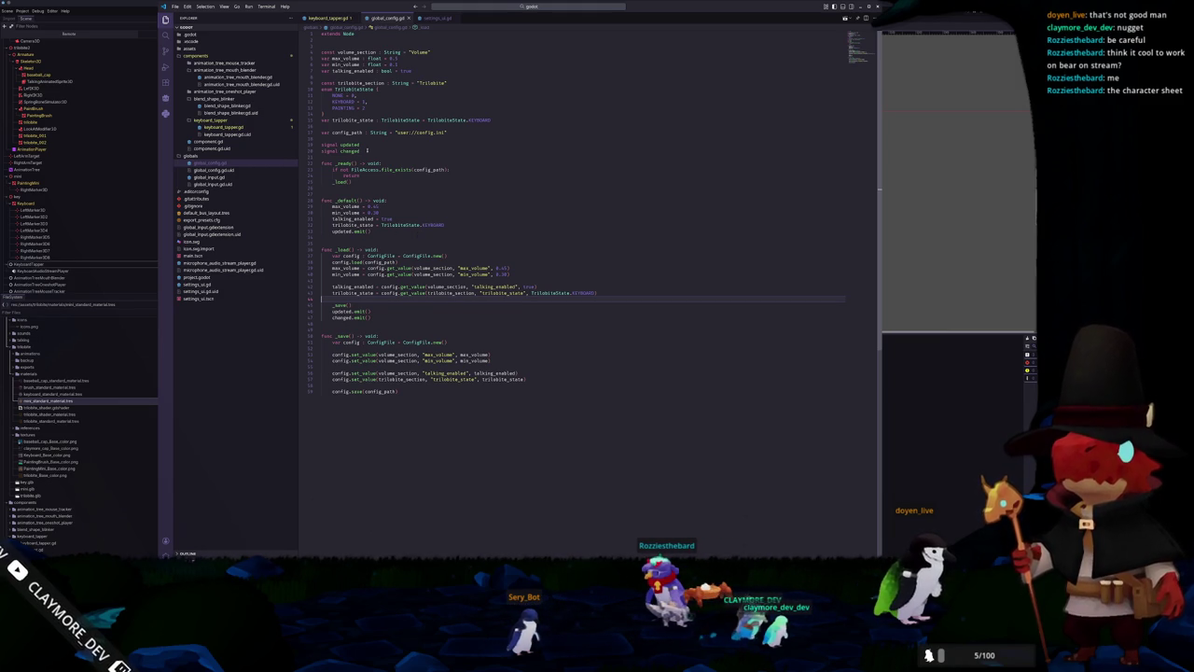
left_click(442, 18)
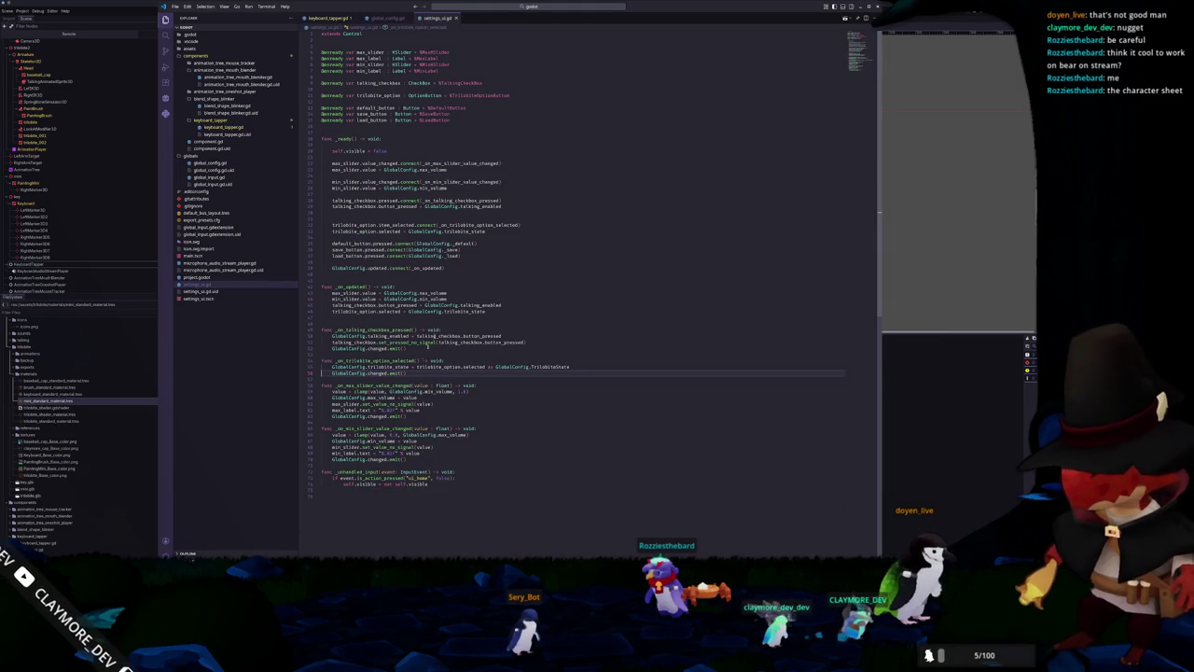
In the running game, cycle Trilobite State through None, Painting and None, then stop it
key("alt+Tab")
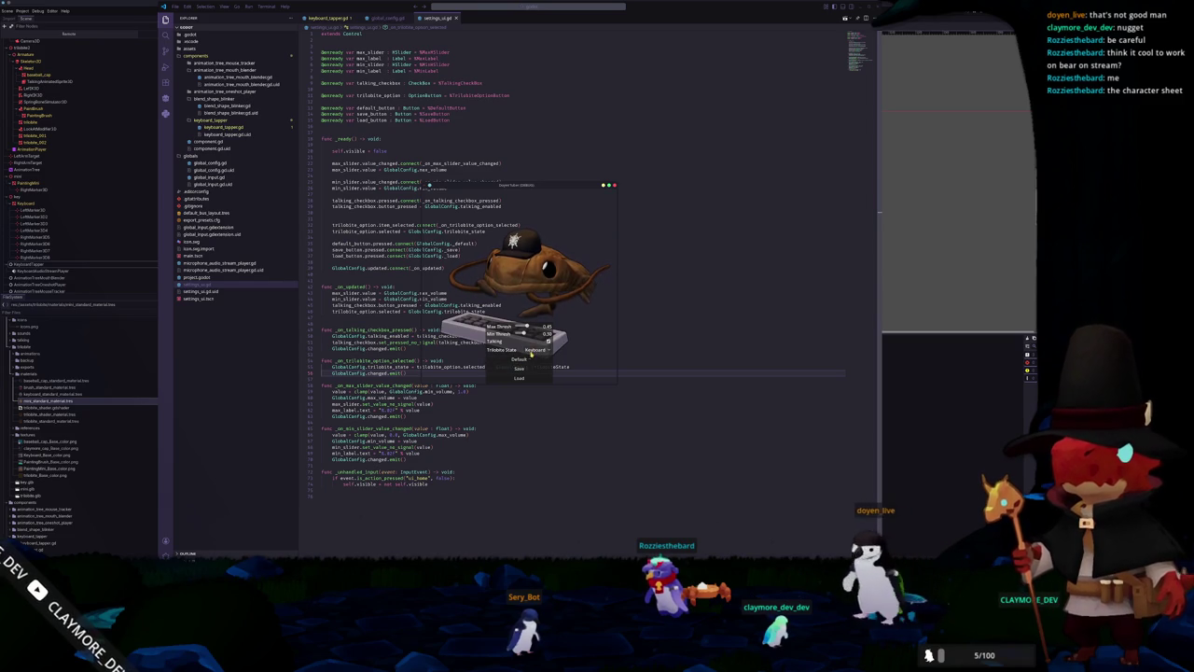
left_click(528, 349)
left_click(533, 359)
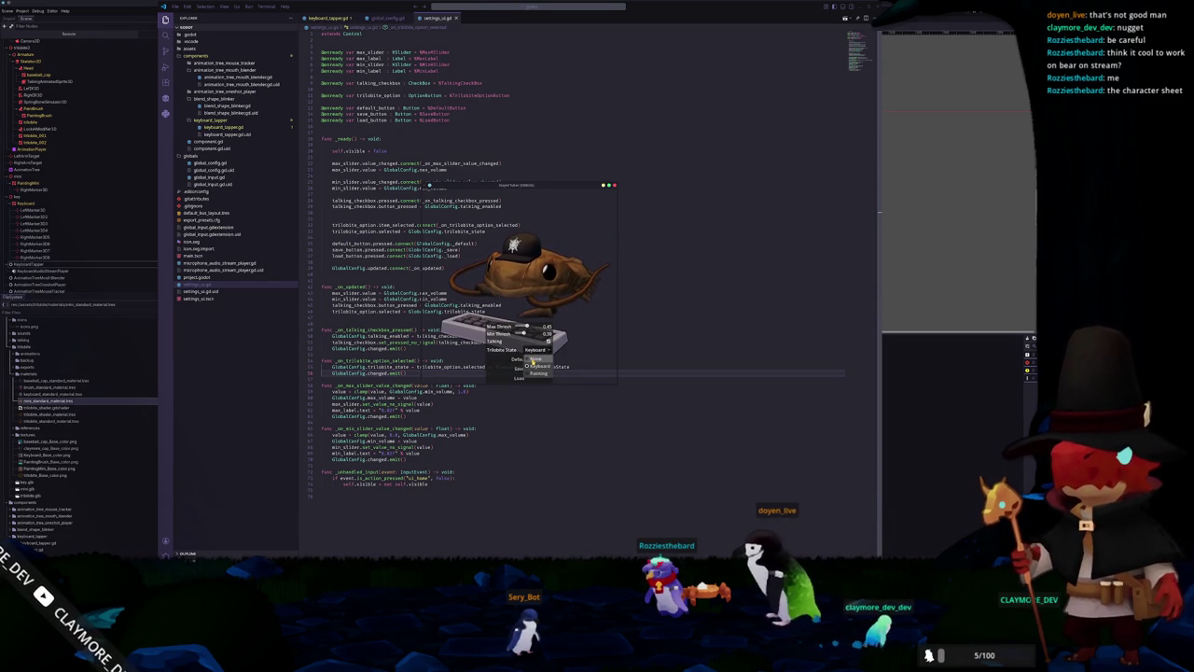
left_click(532, 358)
left_click(531, 352)
left_click(532, 359)
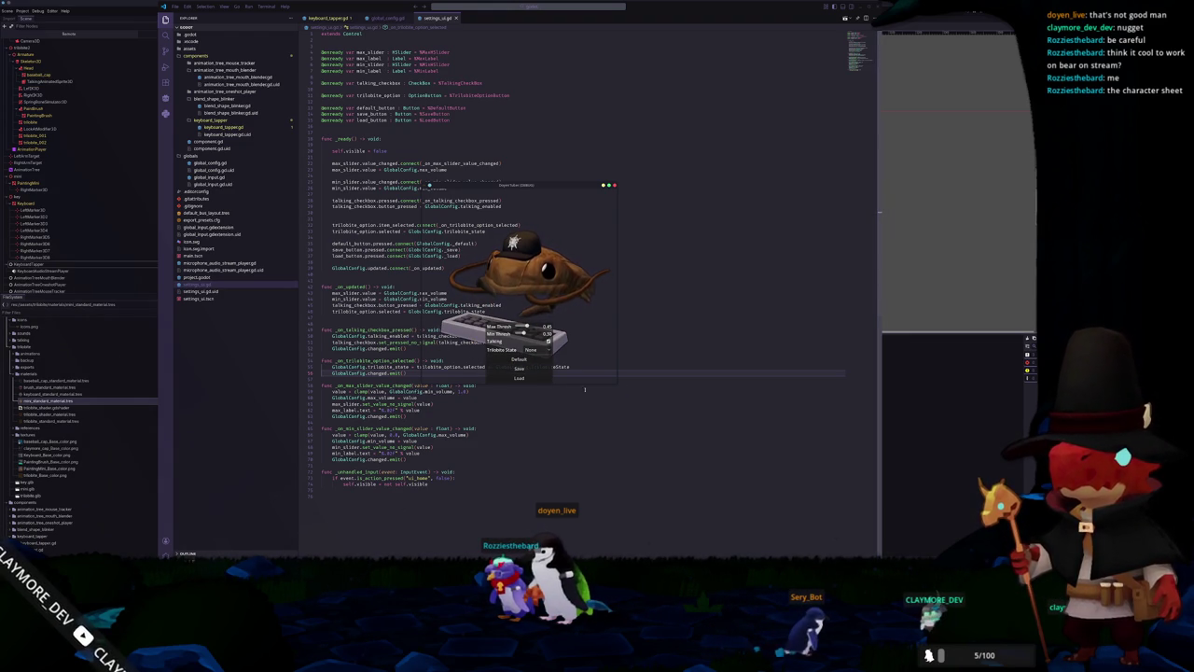
key("F8")
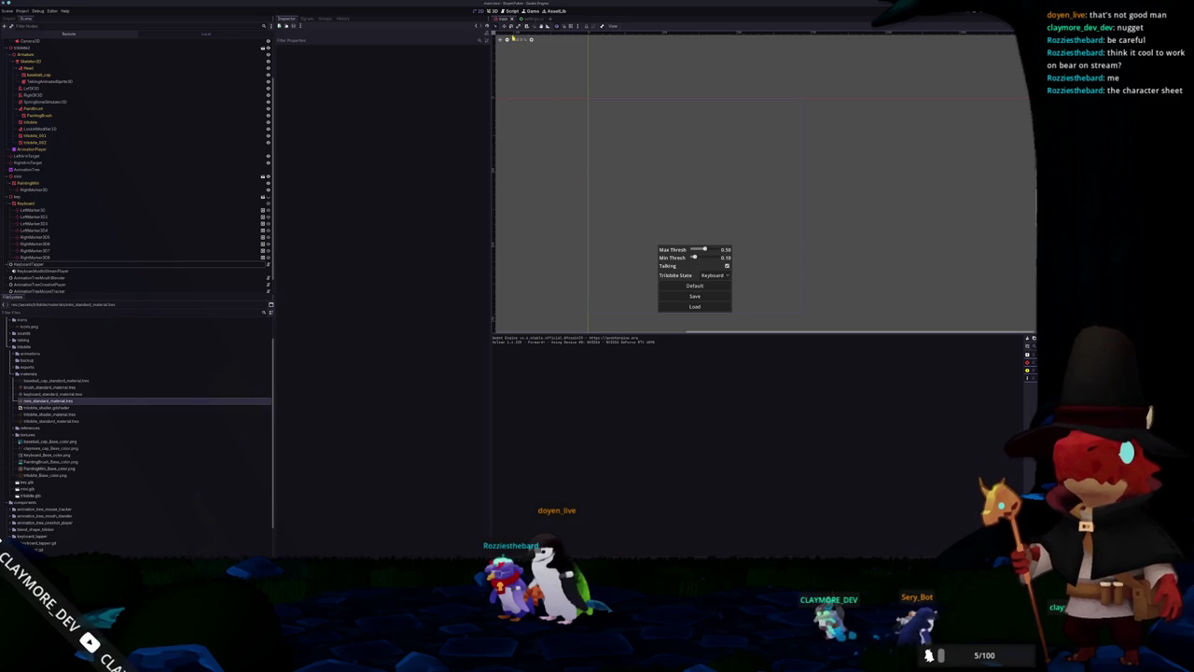
In the 3D view, select the arm marker and inspect its position, rotation and scale
left_click(496, 11)
scroll(765, 178, "up", 5)
left_click(823, 167)
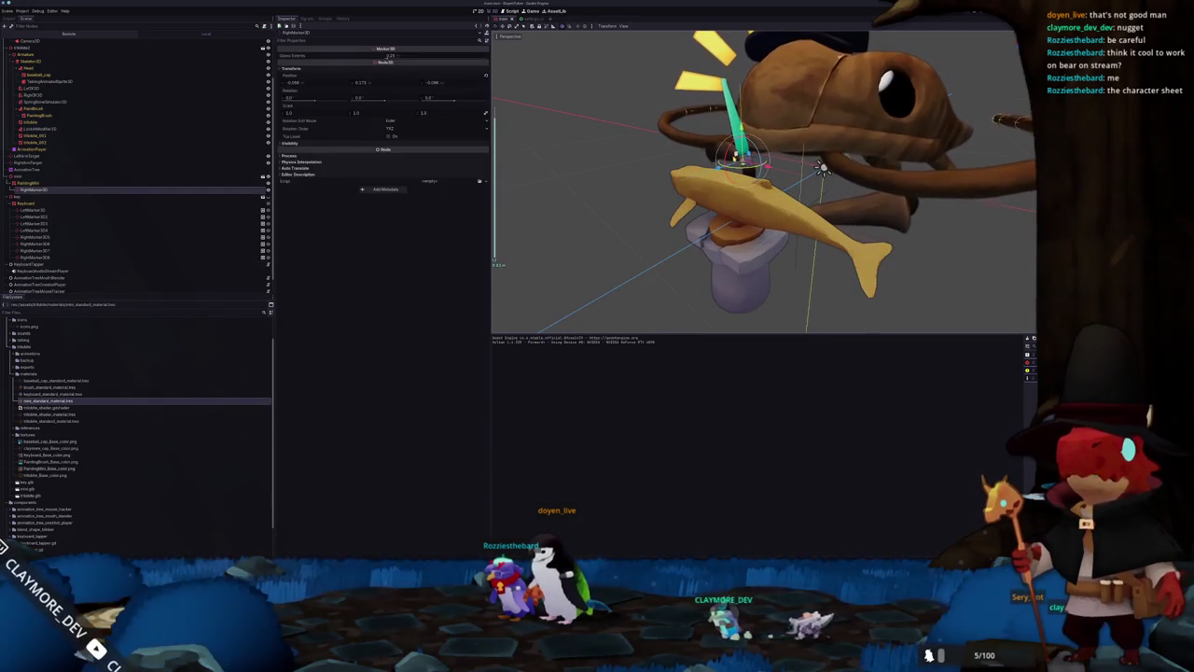
left_click_drag(822, 168, 842, 164)
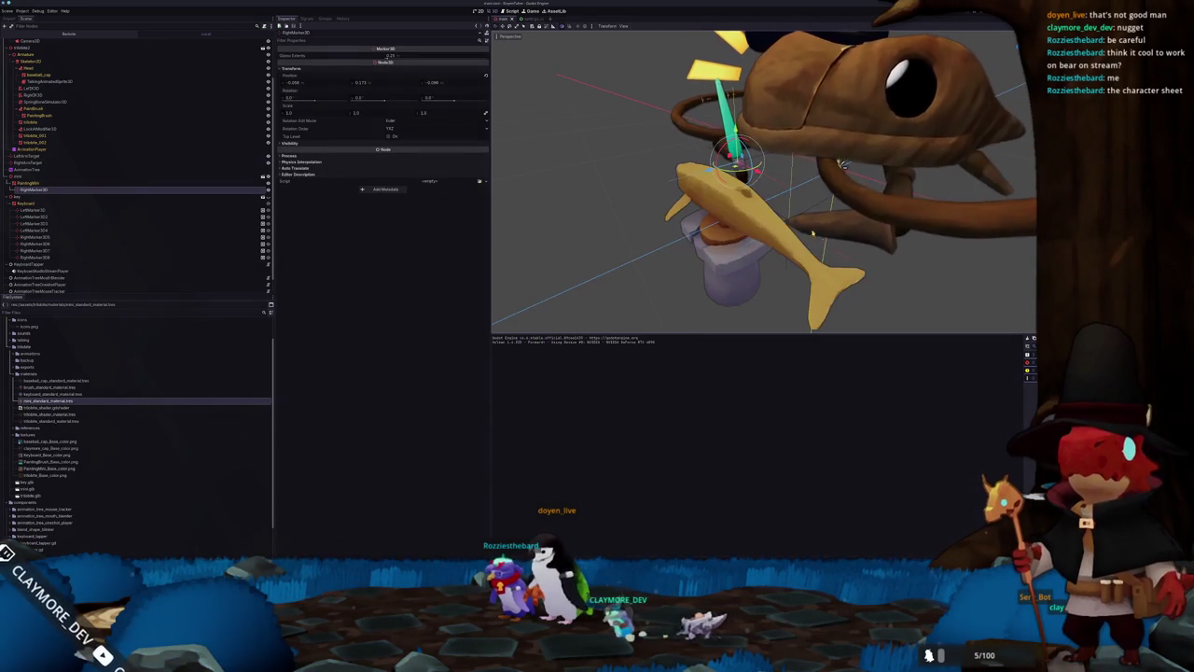
left_click(839, 170)
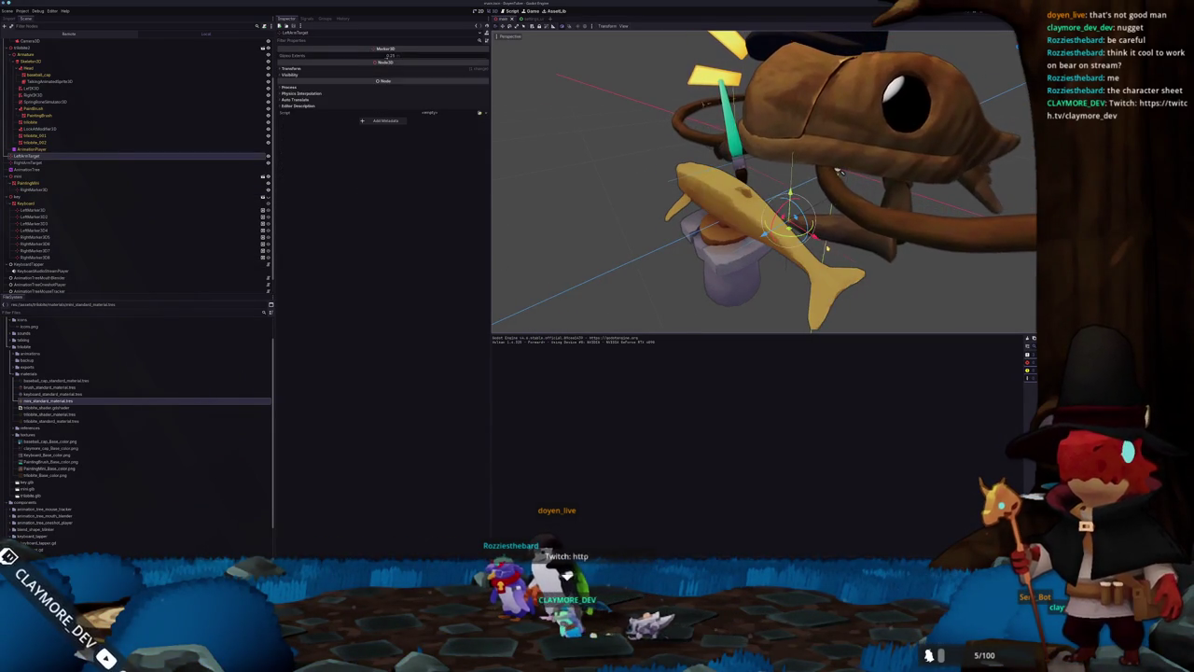
left_click(312, 70)
left_click(326, 79)
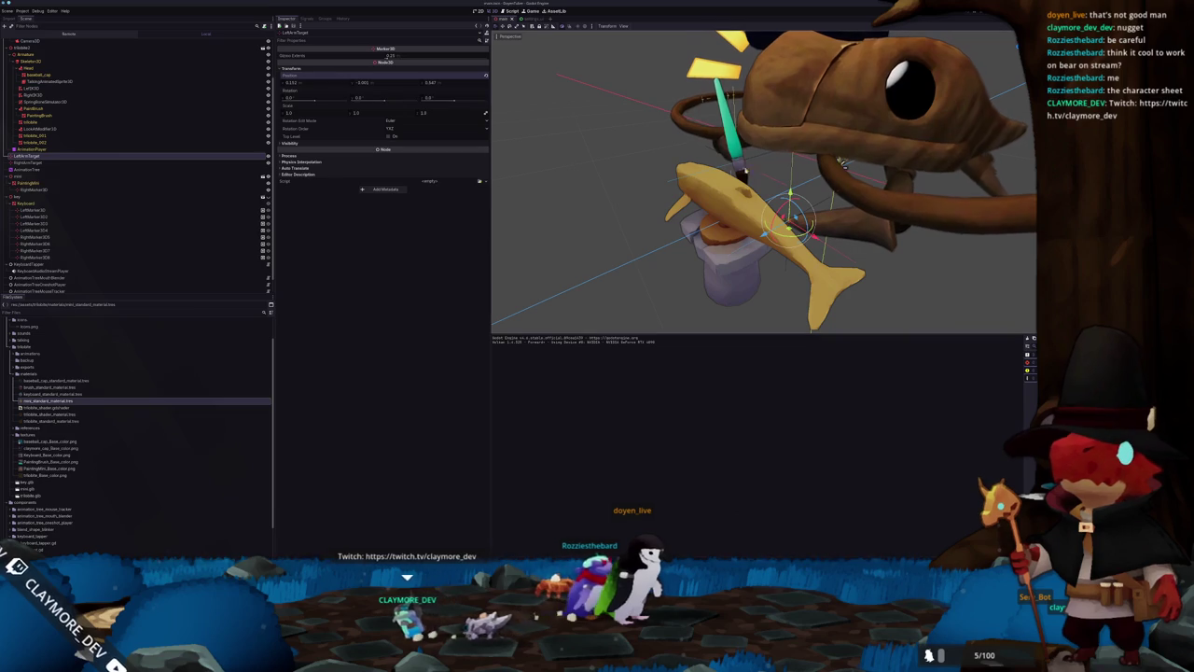
Drag RightArmTarget onto the fish, check RightIK3D's settings, and run the project
left_click(737, 163)
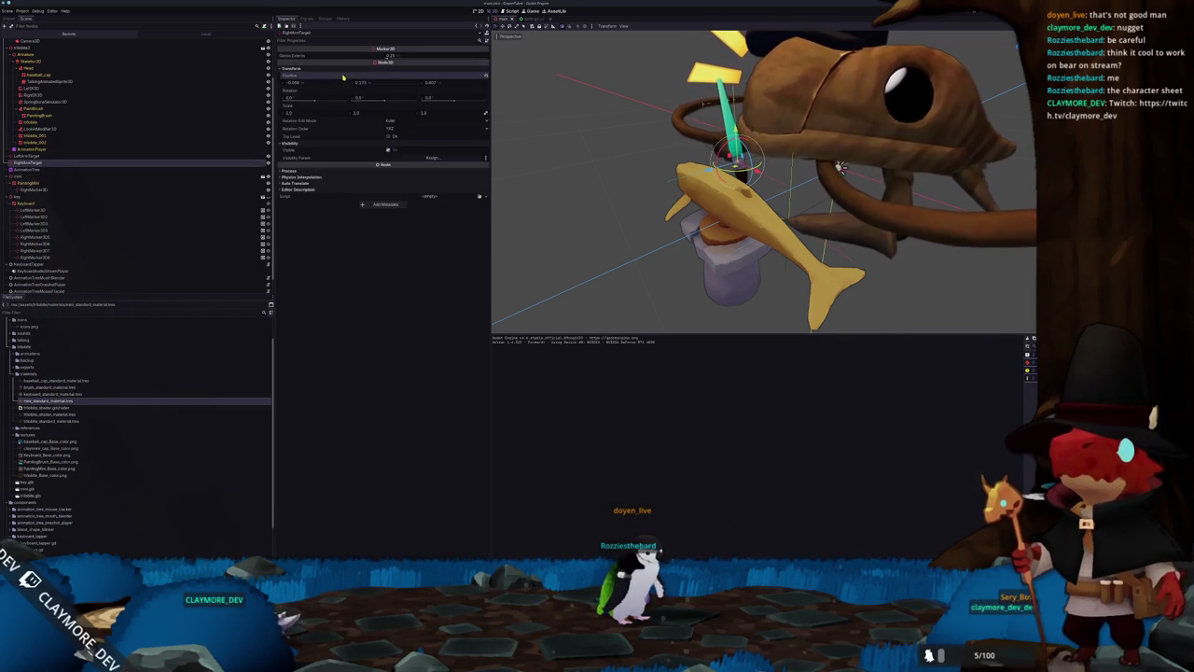
left_click_drag(593, 168, 640, 195)
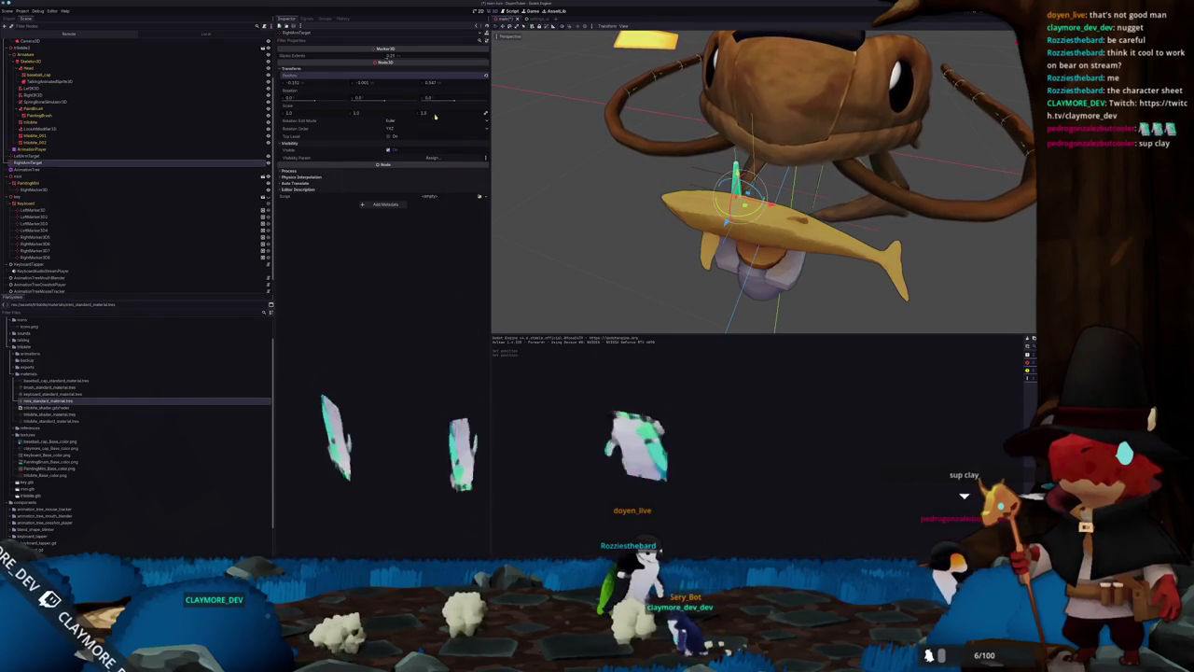
left_click_drag(582, 198, 598, 200)
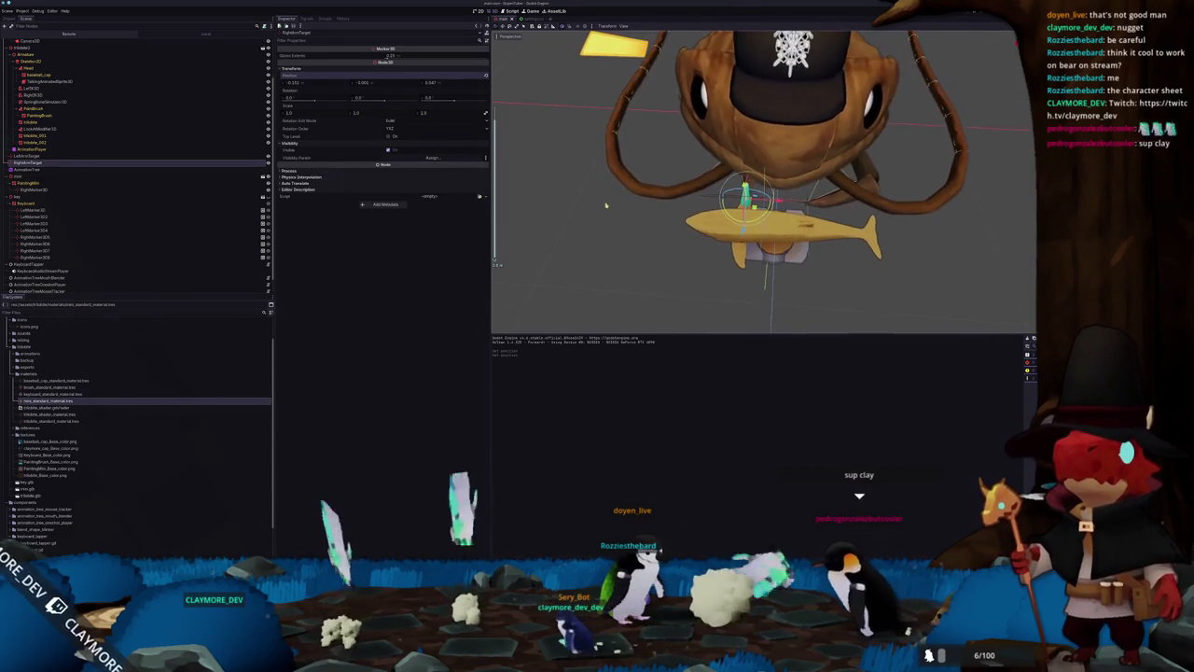
scroll(607, 198, "up", 5)
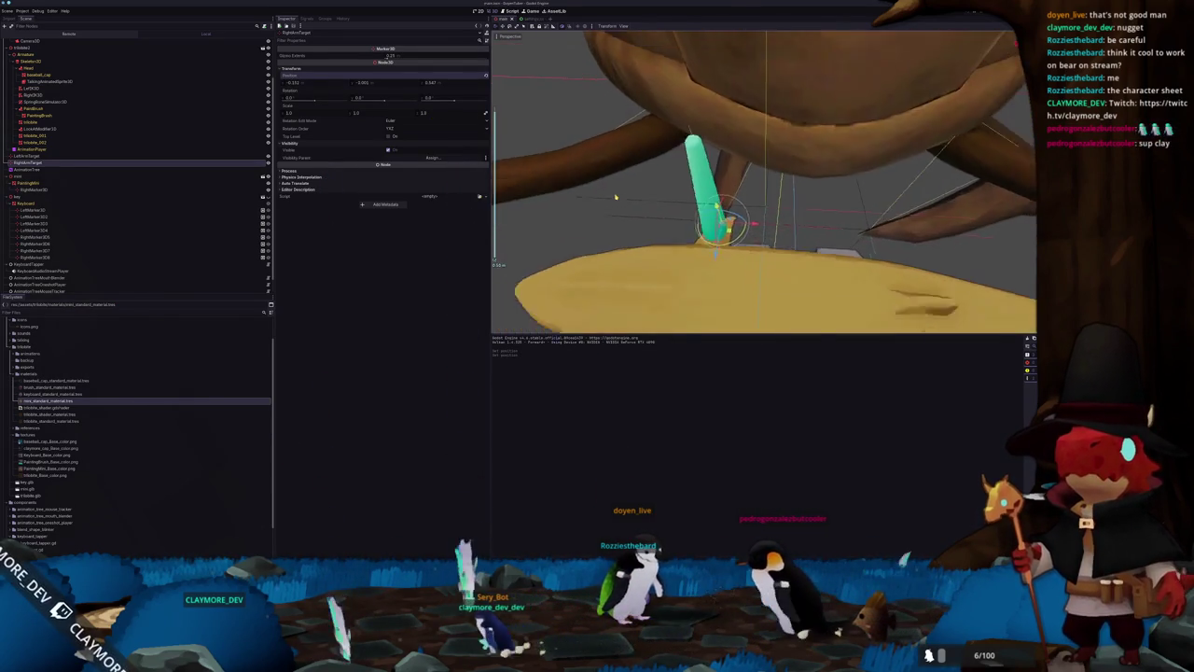
scroll(615, 197, "down", 5)
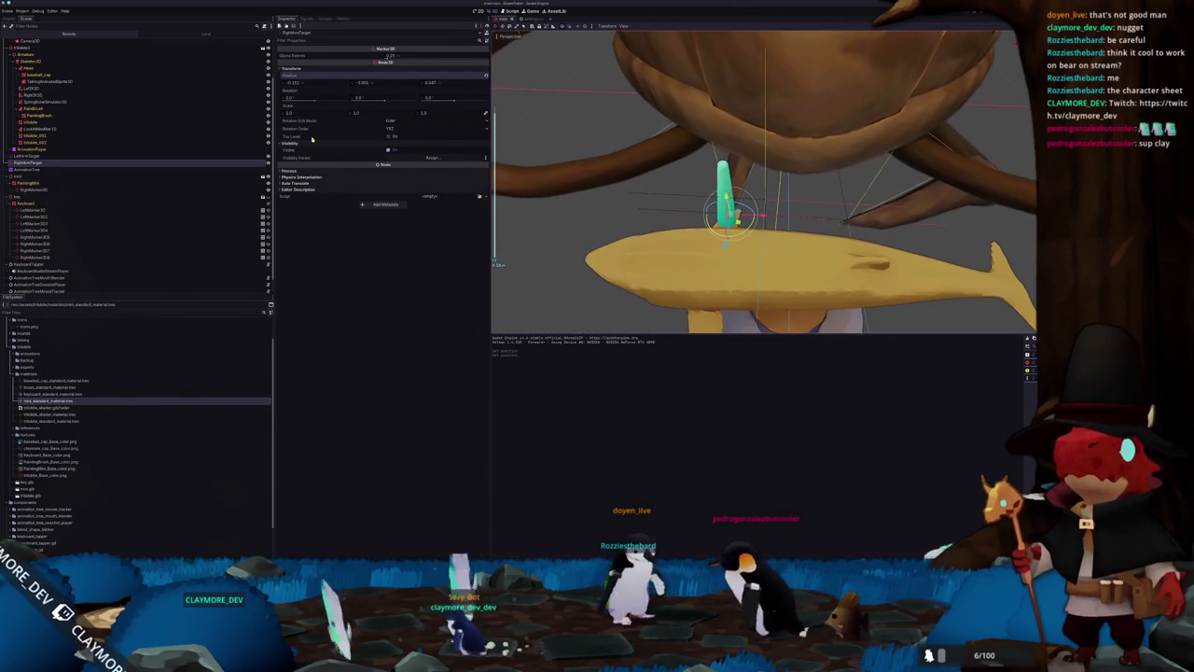
left_click(67, 100)
left_click(68, 94)
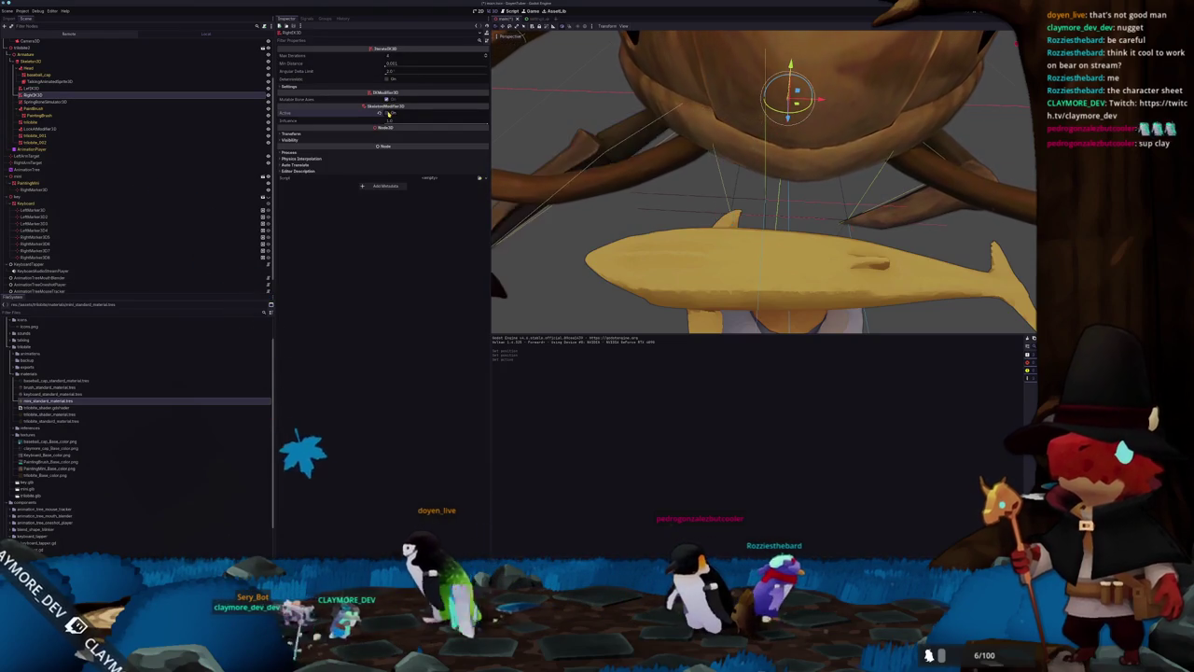
scroll(554, 218, "down", 5)
left_click(573, 224)
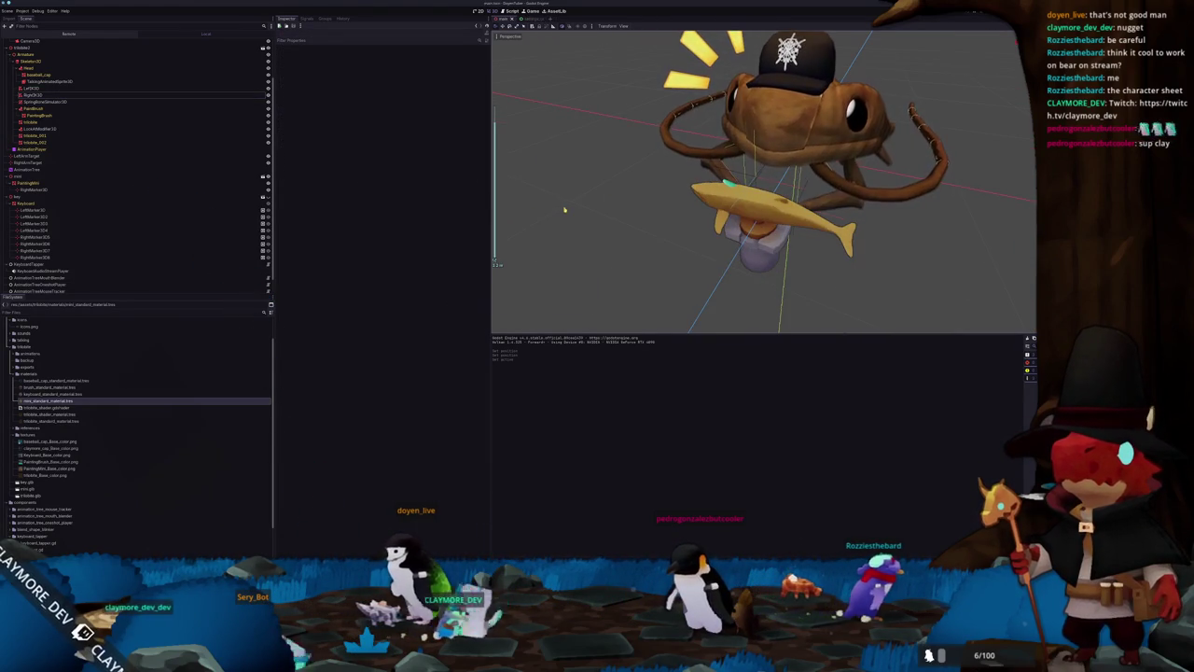
scroll(566, 210, "up", 5)
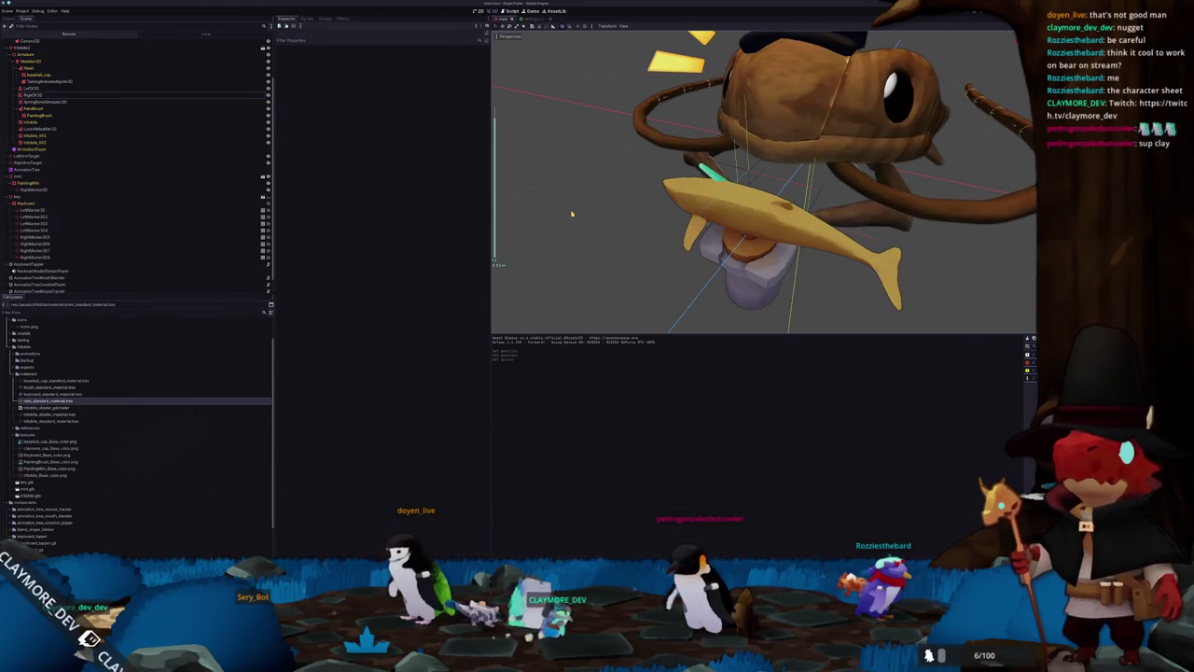
key("F5")
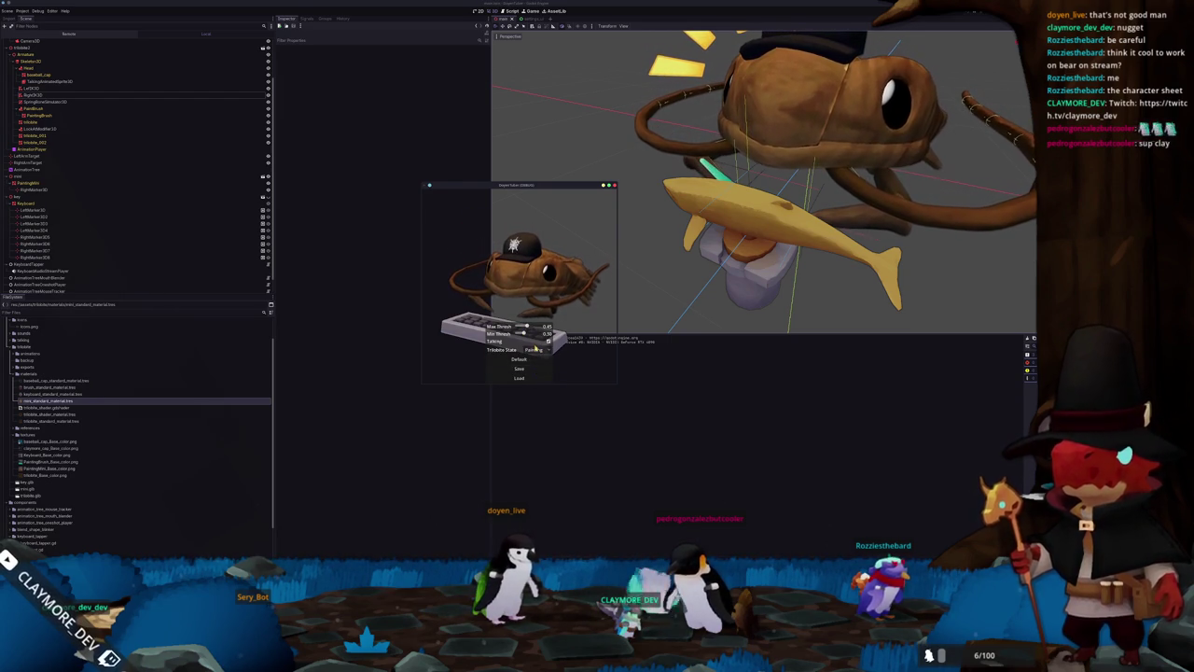
Choose Keyboard as the running game's Trilobite State, close the game, and open the settings UI scene
left_click(533, 349)
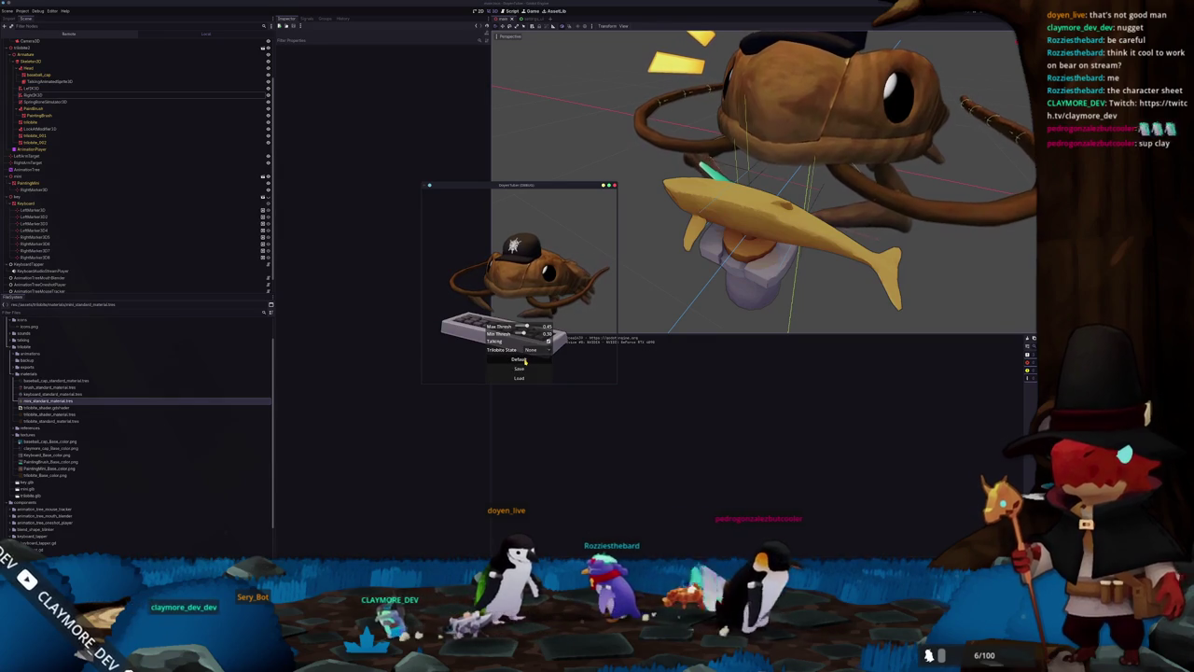
mouse_move(523, 360)
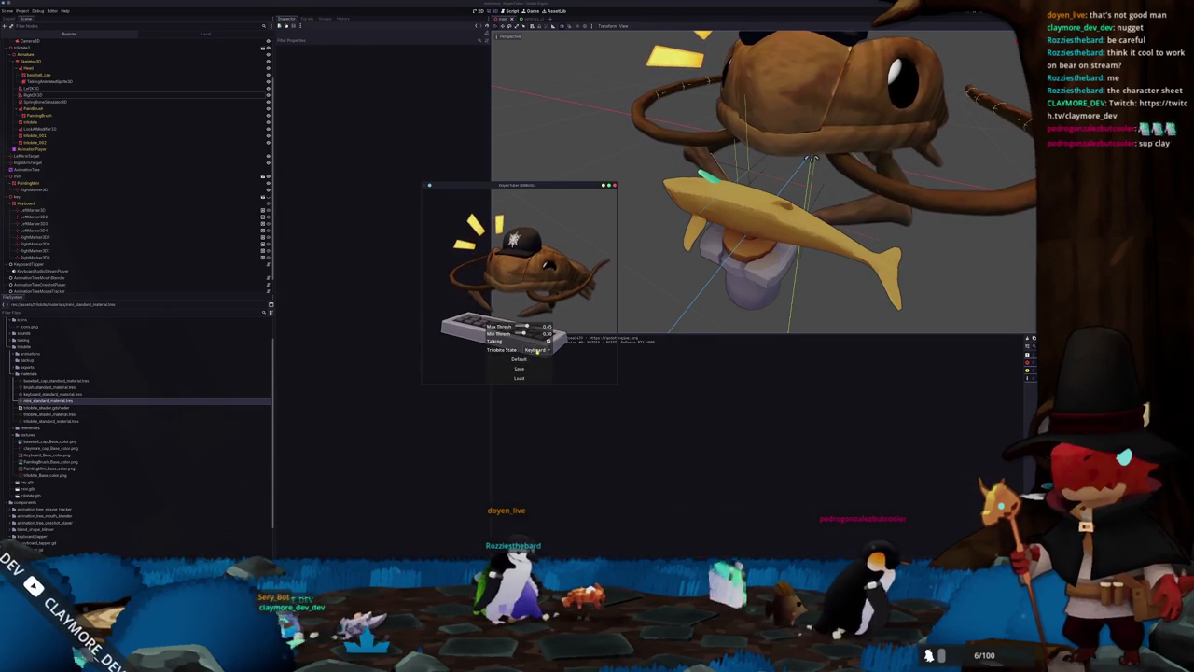
left_click(538, 366)
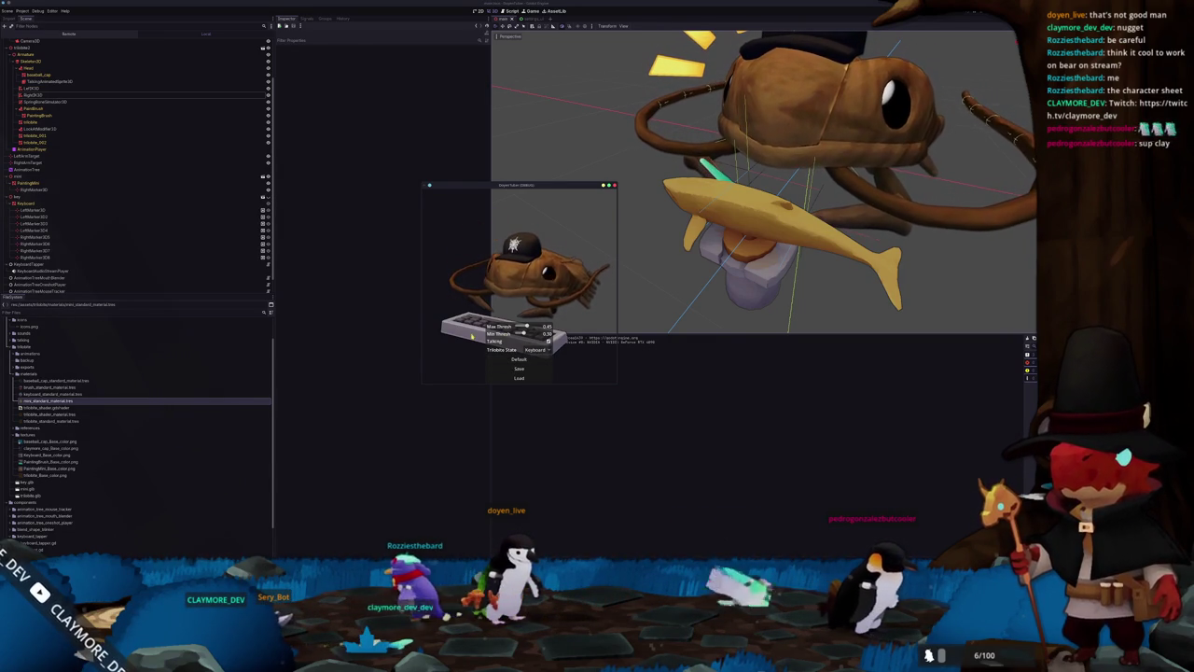
key("F8")
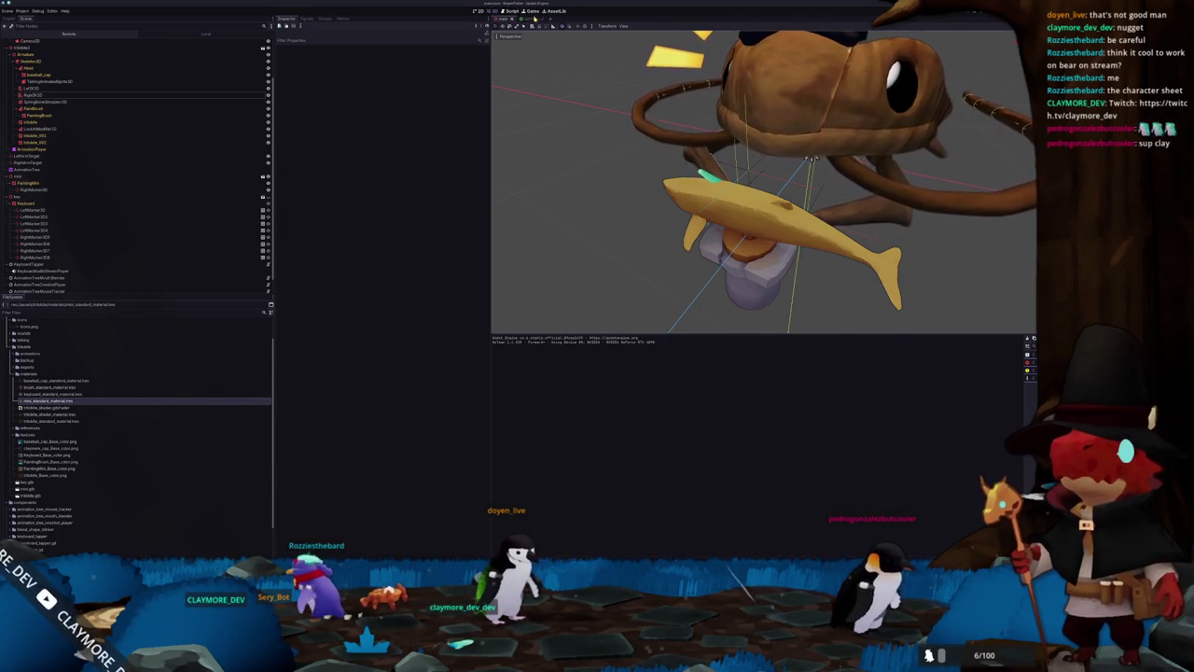
key("ctrl+Tab")
Check the TrilobiteOptionButton's item_selected signal and locate its handler in settings_ui.gd
left_click(222, 158)
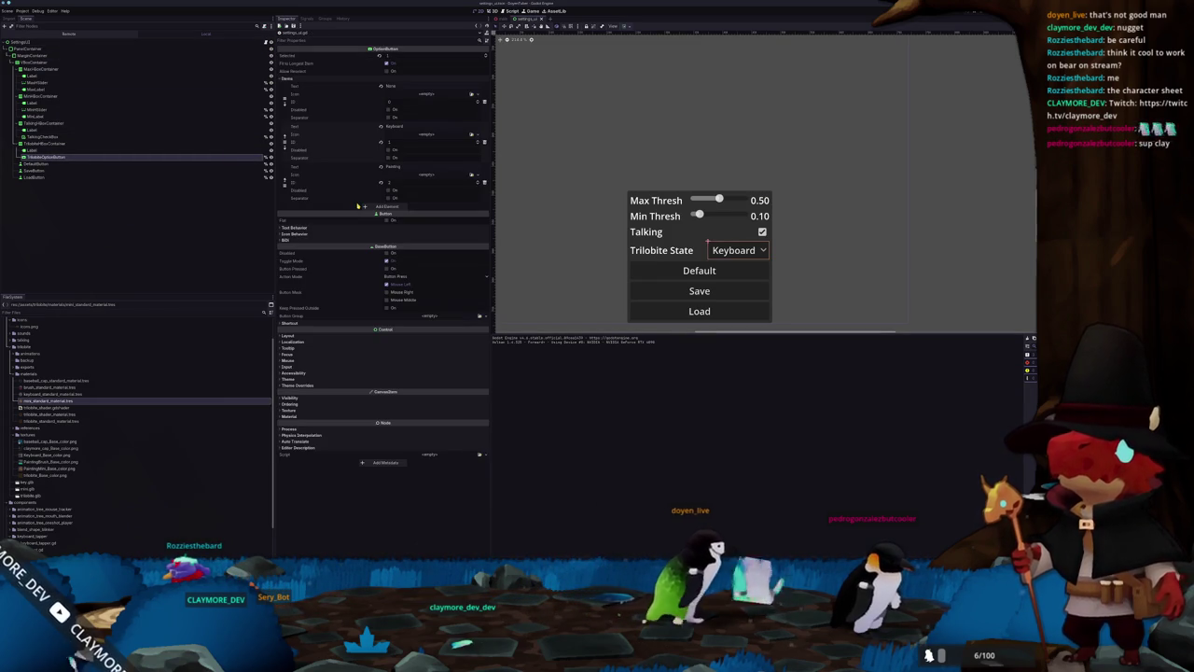
key("alt+Tab")
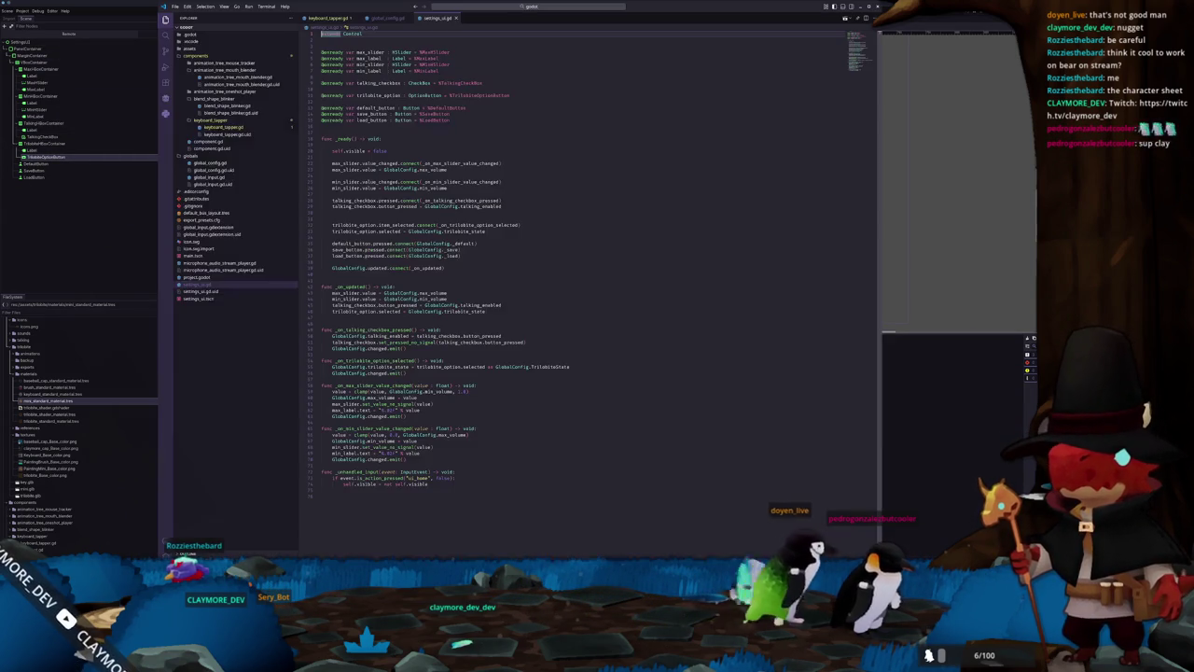
key("alt+Tab")
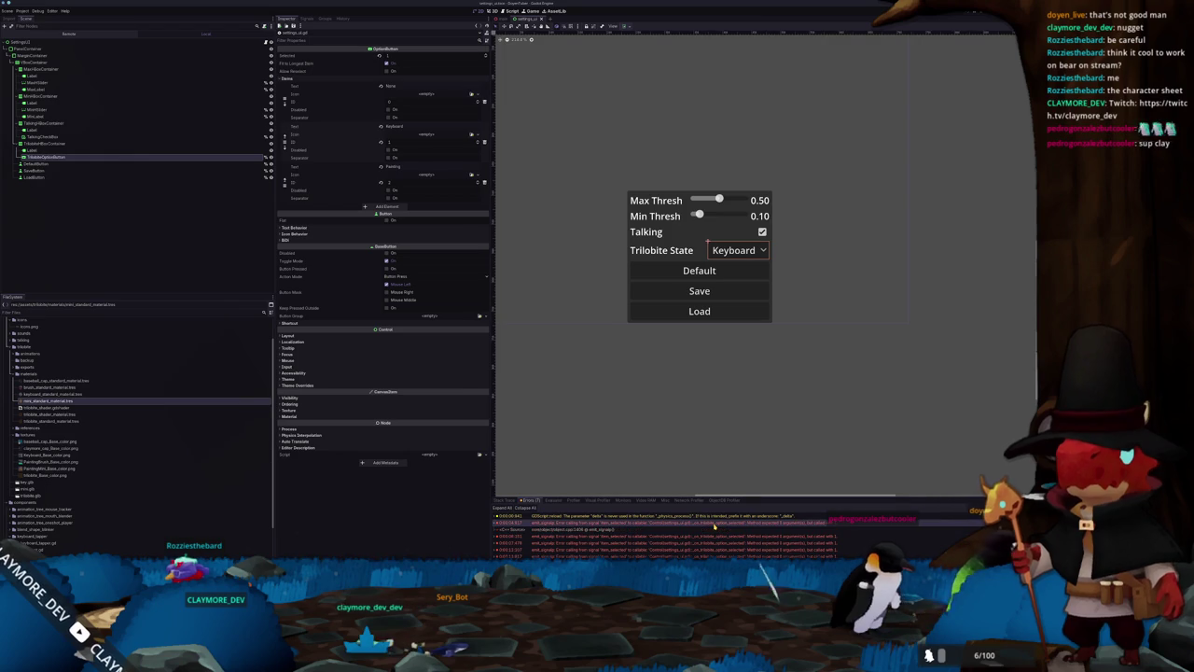
key("alt+Tab")
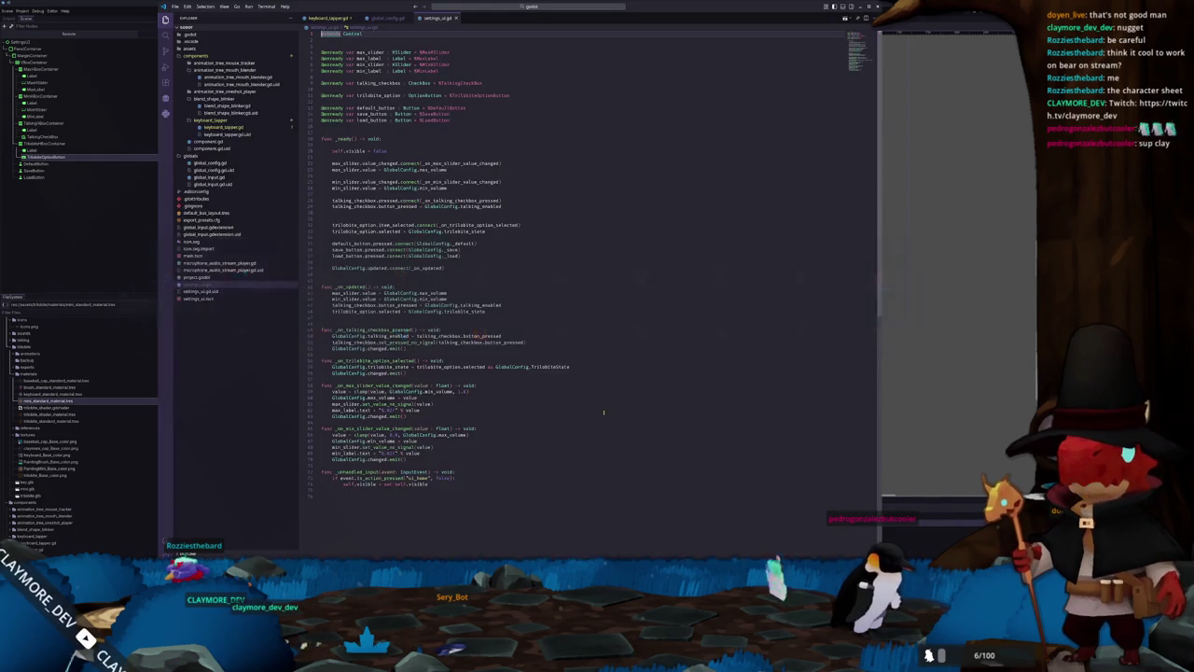
scroll(425, 191, "down", 2)
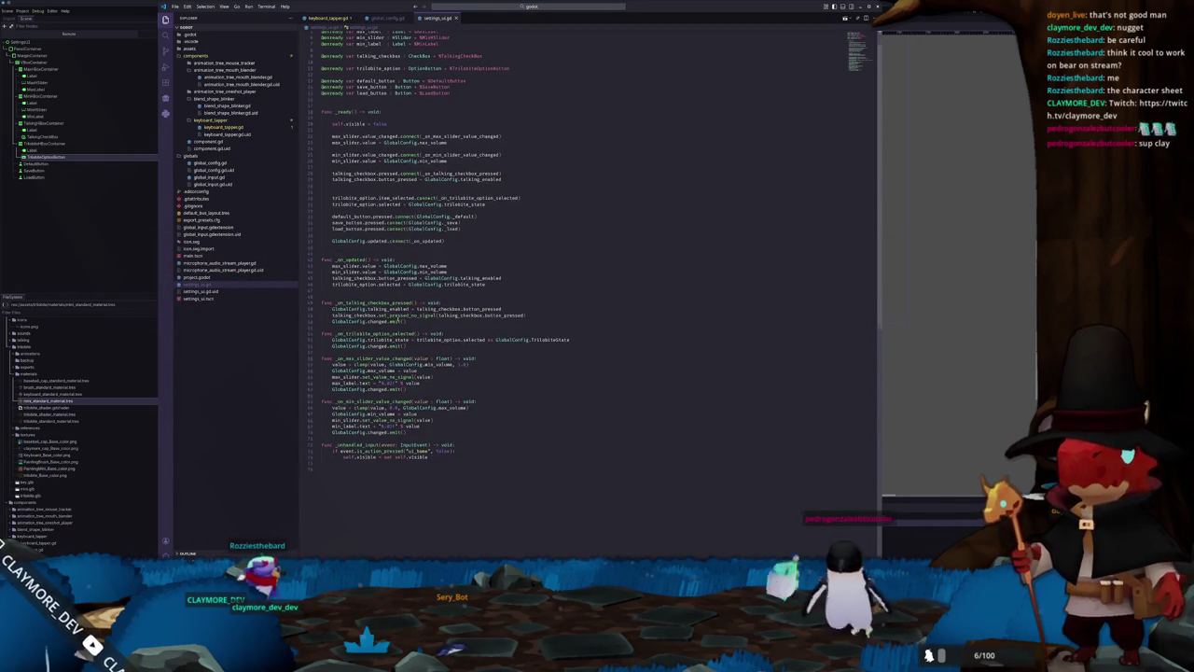
mouse_move(394, 198)
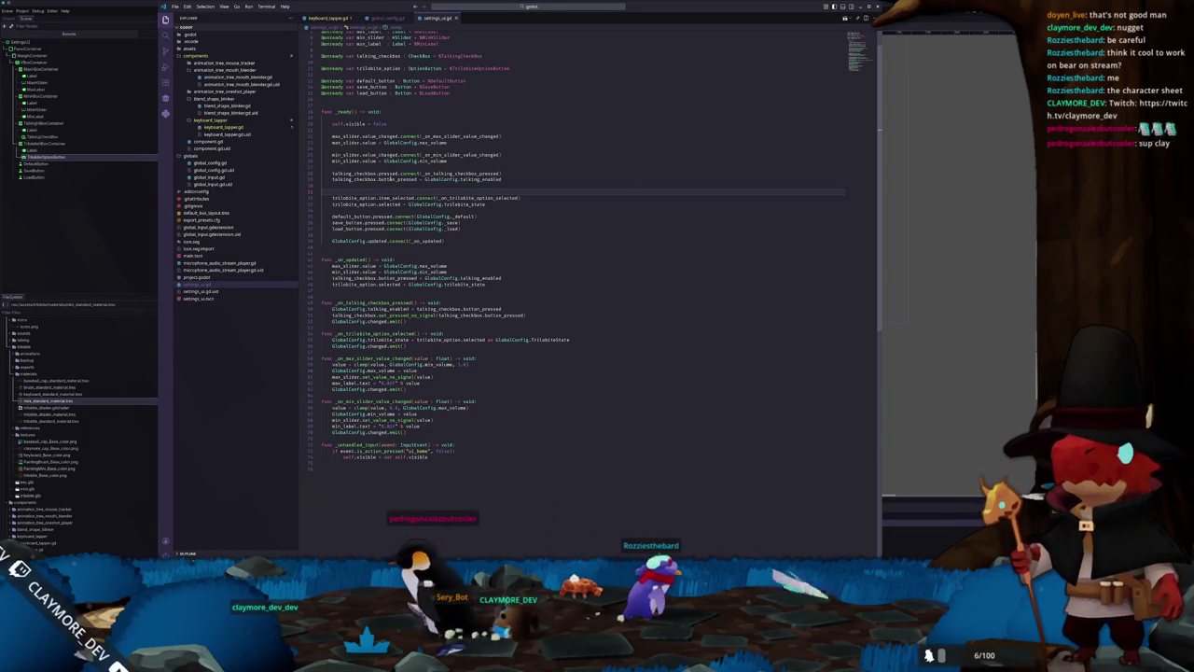
double_click(396, 198)
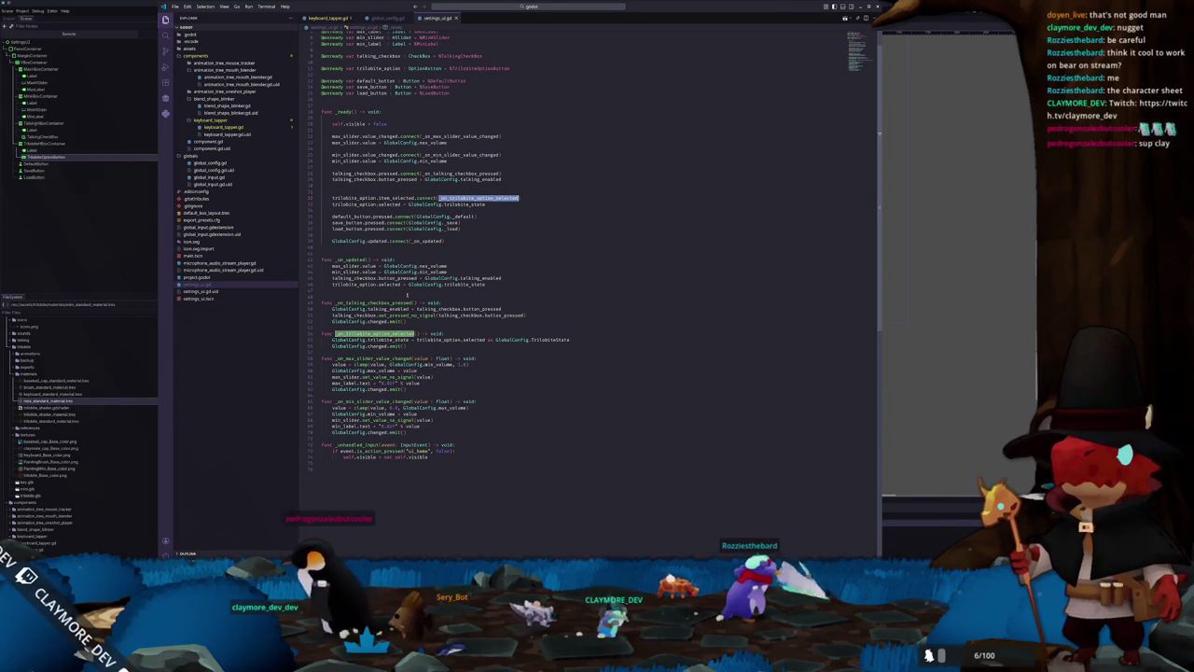
Give the handler an 'index: int' parameter, use index instead of trilobite_option.selected, then rerun
left_click(426, 333)
type("index: in")
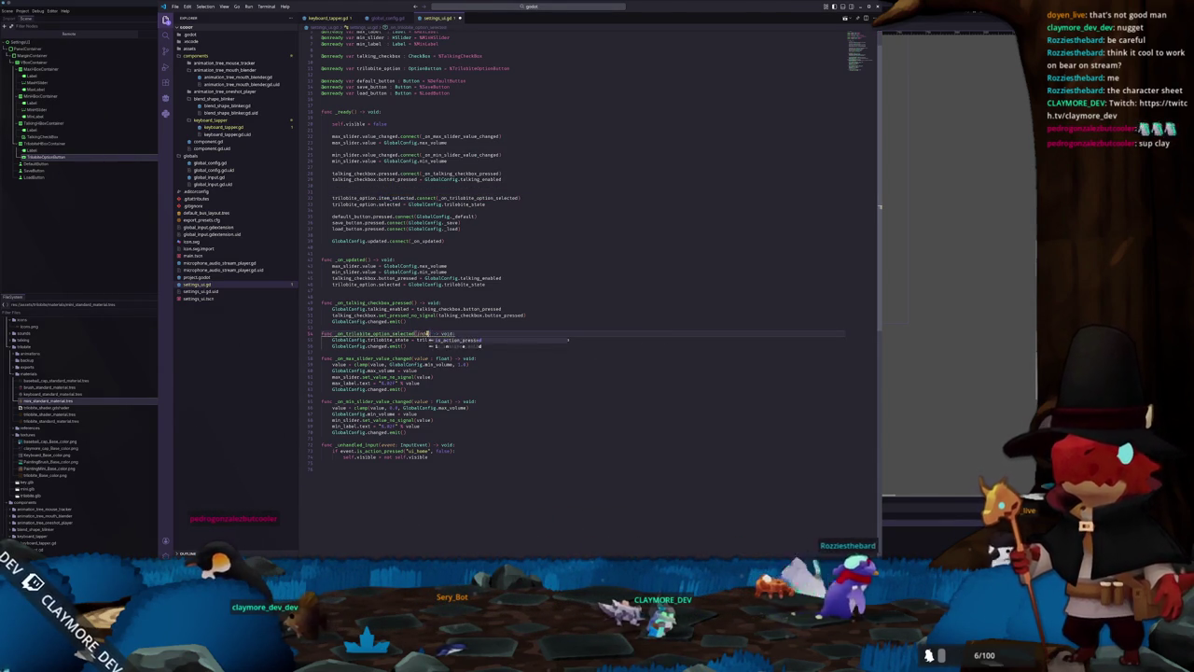
type("t")
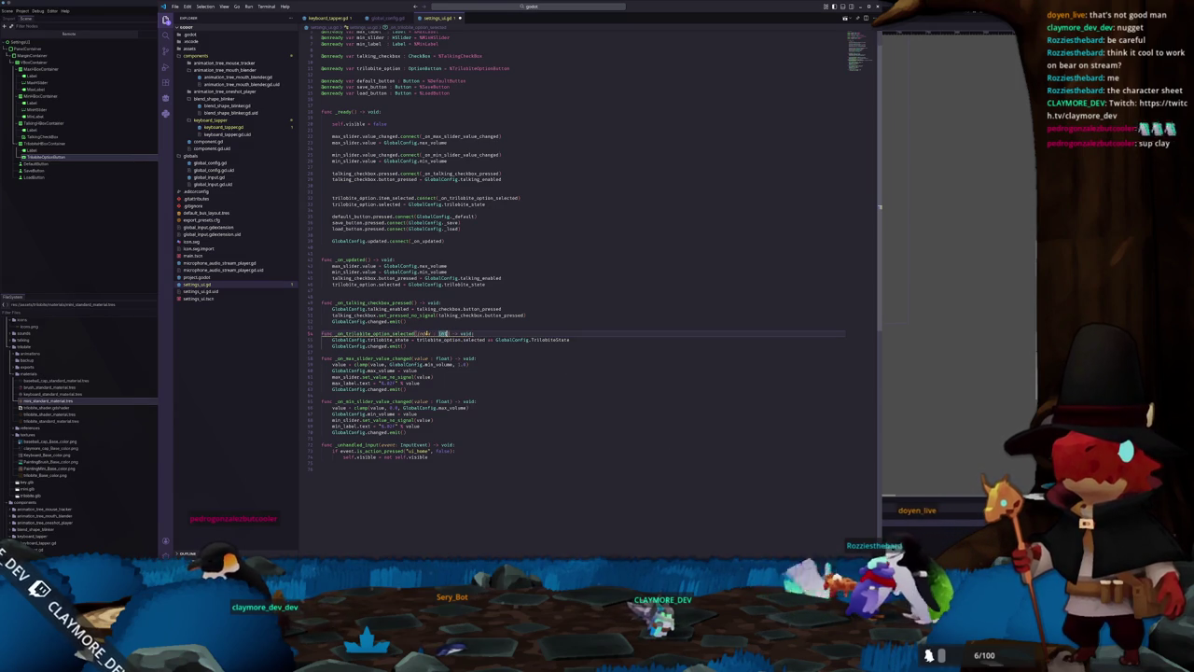
double_click(423, 333)
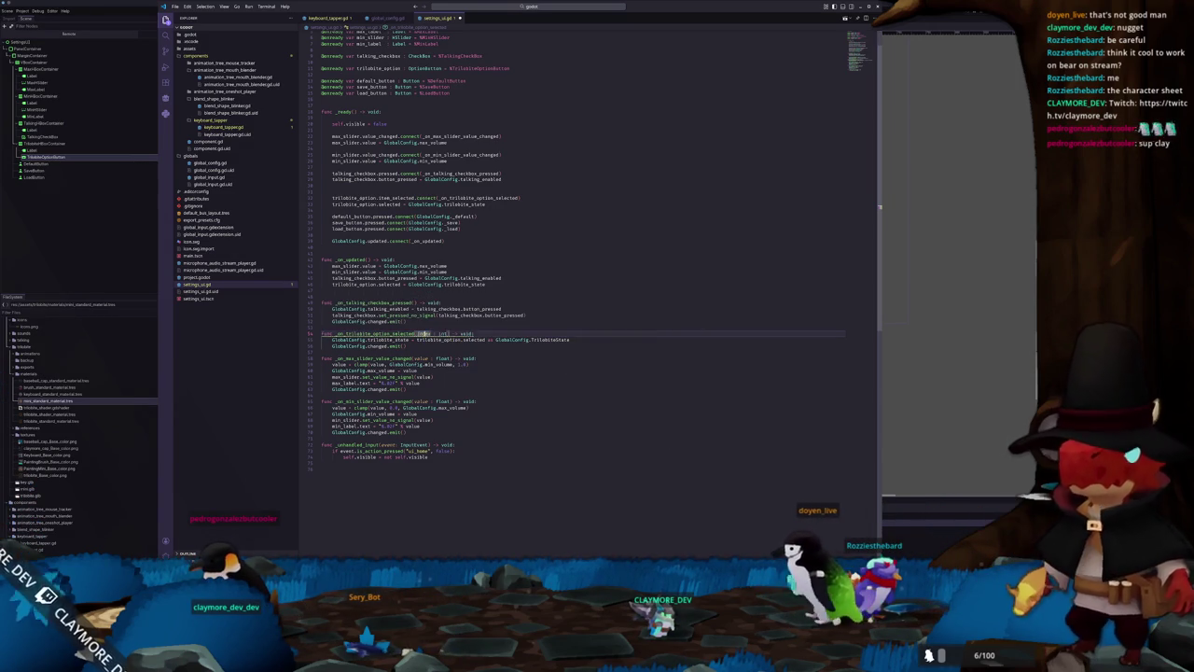
left_click_drag(485, 339, 418, 340)
type("index")
key("Down")
key("alt+Tab")
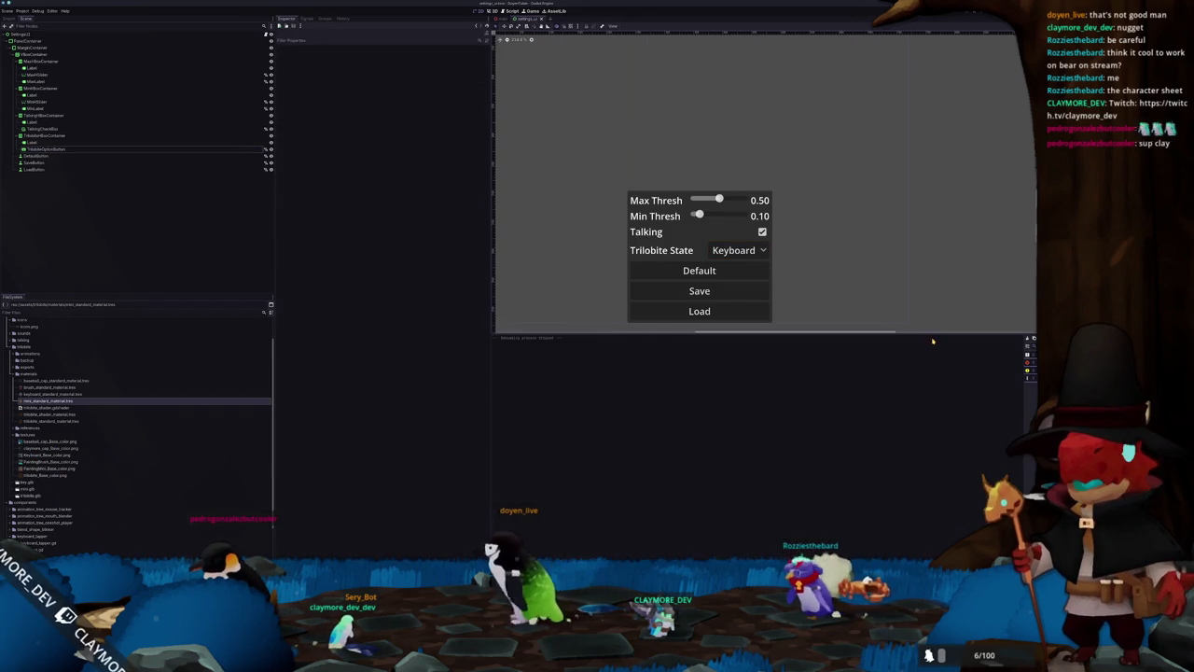
key("F5")
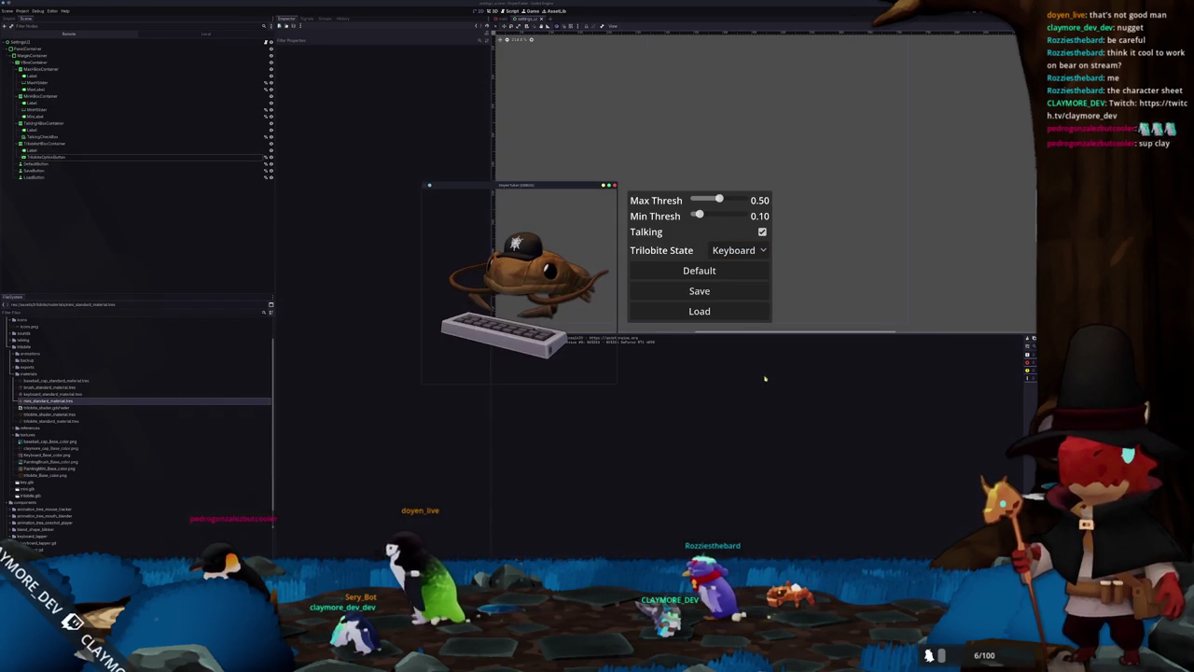
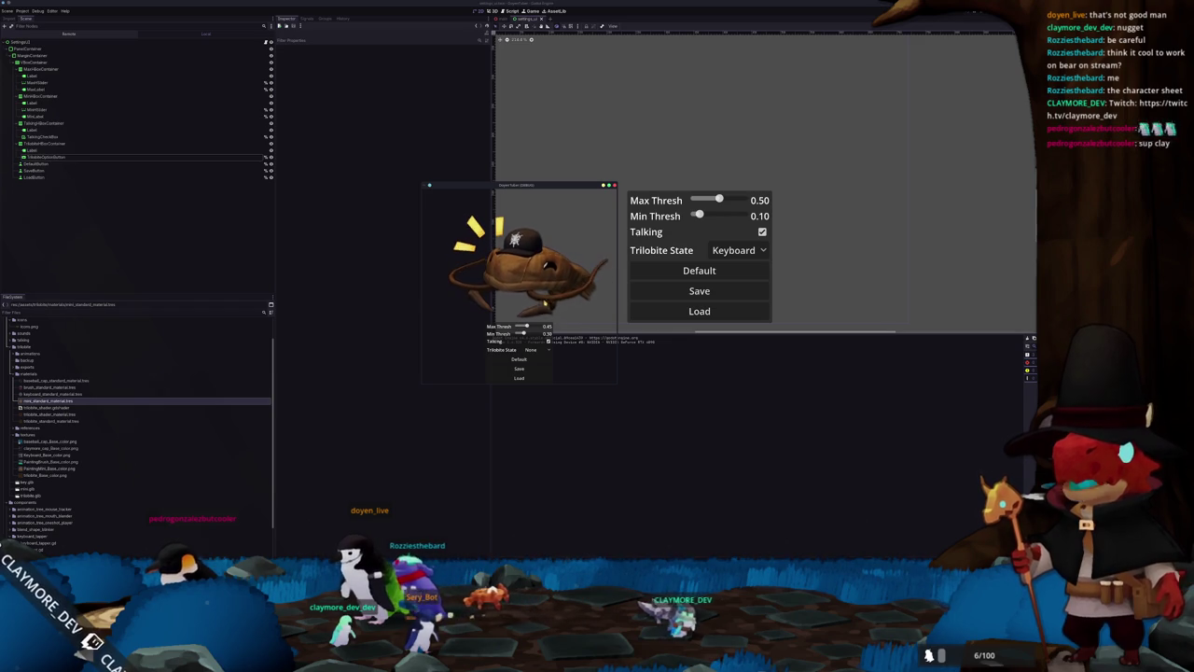
Try switching the trilobite state in the running game's settings menu
left_click(534, 367)
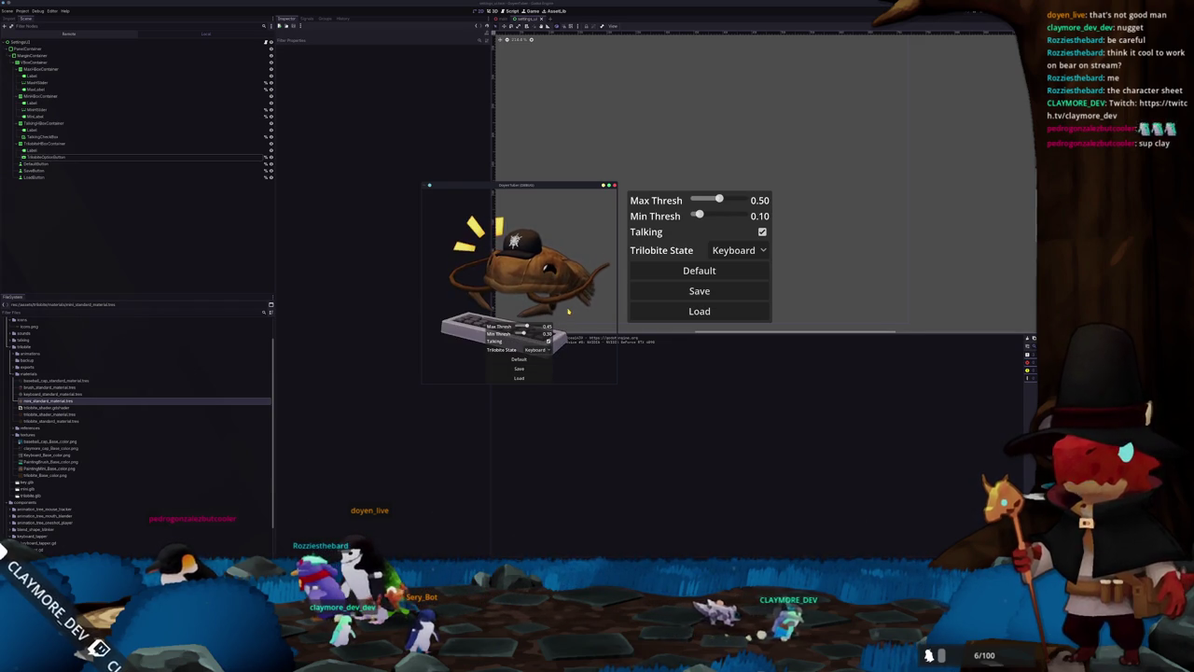
left_click(535, 350)
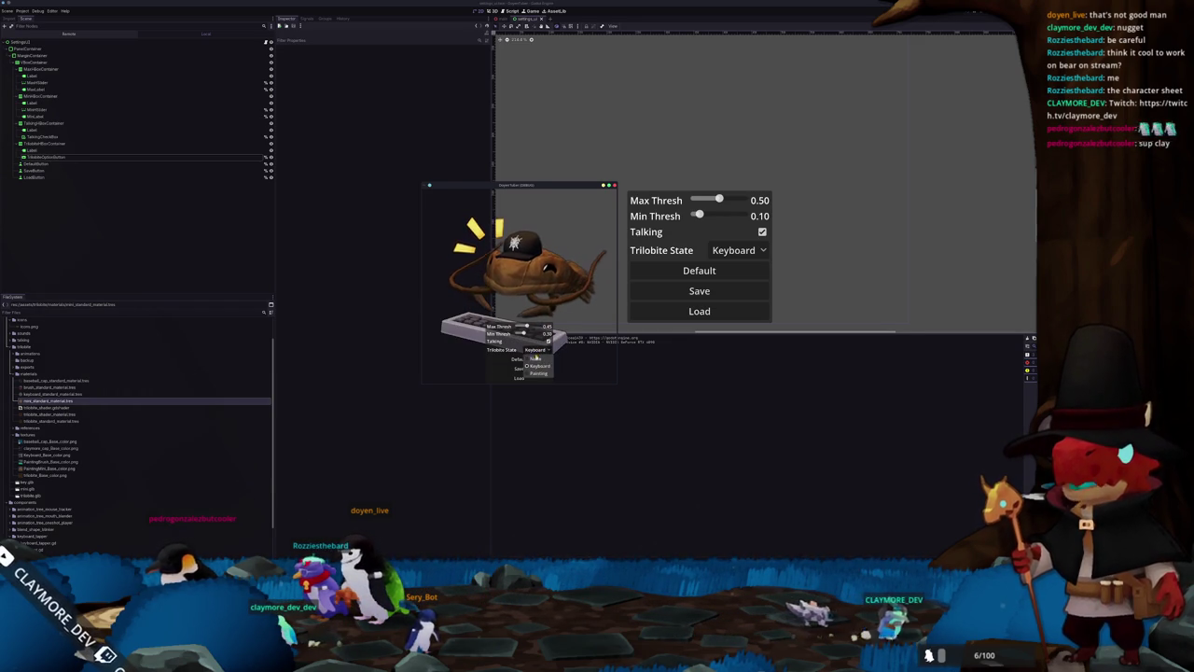
left_click(537, 359)
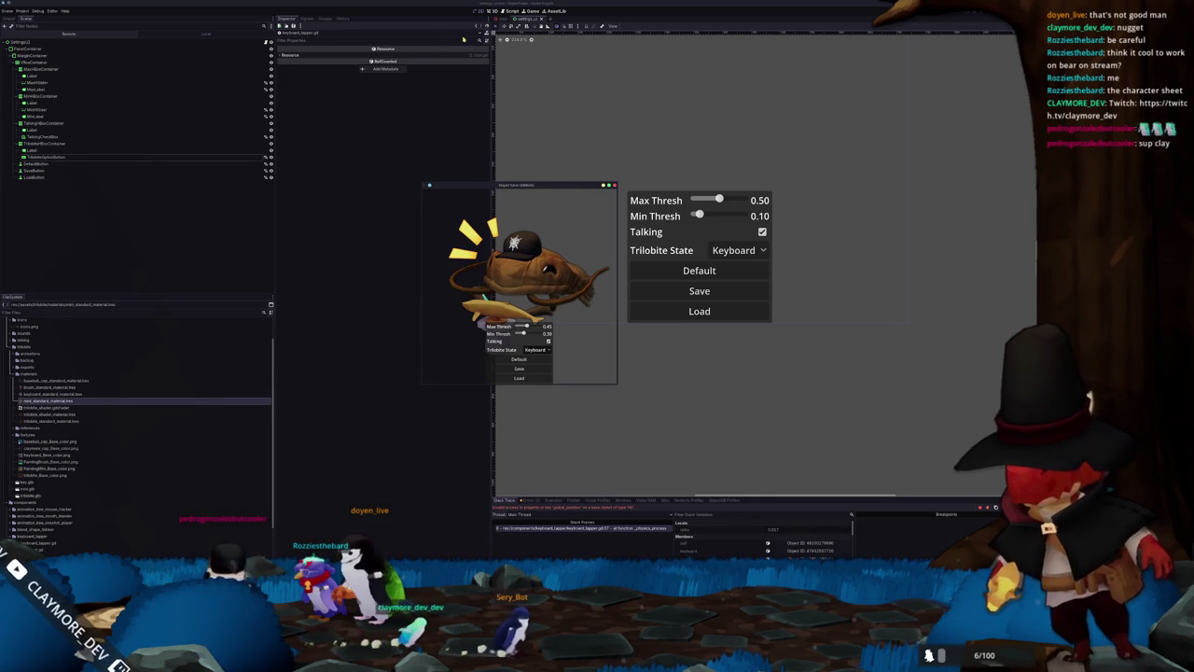
Assign RightMarker3D as the KeyboardTapper's Miniature Target in the Inspector
key("ctrl+Tab")
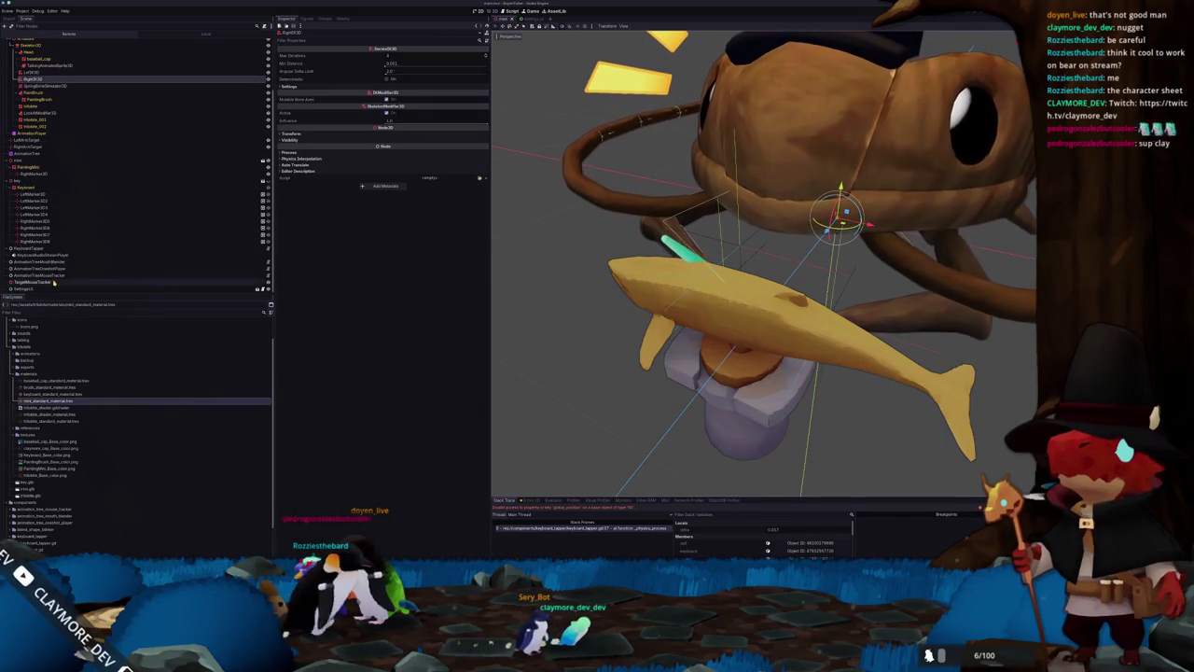
left_click(37, 248)
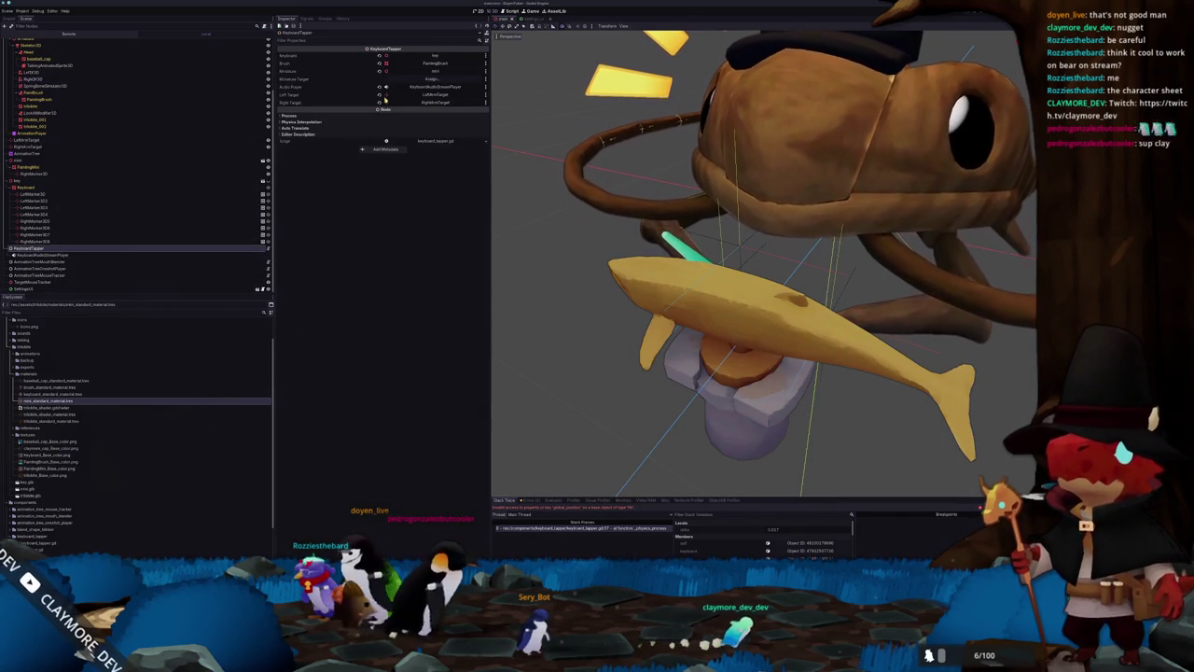
left_click(433, 79)
double_click(505, 248)
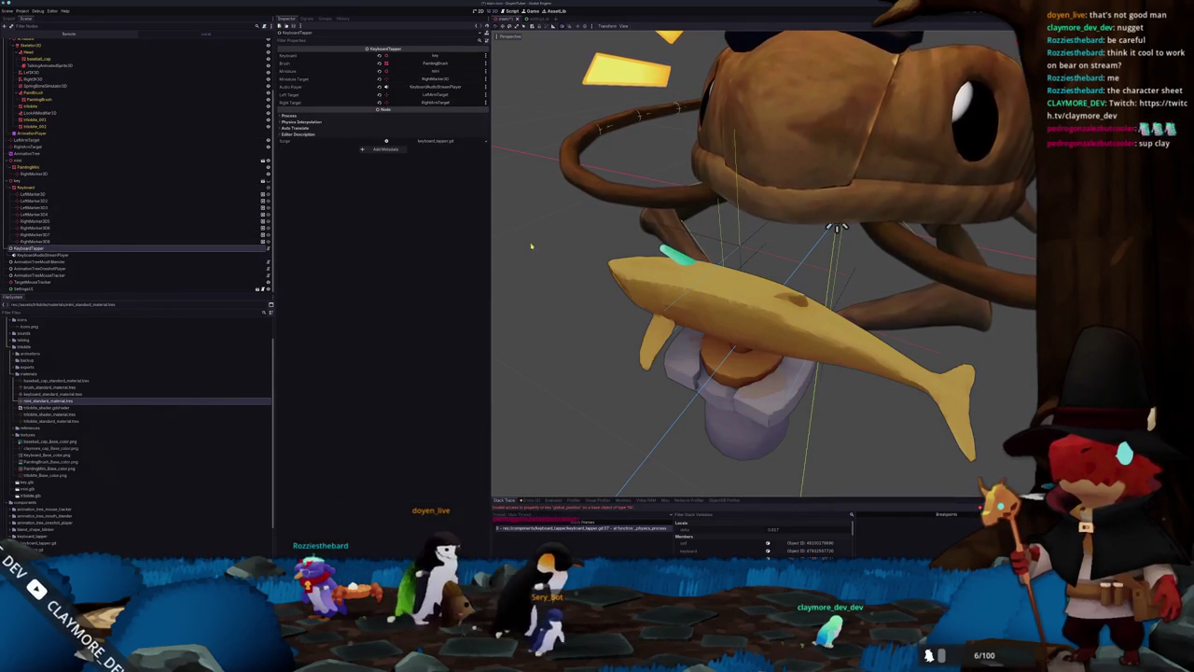
scroll(538, 249, "down", 3)
Restart the game with F5 and switch the trilobite to the Painting state
key("F8")
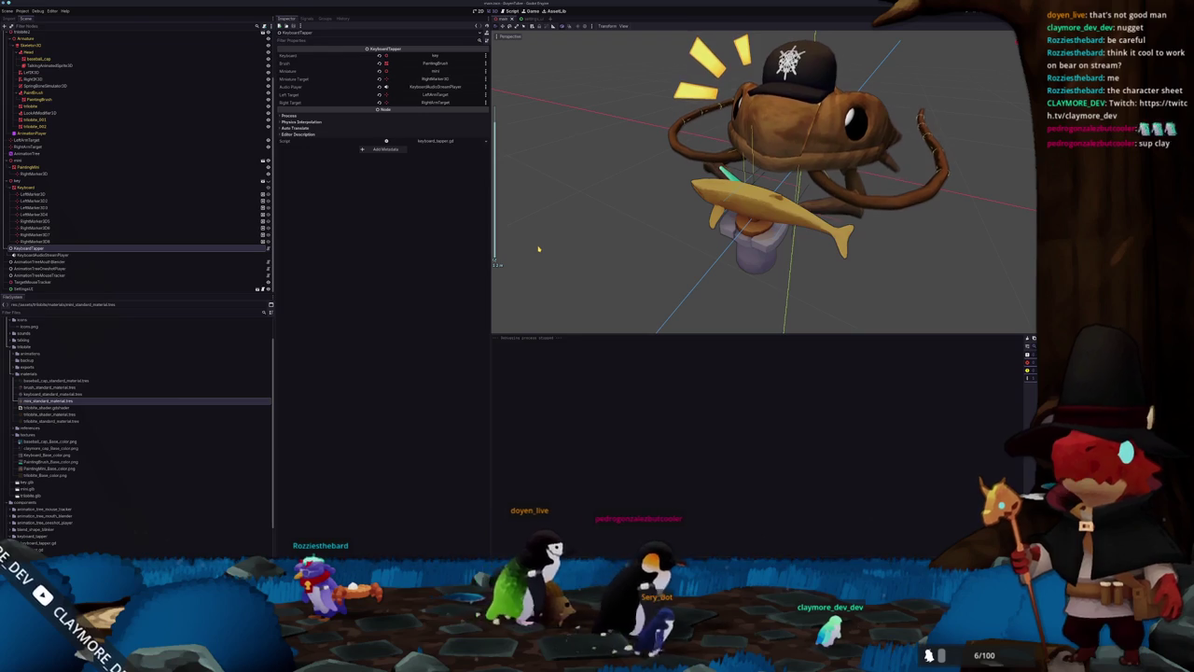
key("F5")
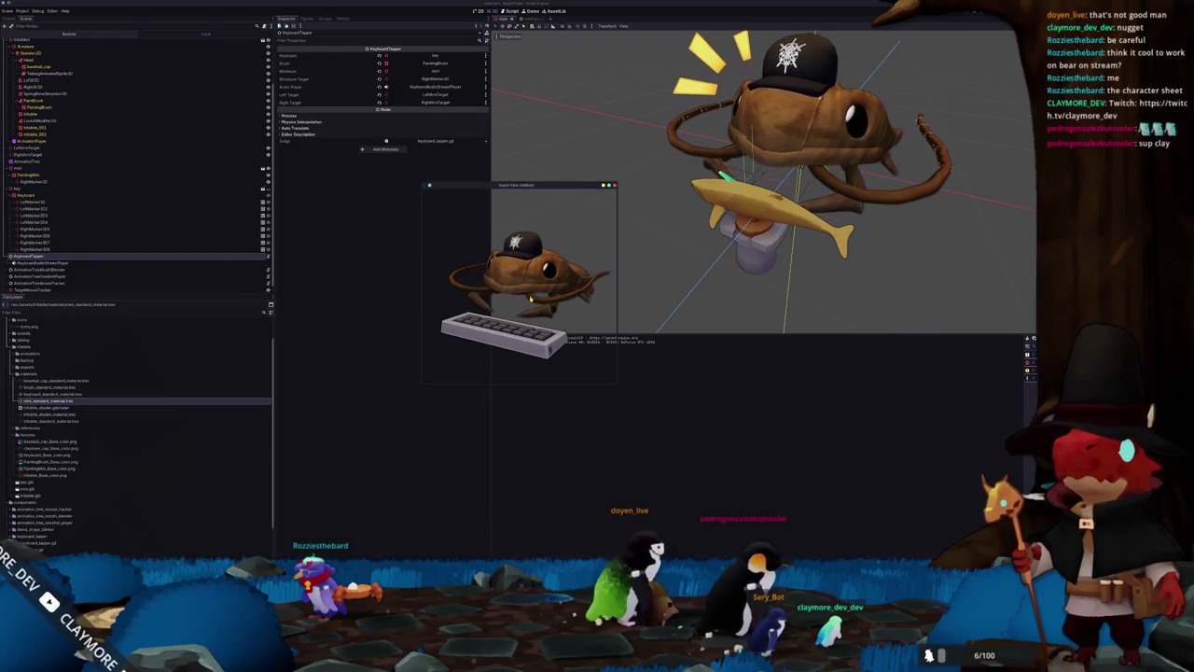
left_click(535, 349)
left_click(538, 373)
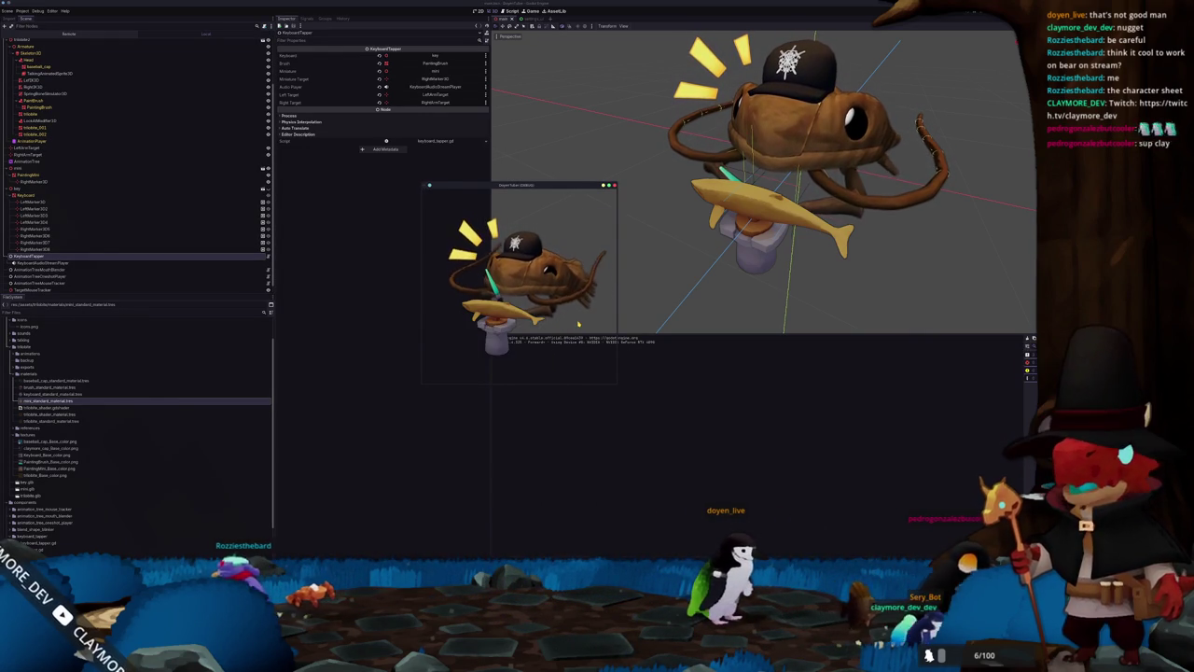
key("alt+Tab")
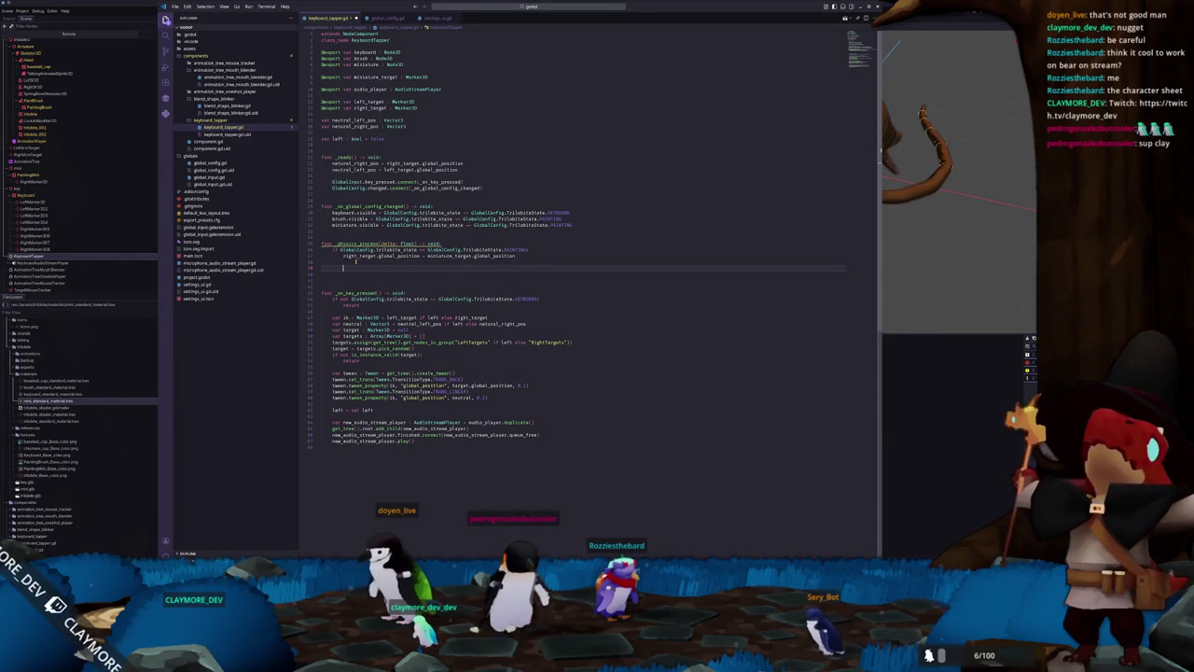
Replace the unfinished 'if' with a trial Timer variable declared as Timer.new among the variables
type("i")
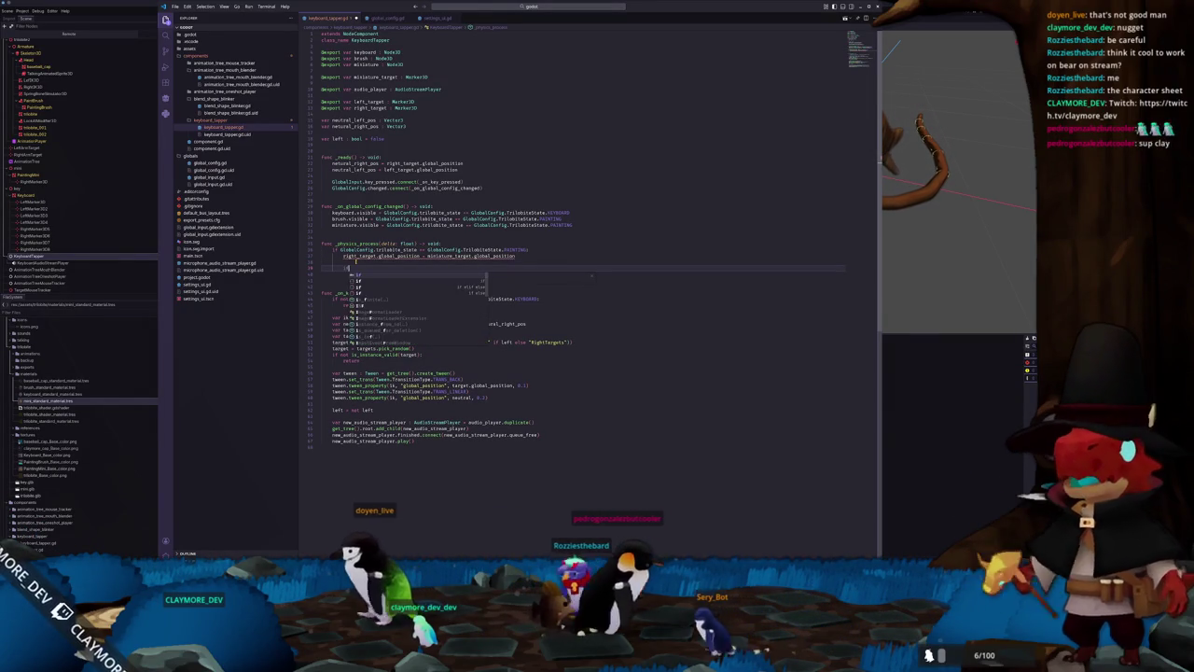
type("f")
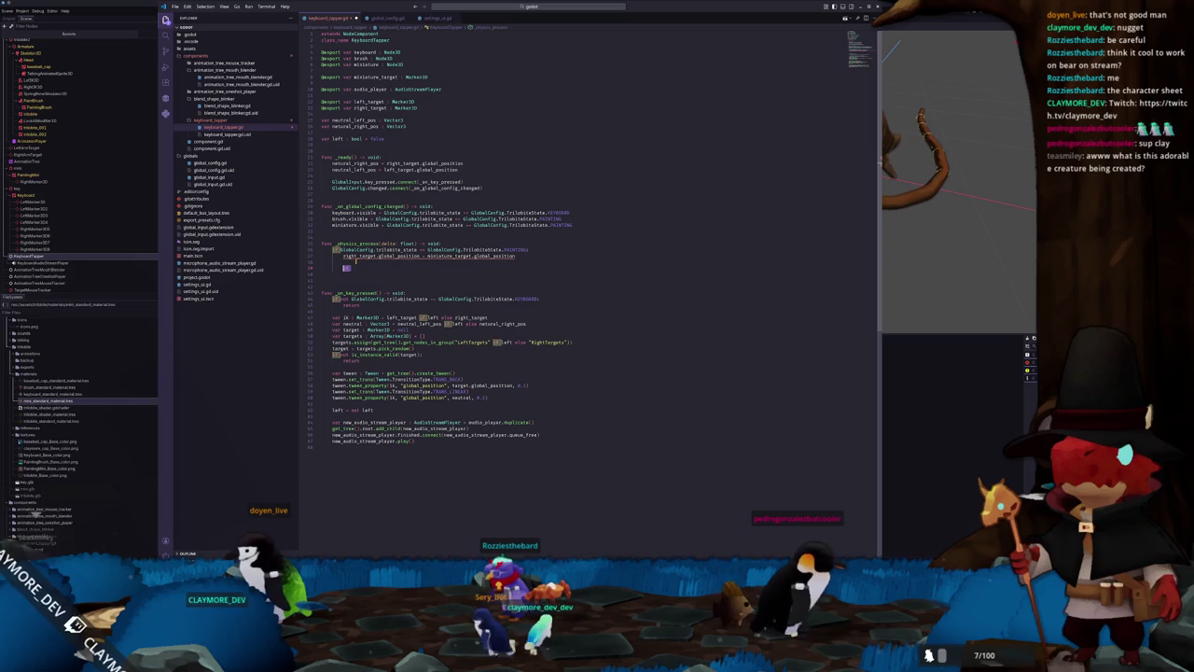
key("BackSpace")
key("BackSpace")
key("Up")
key("Up")
key("Up")
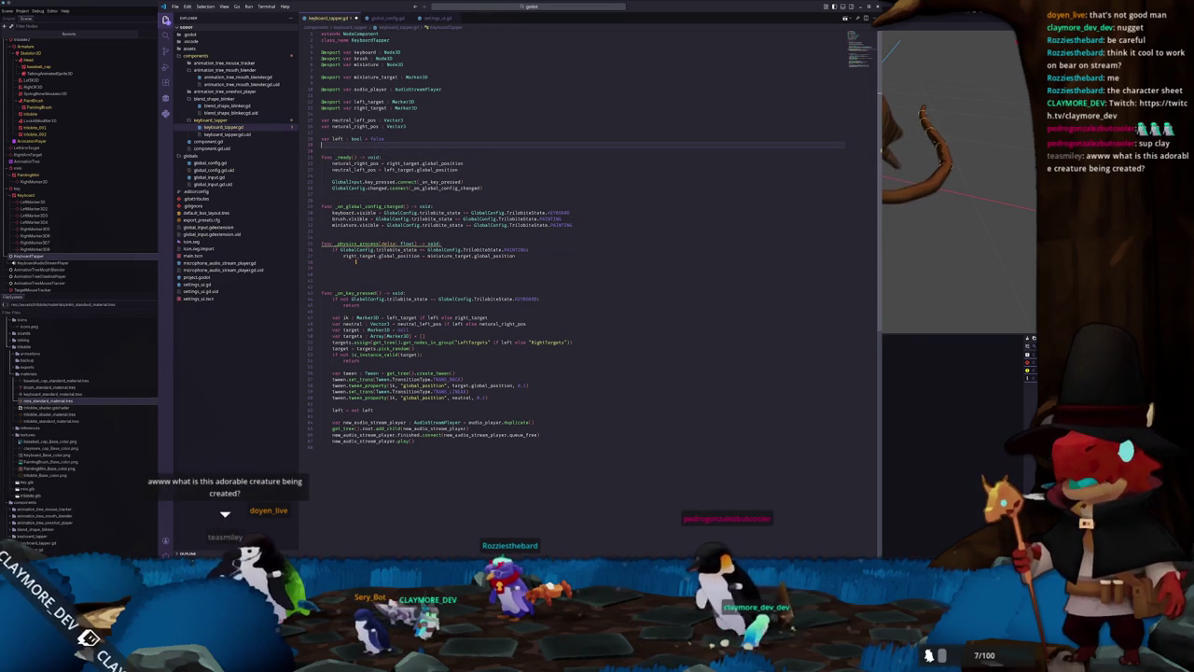
key("Return")
type("var")
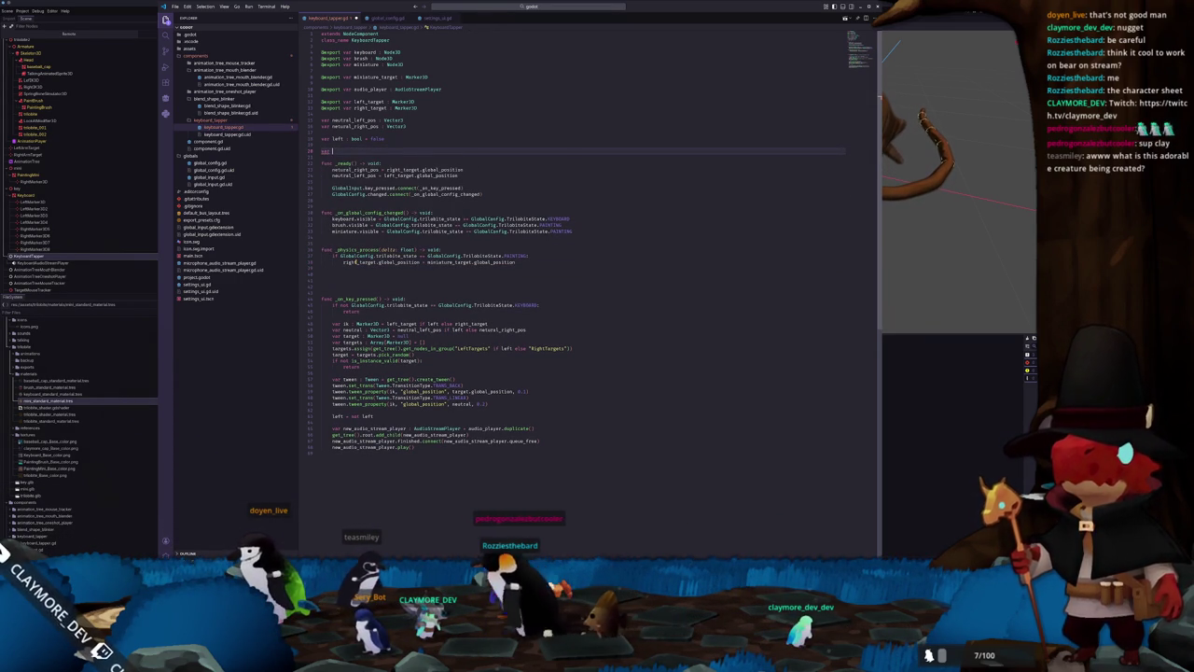
key("BackSpace")
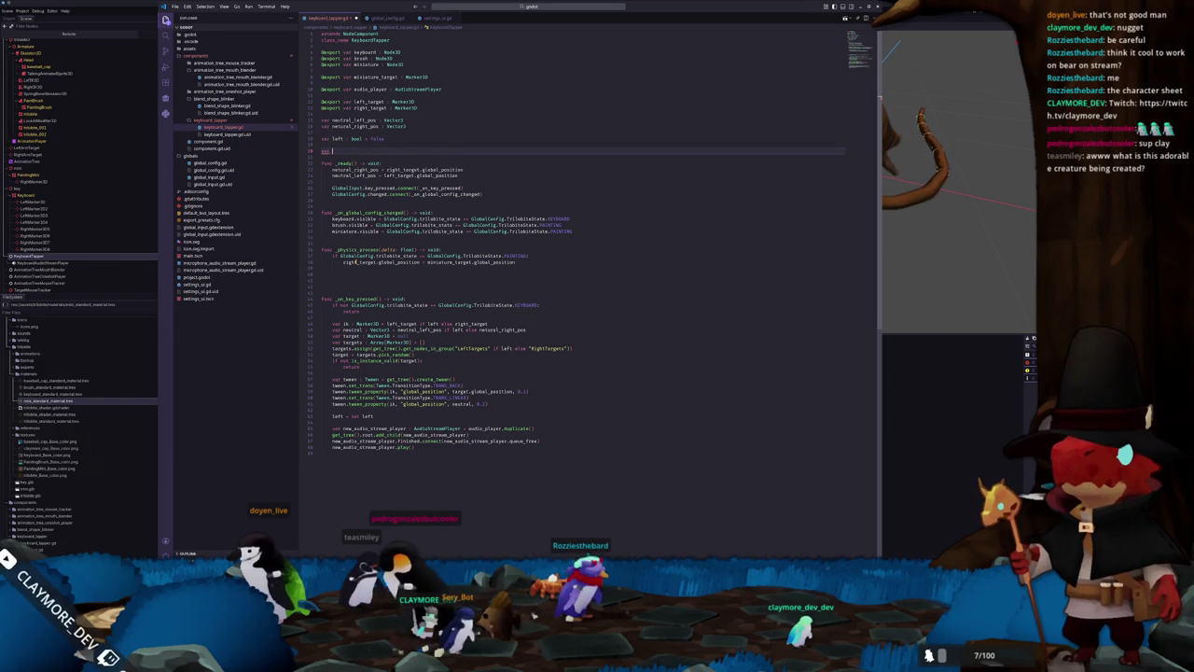
key("BackSpace")
key("BackSpace")
key("BackSpace")
type("var tim")
key("BackSpace")
key("BackSpace")
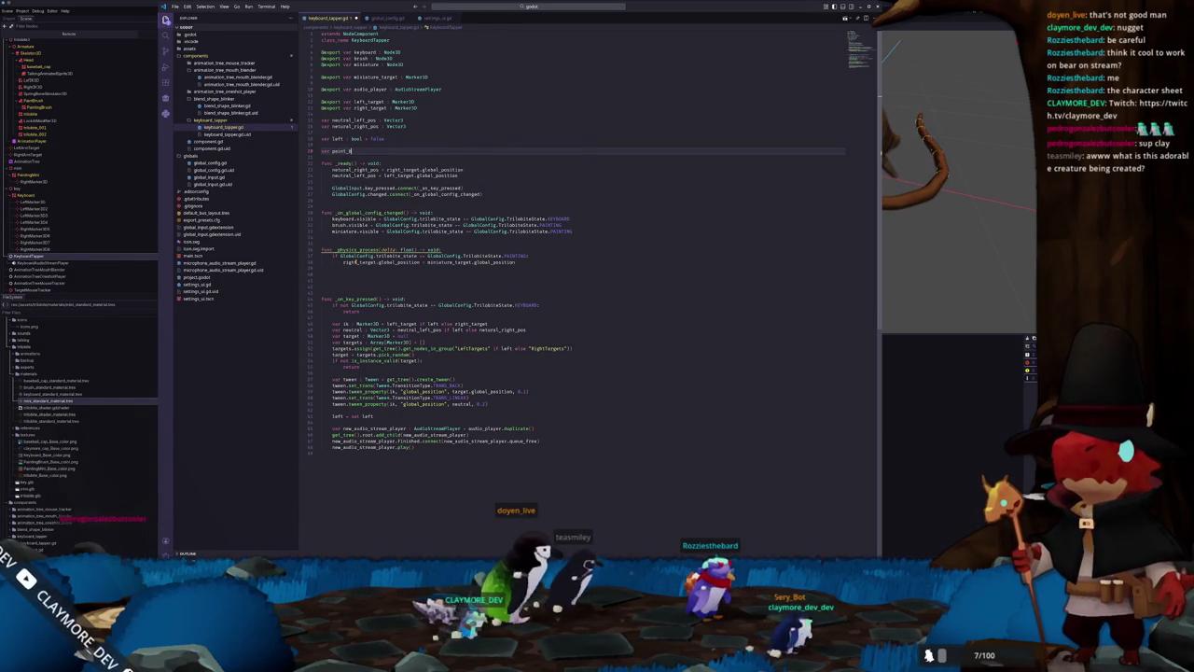
type(": Timer = Ti")
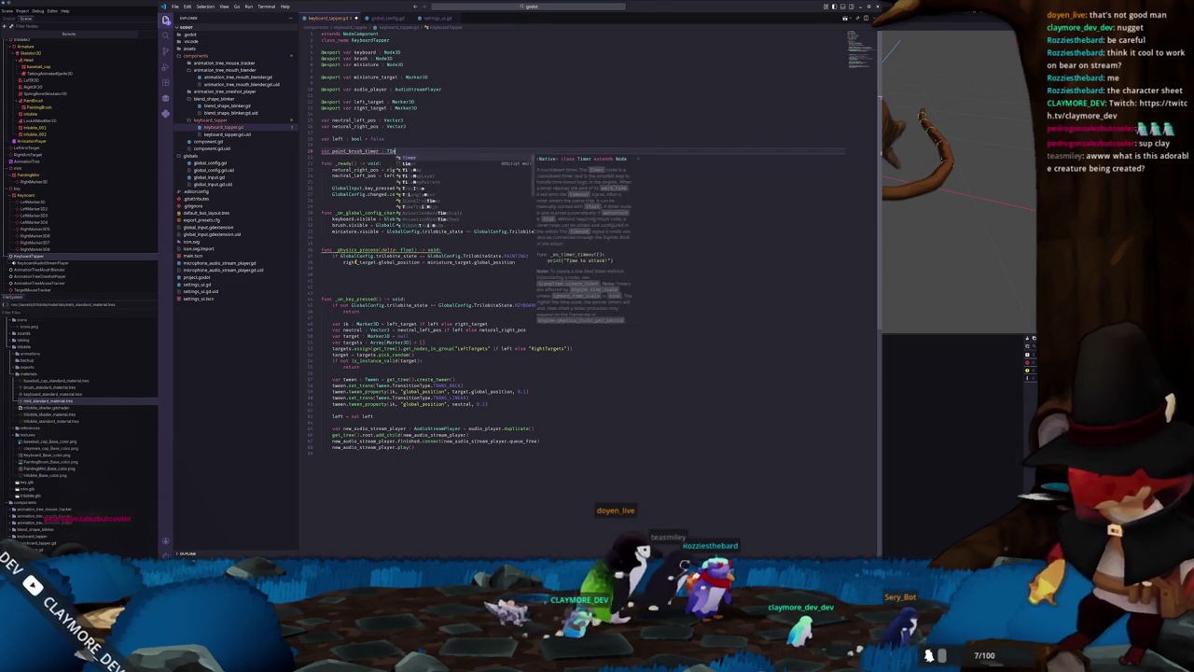
type("mer.new(")
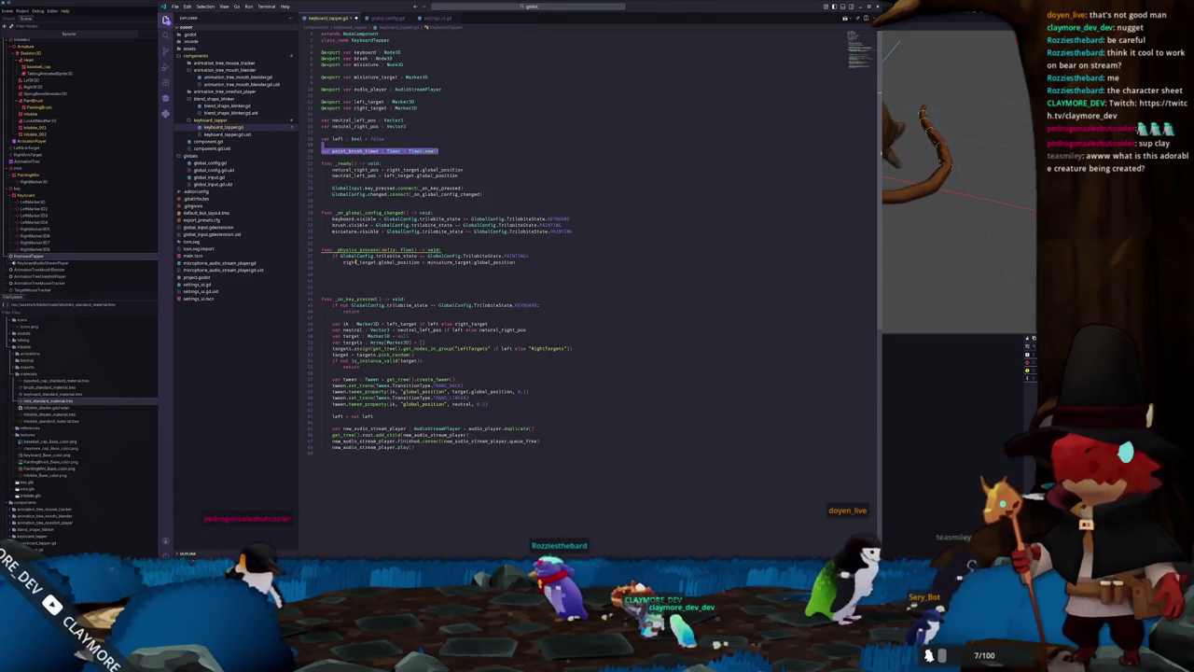
Delete the trial timer line and its blank line, then select RightMarker3D in Godot
key("BackSpace")
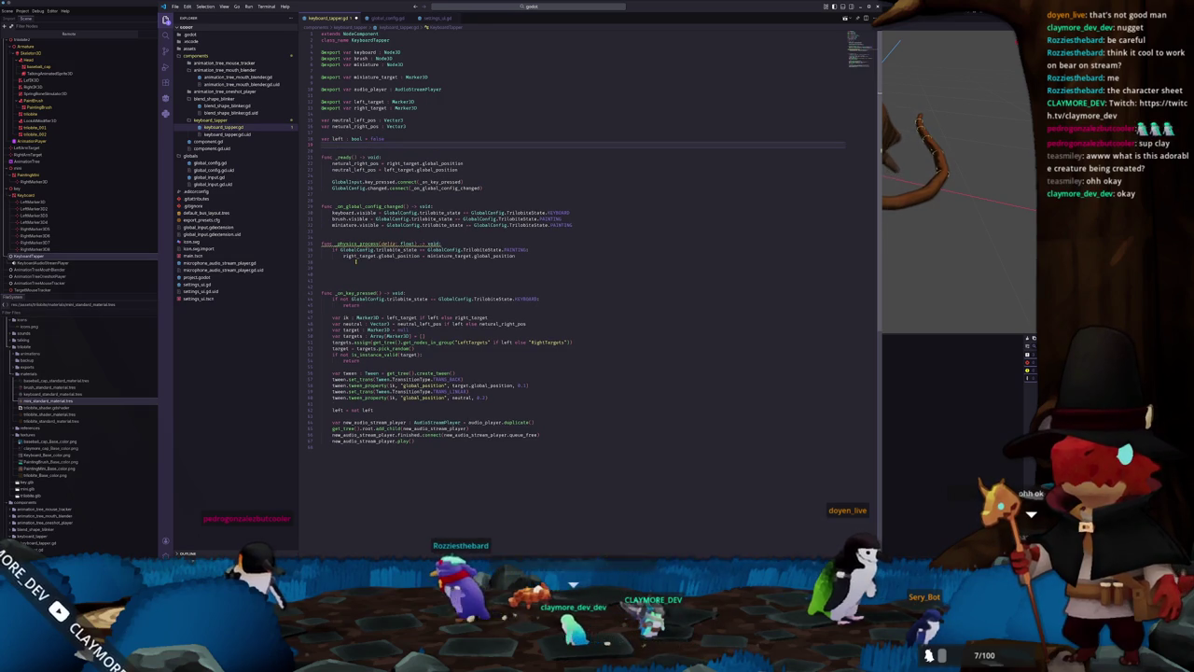
key("BackSpace")
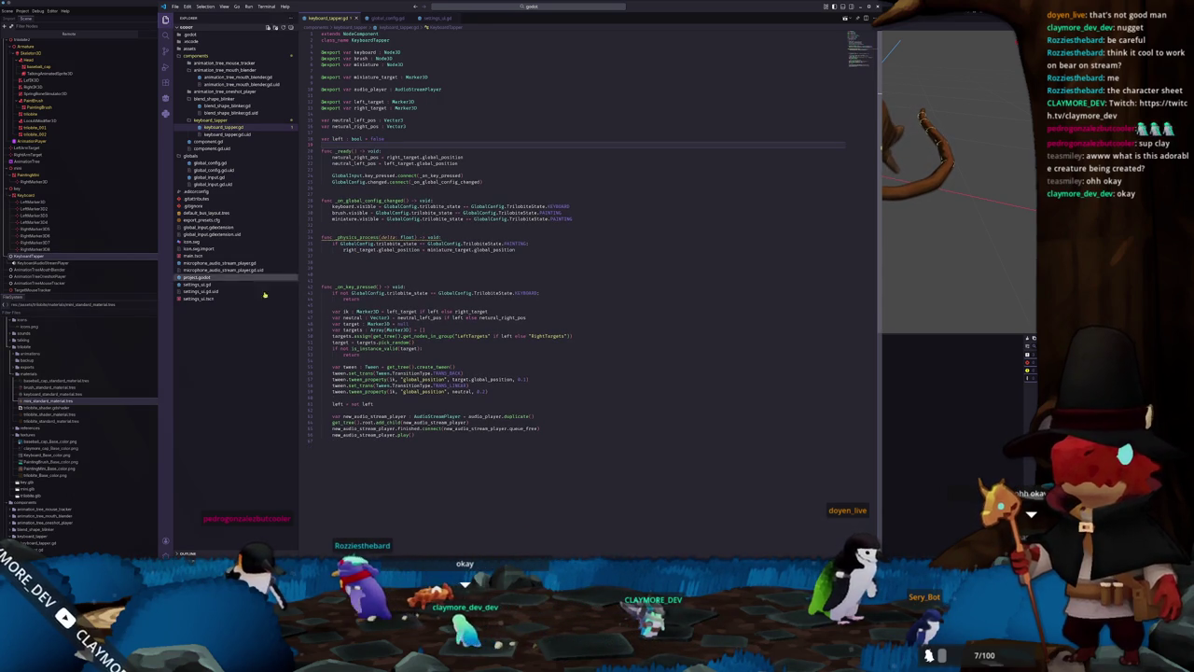
key("alt+Tab")
left_click(64, 184)
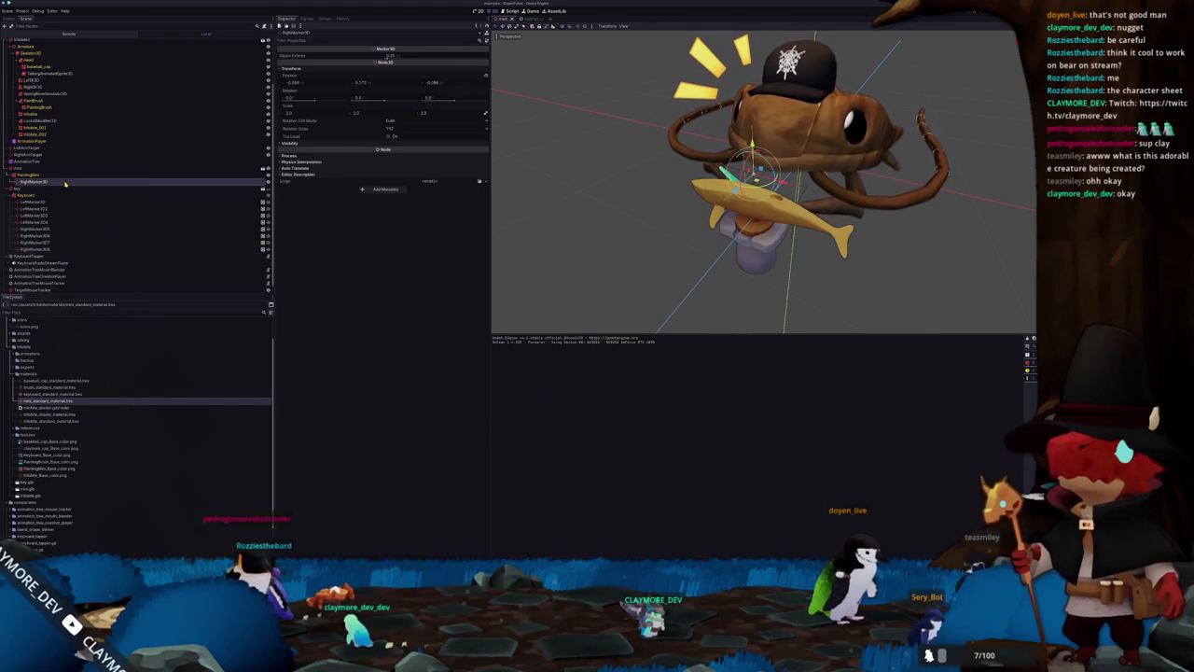
Create a new position_bobber folder inside the components folder
right_click(68, 184)
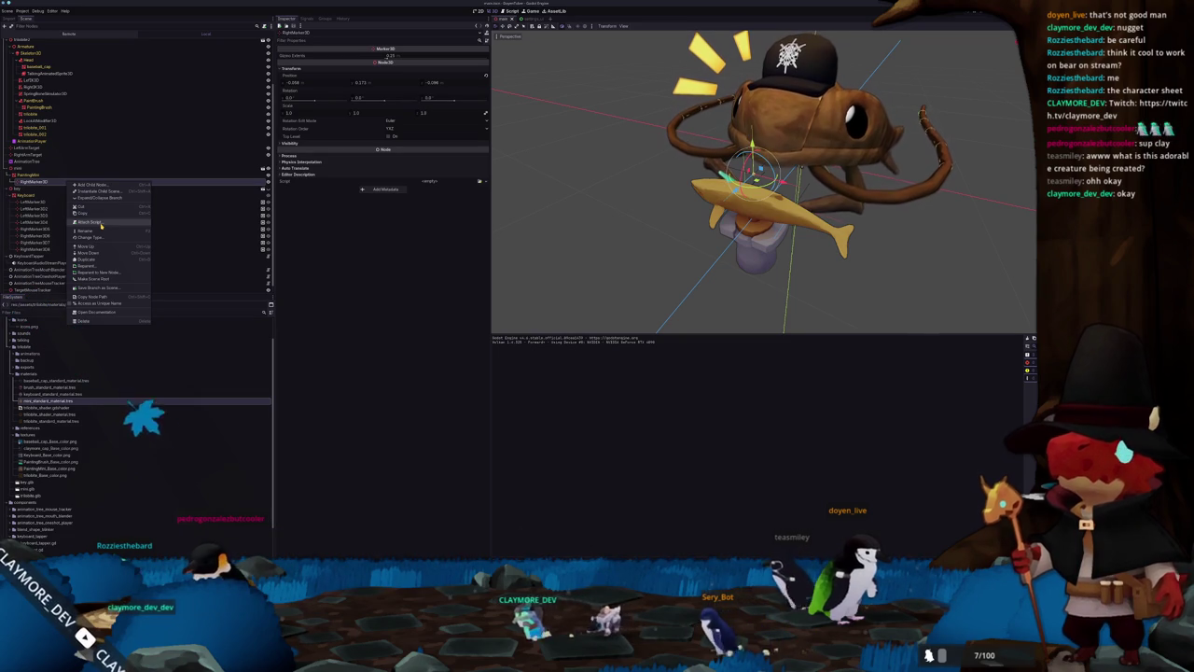
left_click(56, 381)
scroll(44, 433, "down", 2)
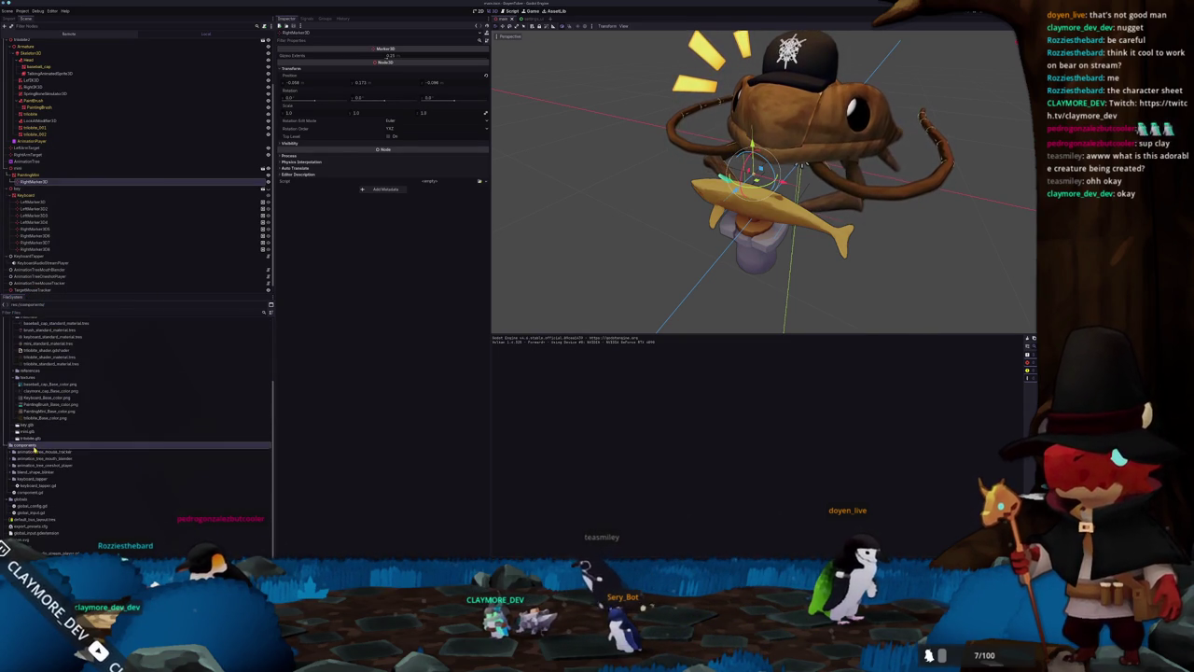
right_click(35, 447)
left_click(118, 451)
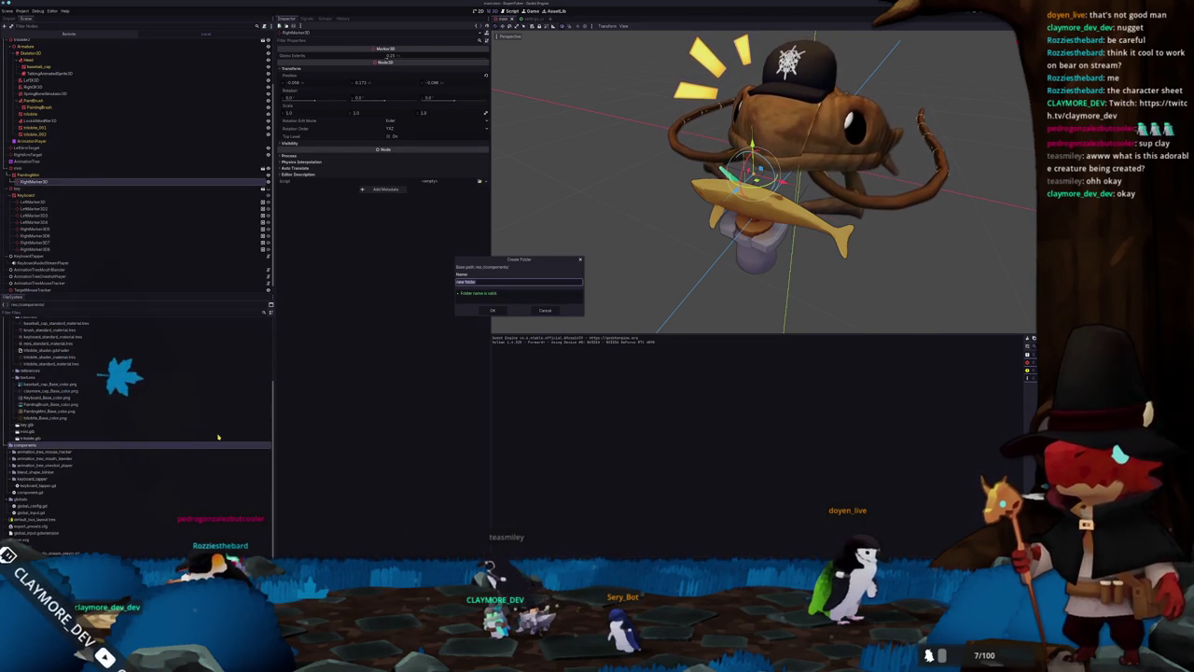
type("tion")
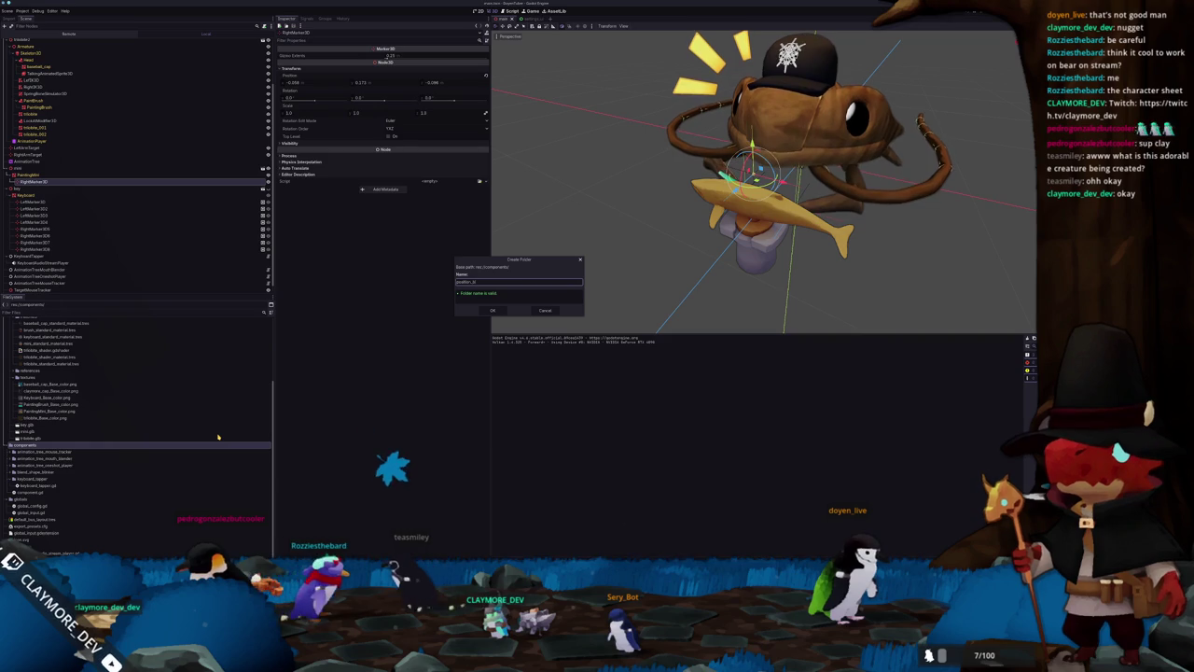
key("Return")
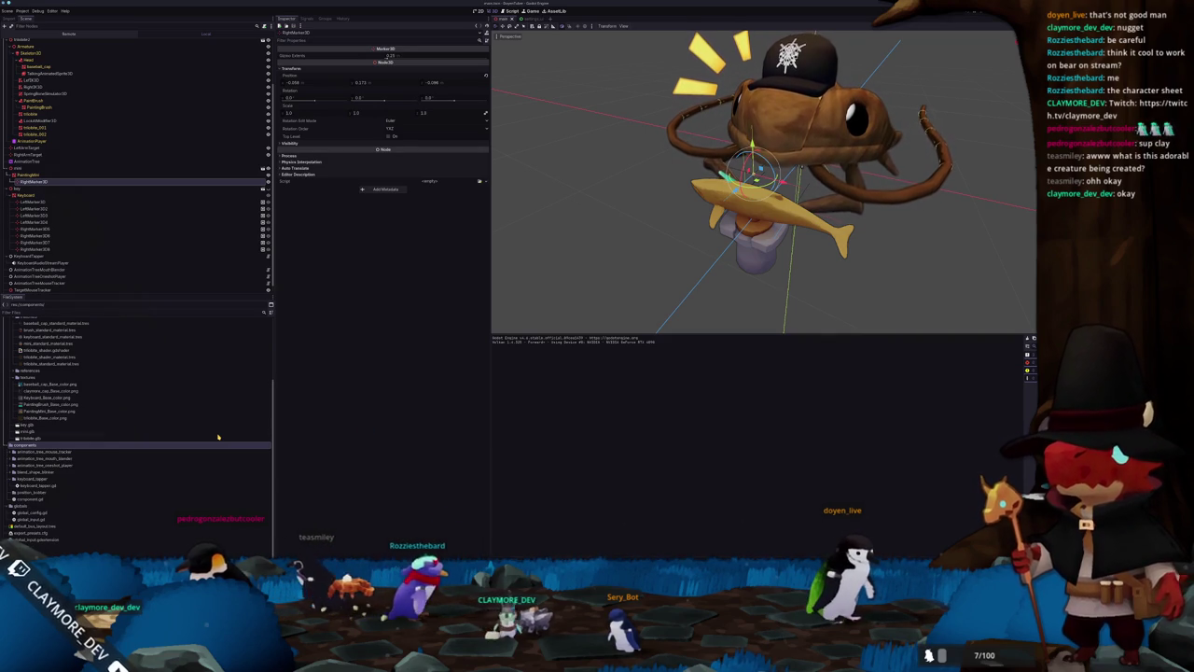
Create position_bobber.gd in that folder, inheriting NodeComponent
right_click(36, 492)
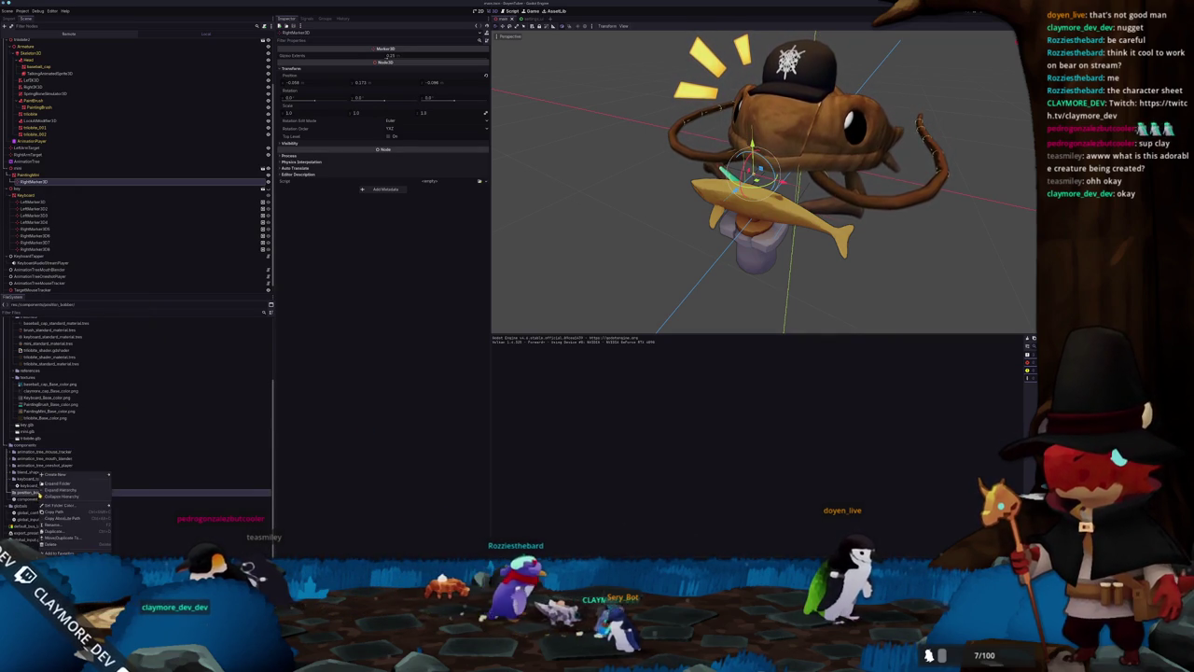
mouse_move(88, 476)
left_click(122, 486)
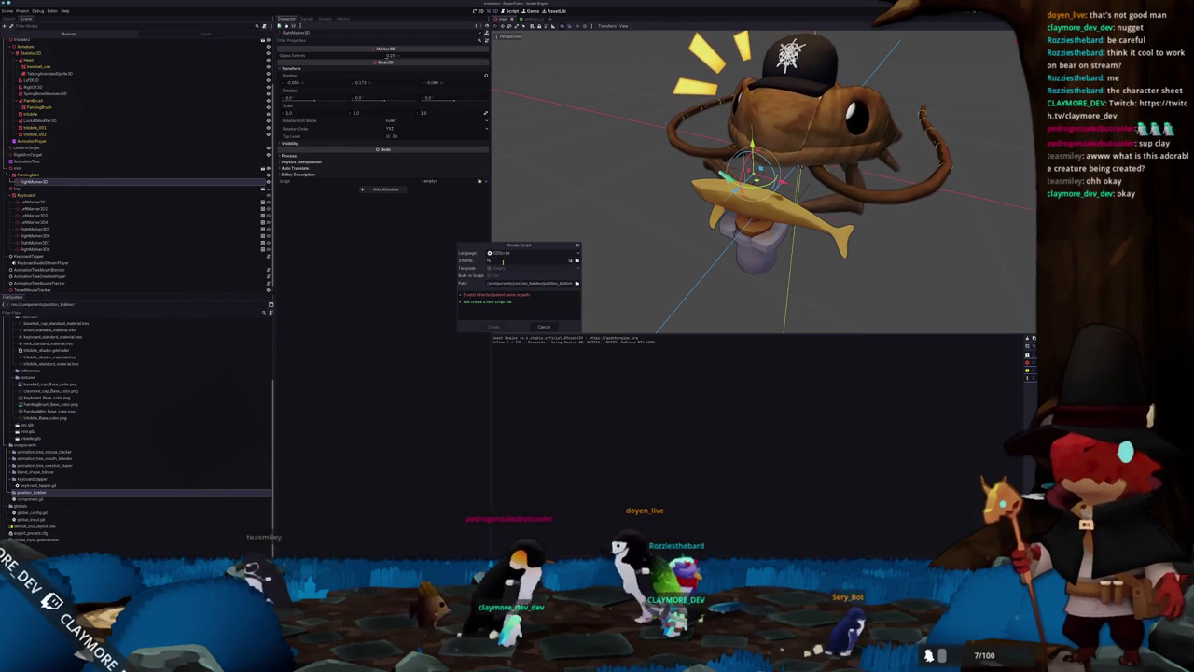
type("Component")
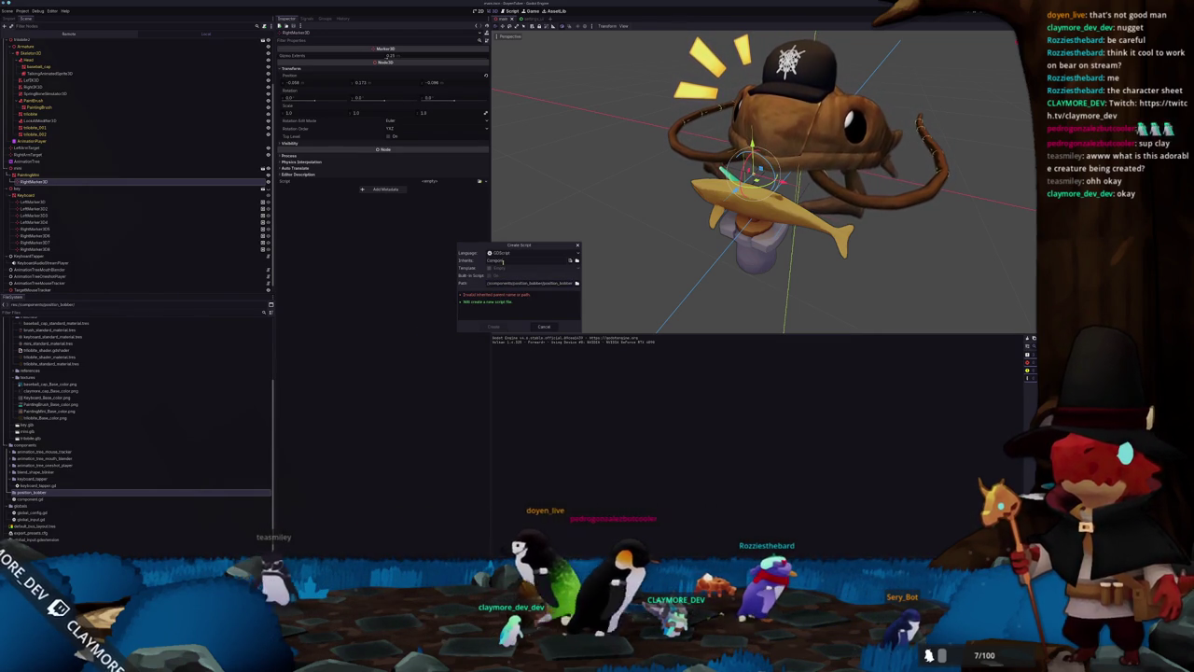
key("Home")
type("Node")
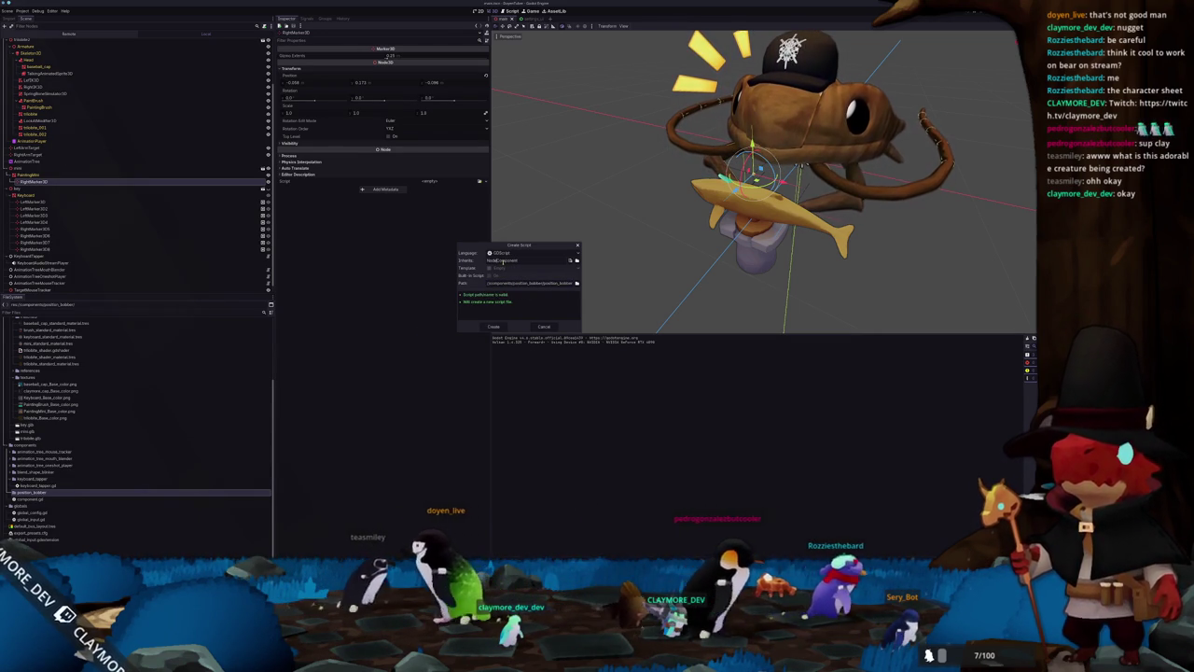
left_click(492, 328)
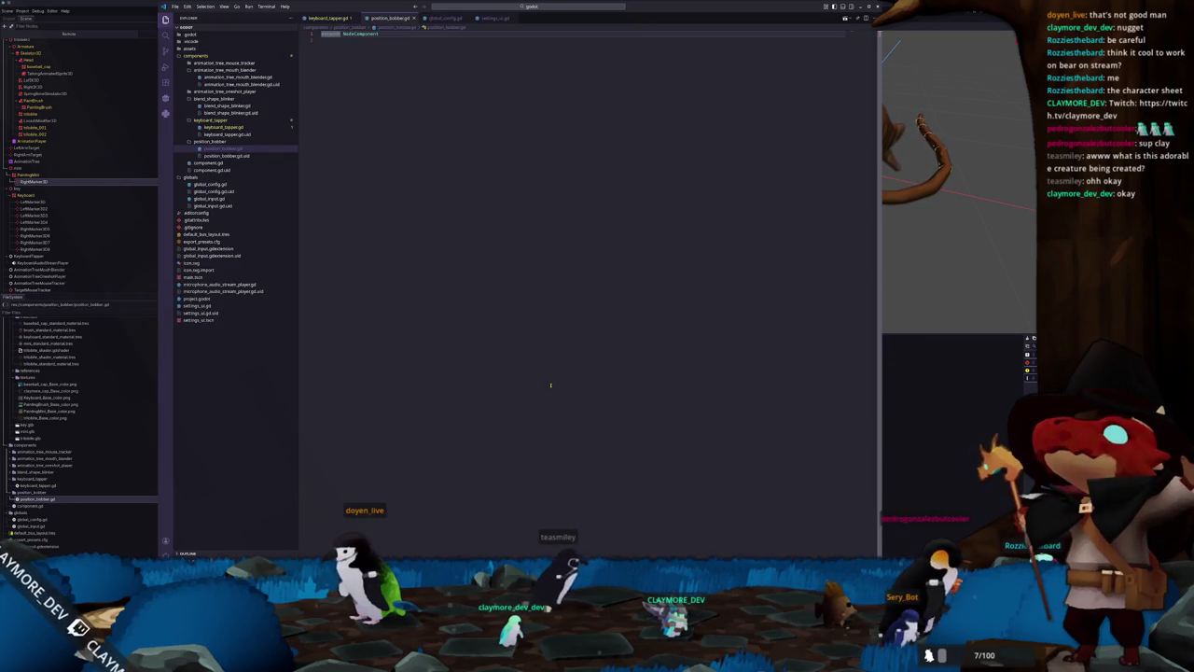
Add class_name PositionBobber and an empty _ready() function containing pass, then save
type("lass_name")
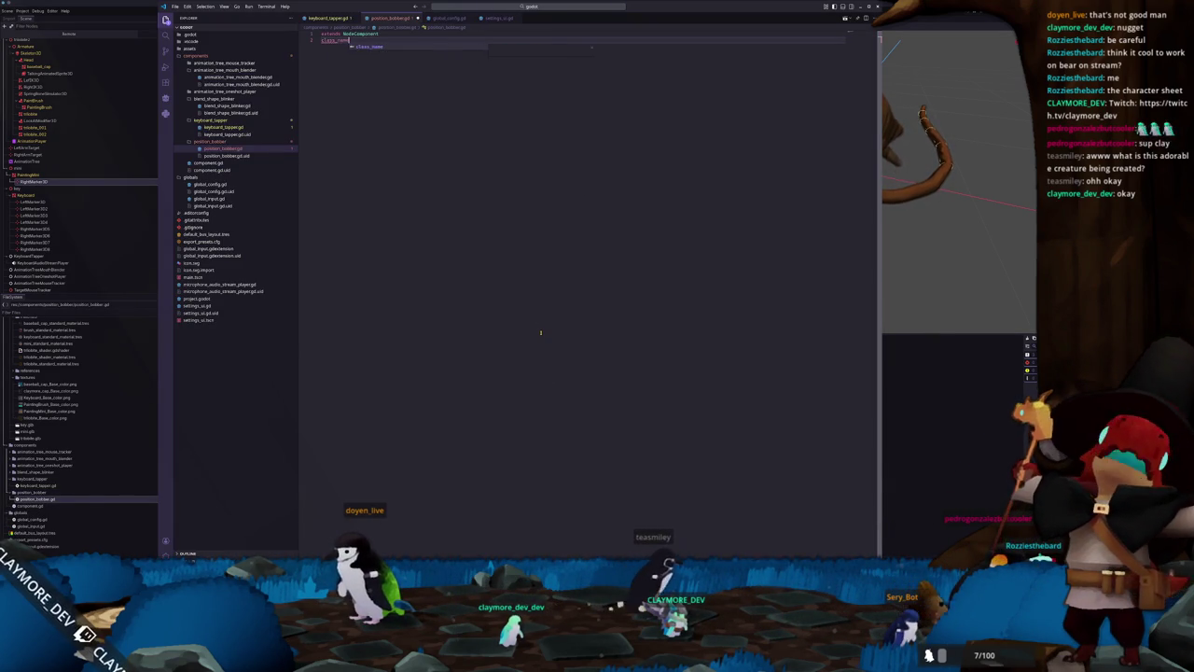
type("ber")
key("Return")
type("@onready var name")
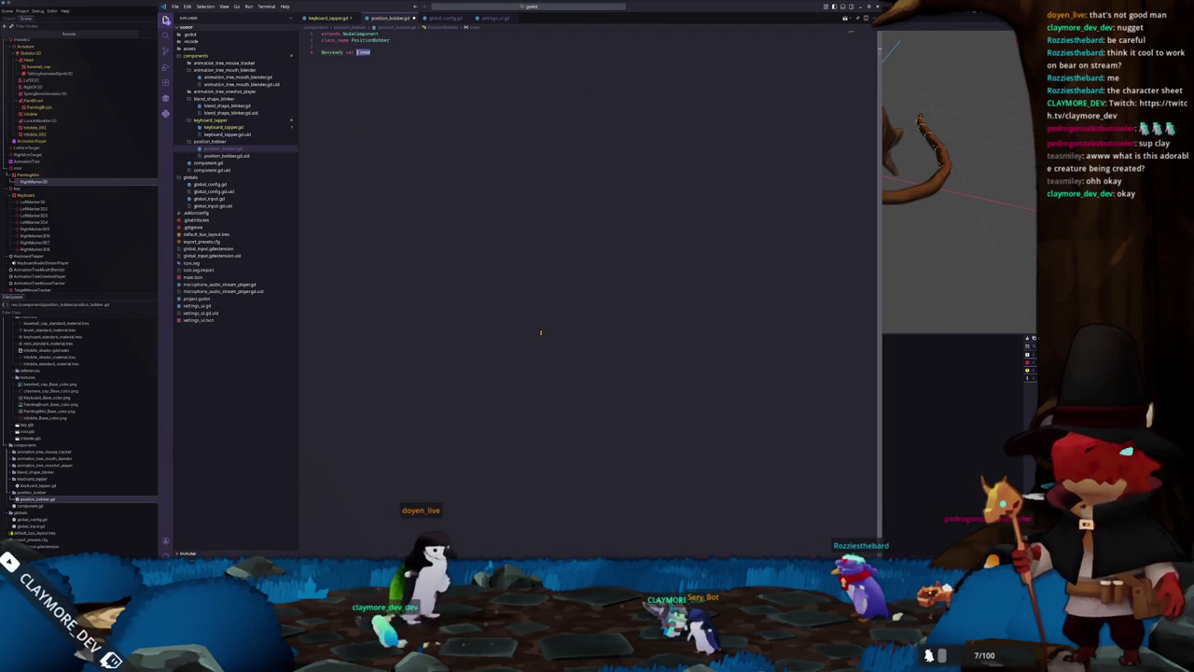
key("shift+Up")
key("shift+Up")
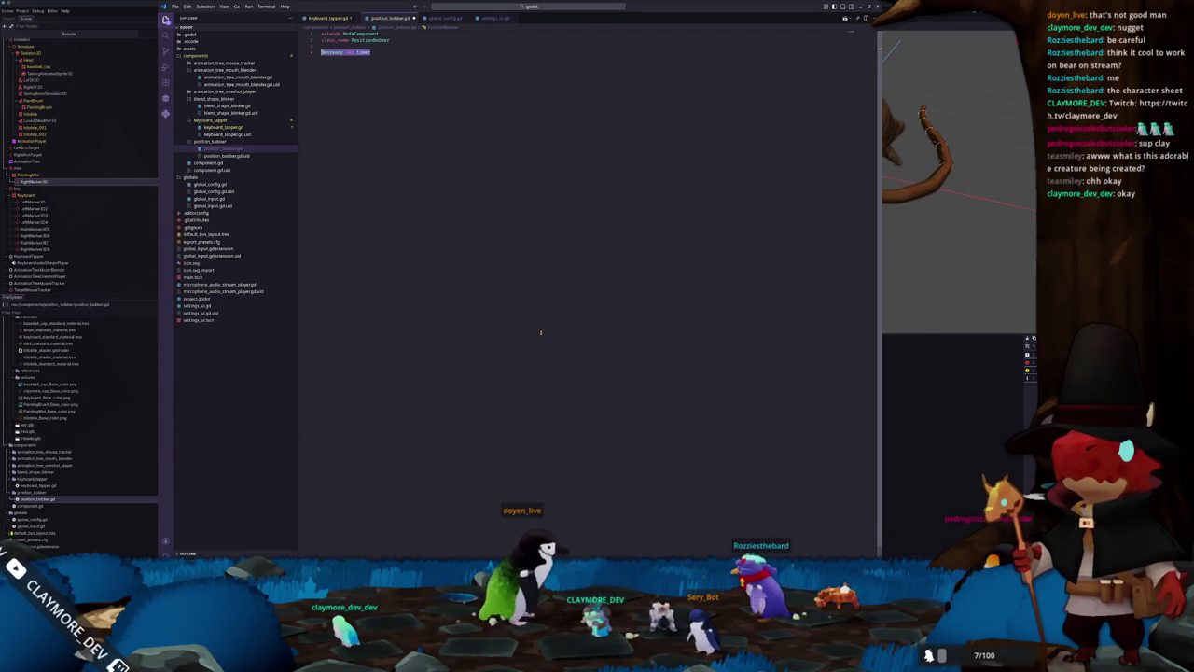
type("func _rea")
key("Return")
key("Return")
type("pass")
key("ctrl+s")
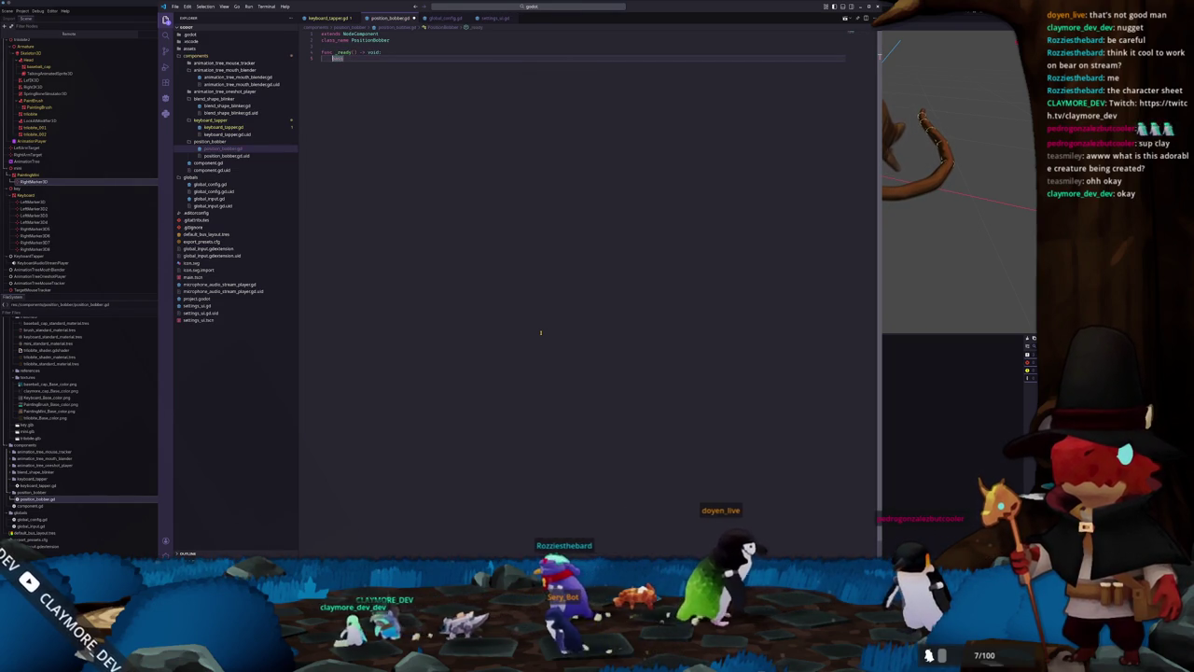
Select the right marker node in the Godot scene tree
key("alt+Tab")
right_click(116, 178)
left_click(56, 180)
Add a PositionBobber child node under RightMarker3D by searching 'position'
right_click(101, 181)
left_click(131, 194)
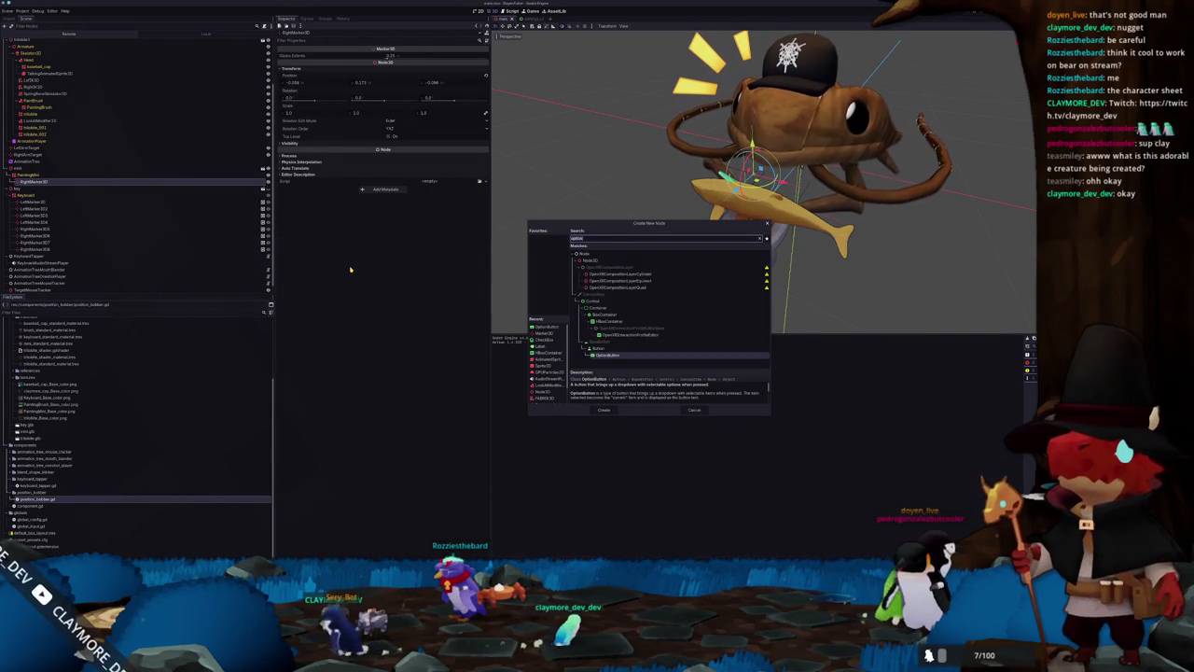
type("position")
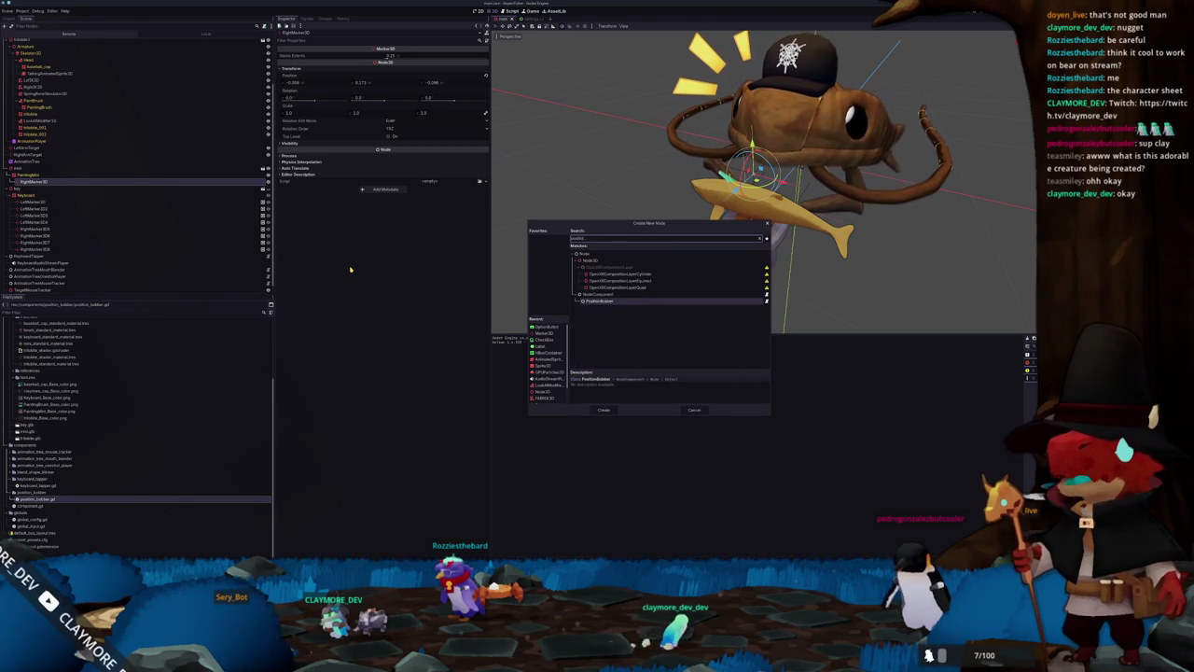
key("Return")
key("alt+Tab")
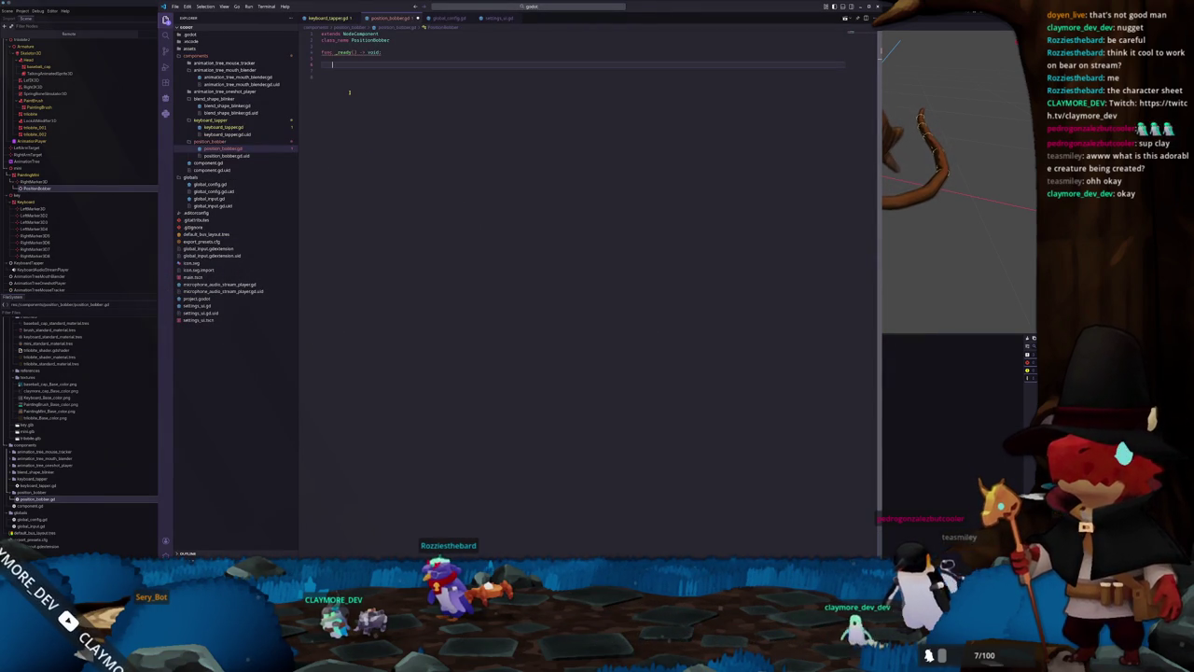
In _ready, create a timer of randf_range(min_time, max_time) connected to _on_timer_timeout
type("et_tree().crea")
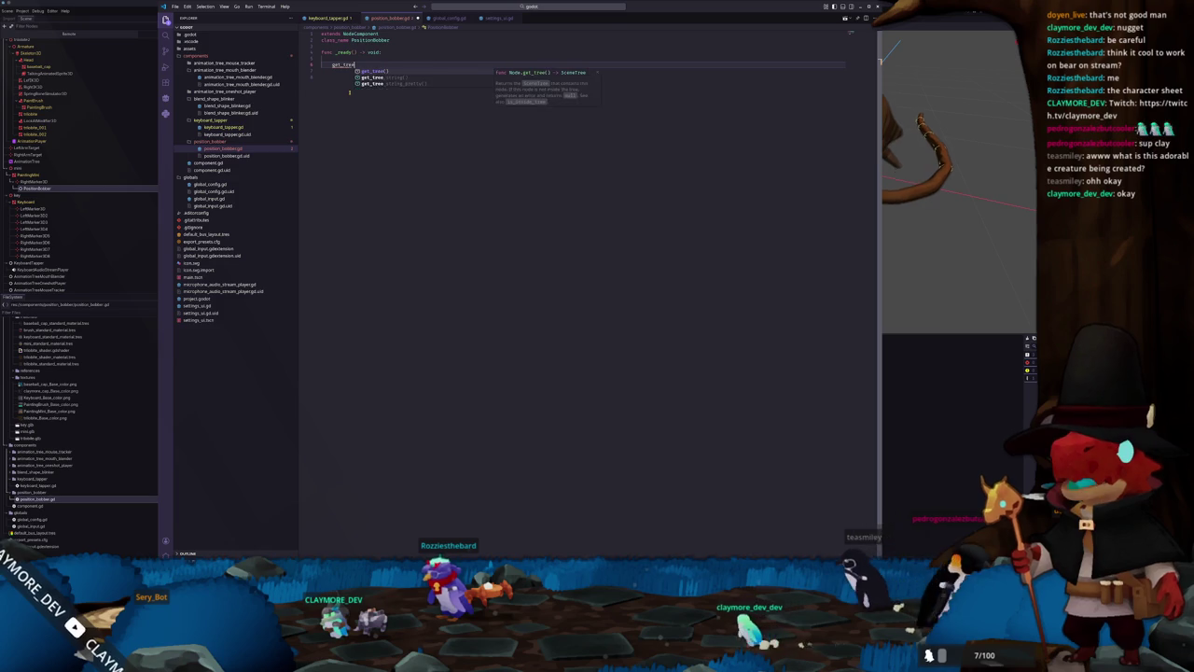
key("Return")
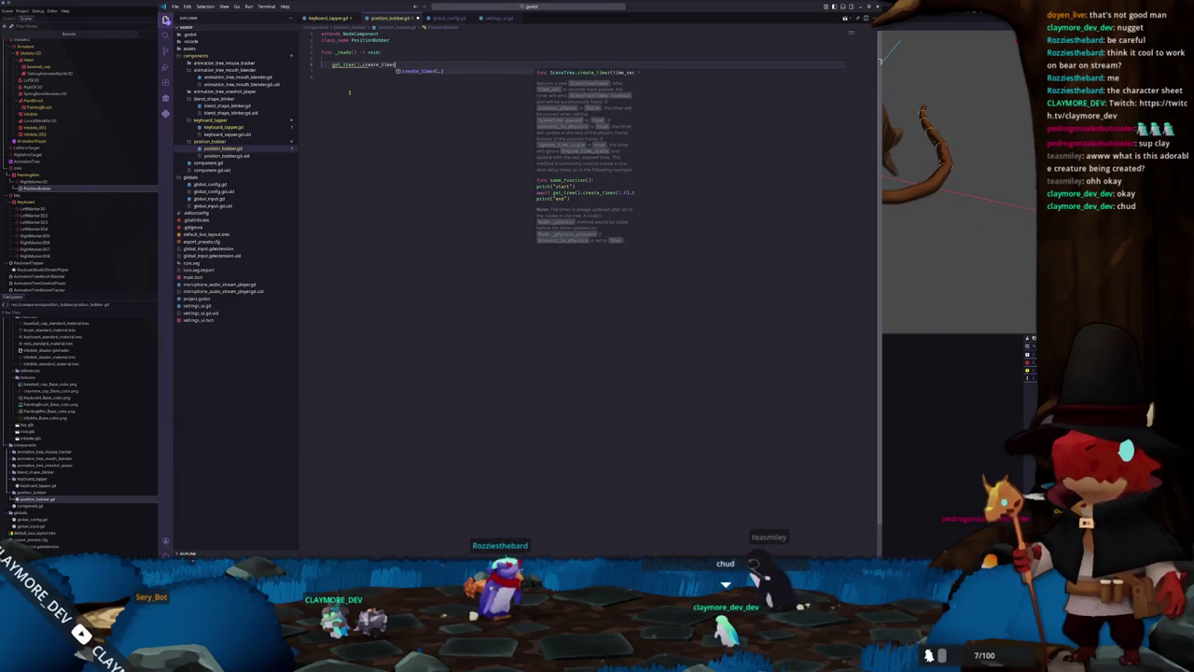
type("1")
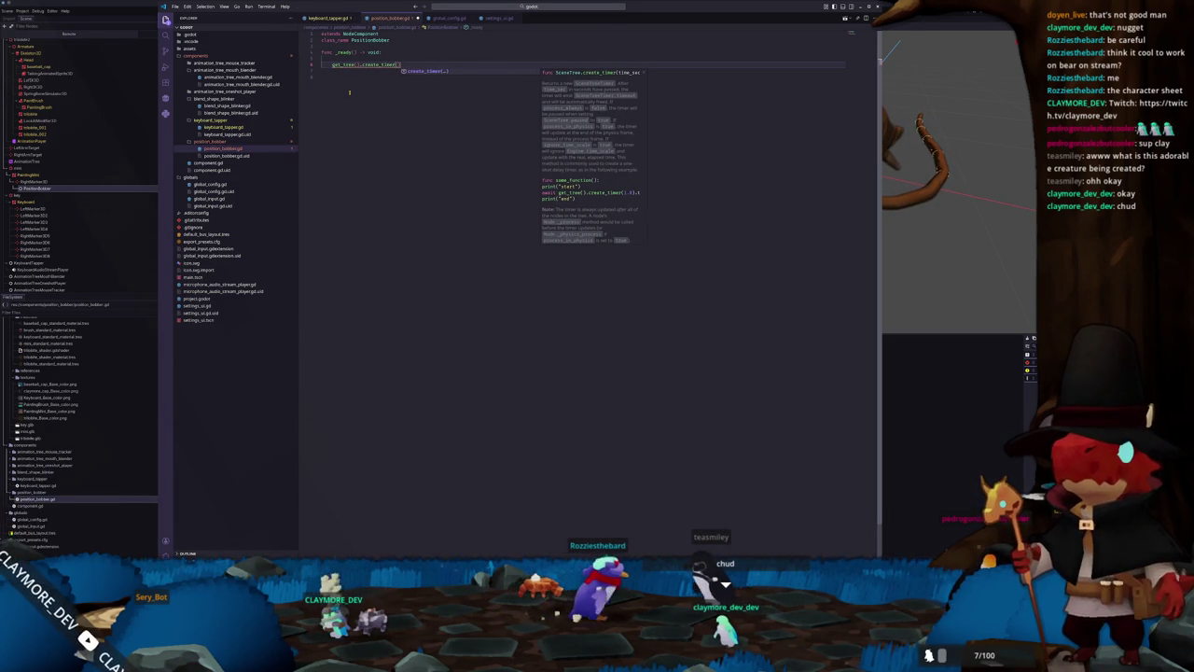
type("randf")
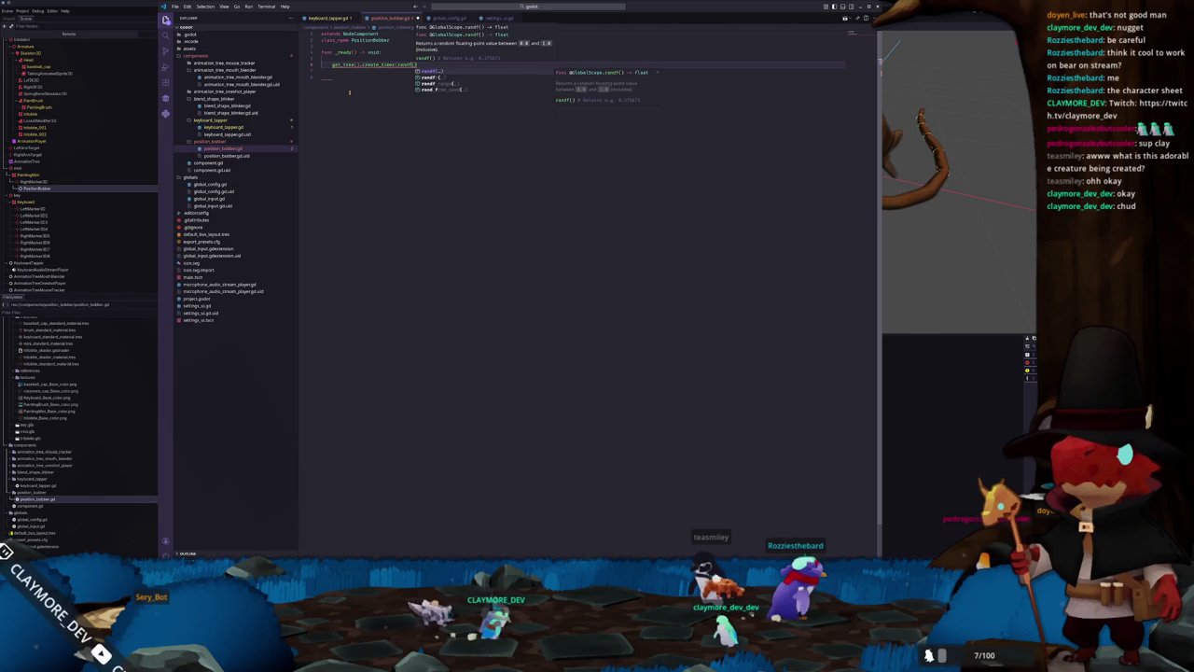
type("_range")
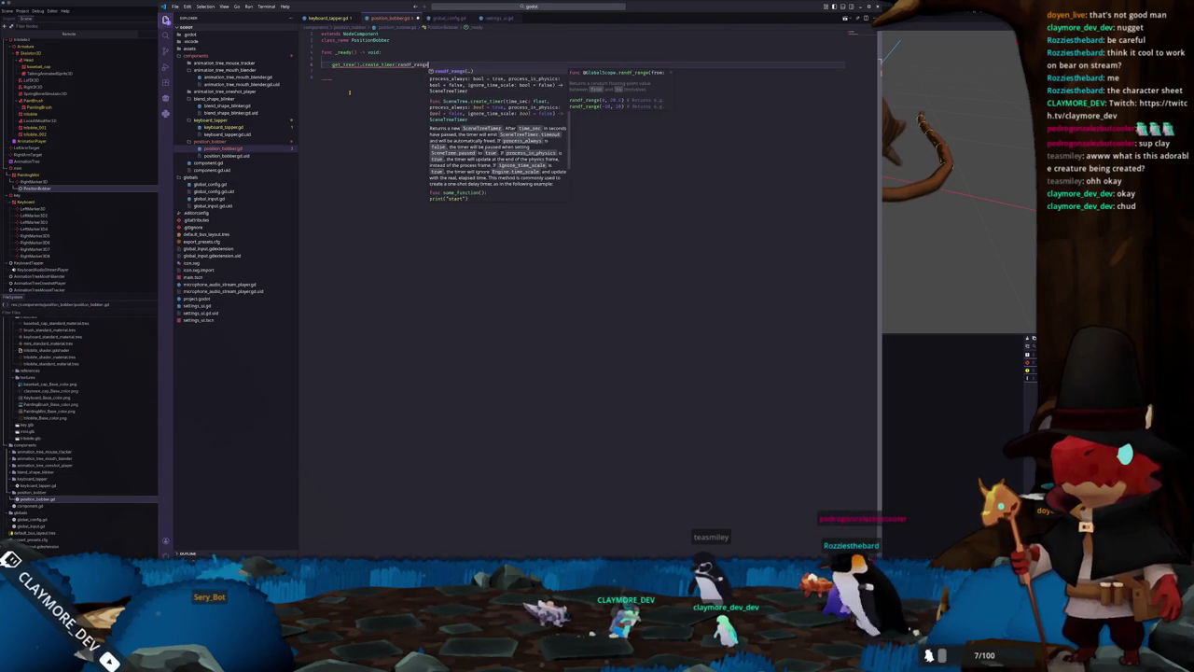
key("Return")
type("min_time")
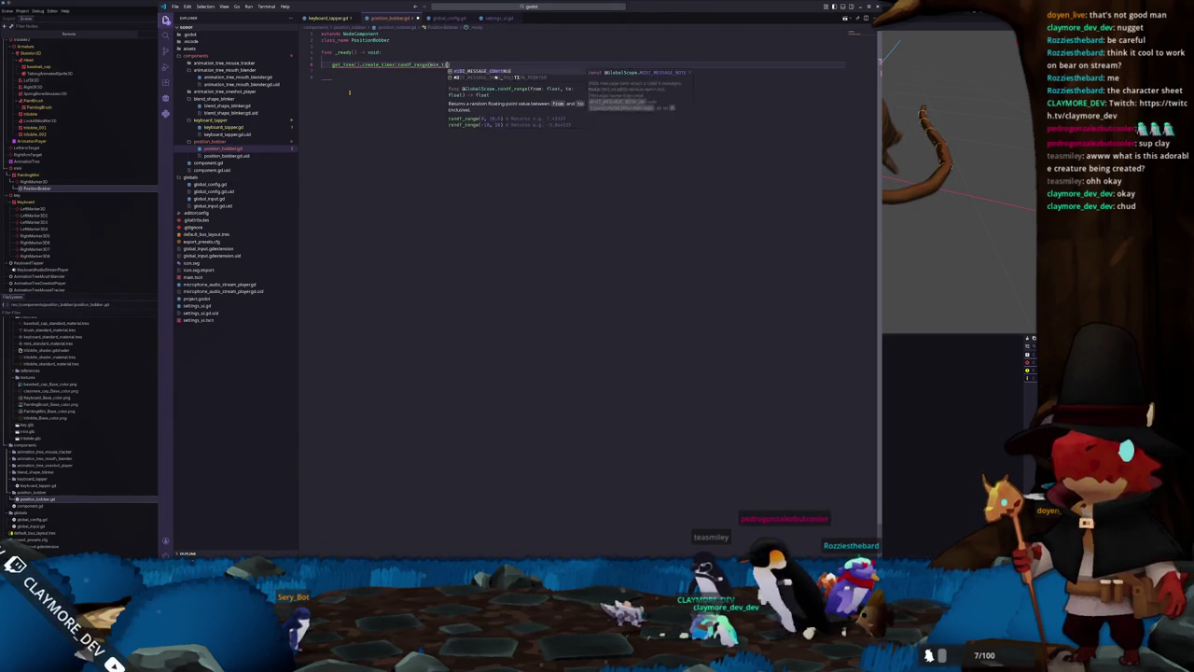
type("max_time")
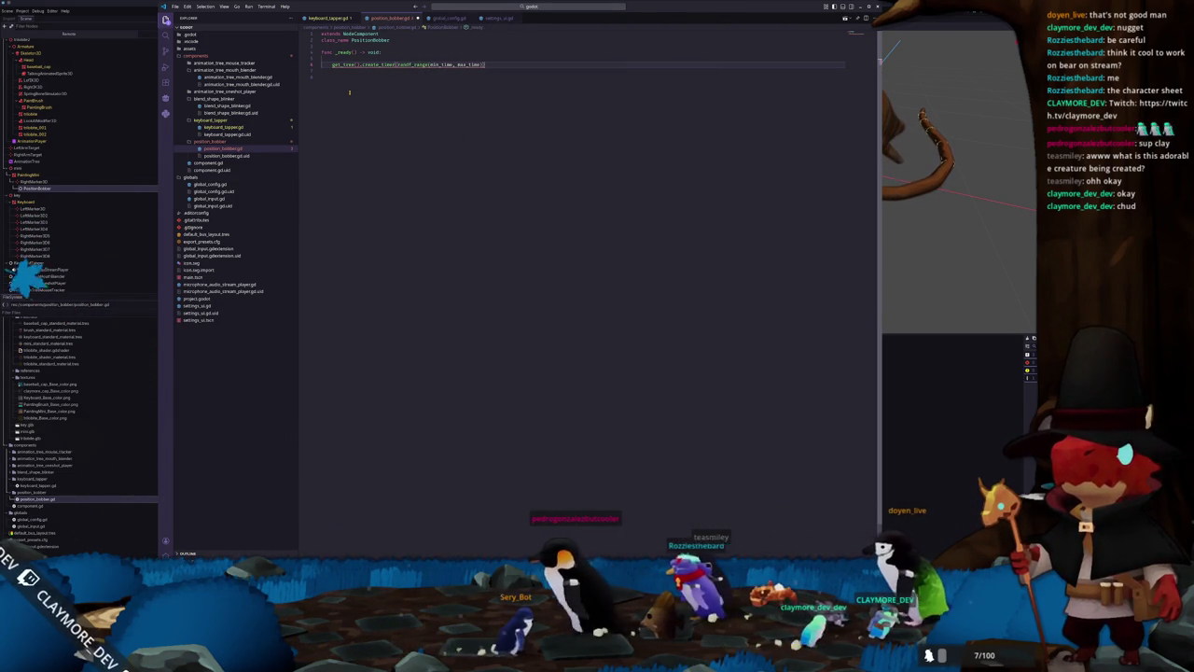
type(".timeout.connect")
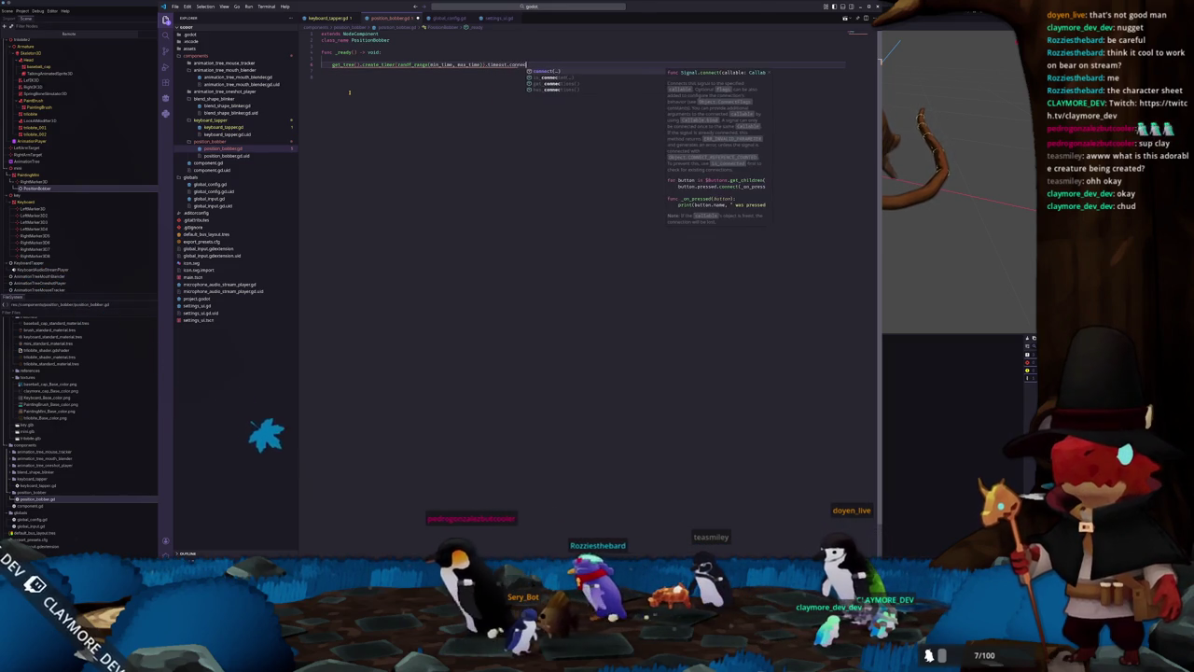
type("t(_on_timer_t")
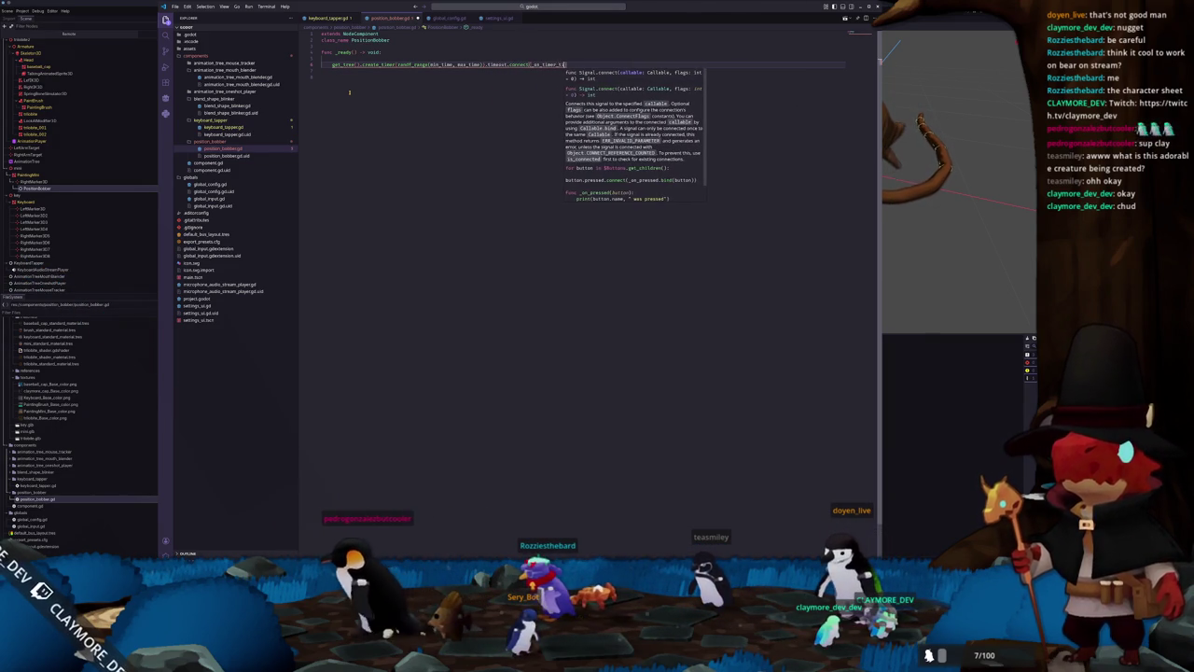
type("imeout")
key("Up")
key("Up")
key("Up")
key("Return")
key("Return")
key("Up")
type("@export var min_time : f")
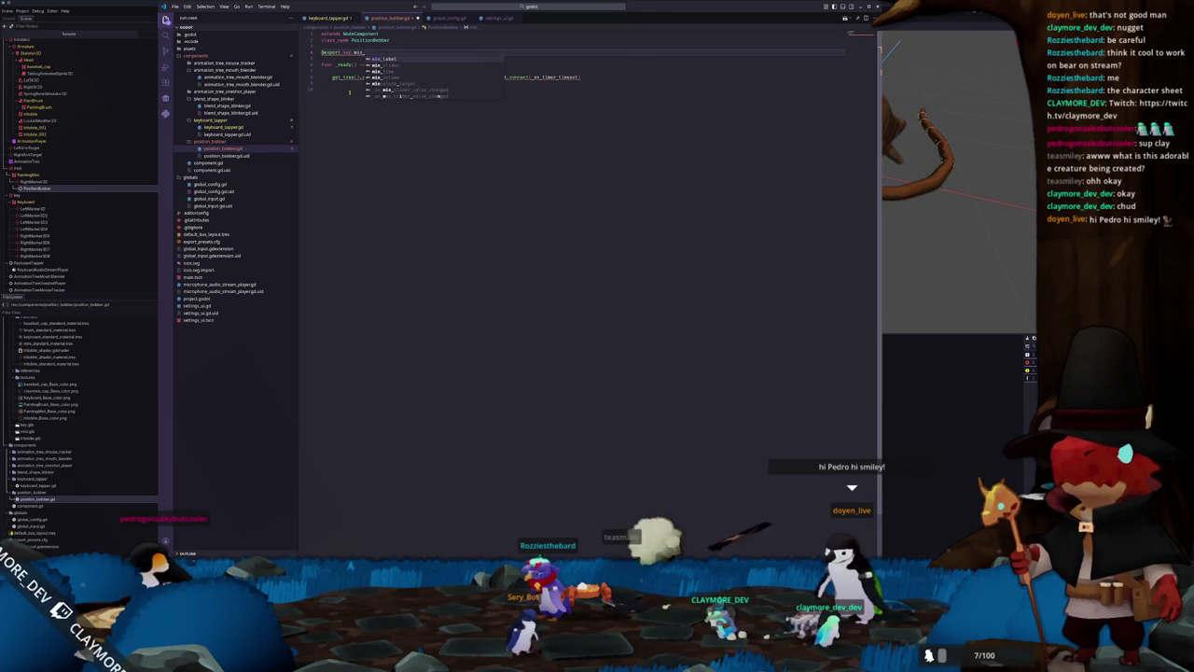
type("loat = ")
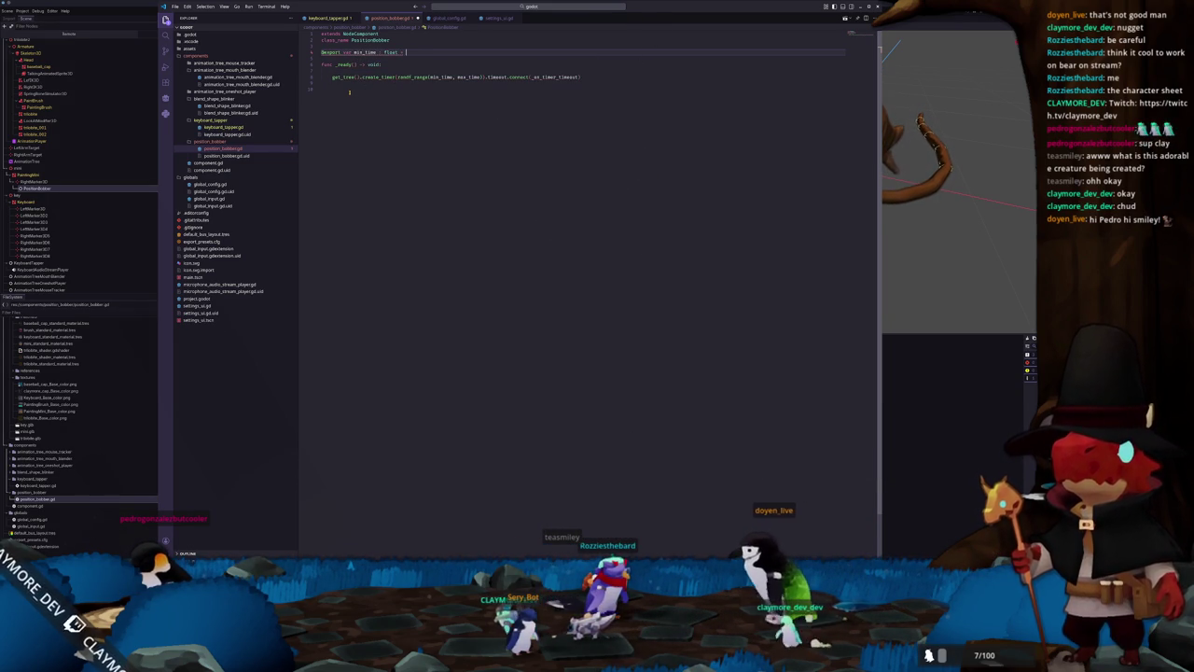
type("2.0")
Export max_time 10.0, min_range 0.1 and max_range floats, and start _on_timer_timeout below _ready
key("Return")
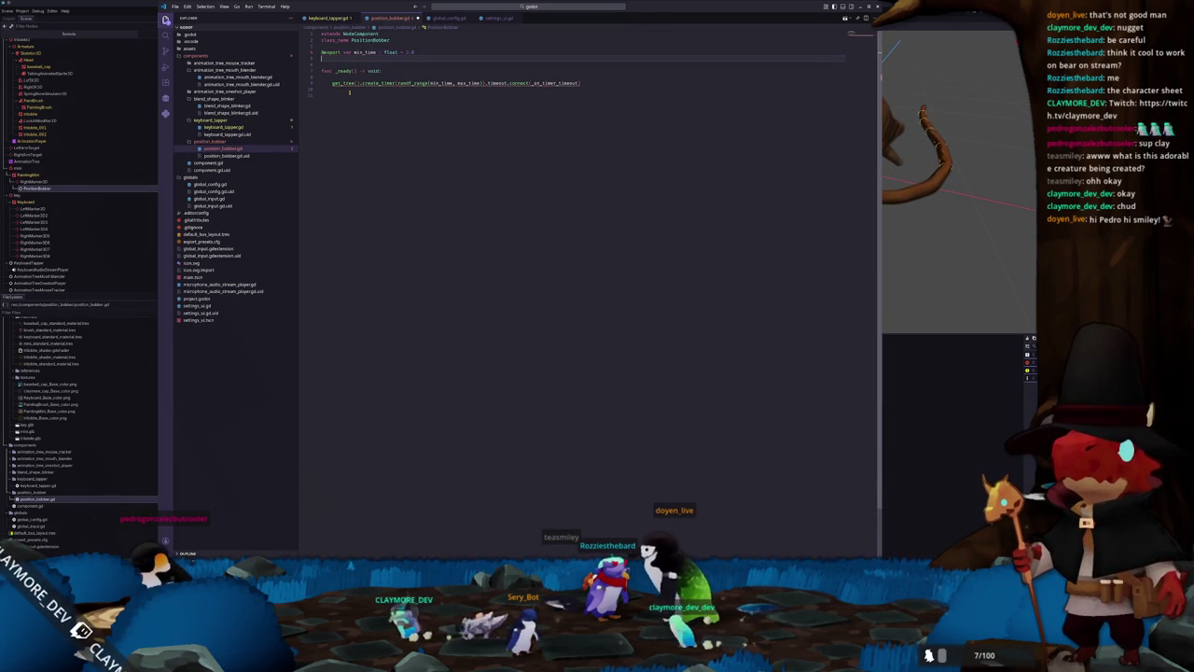
type("@export var max_time")
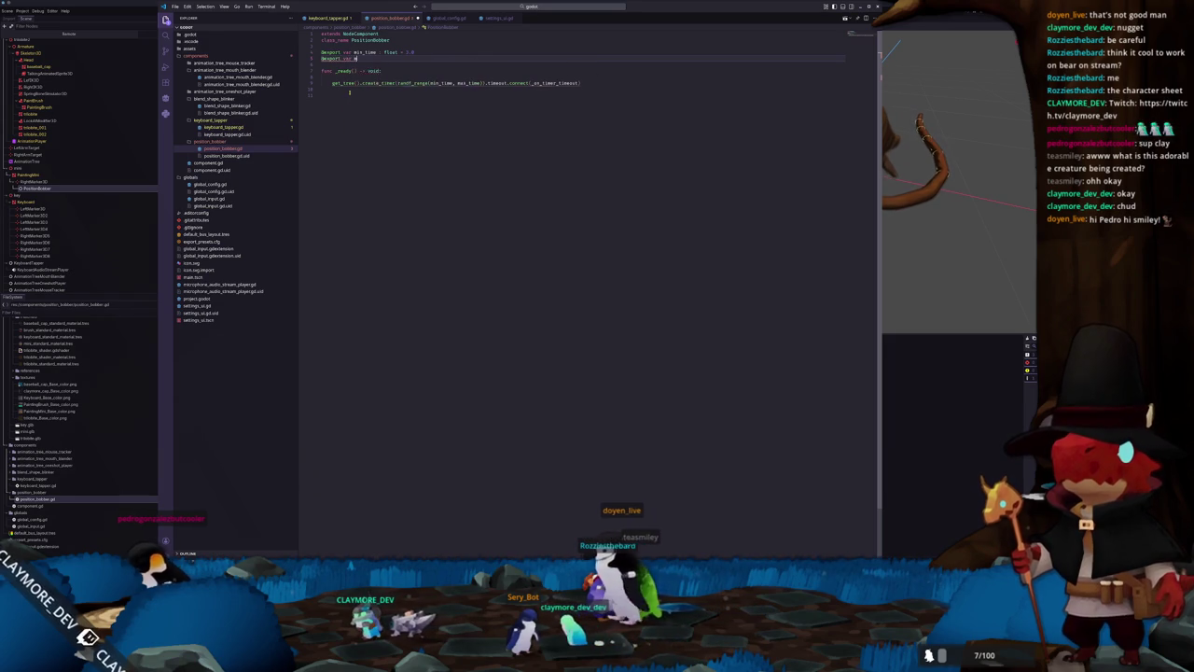
type(": float = 10.0")
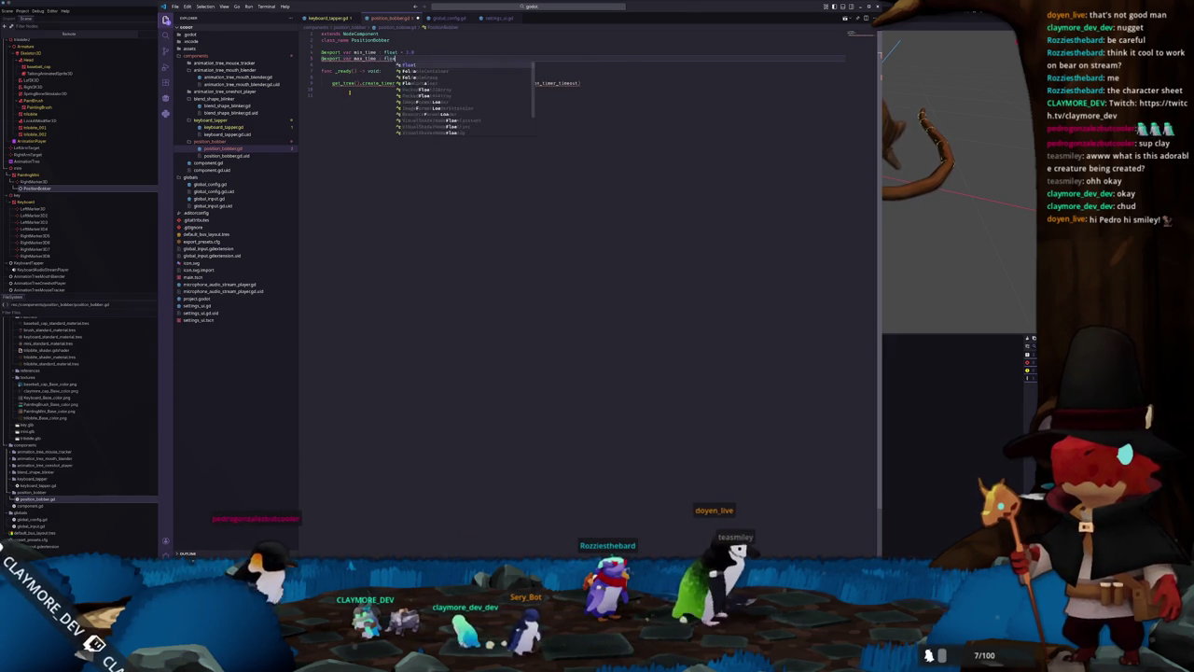
key("Return")
key("Return")
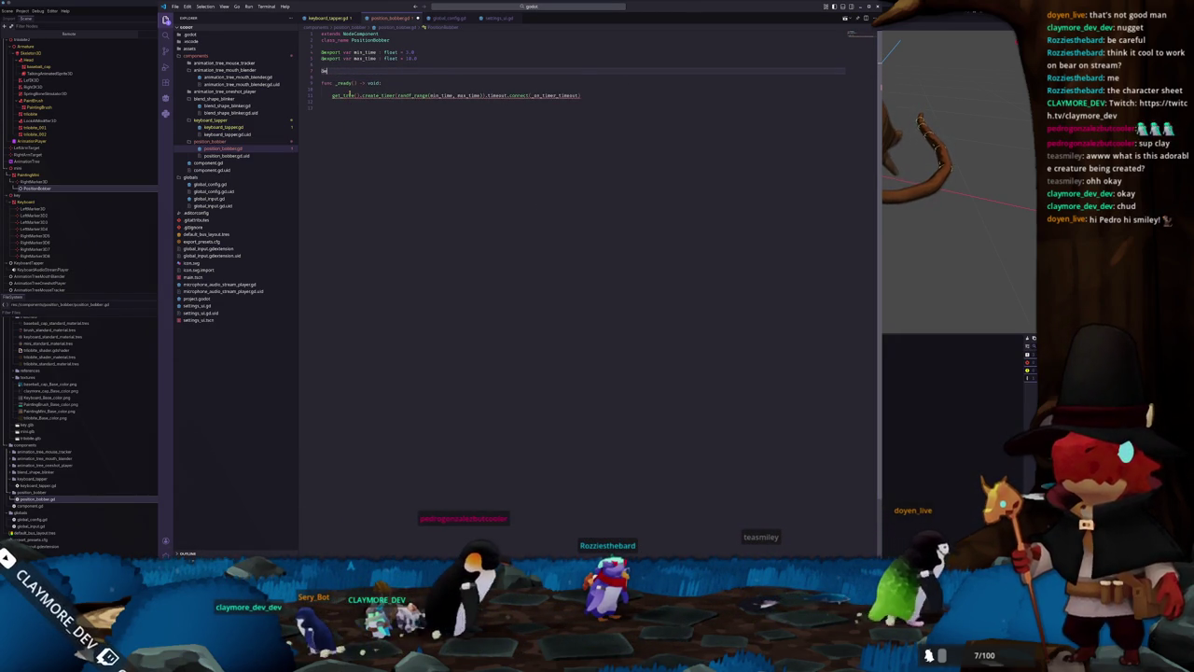
type("@export var mi")
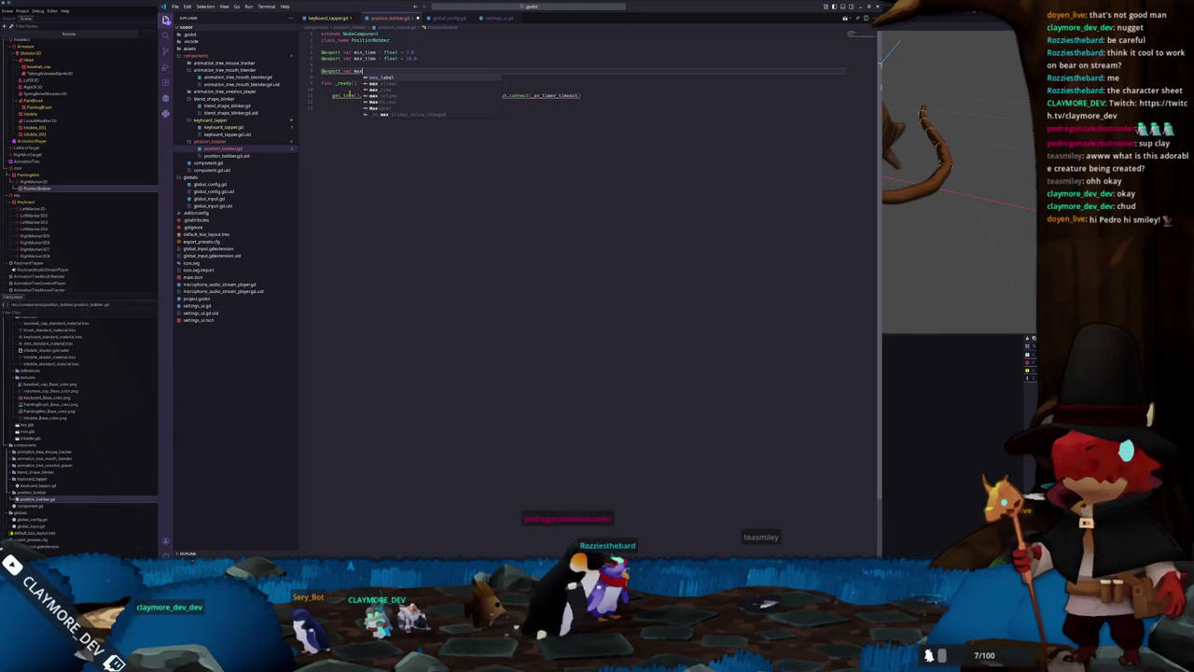
type("n_range : float")
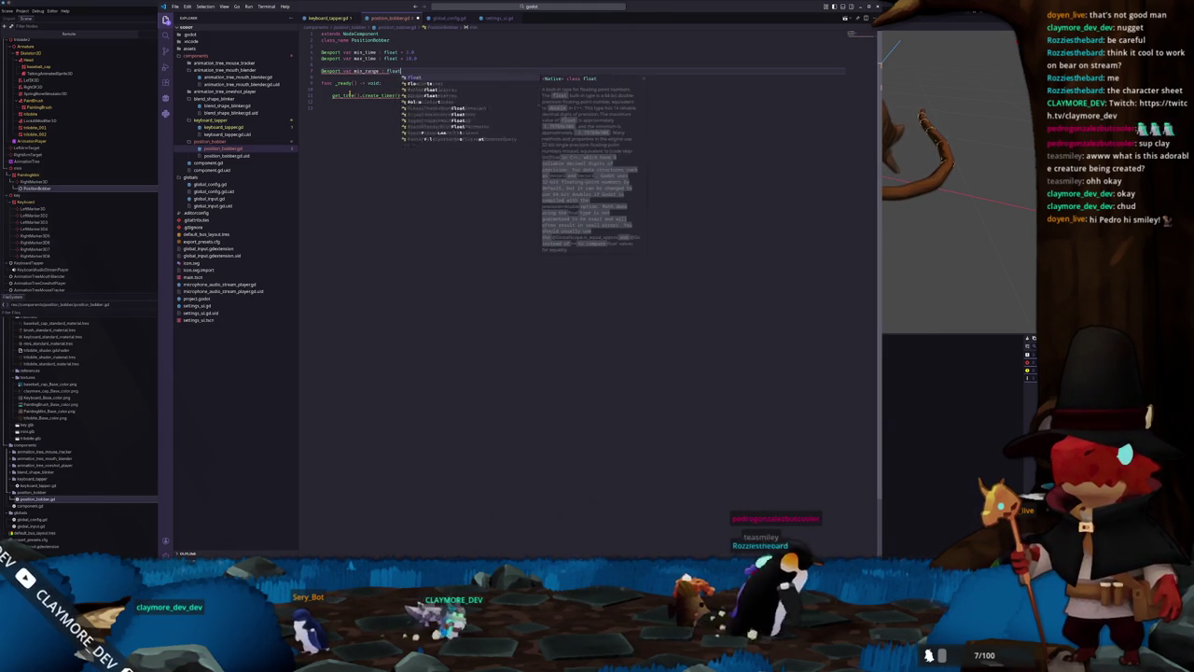
key("Return")
type("= 0.1")
key("Return")
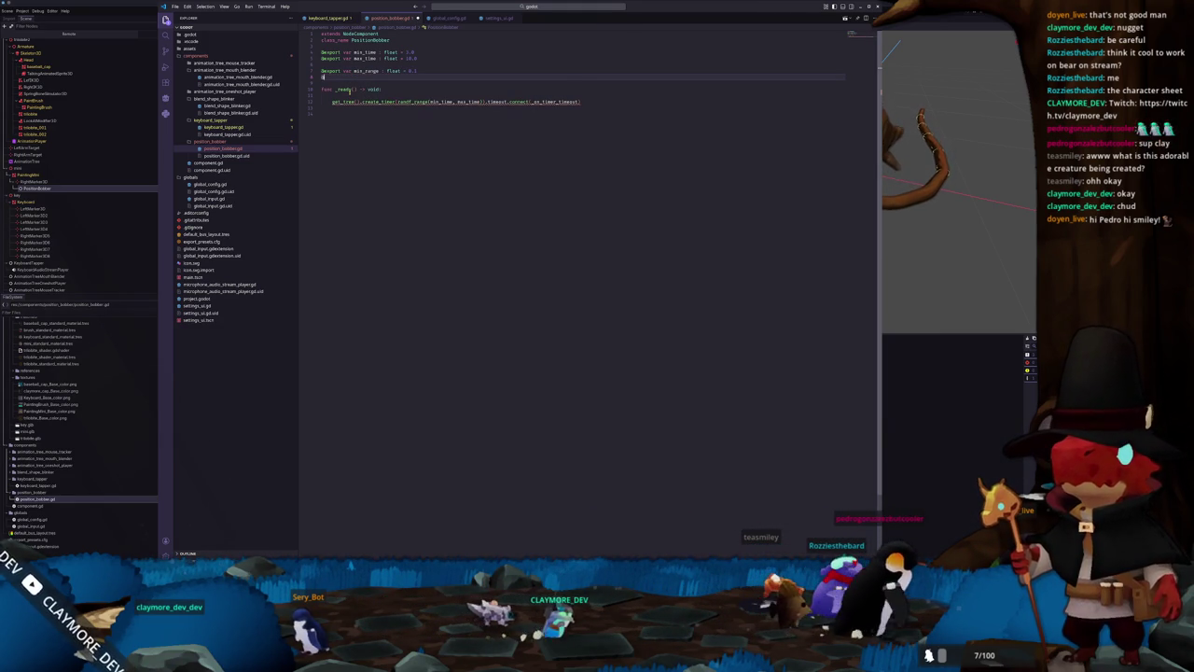
type("@export var max_range ")
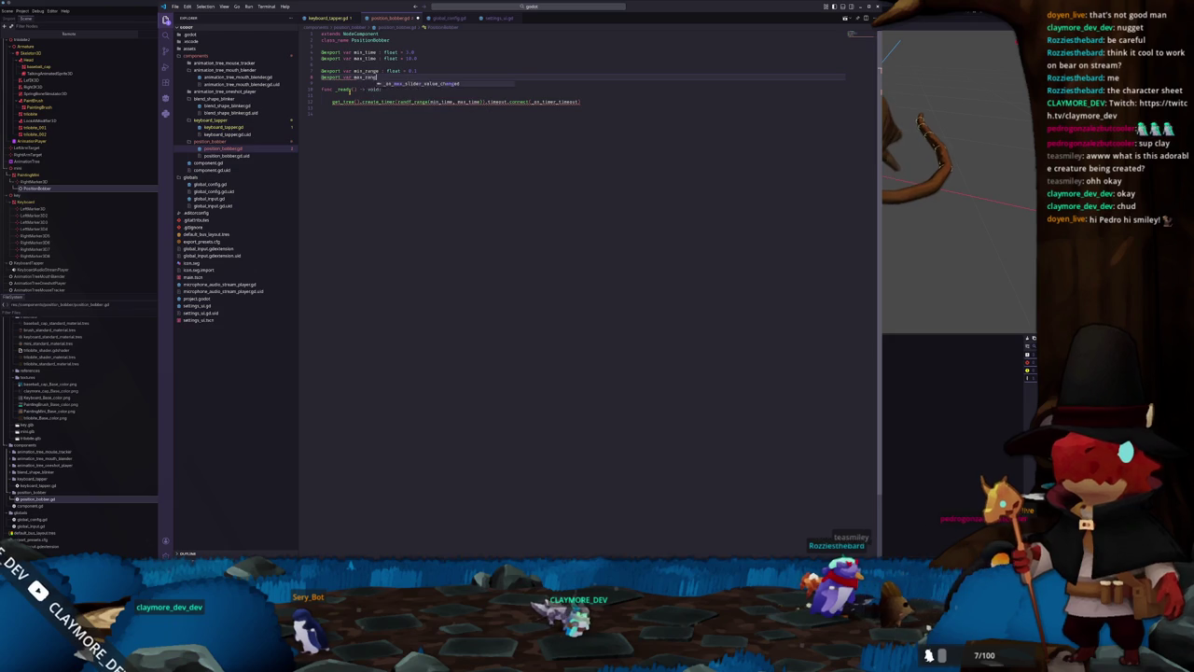
type(": float = 0.2")
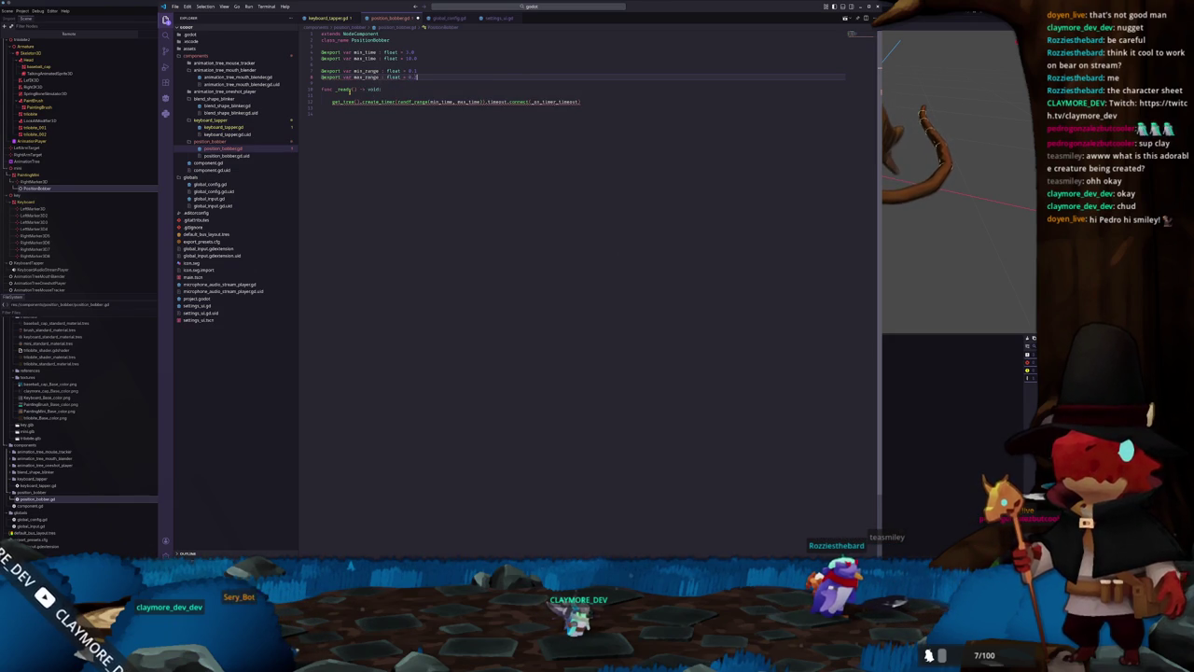
key("Return")
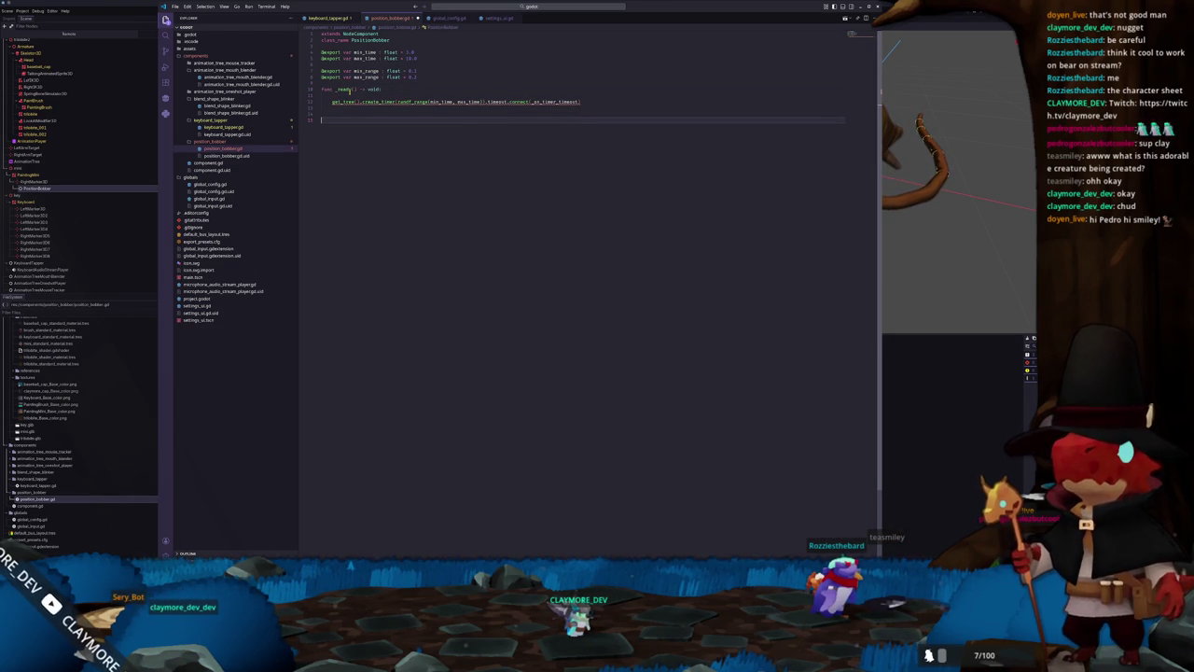
type("func_on_timer_timeout() -> void:")
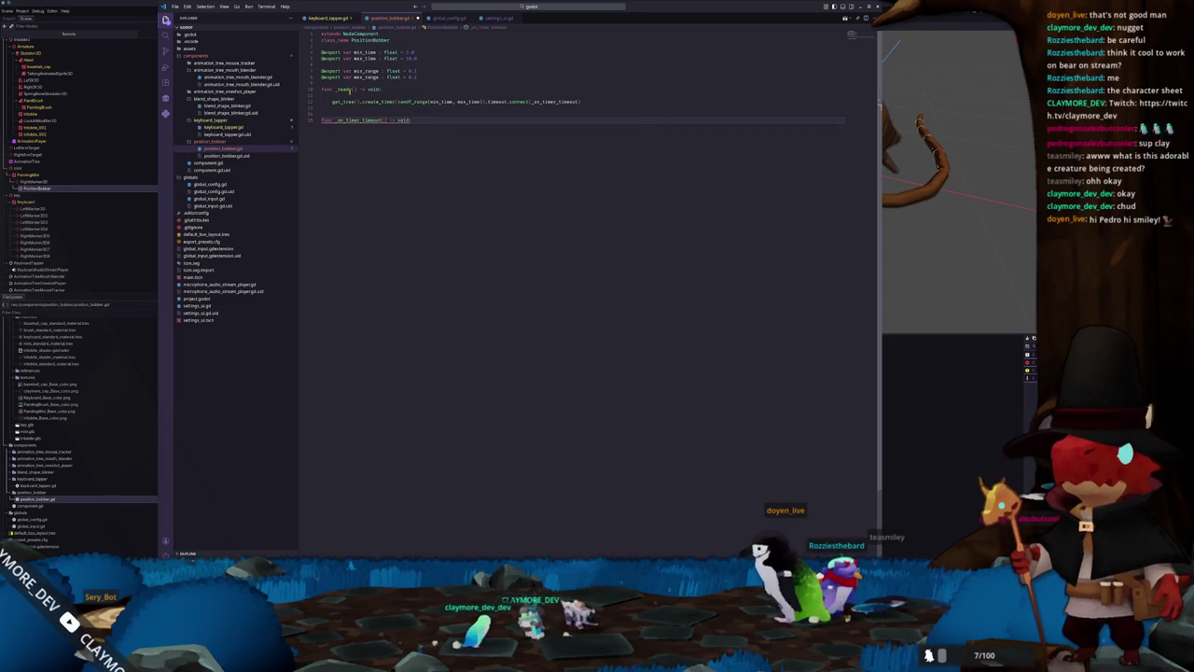
Copy the create_timer line into the _on_timer_timeout function body
left_click_drag(582, 101, 410, 101)
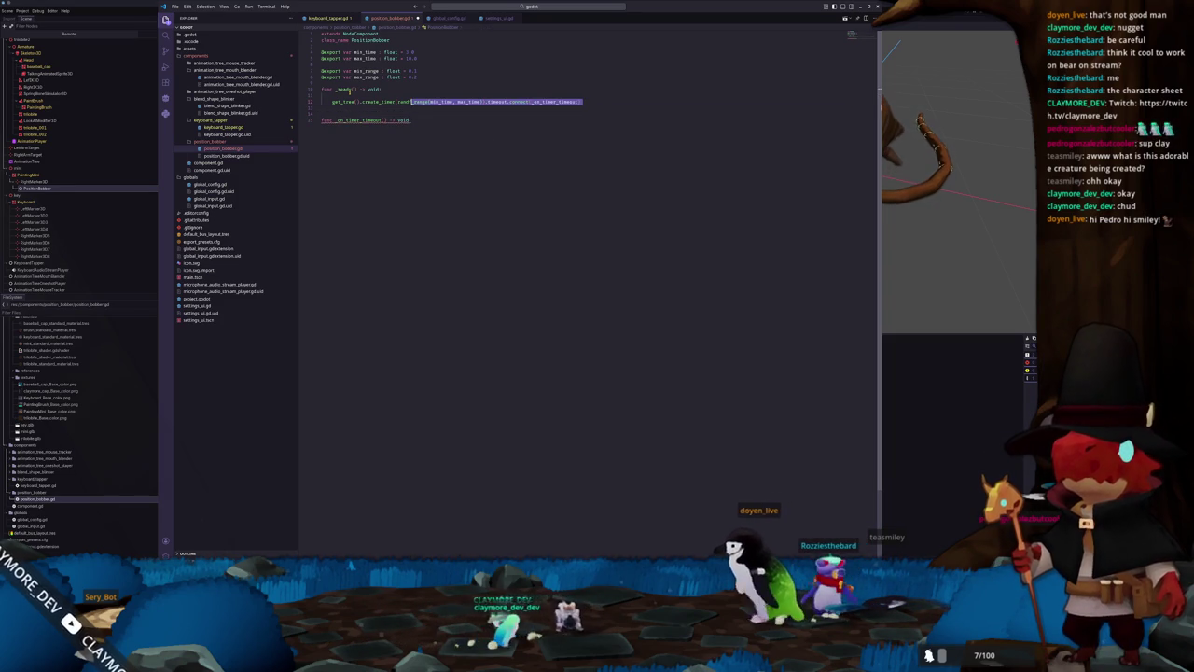
key("ctrl+c")
key("Down")
key("Down")
key("End")
key("Return")
key("ctrl+v")
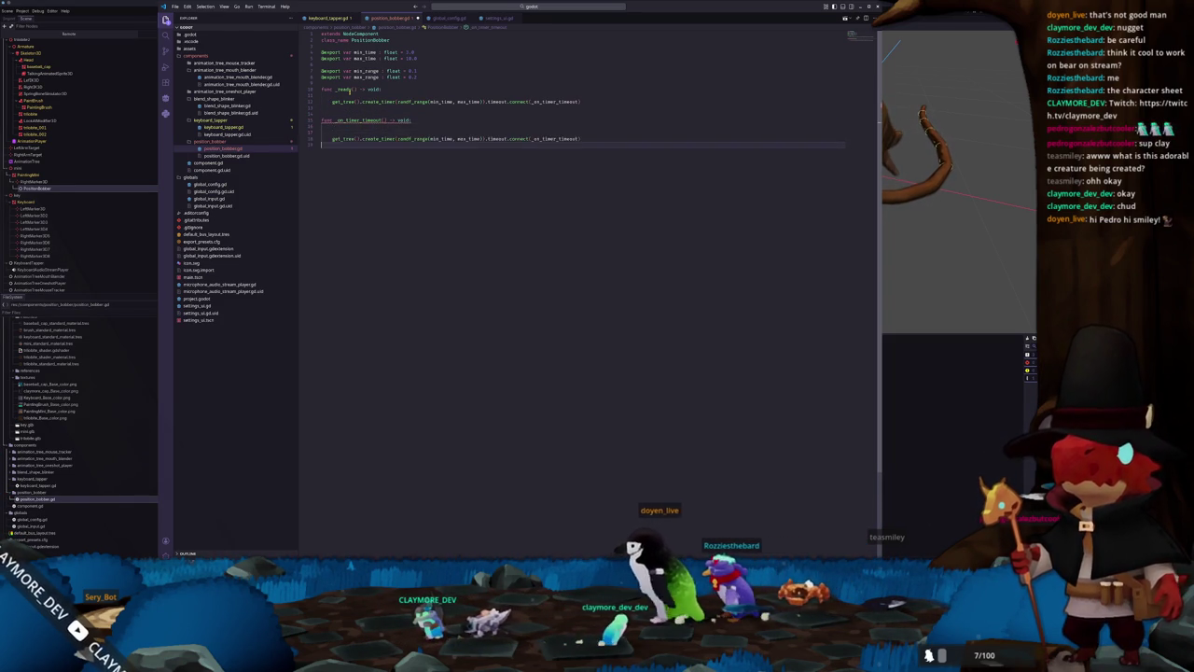
Replace the timer line in _ready with a call to _on_timer_timeout()
key("Up")
key("Up")
key("Up")
key("shift+Down")
key("shift+End")
key("Delete")
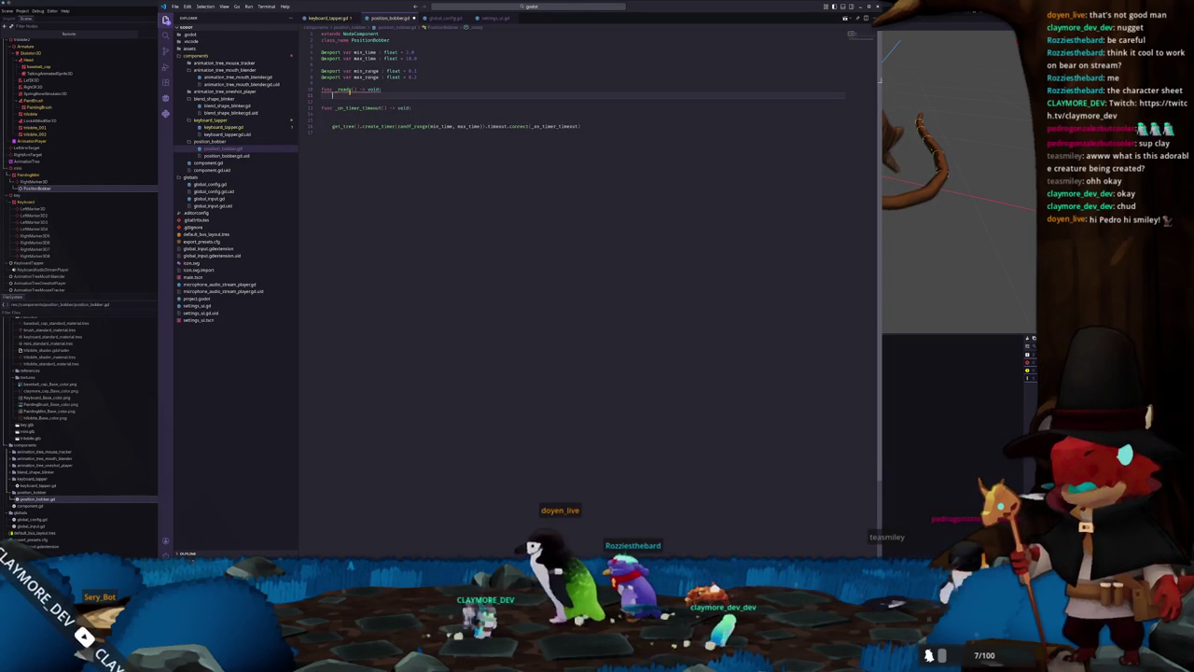
type("_on_timer_timeout()")
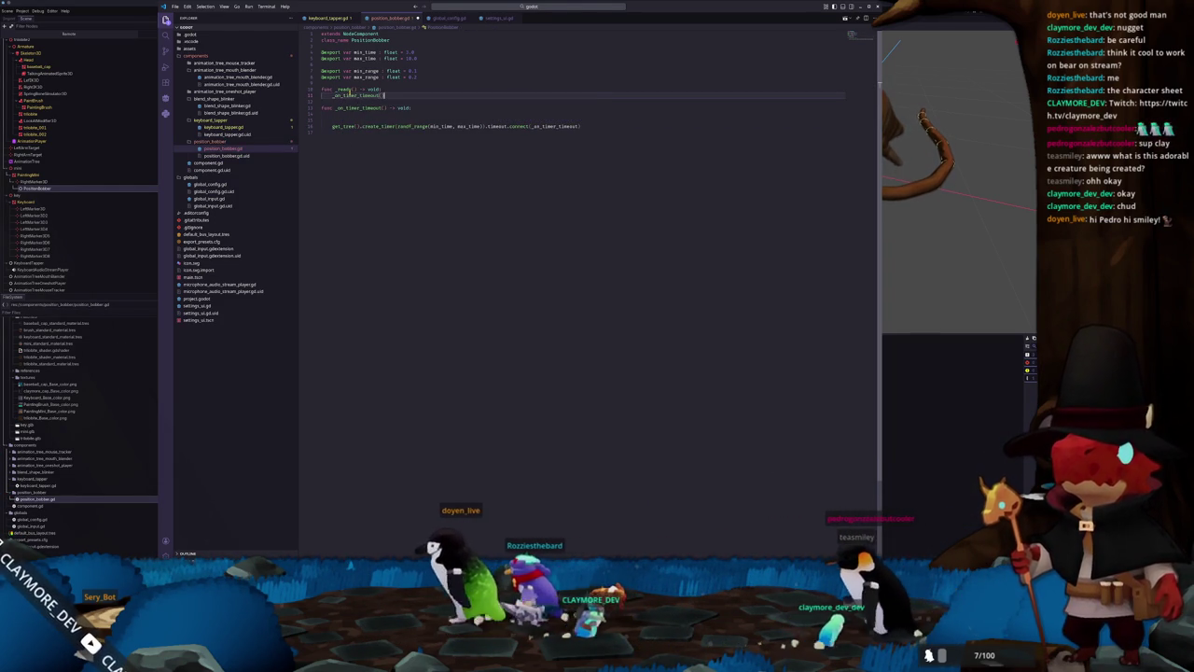
key("Return")
key("Down")
key("Down")
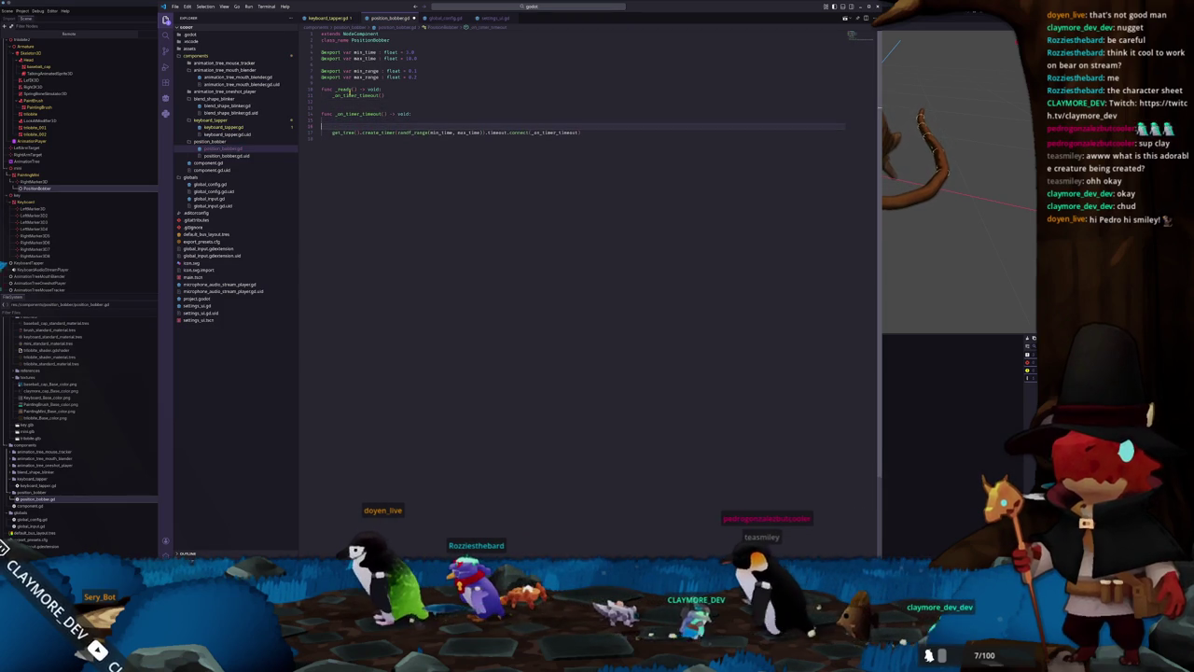
key("alt+Tab")
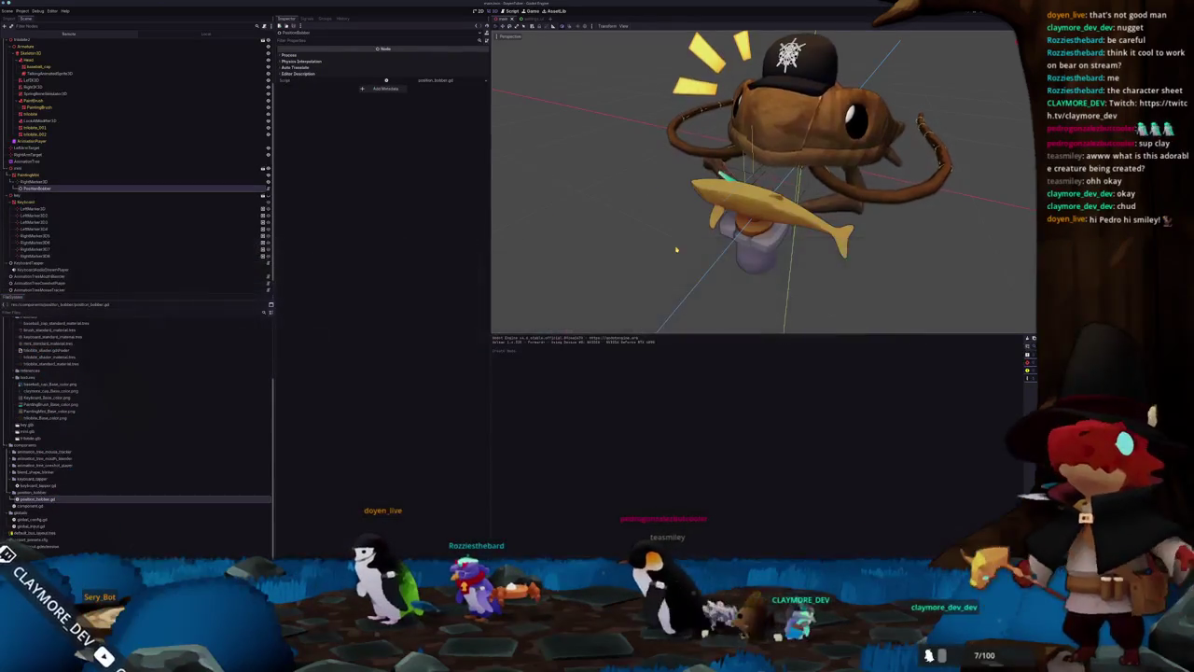
Drag the paintbrush target marker lower beside the fish in the viewport
scroll(671, 238, "up", 5)
left_click(746, 214)
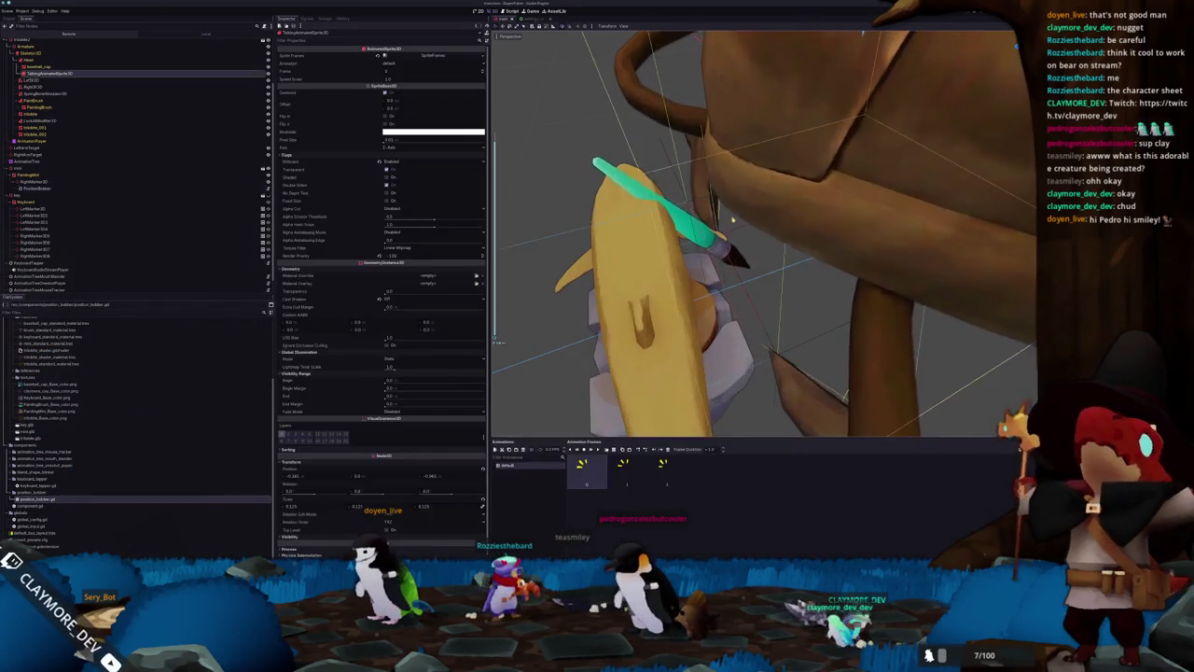
scroll(737, 216, "up", 3)
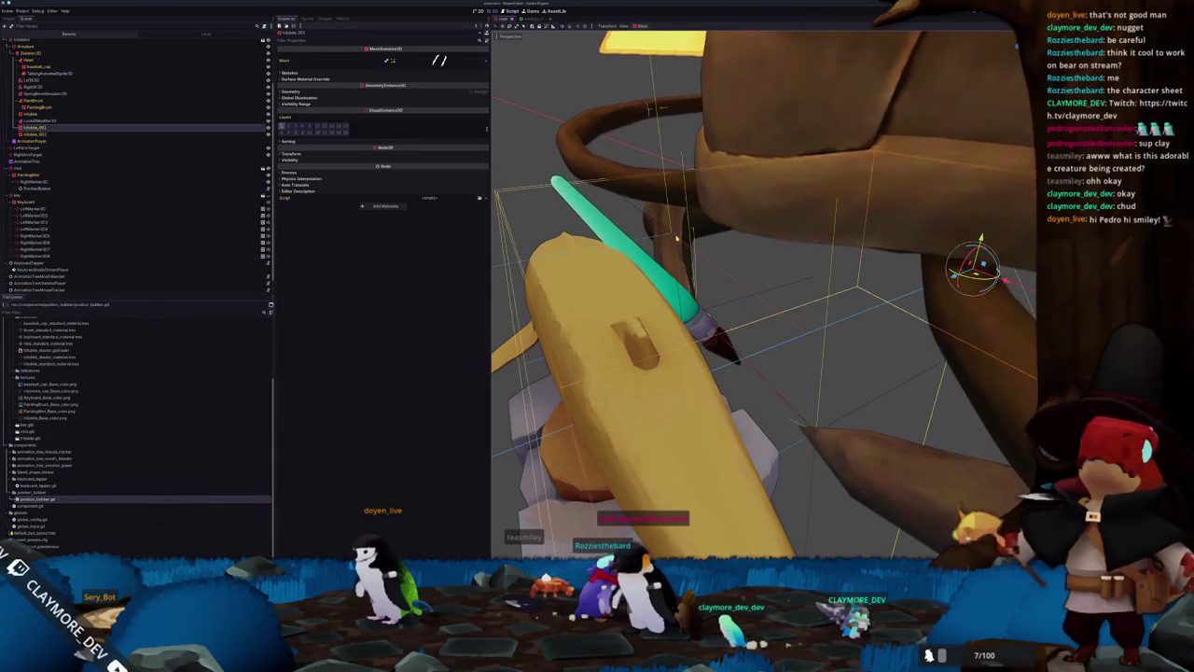
left_click(667, 241)
left_click_drag(667, 241, 679, 303)
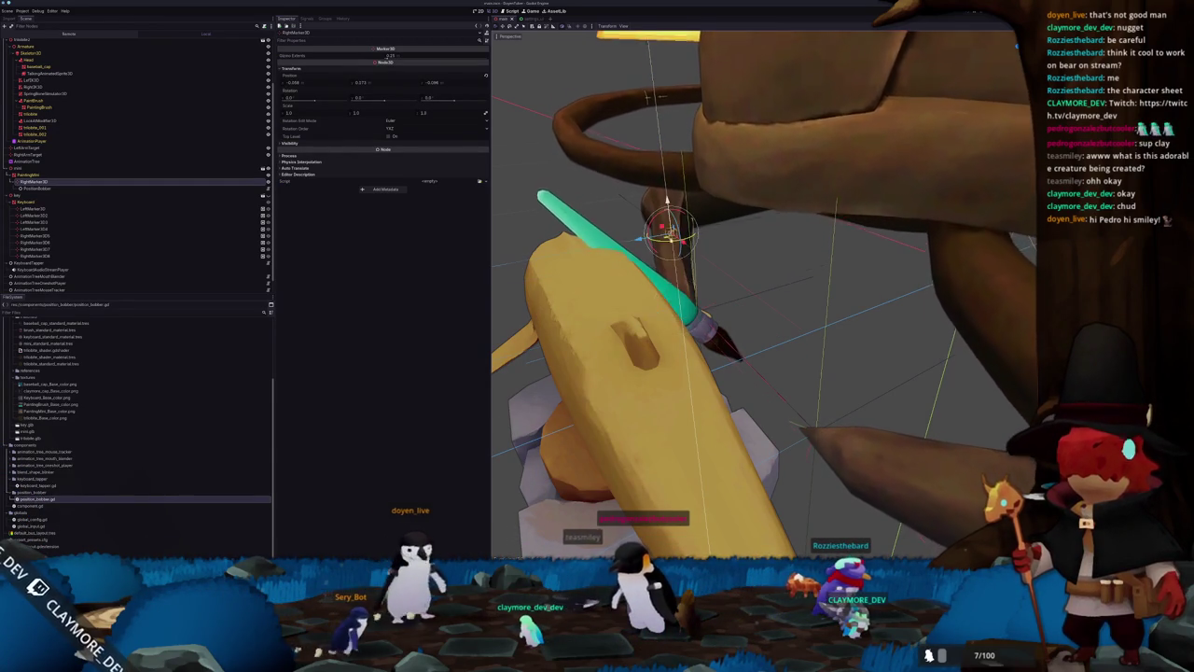
key("alt+Tab")
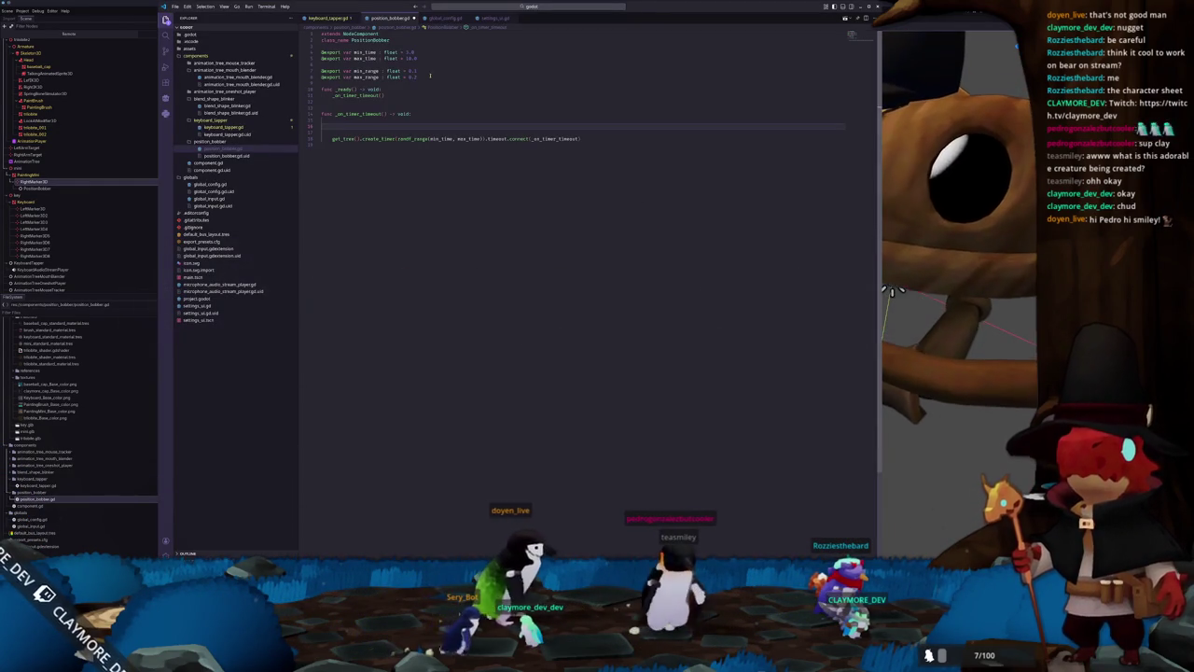
Create a tween with get_tree().create_tween() at the start of _on_timer_timeout
left_click_drag(407, 71, 432, 75)
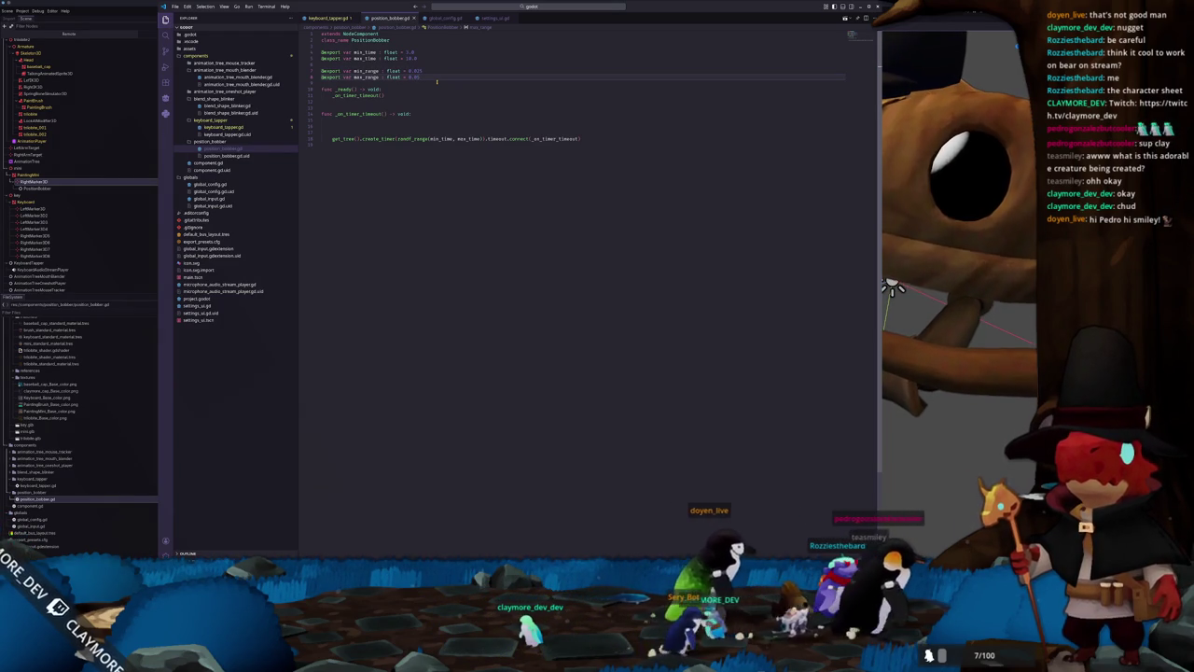
key("Down")
key("Down")
key("Home")
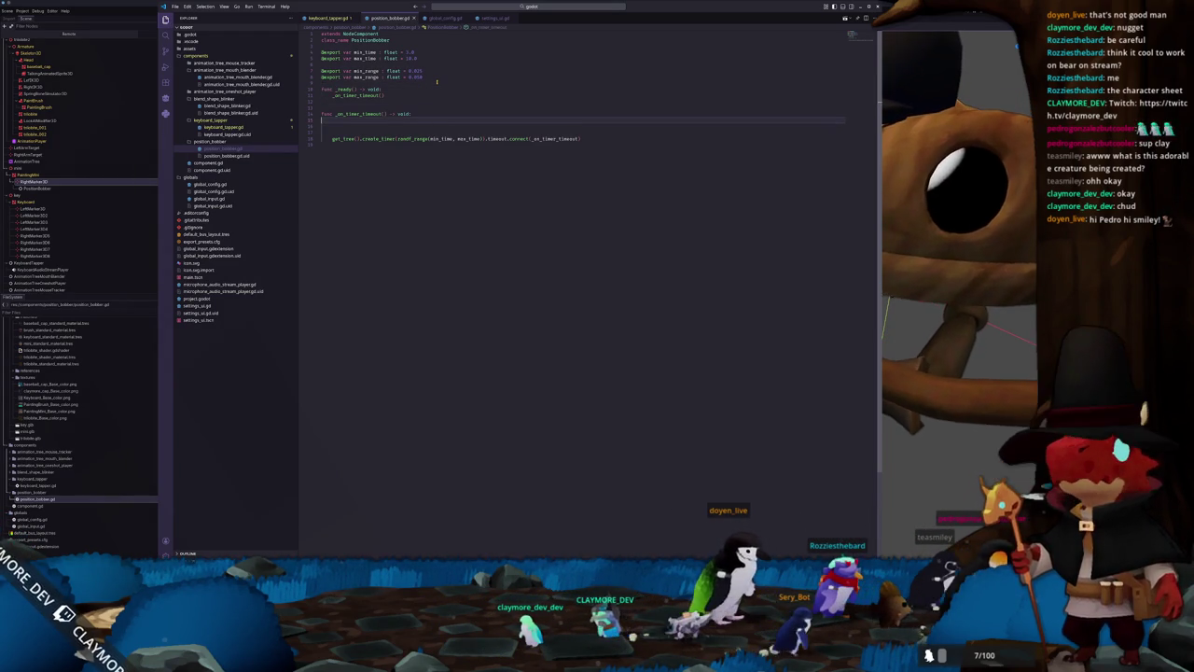
type("var tween : Tween = get_tr")
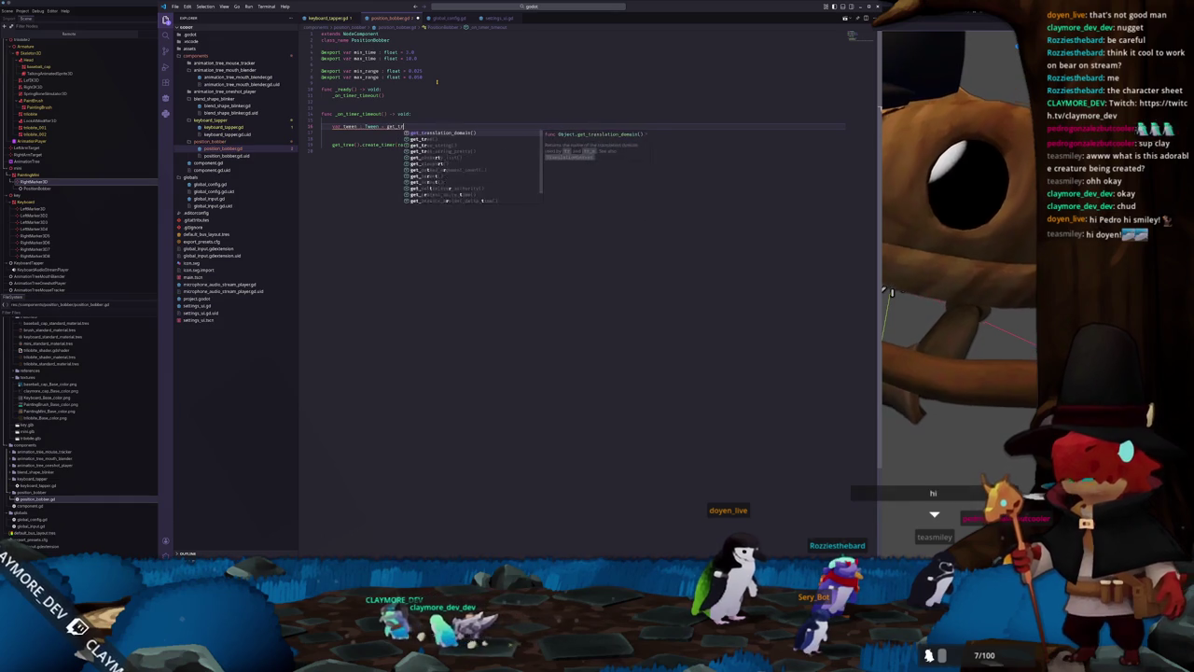
type("ee().create_tween(")
key("Return")
Store get_parent() as Node3D in a parent variable above a new tween_property call
type("tw")
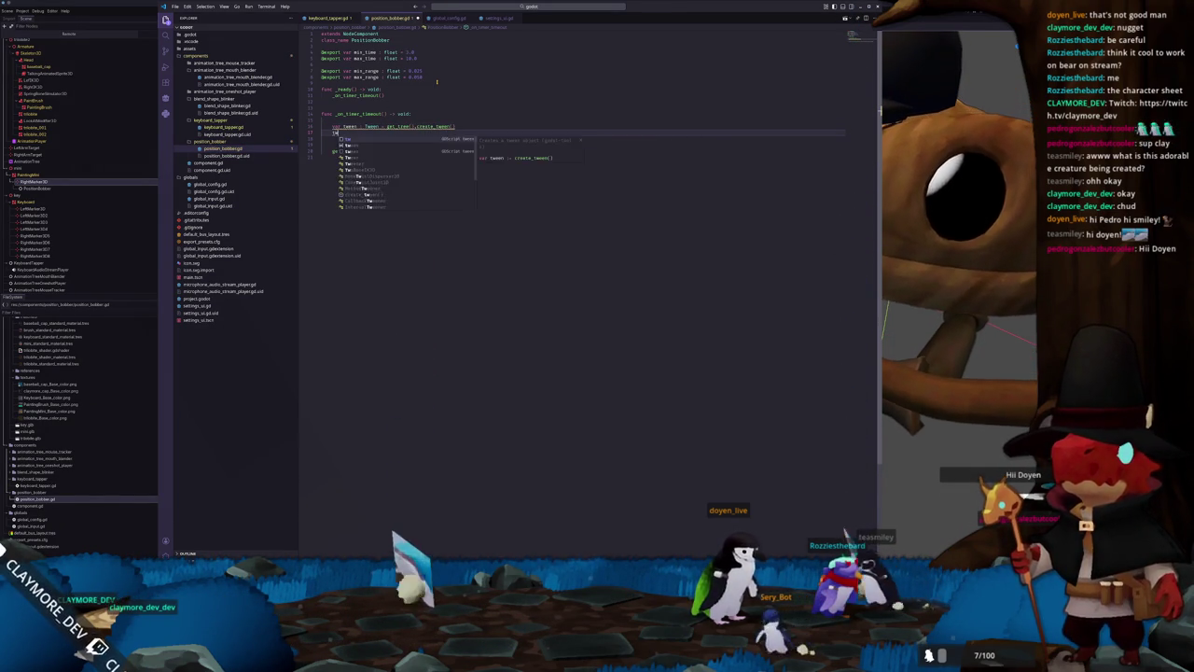
type("een.tween_pro")
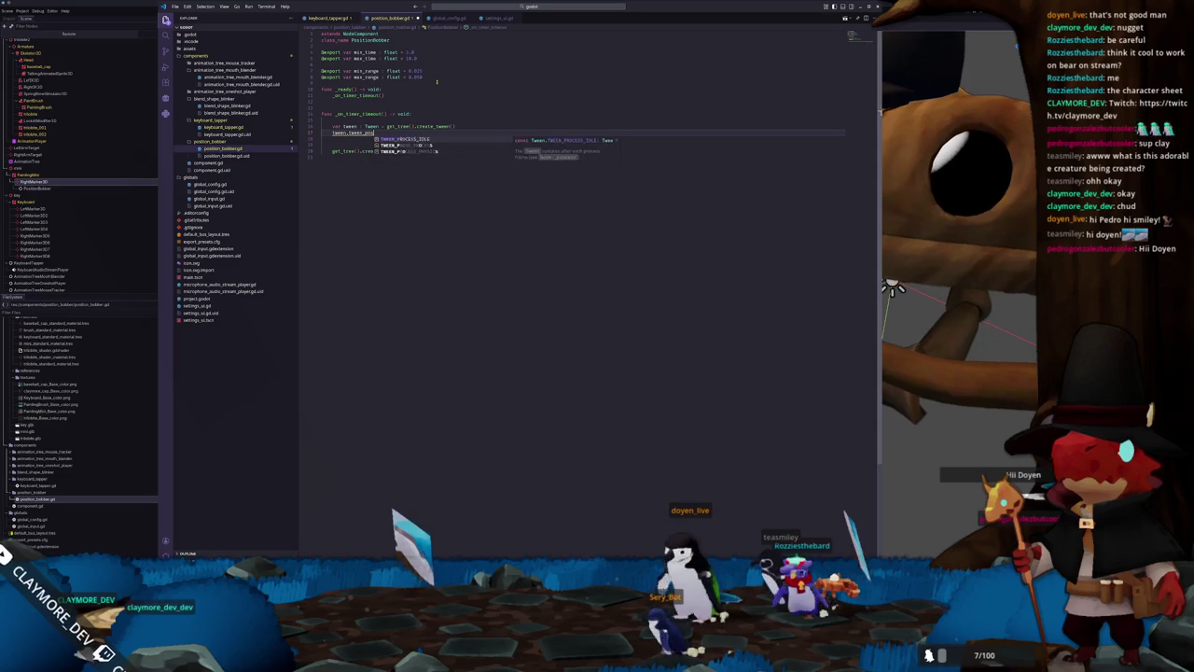
key("Return")
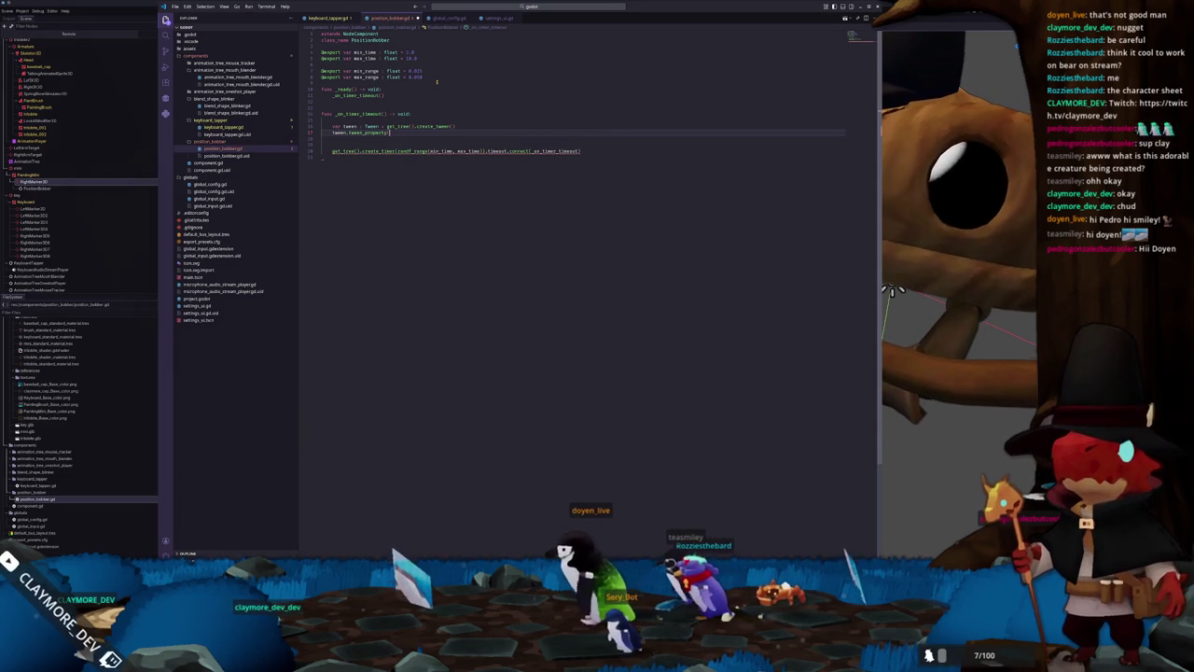
type("get_parent(")
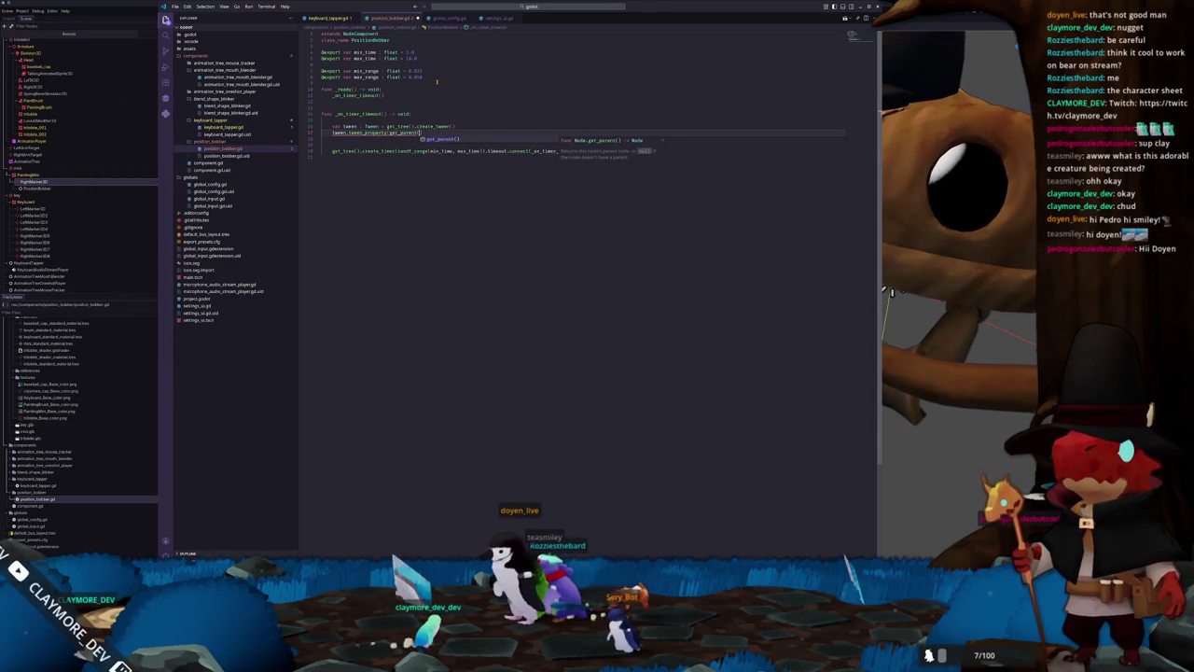
key("Return")
type("Node3D, g")
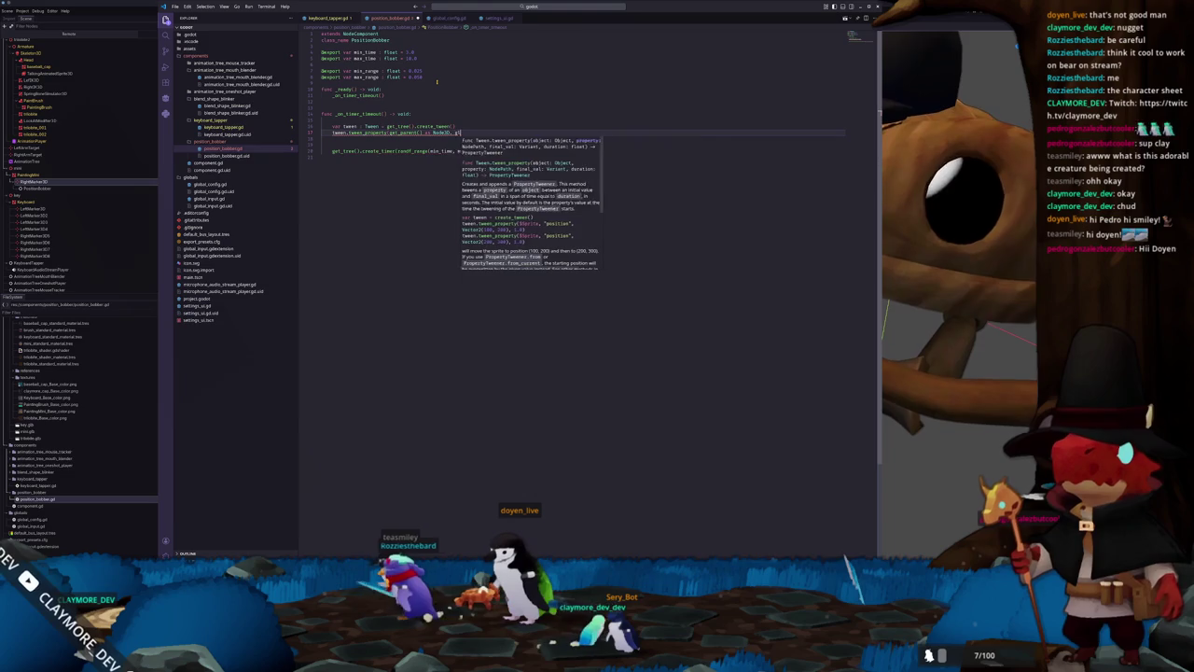
type("_position")
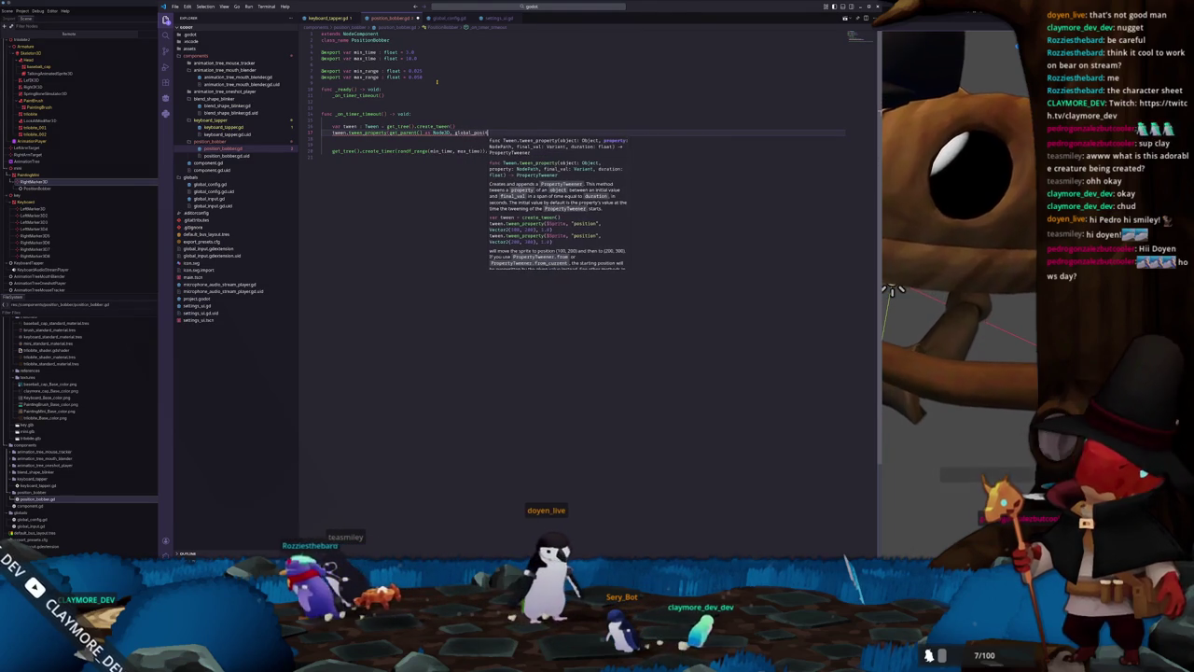
type("\"global_position\",")
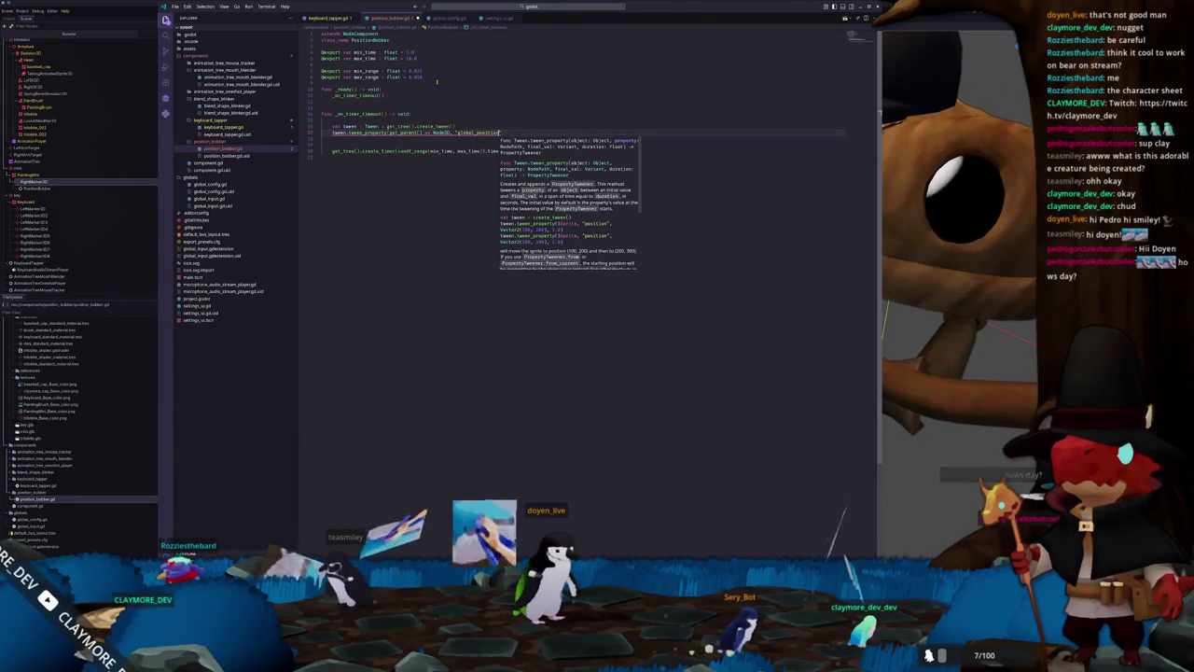
key("ctrl+Left")
key("ctrl+Left")
key("ctrl+Left")
key("ctrl+shift+Left")
key("ctrl+shift+Left")
key("ctrl+shift+Left")
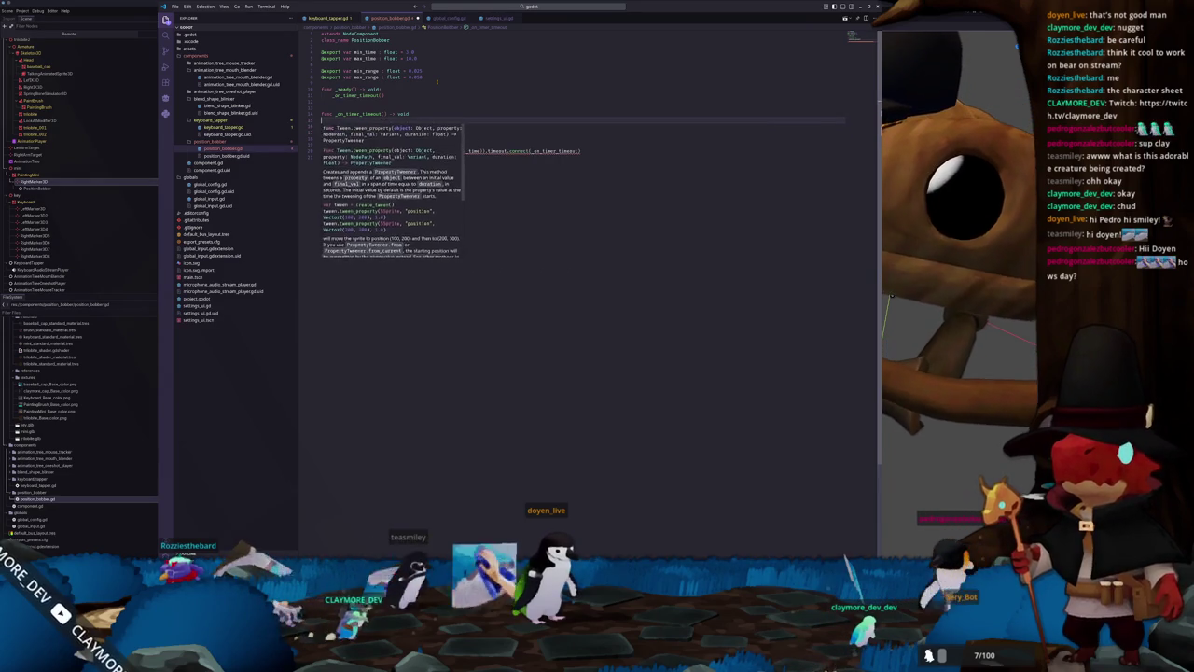
key("ctrl+x")
key("Up")
key("Up")
key("End")
key("Return")
key("Return")
key("Up")
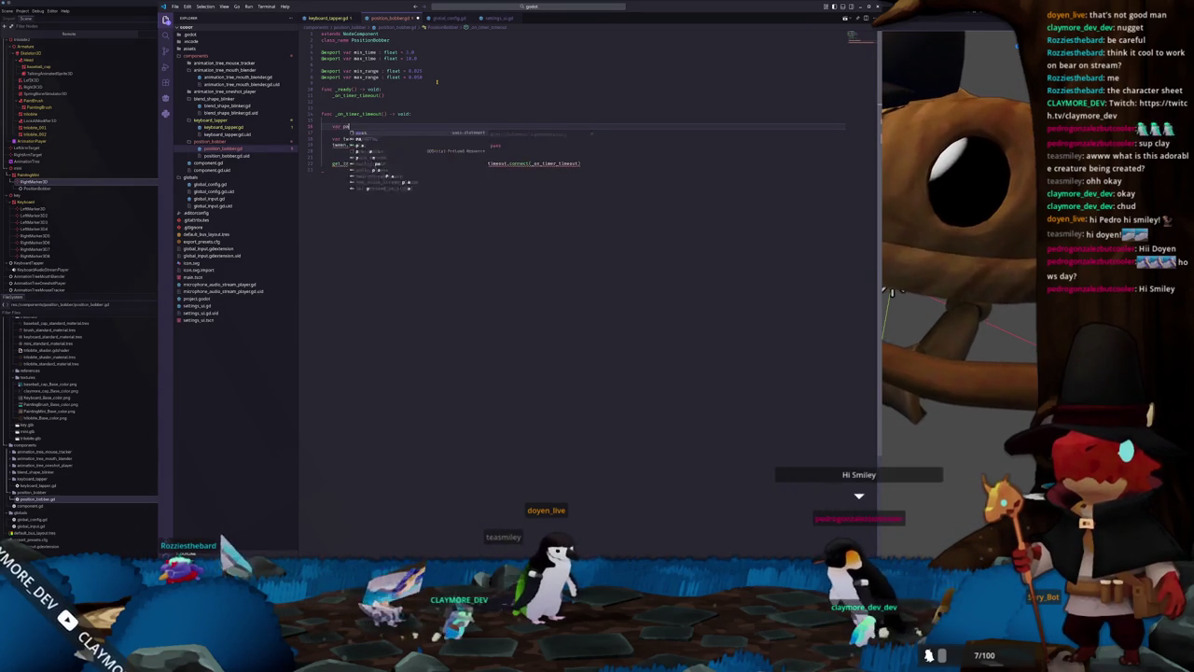
type("rent : Node3D")
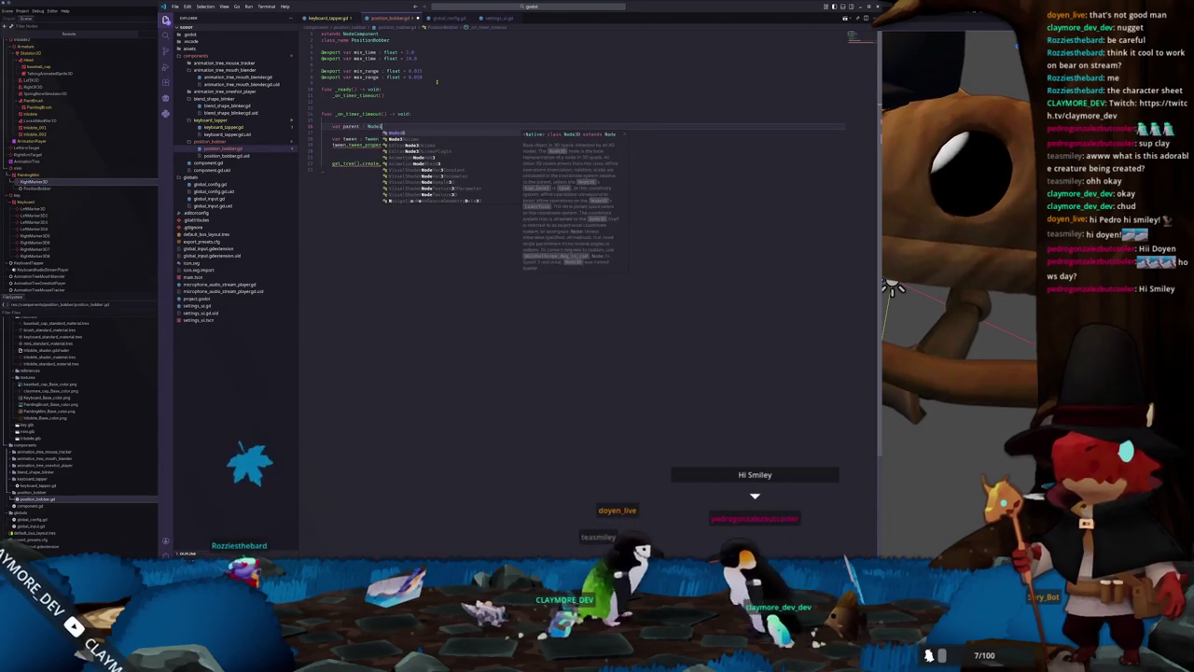
type(" = get_parent() as Node3D")
key("ctrl+v")
Tween parent's global_position:y down by randf_range(min_range, max_range) over 0.5 seconds
key("Down")
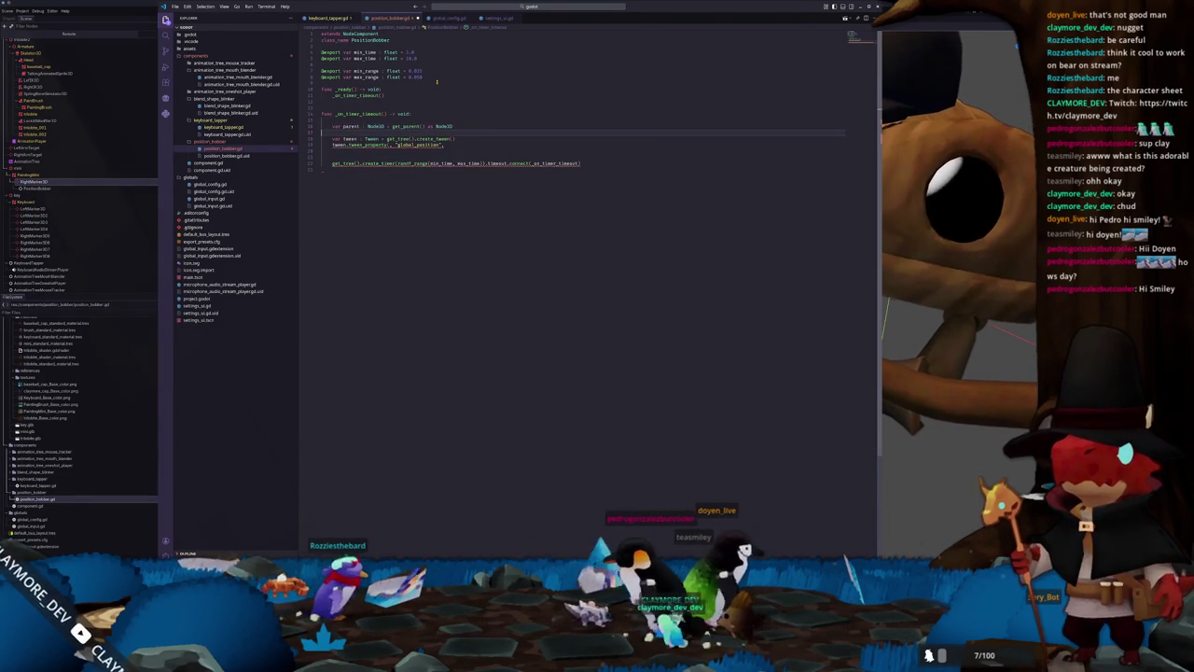
key("Down")
key("Down")
key("ctrl+Right")
key("ctrl+Right")
key("ctrl+Right")
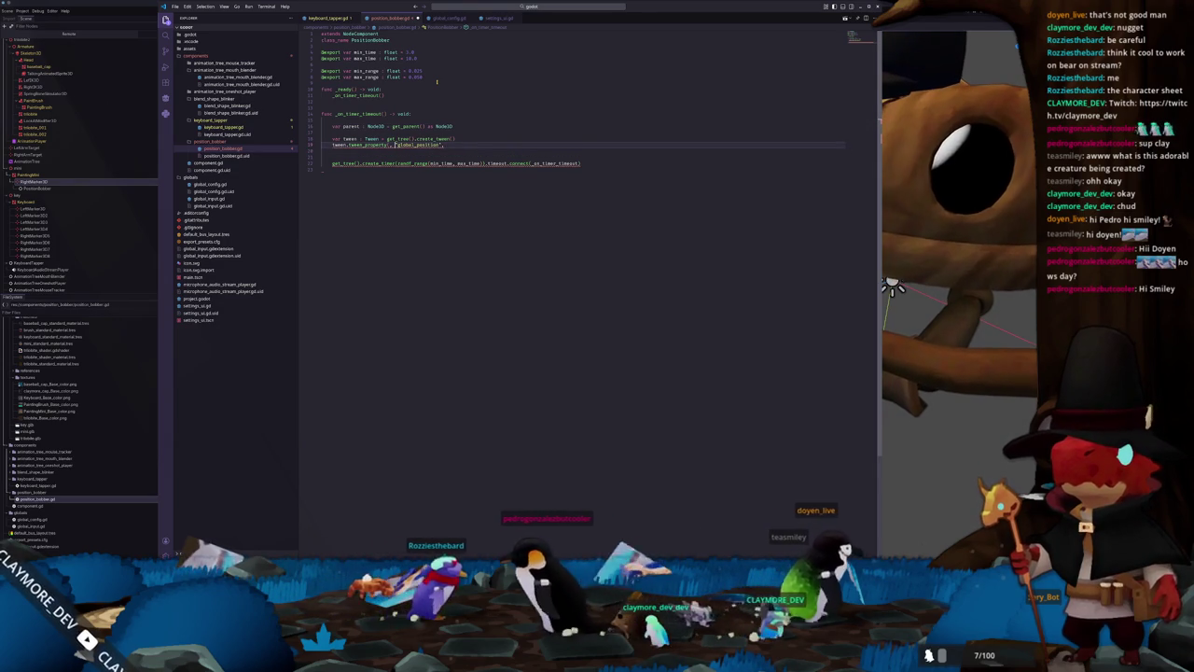
type("parent")
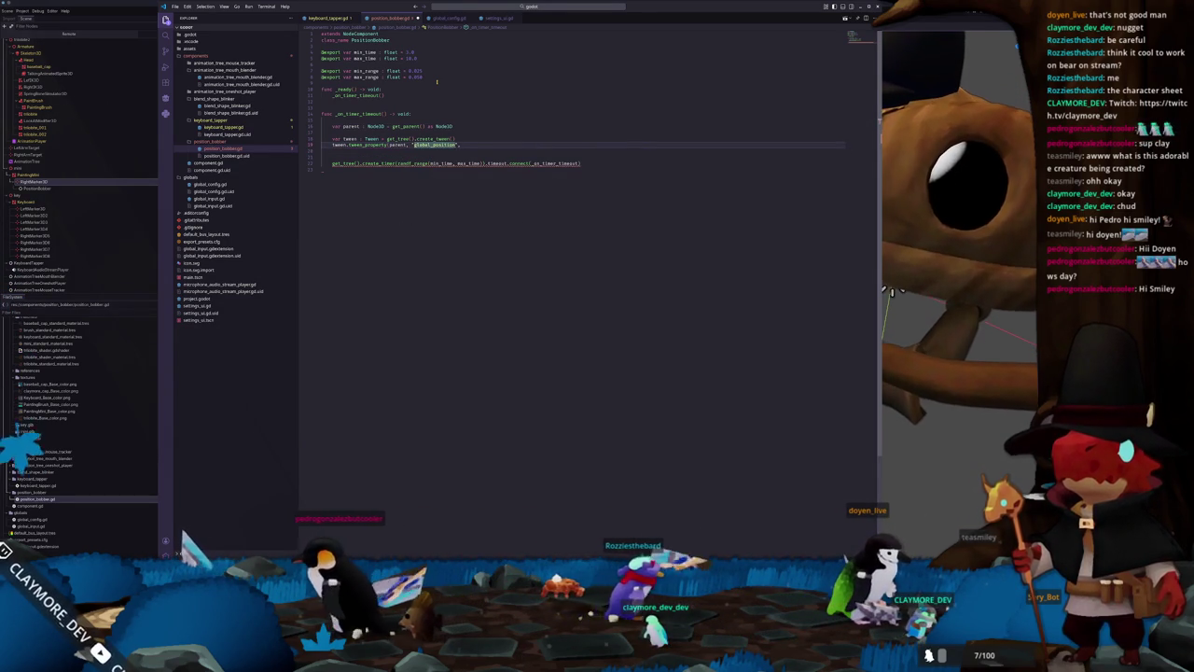
type(",")
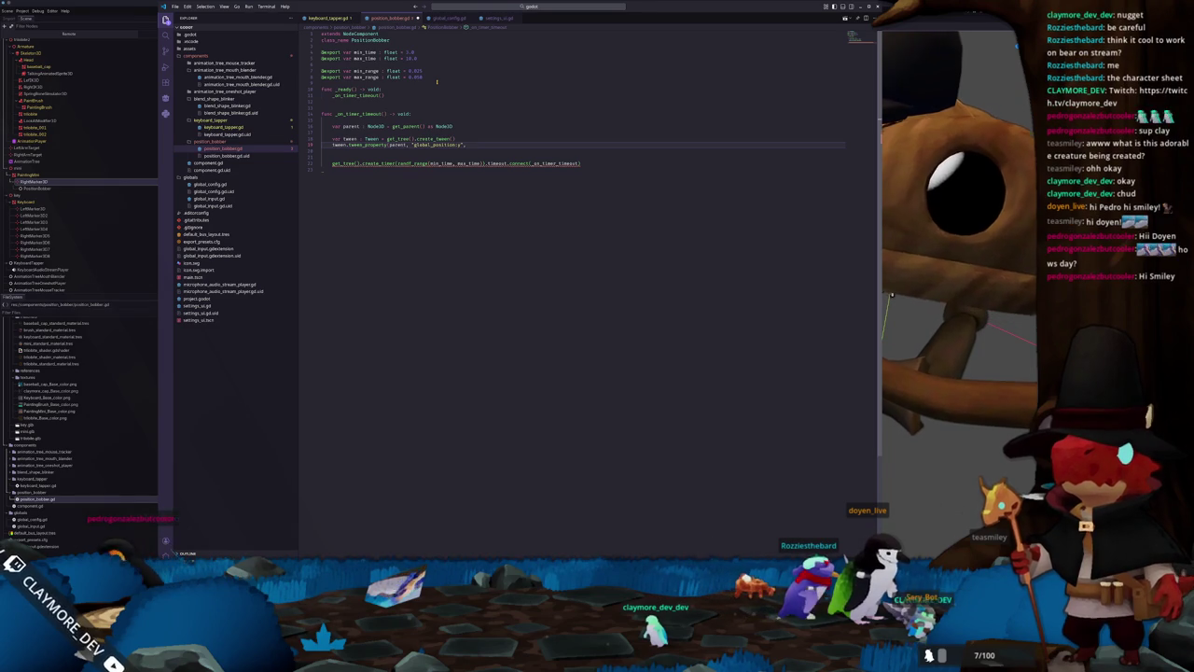
type(" \"global_position:y\",")
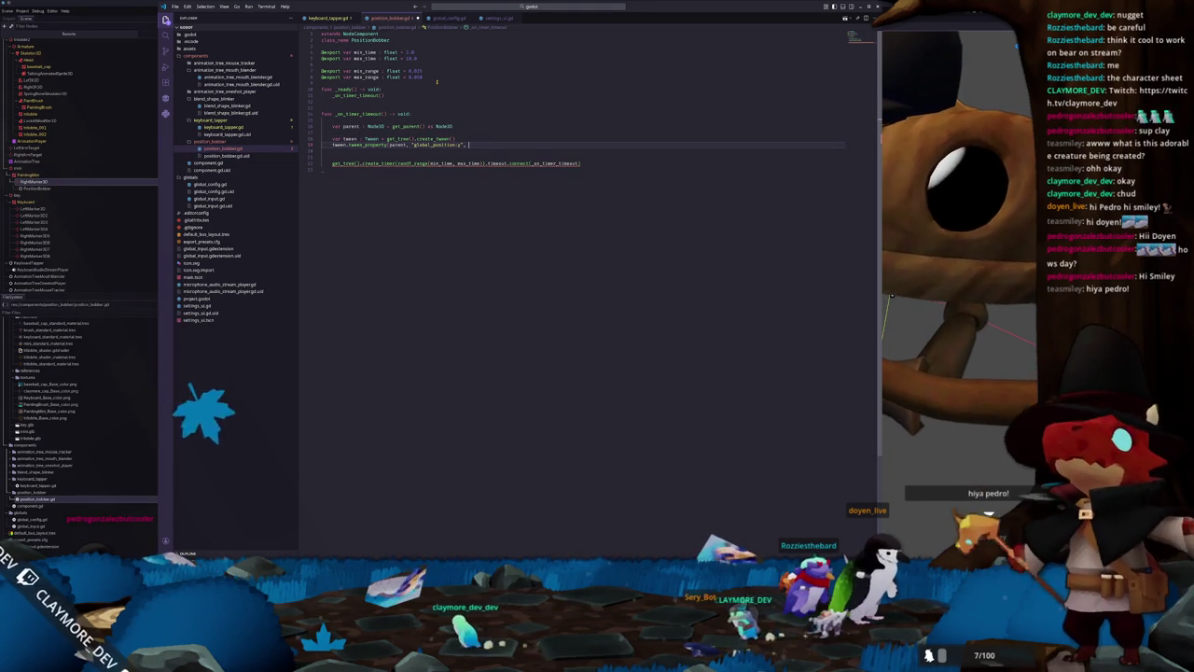
type(" parent.global_p")
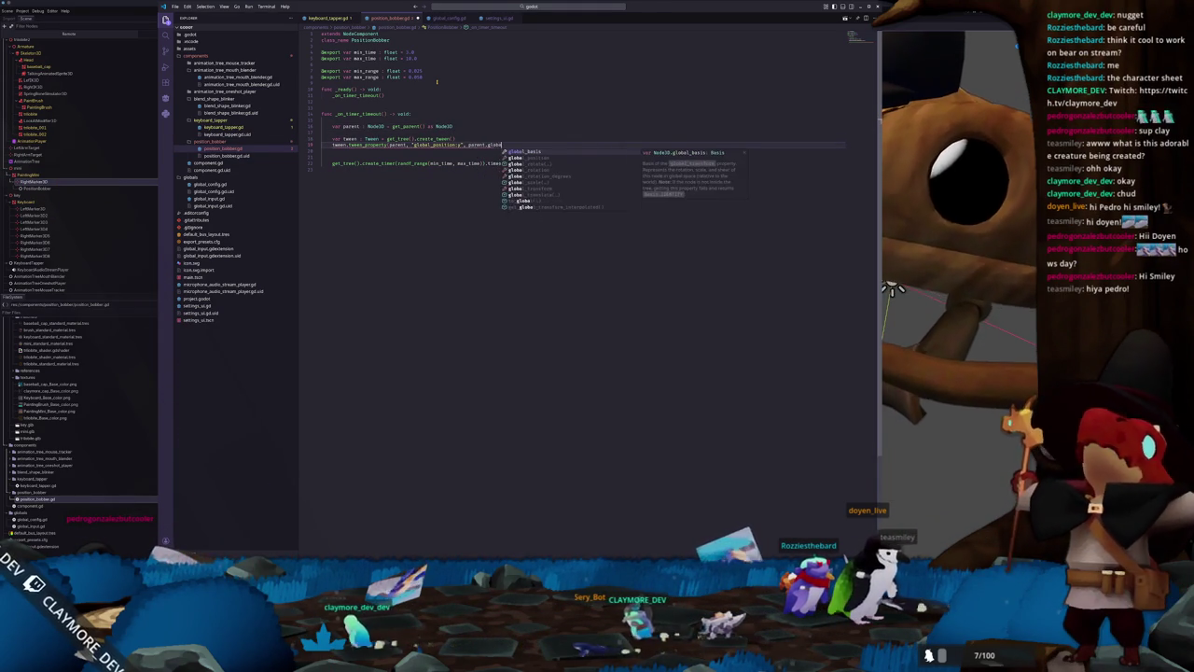
key("Return")
type(".y - ")
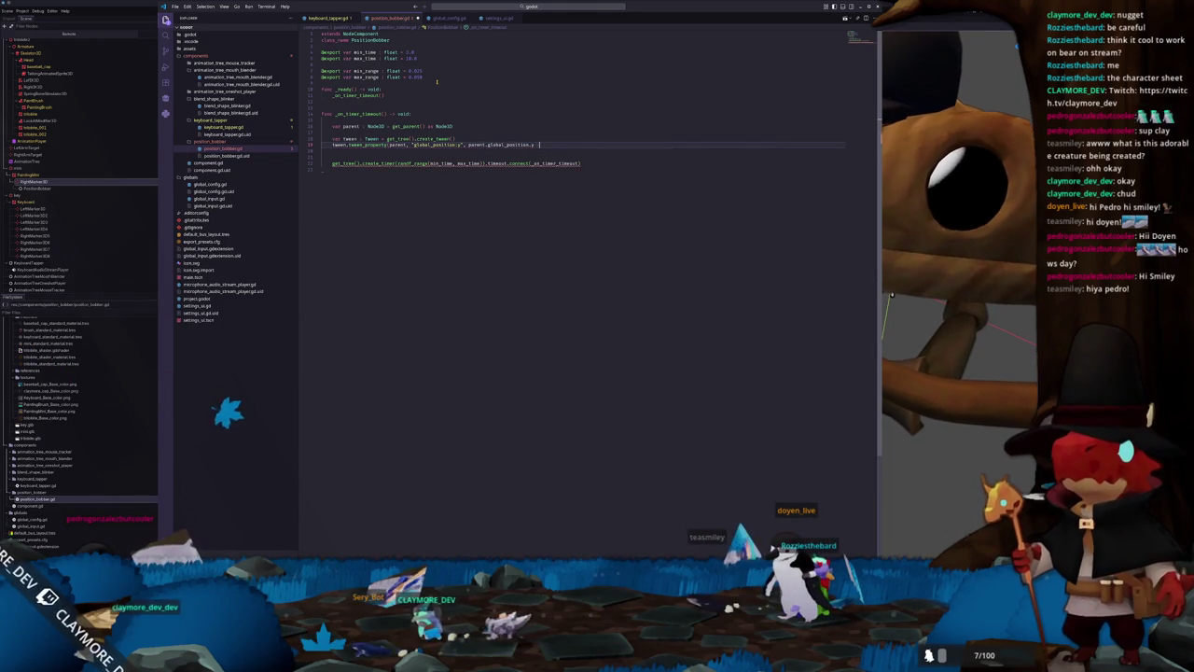
type("randf_range(")
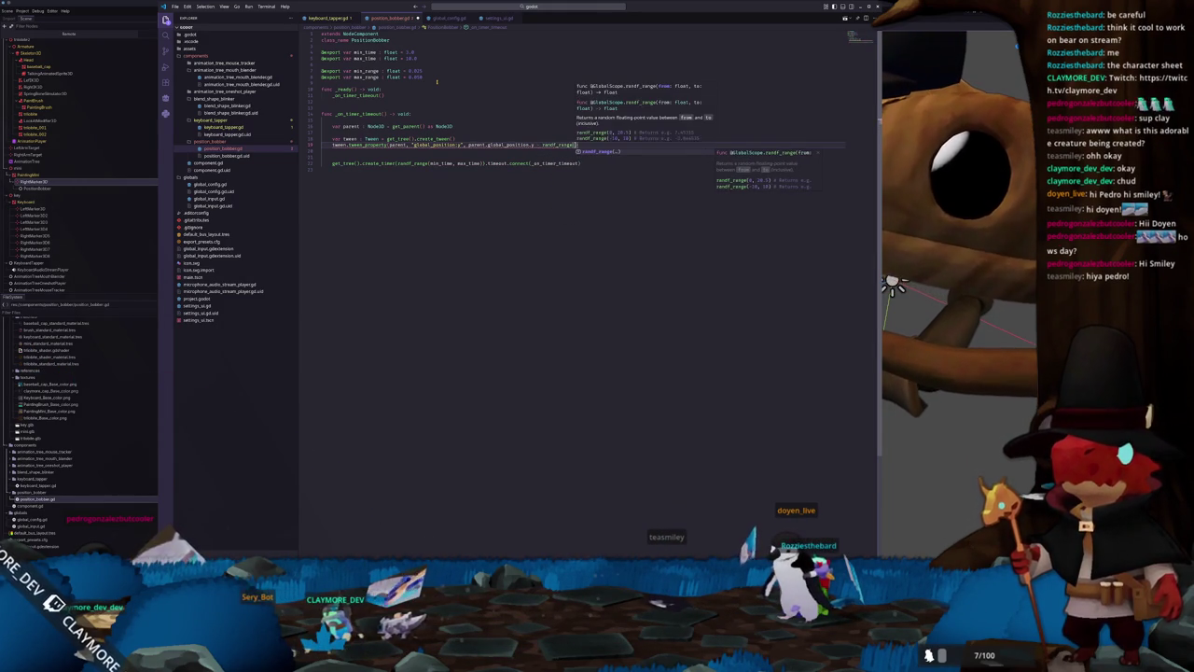
type("min_range, max_range")
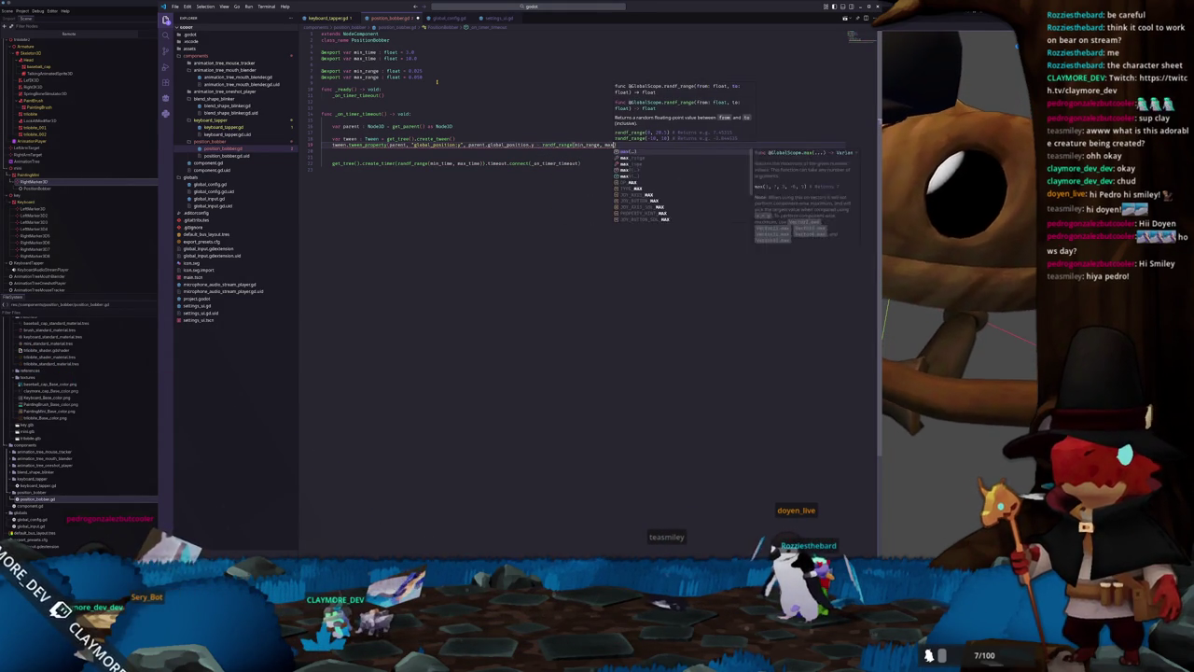
type("), 0.5")
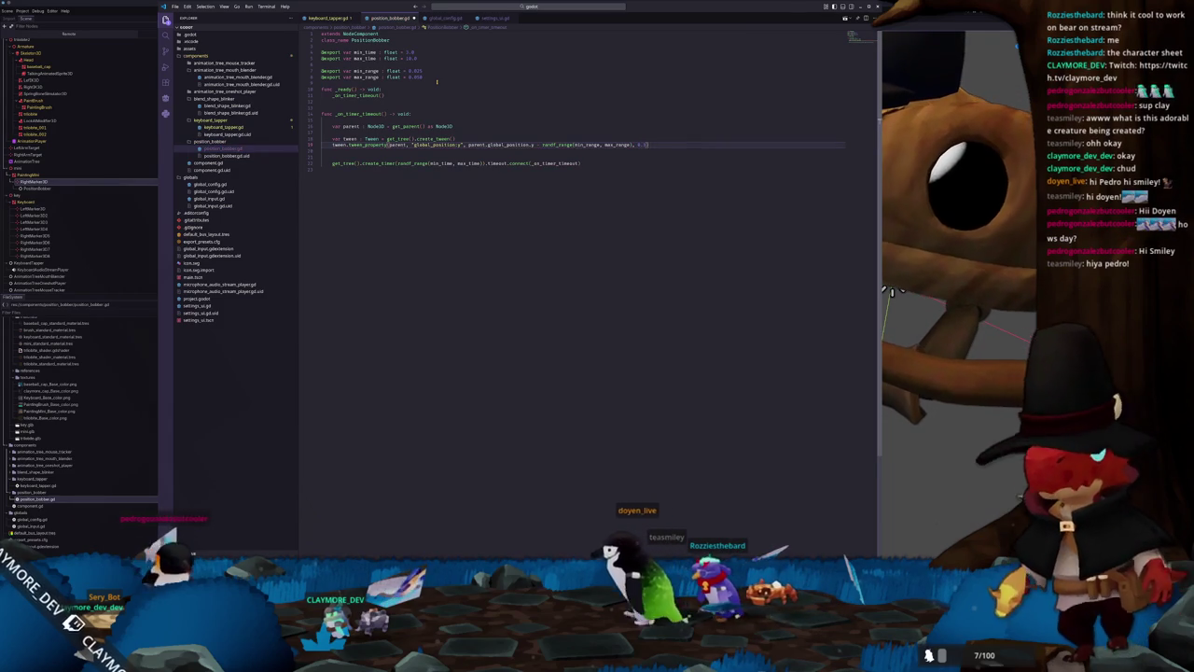
Add a second tween_property call that returns the bobber to parent.global_position.y
key("Return")
type("tween.tween_prop")
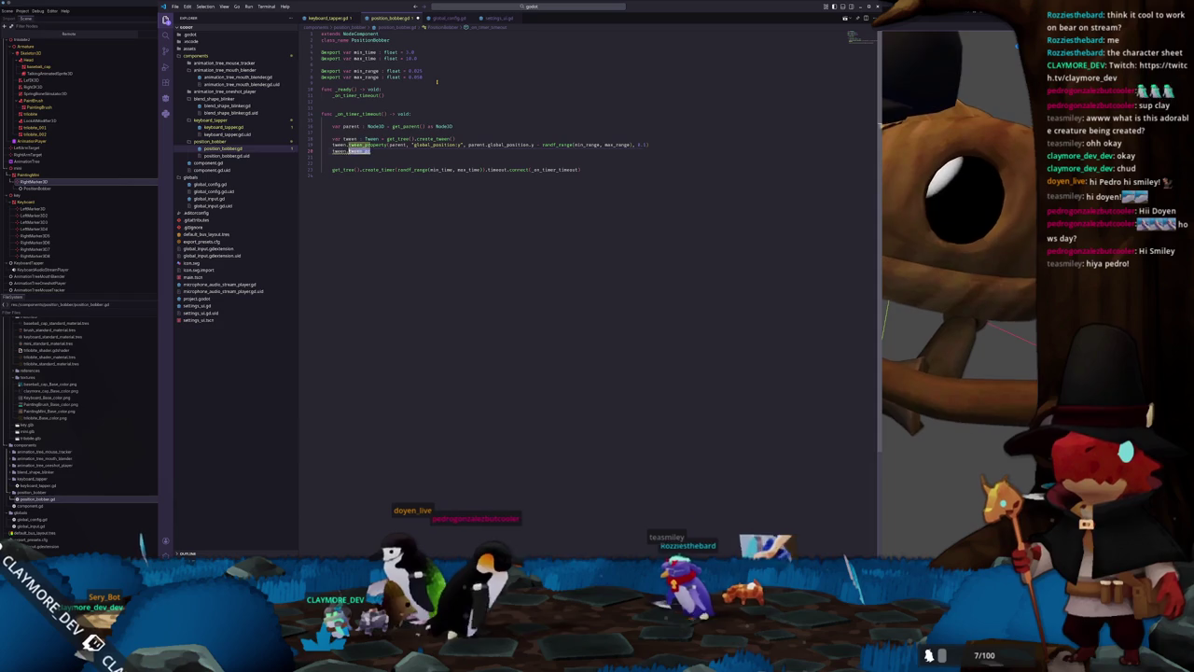
key("Tab")
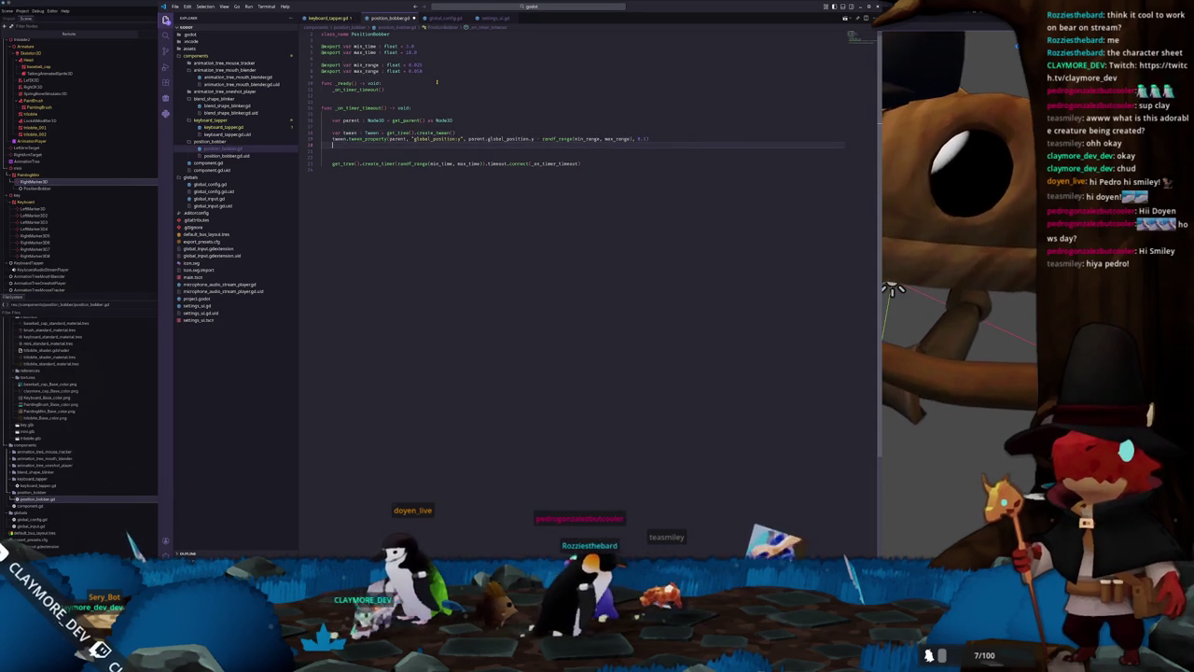
key("ctrl+v")
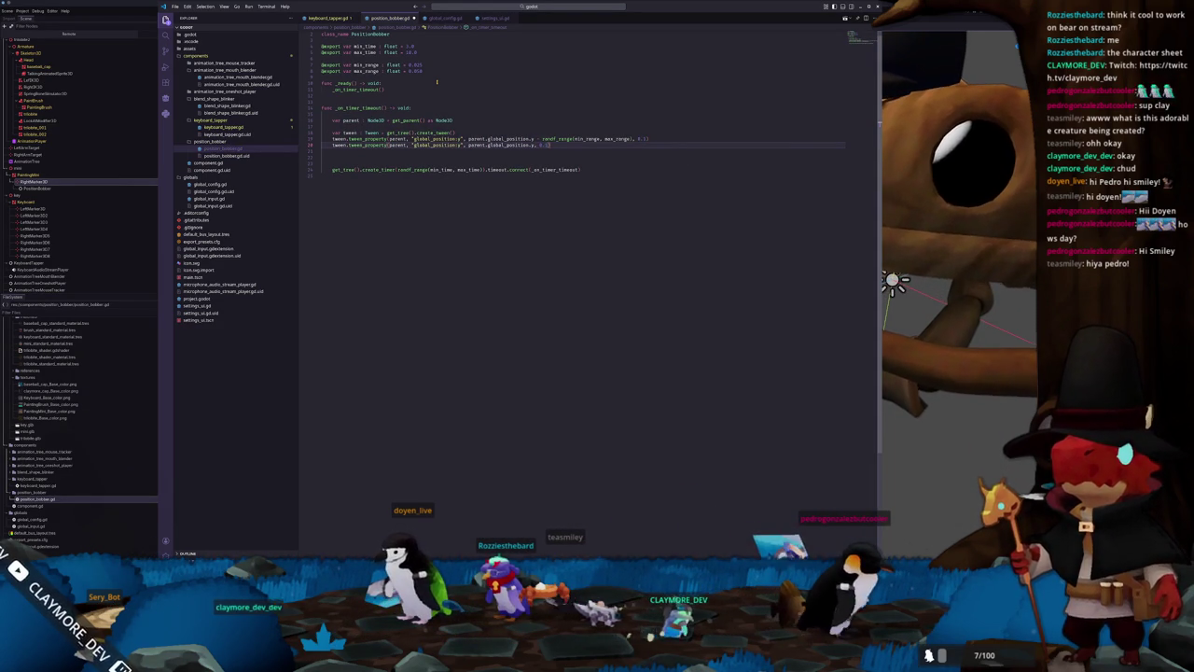
Wrap both tweens in 'for i in range(randi_range(1, 3)):' with var tween moved above the loop
key("Return")
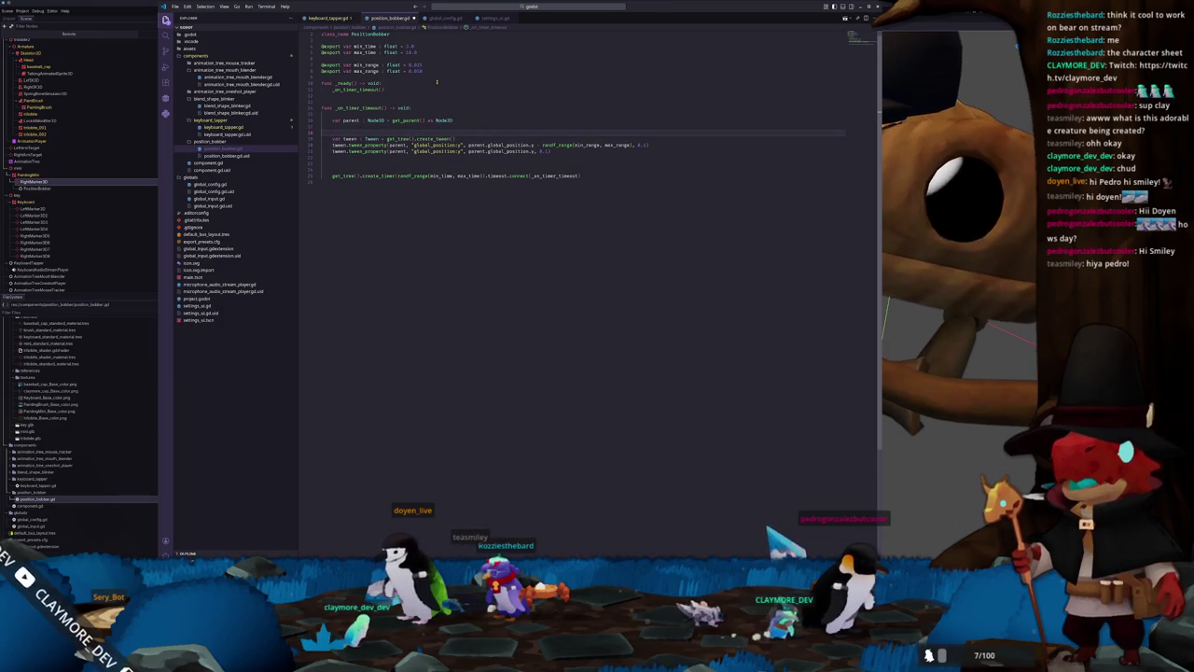
type("for i inrange")
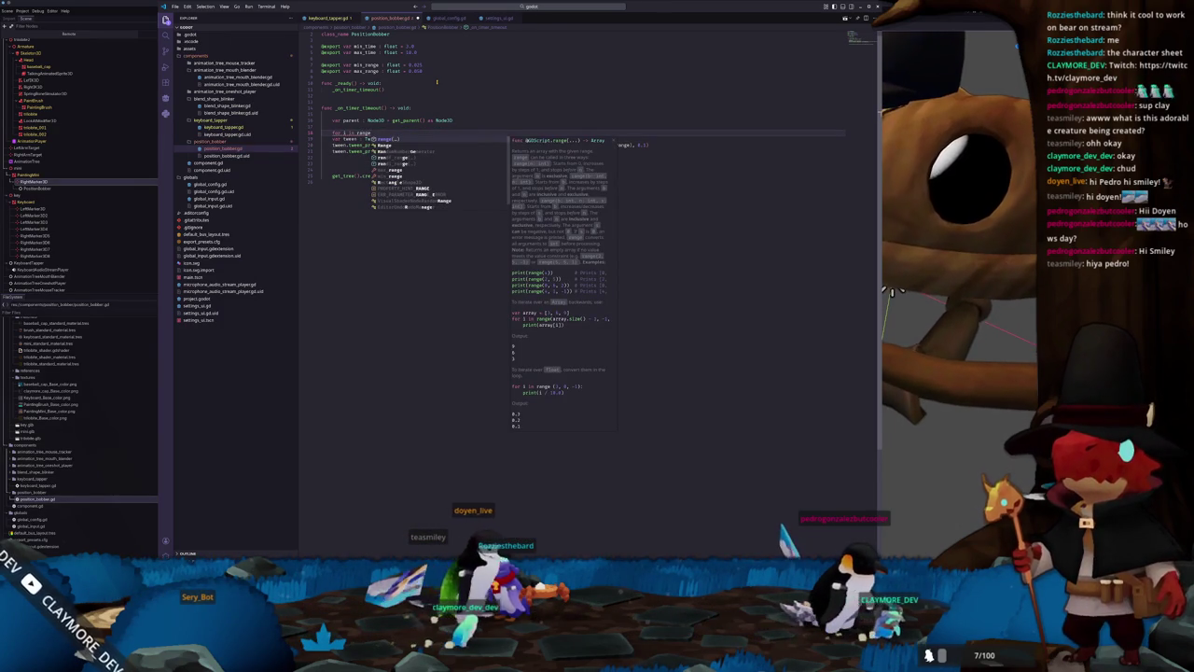
type("(randi")
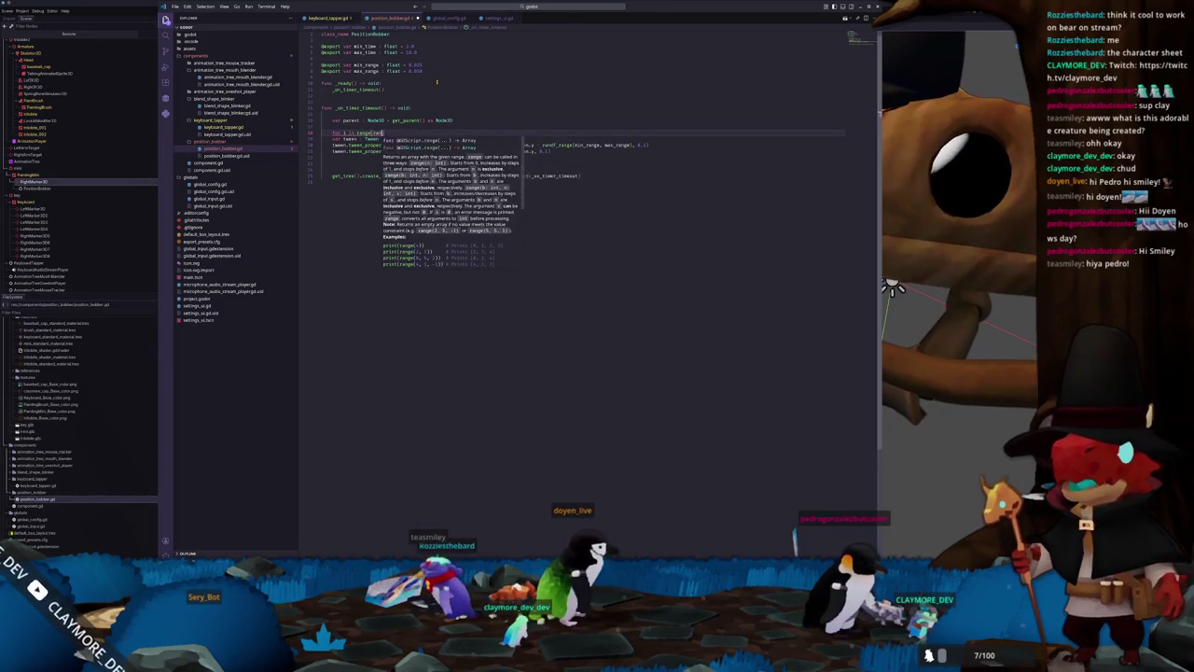
type("_range(1, 3")
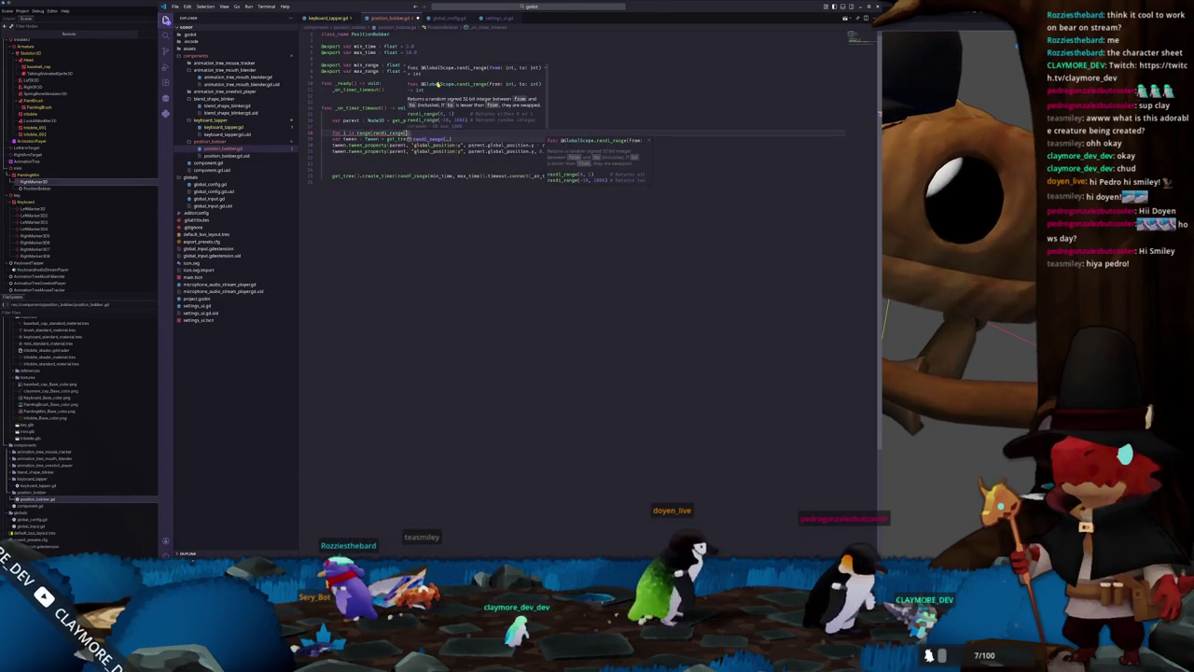
type(")):")
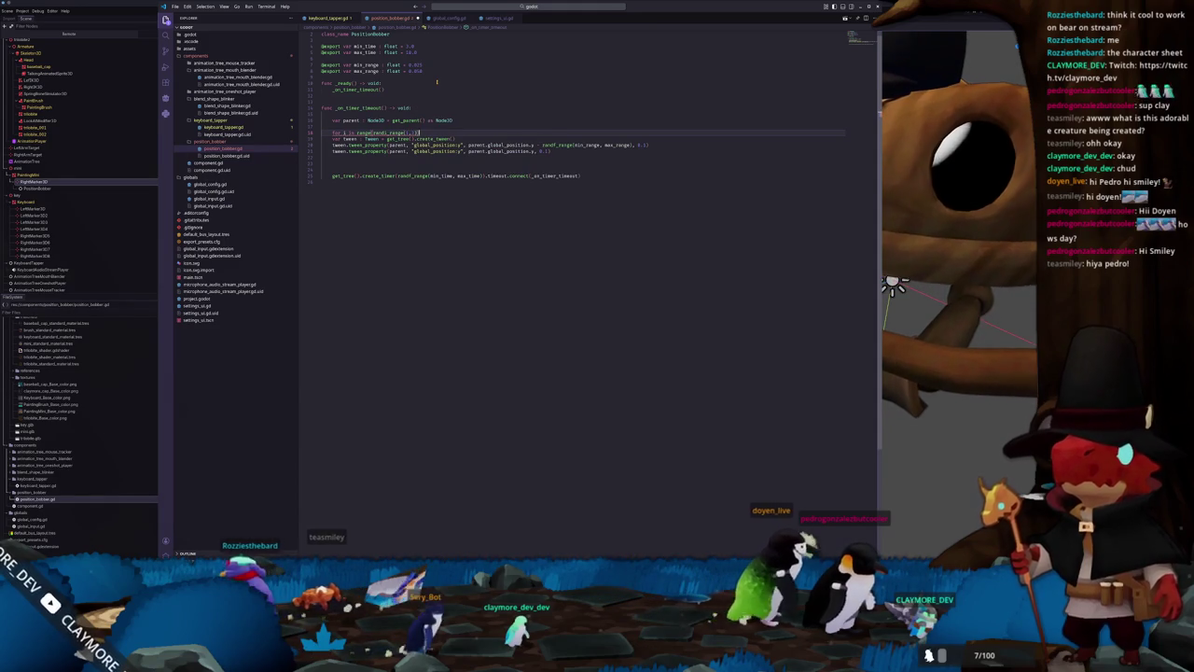
key("shift+Down")
key("shift+Down")
key("shift+Down")
key("Tab")
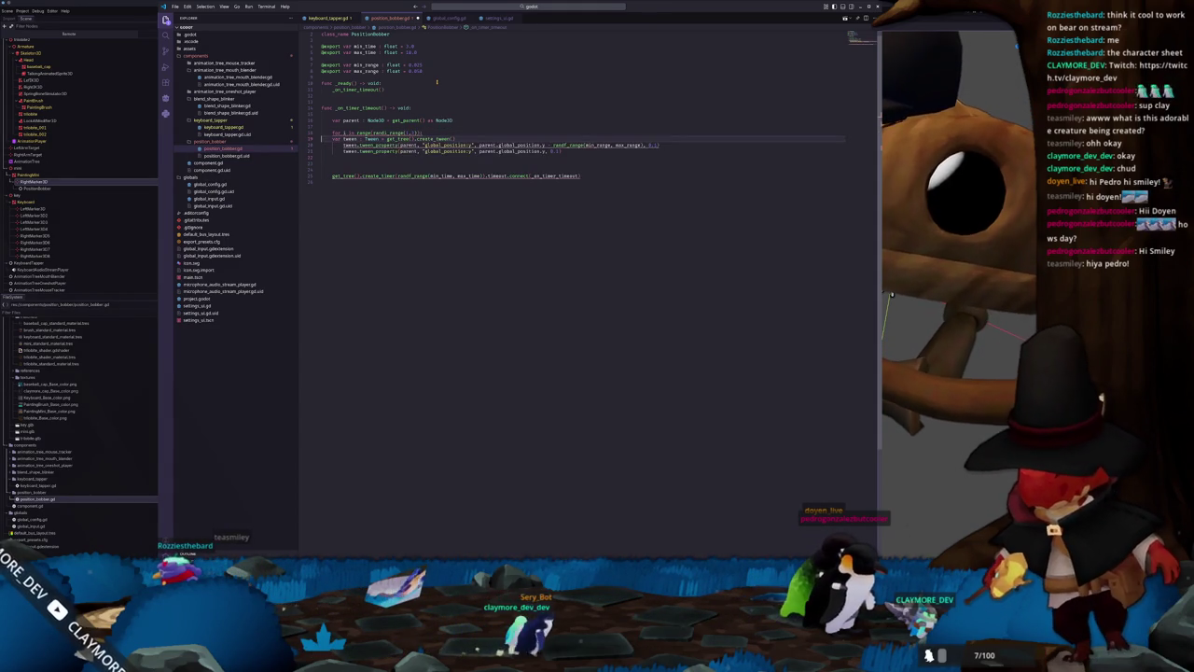
key("alt+Up")
key("alt+Up")
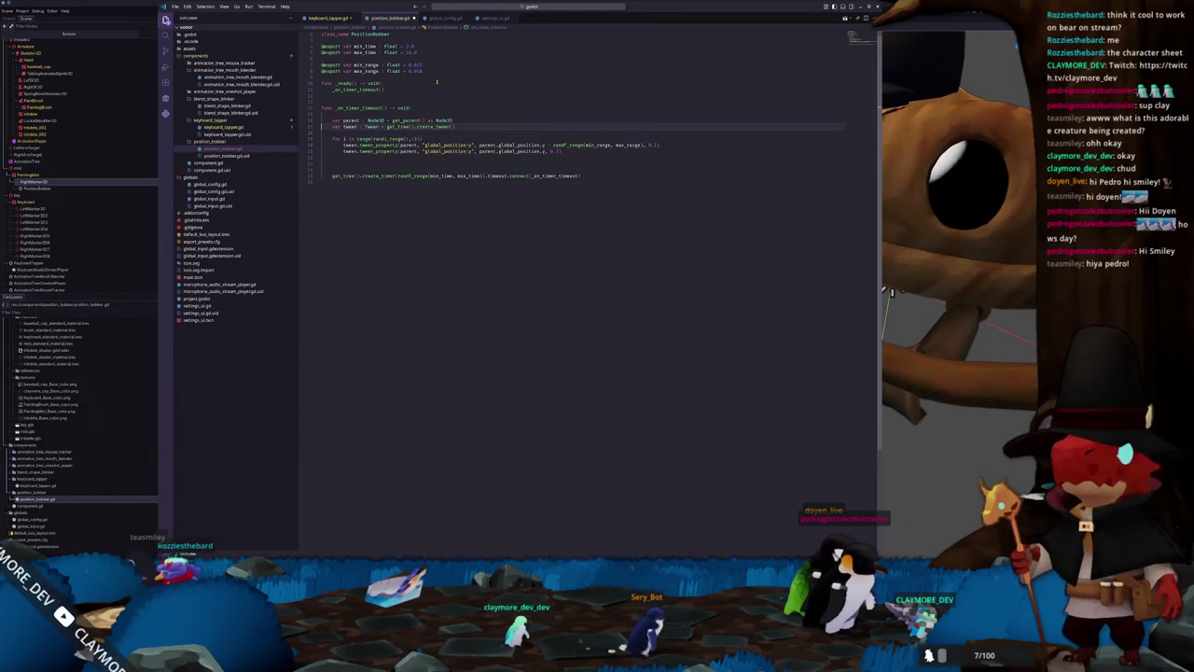
Tidy the blank line and remove the extra indent on the second tween line
key("alt+Down")
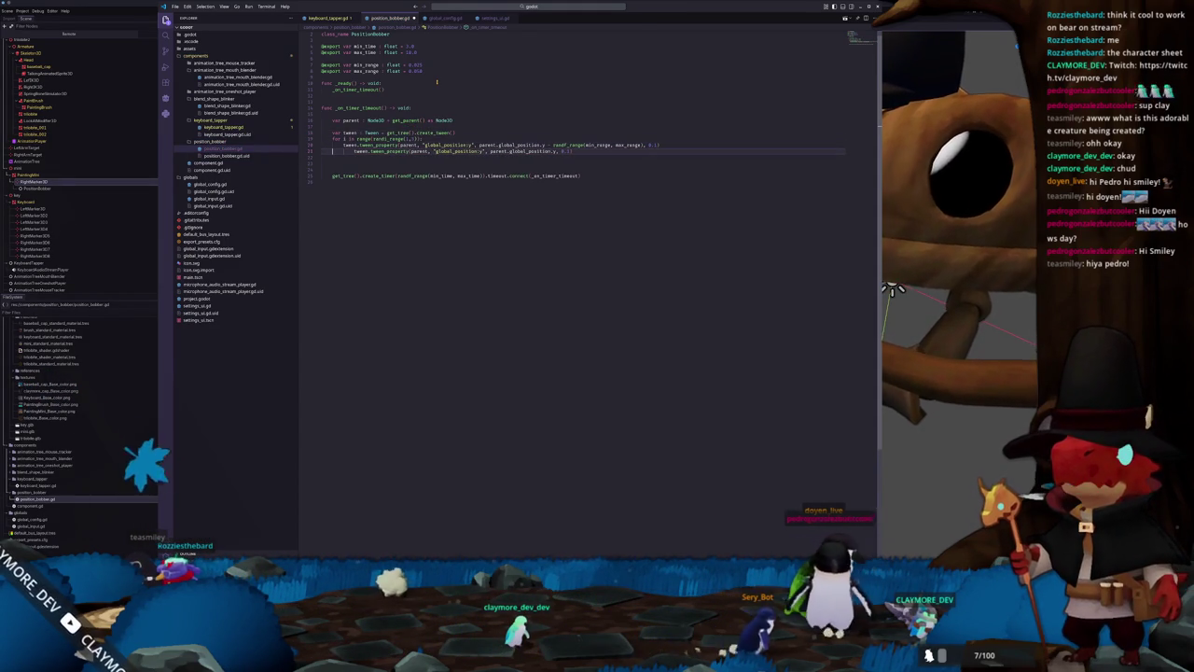
key("Up")
key("shift+Tab")
key("Down")
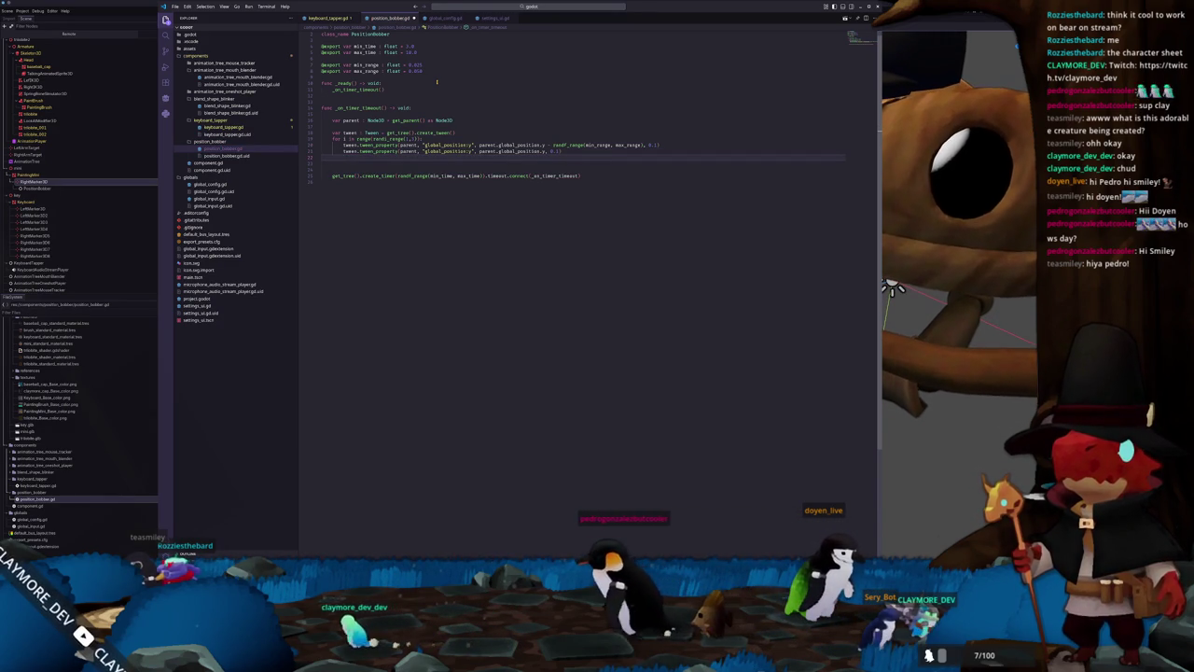
Change line 20's duration to 0.1 + randf() * 0.1 and copy the random term
key("Up")
key("Left")
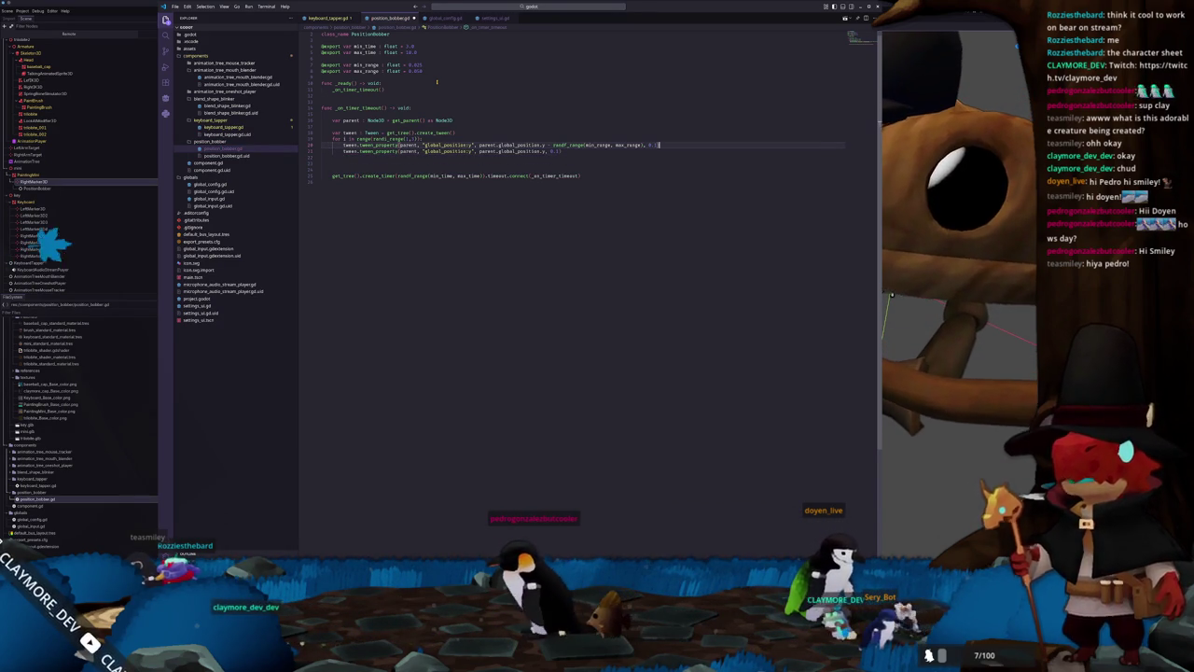
type("+ randf")
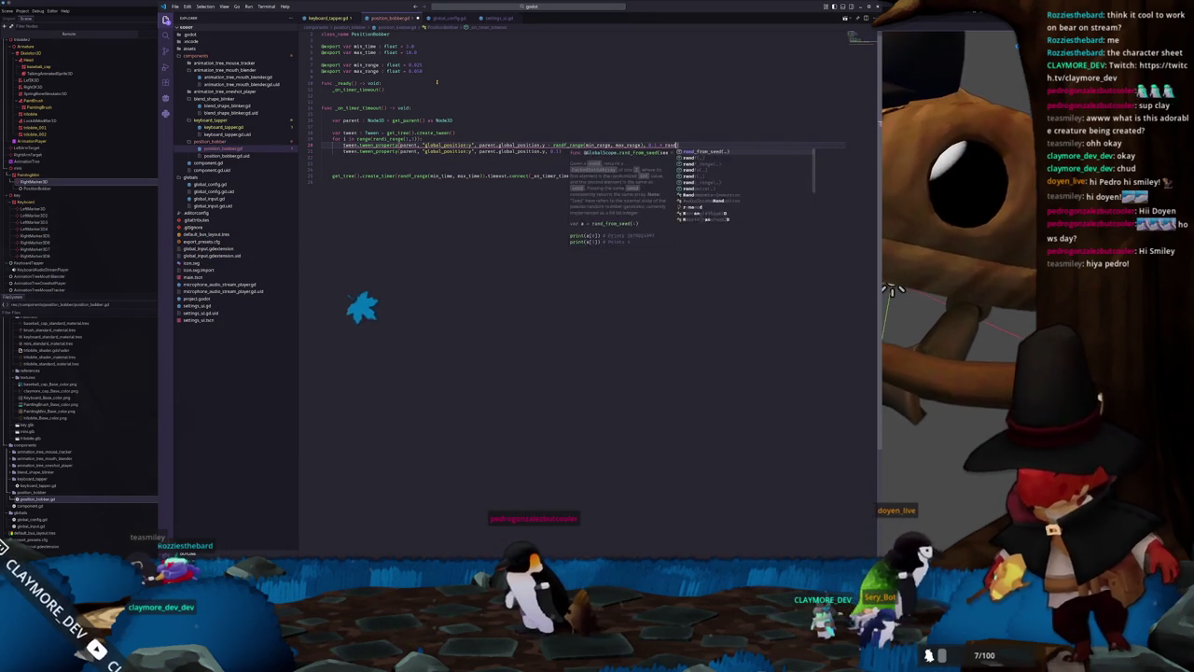
type(")")
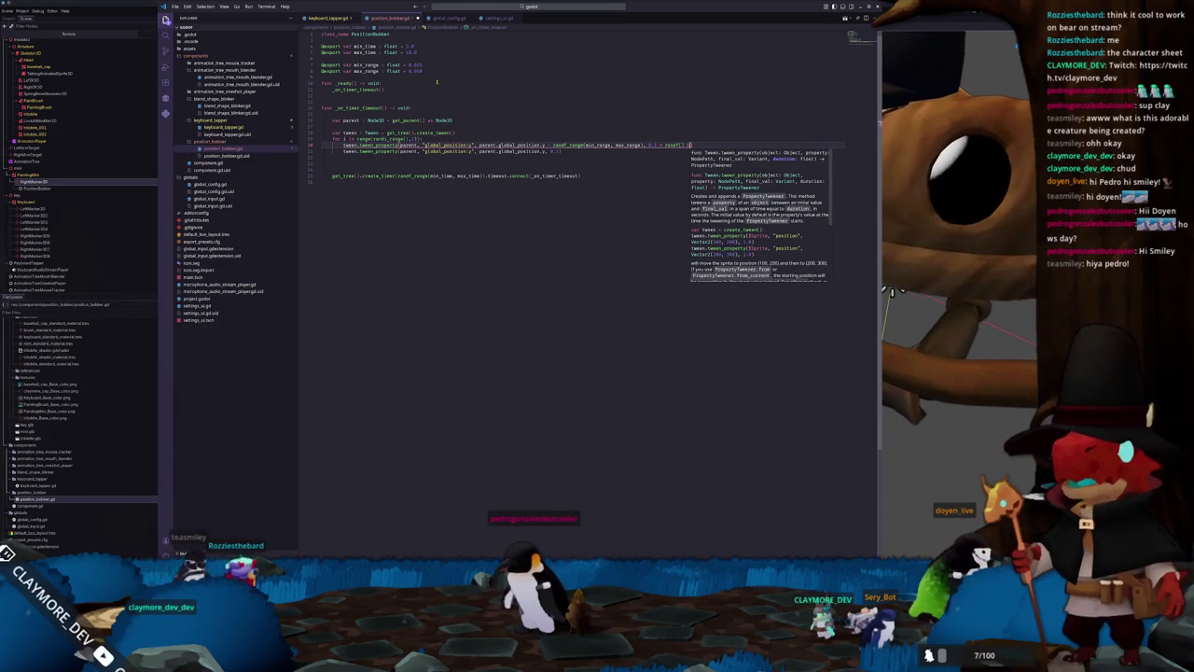
type(" * 0.1")
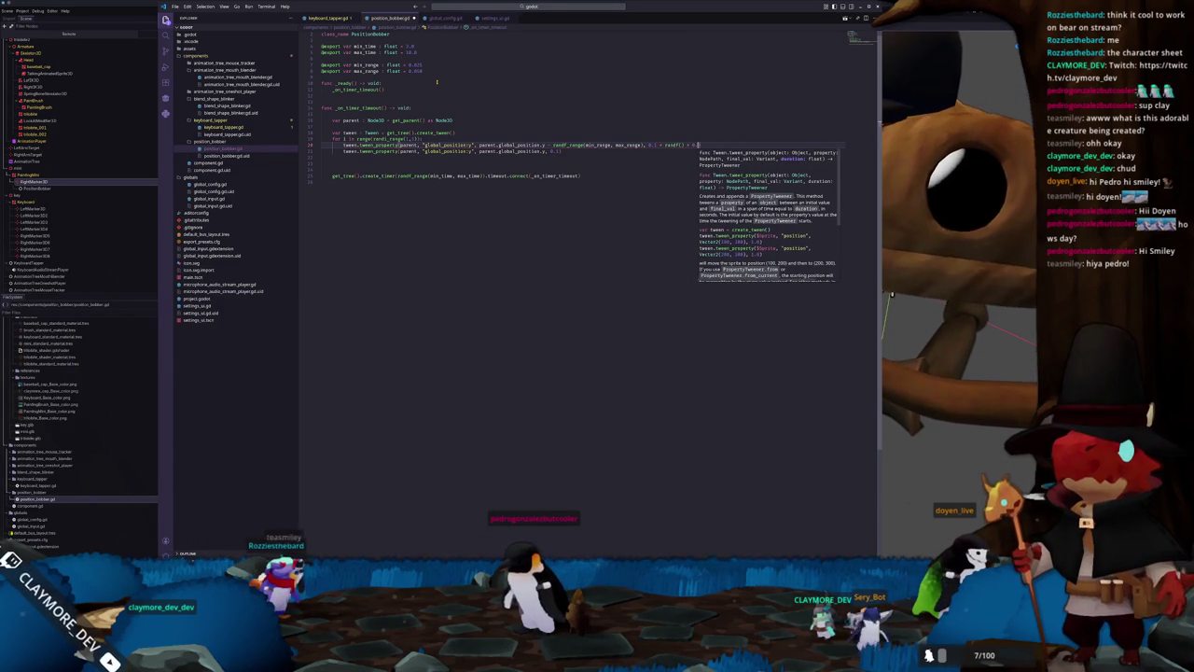
key("Left")
key("Left")
key("Left")
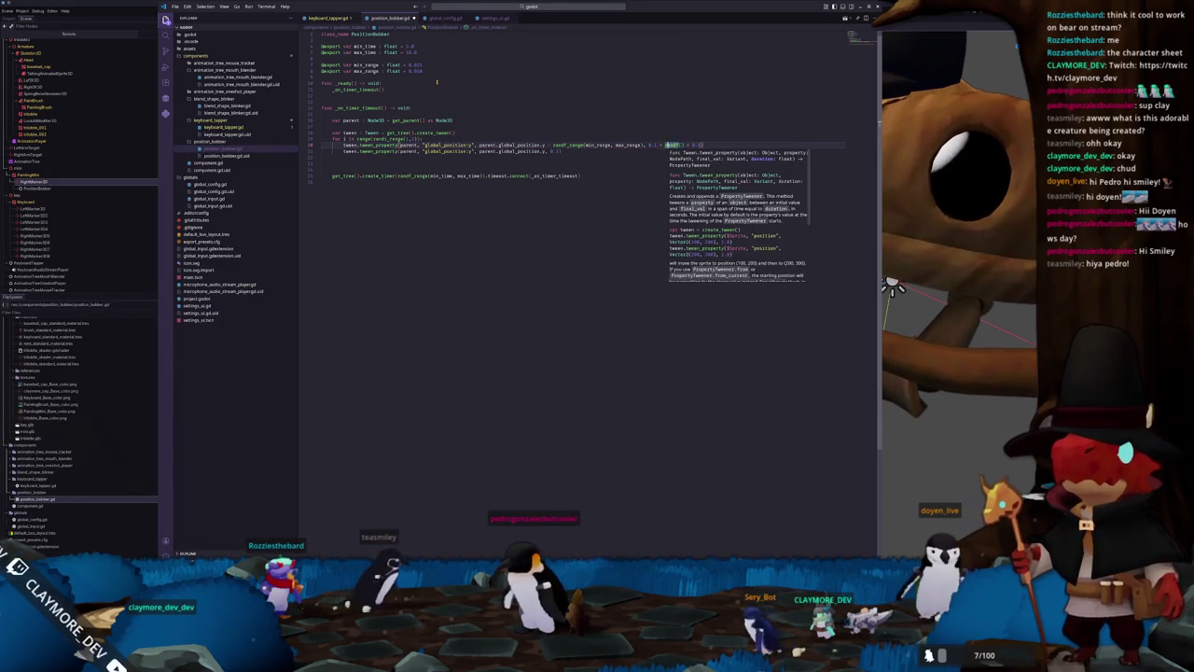
key("shift+Right")
key("shift+Right")
key("shift+Right")
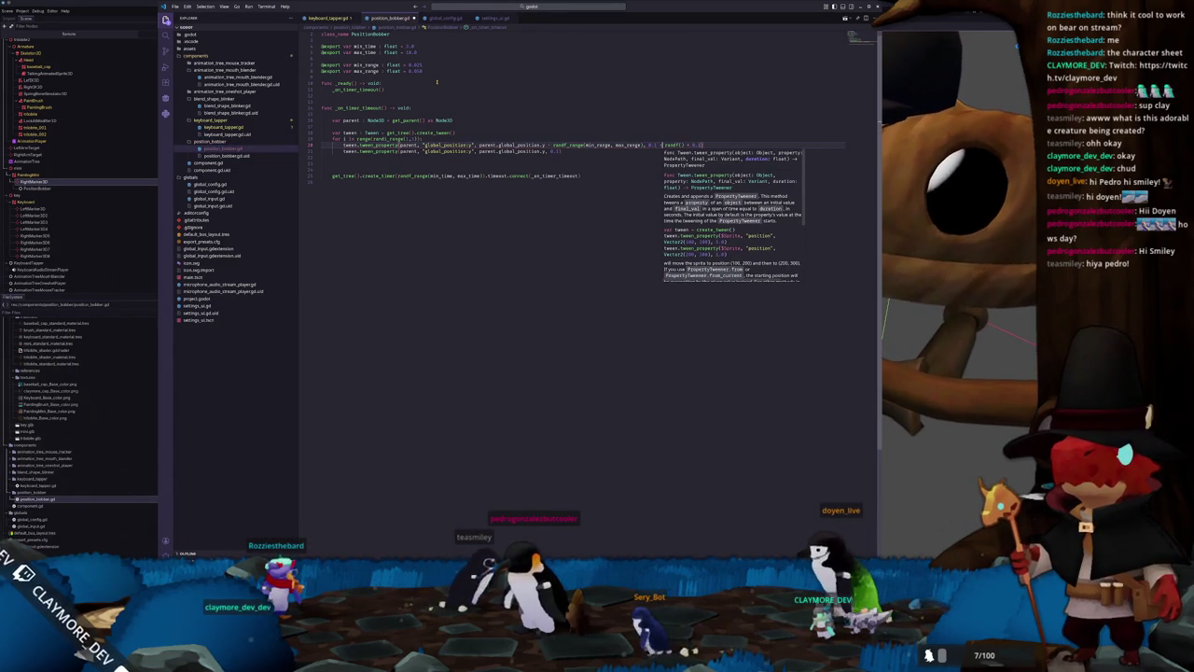
key("ctrl+c")
Paste the same + randf() * 0.1 term into line 21's duration, then return to Godot
key("Down")
key("End")
key("Left")
type("+")
key("ctrl+v")
key("shift+Left")
key("shift+Left")
key("shift+Left")
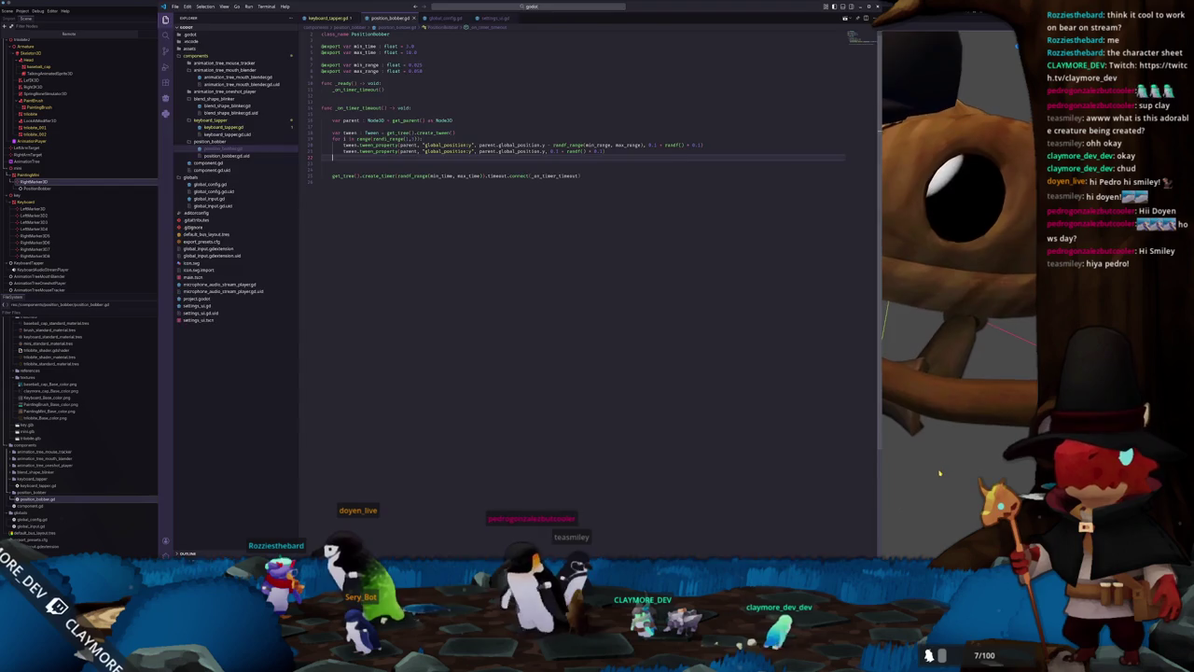
key("alt+Tab")
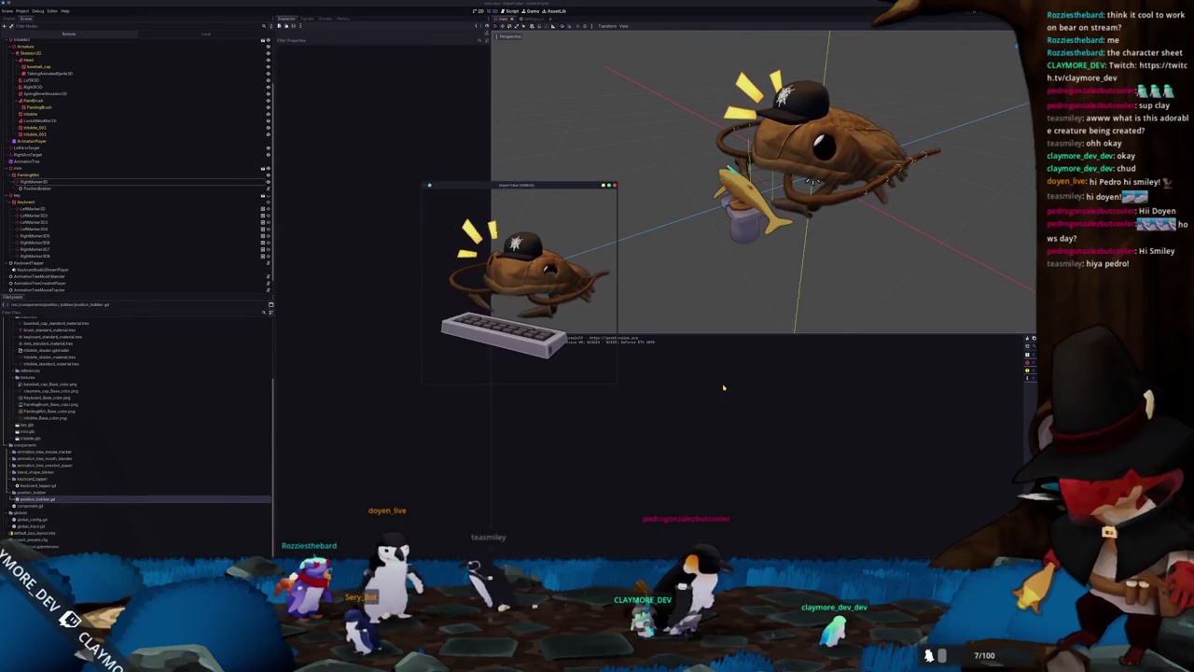
Choose Painting in the running avatar's Trilobite State dropdown, then return to position_bobber.gd
left_click(534, 350)
left_click(539, 373)
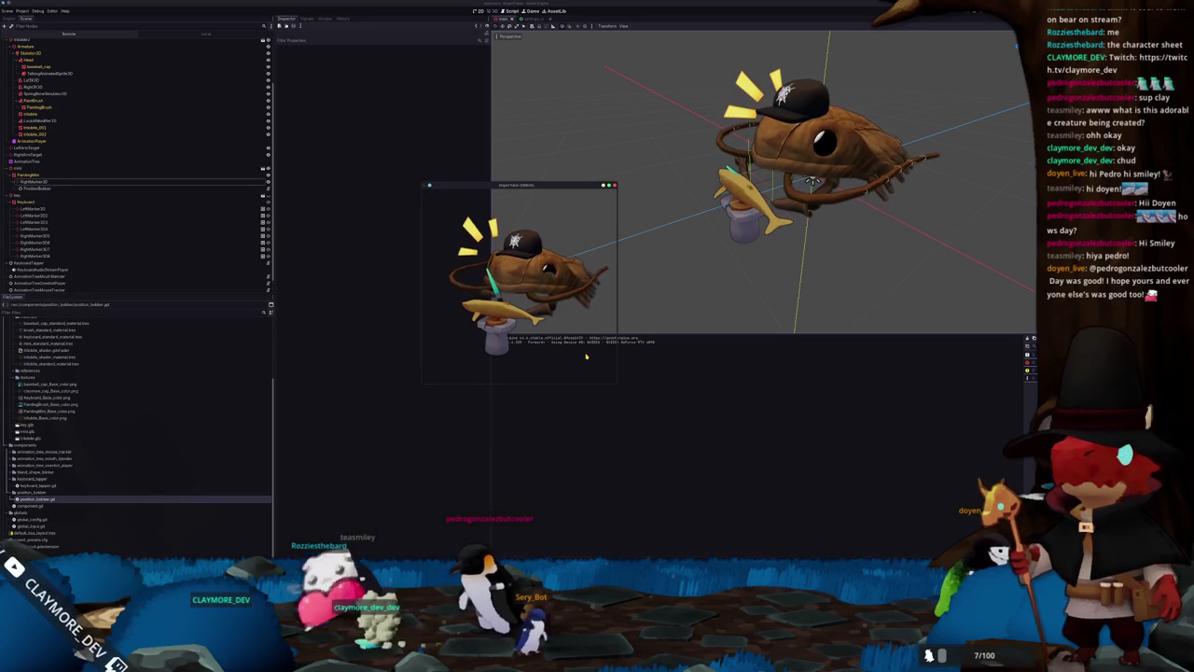
key("alt+Tab")
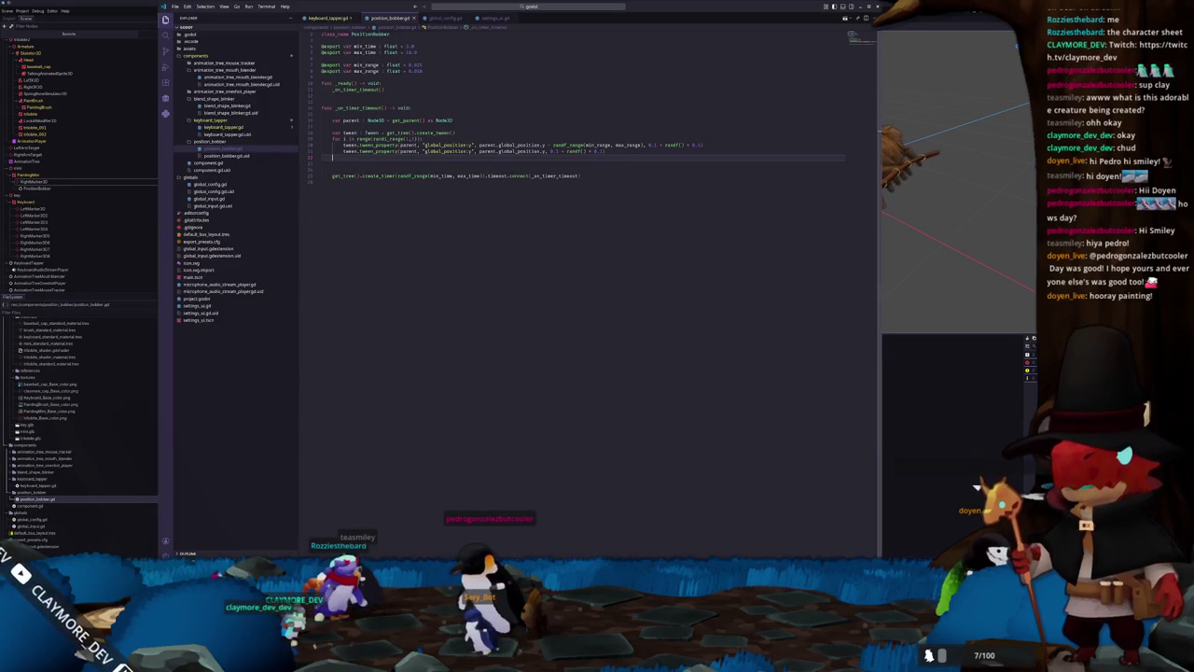
Dock VS Code on the right half and move the running avatar window up and left
key("super+Down")
key("super+Right")
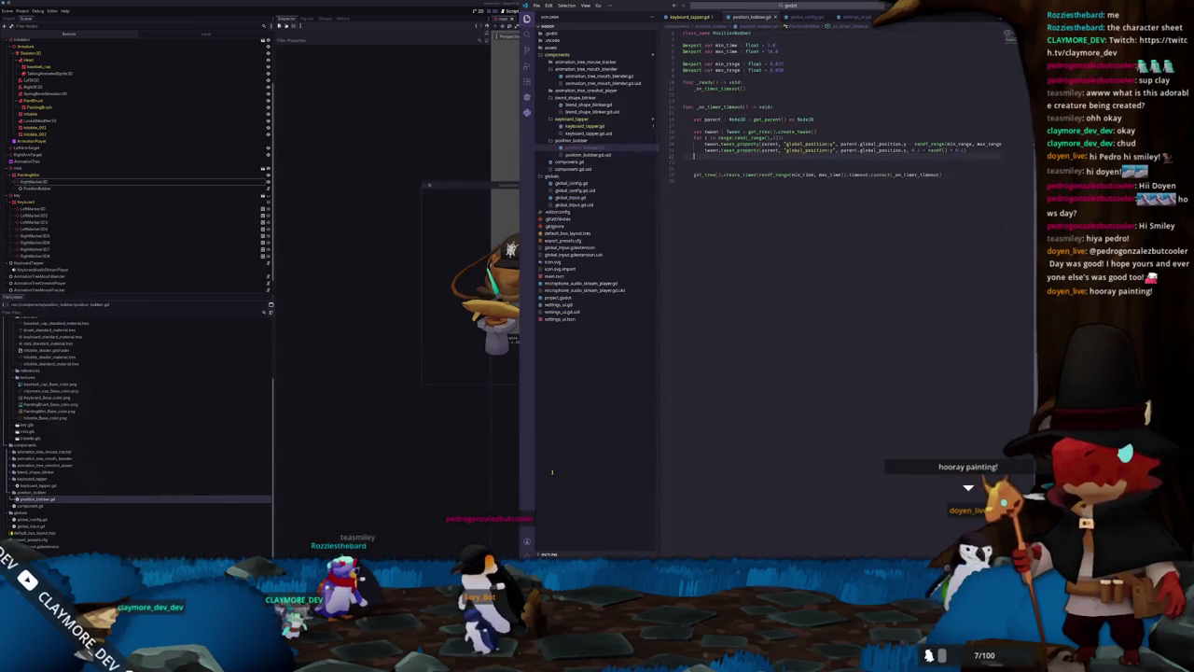
mouse_move(467, 185)
left_mouse_down()
mouse_move(269, 169)
mouse_move(231, 138)
left_mouse_up()
Inspect the 0.1 and randf() duration values on line 154, then go back to Godot
left_click(739, 157)
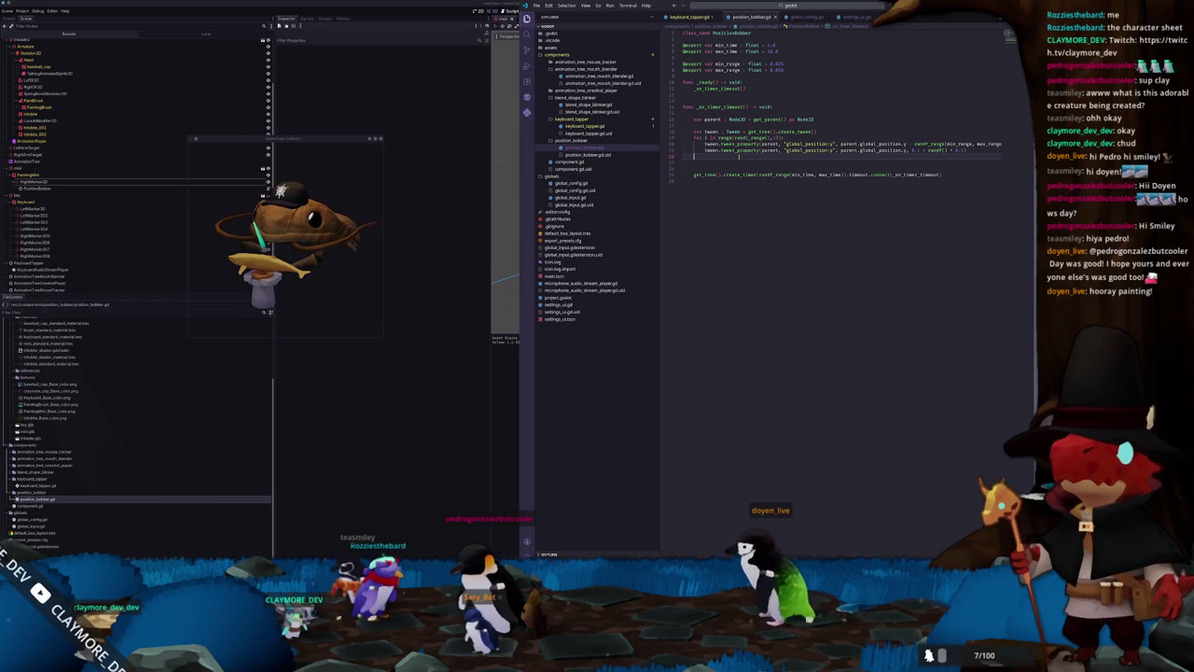
key("Up")
key("Up")
key("End")
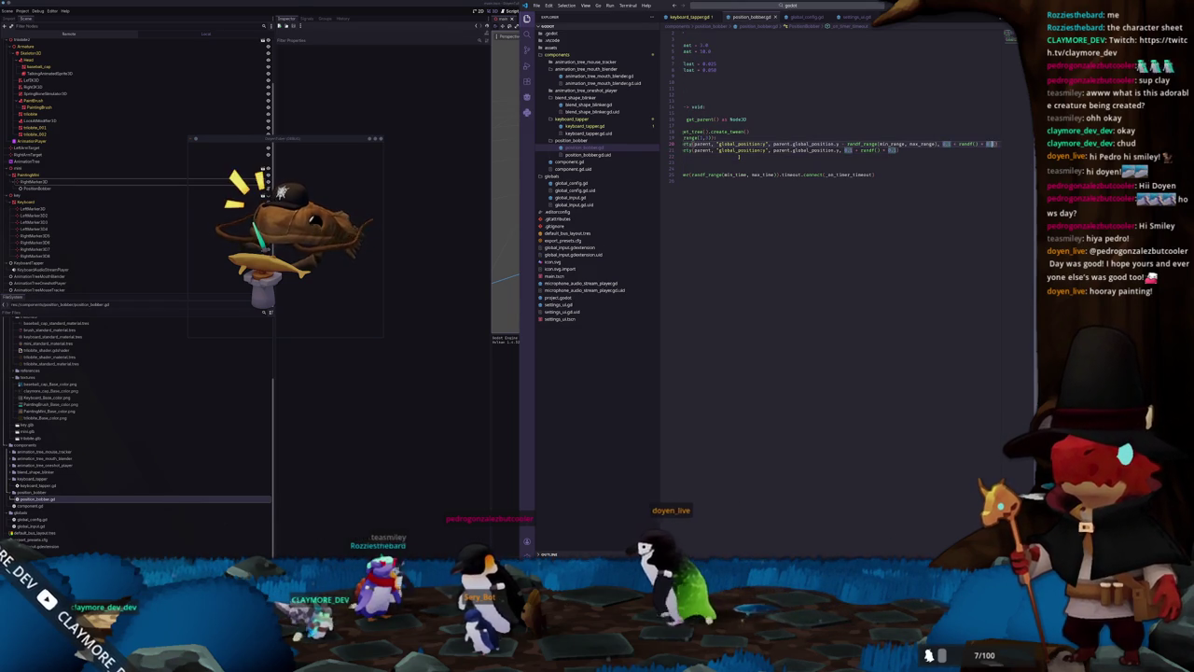
key("ctrl+shift+Left")
key("ctrl+shift+Left")
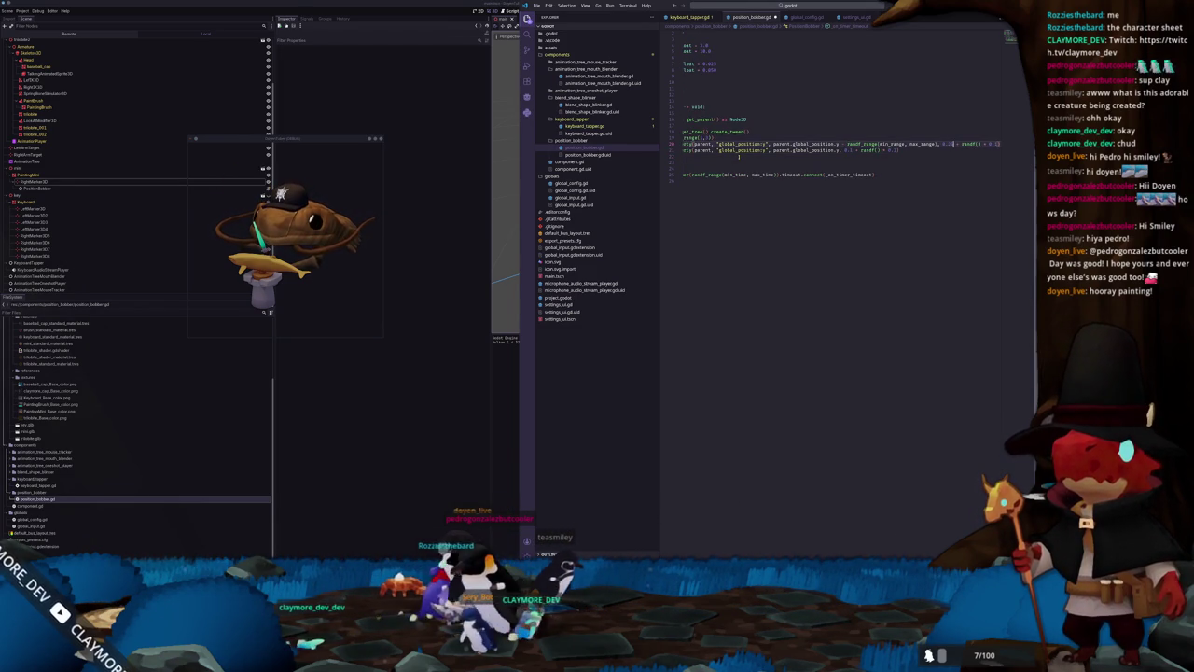
key("ctrl+shift+Left")
key("Right")
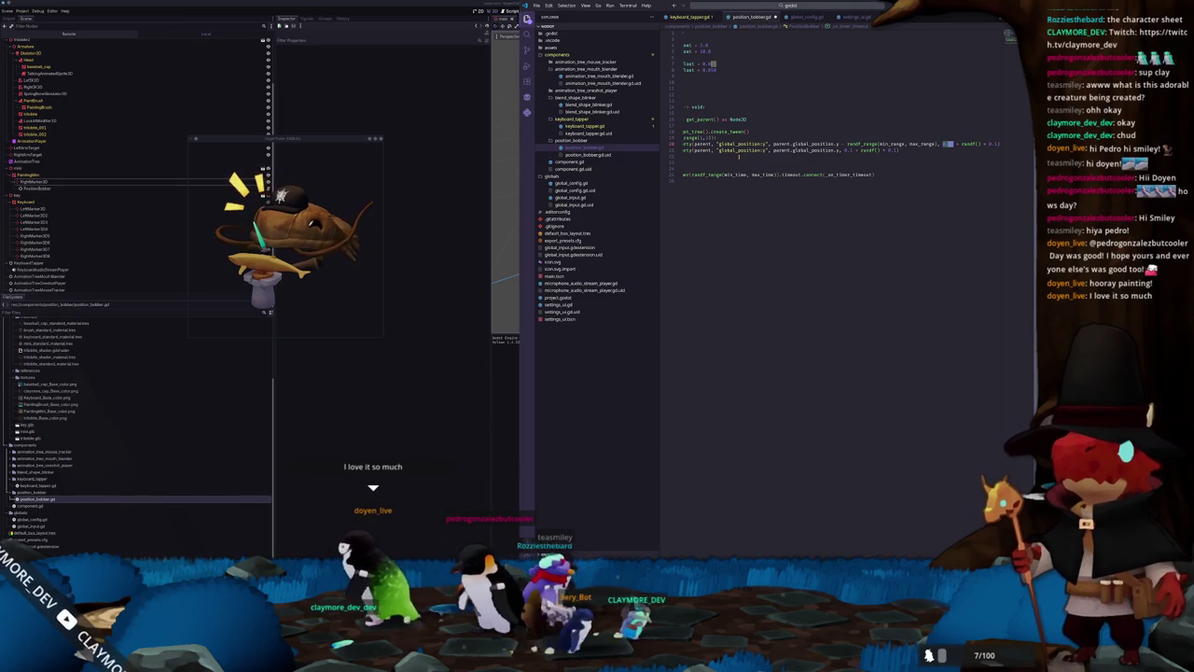
key("End")
key("ctrl+shift+Left")
key("ctrl+shift+Left")
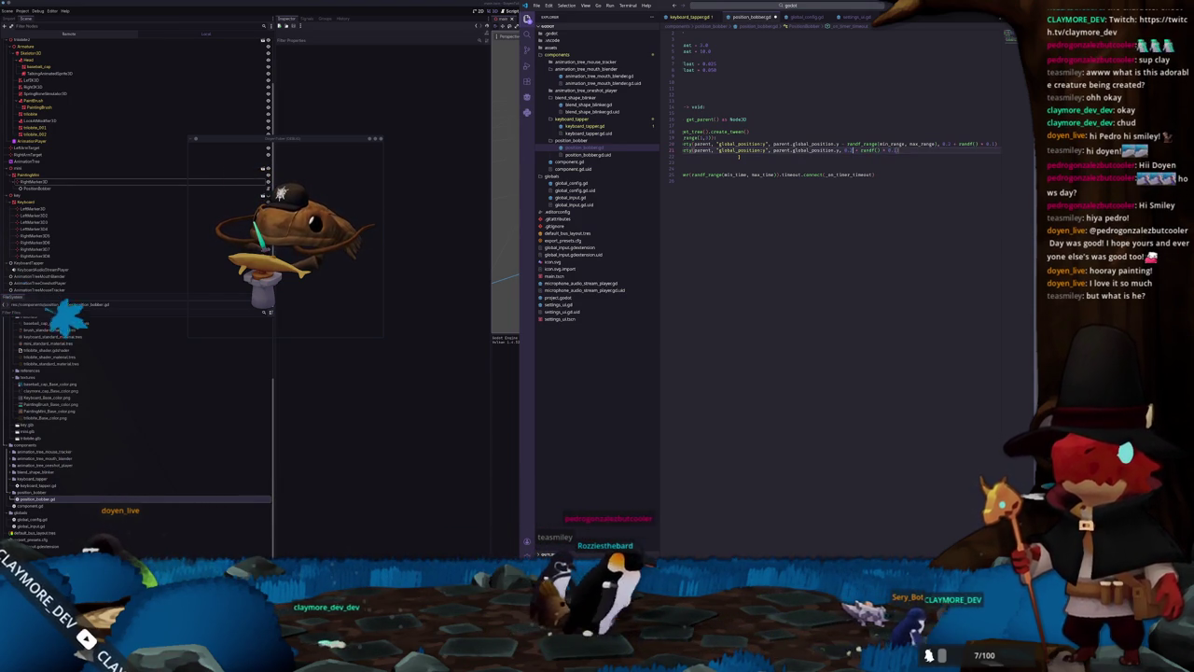
key("Home")
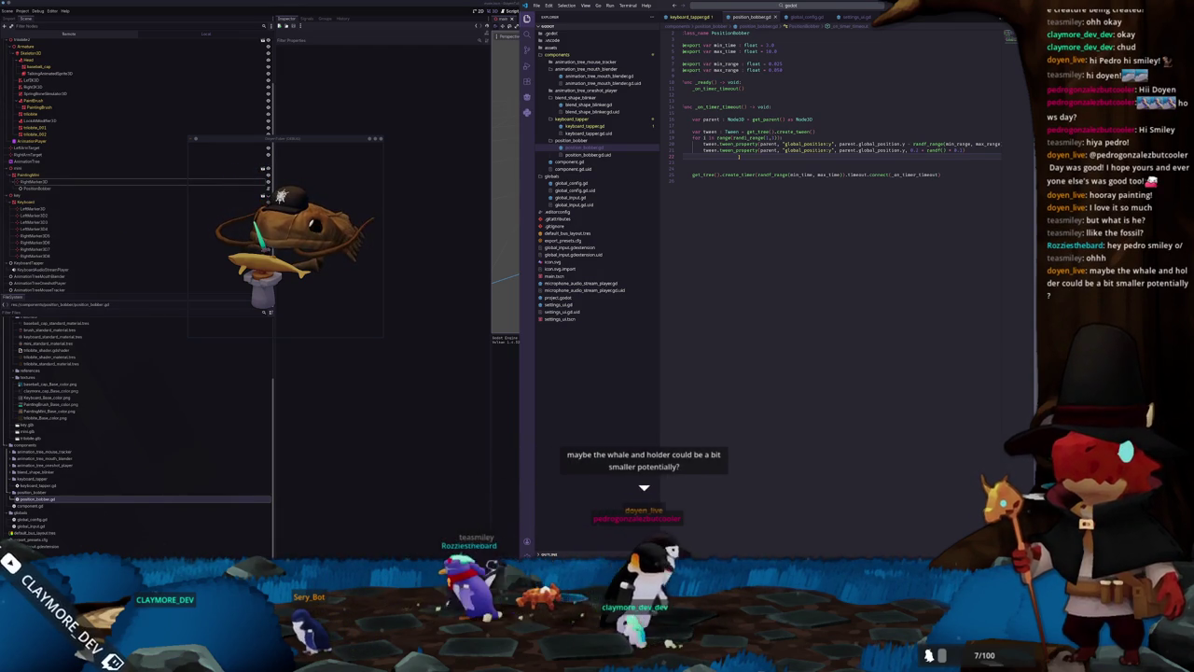
key("alt+Tab")
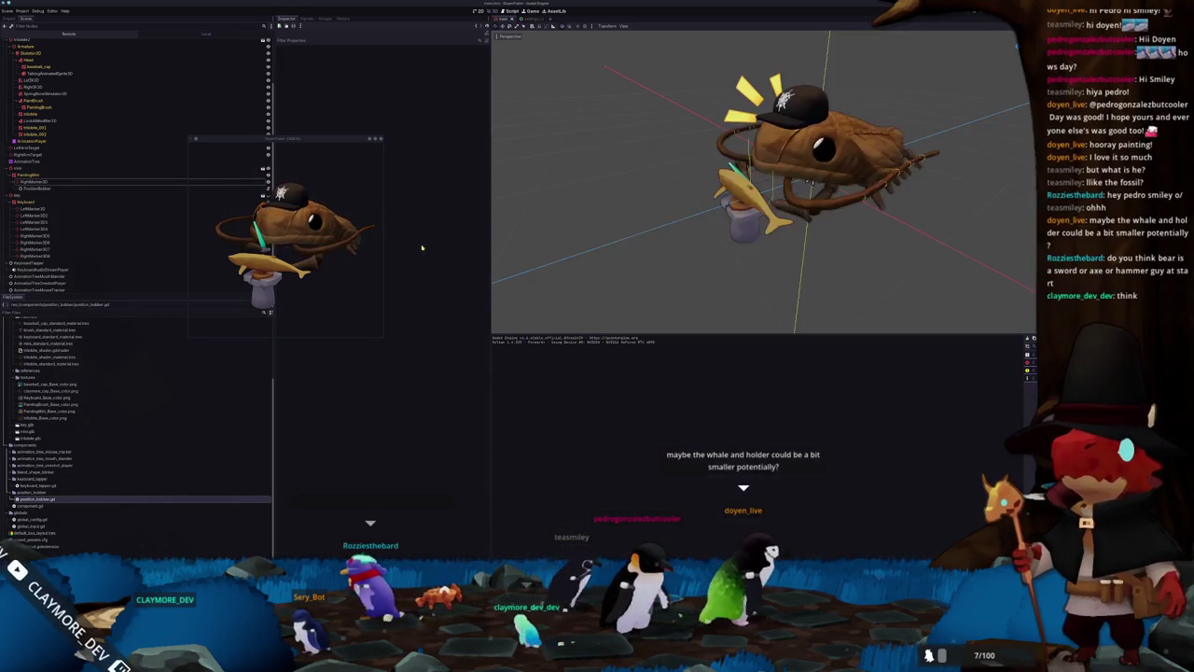
Select the fish holder mesh and drag its Transform scale down to 0.75
left_click(737, 210)
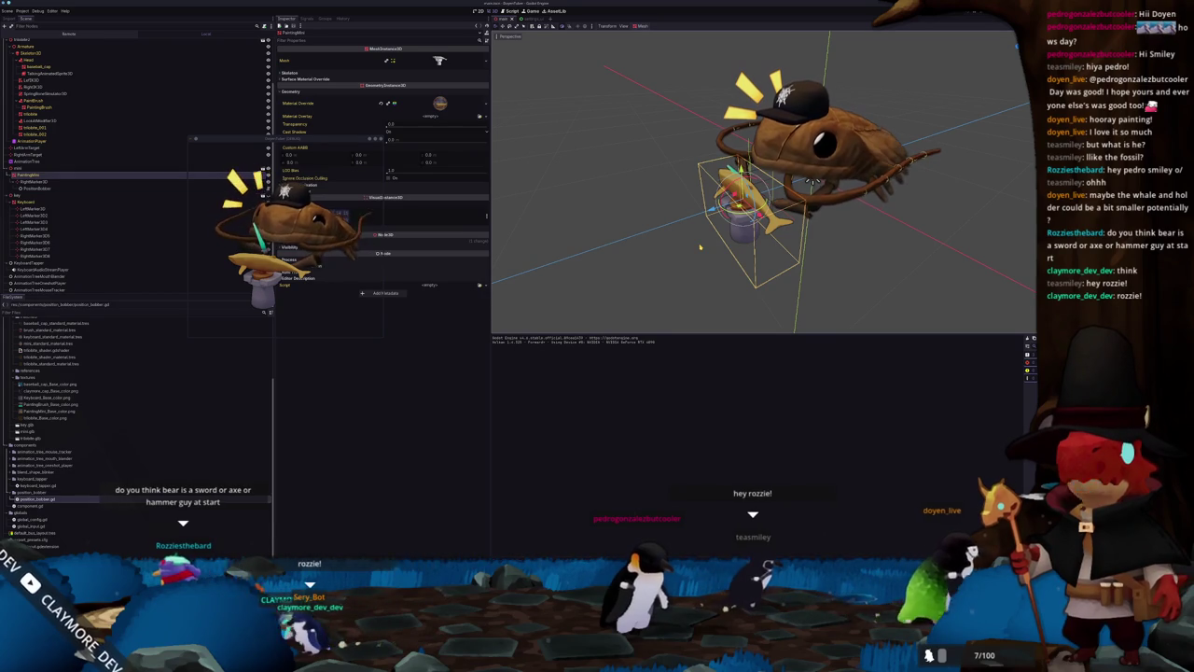
scroll(700, 247, "up", 2)
left_click_drag(280, 138, 158, 121)
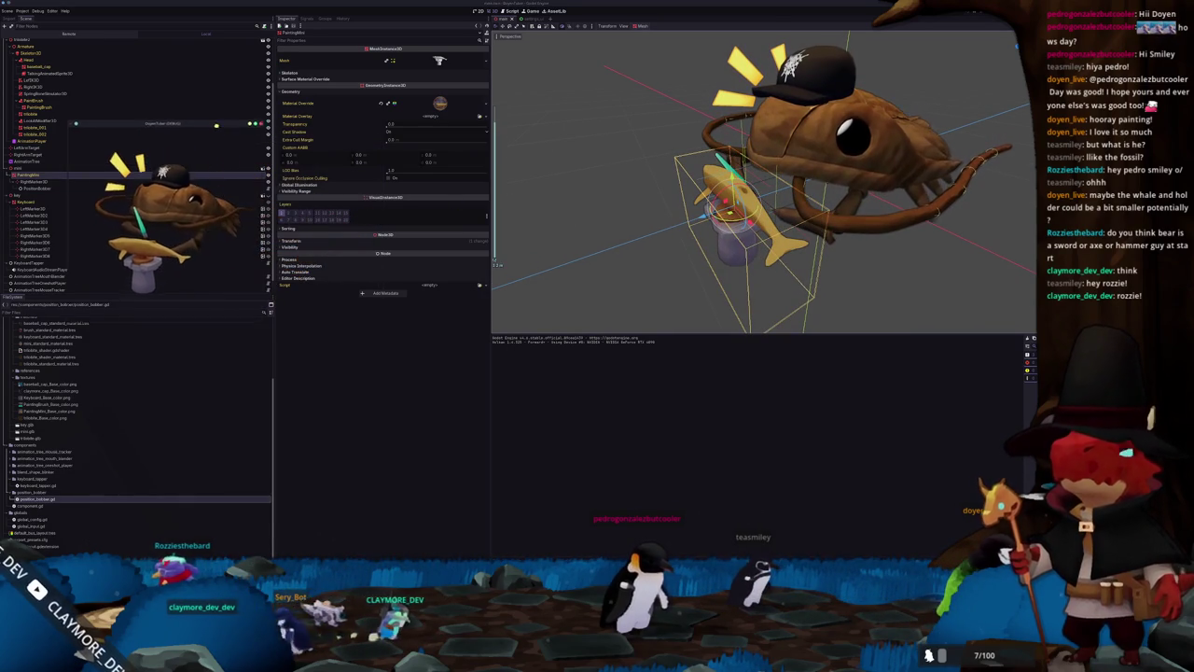
left_click(291, 241)
left_click_drag(355, 284, 327, 290)
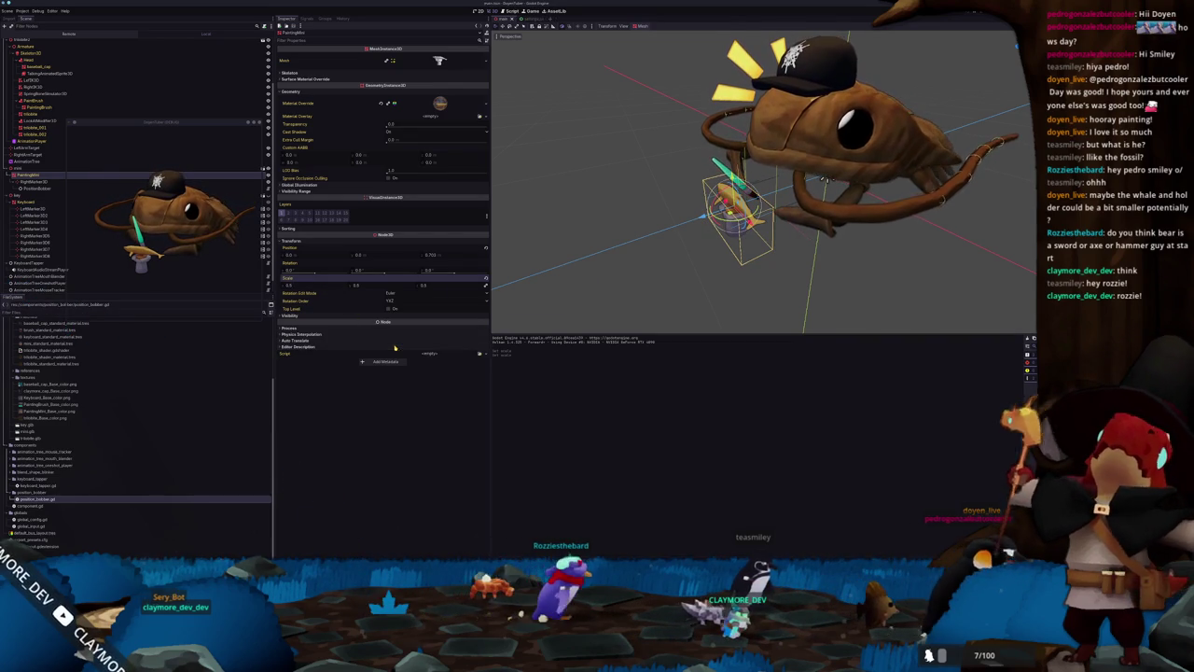
mouse_move(186, 122)
left_mouse_down()
mouse_move(611, 202)
mouse_move(610, 122)
left_mouse_up()
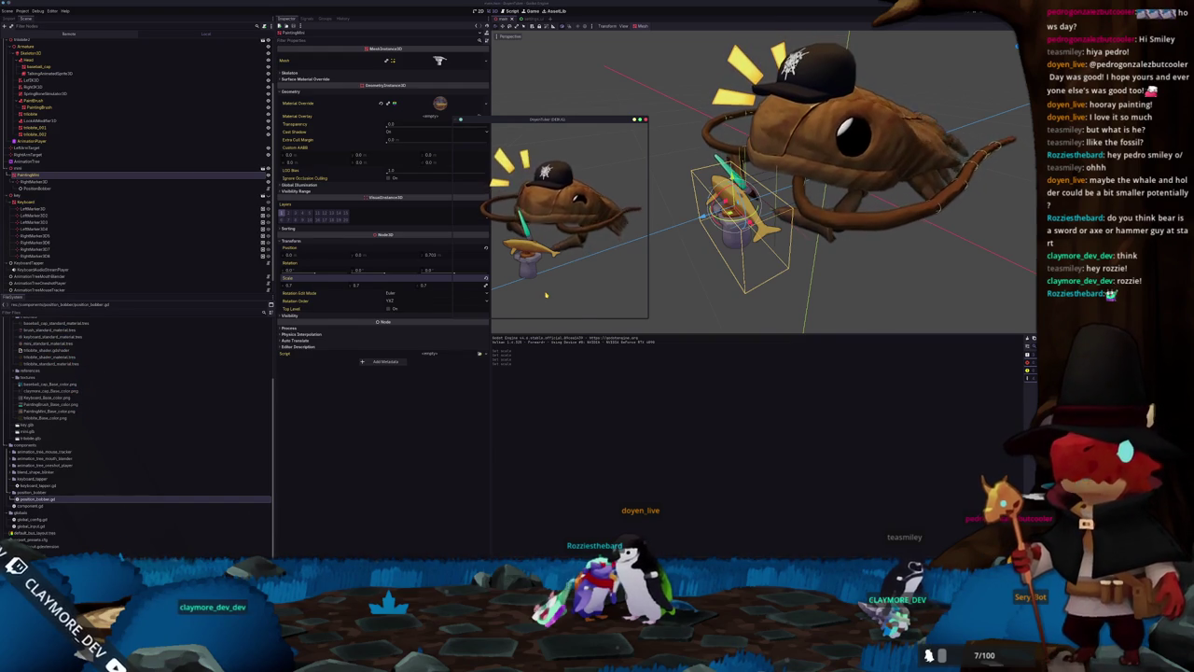
left_click(564, 284)
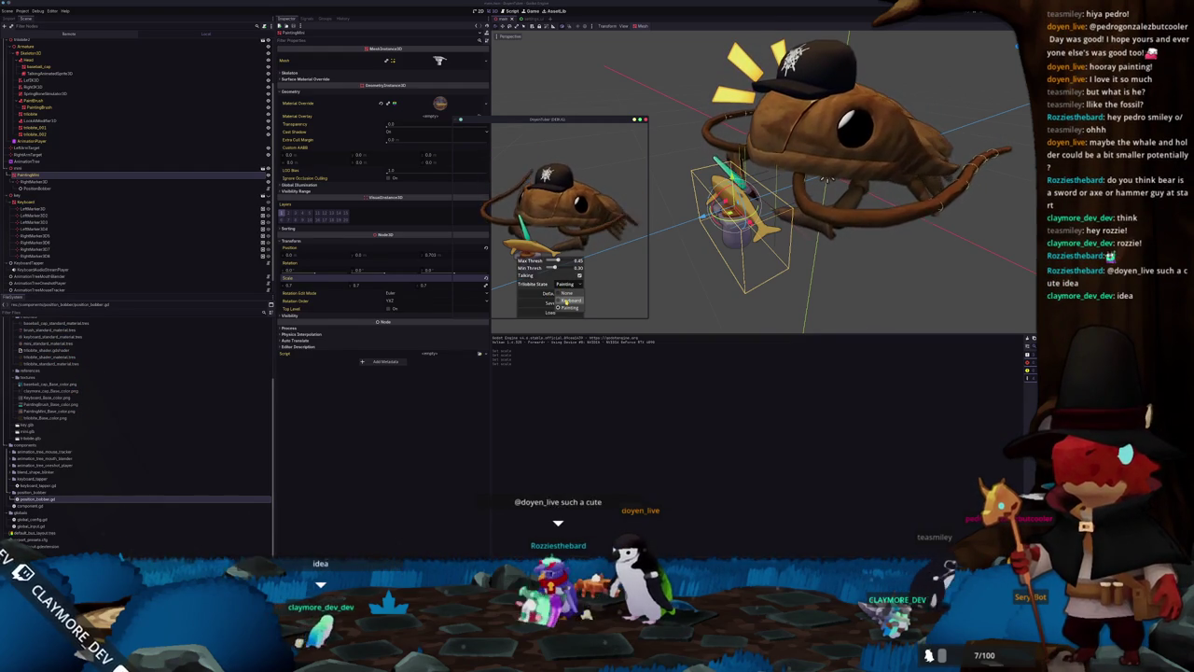
Set the running avatar's Trilobite State to Keyboard, reopen the settings, and return to VS Code
left_click(566, 301)
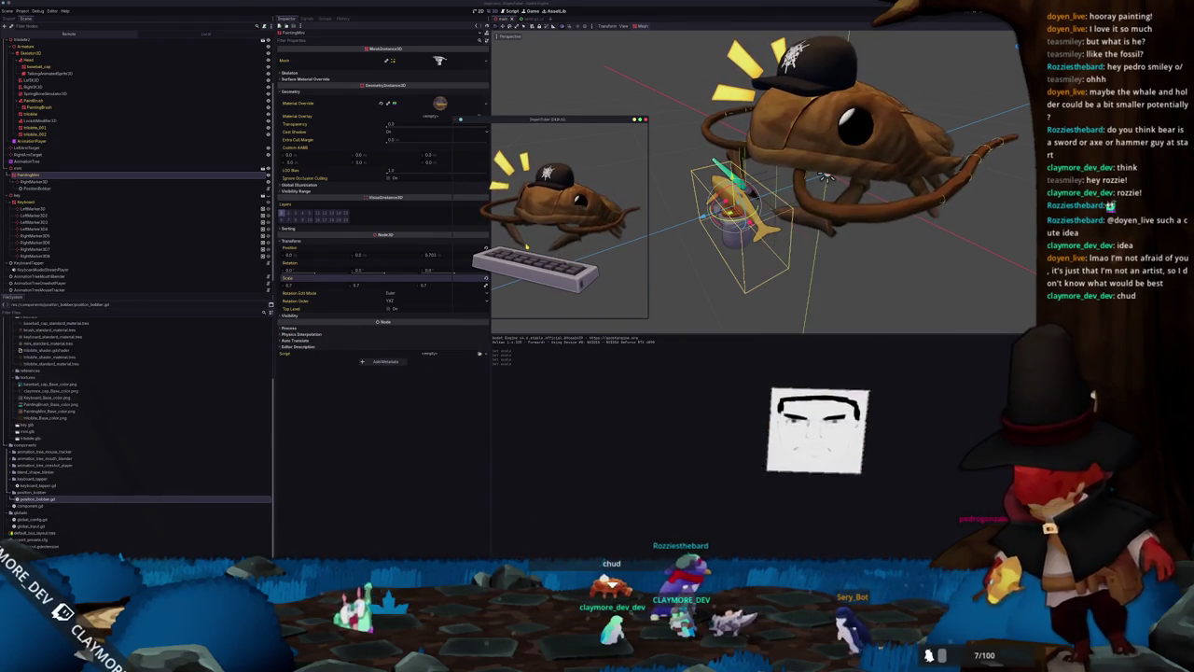
left_click(530, 260)
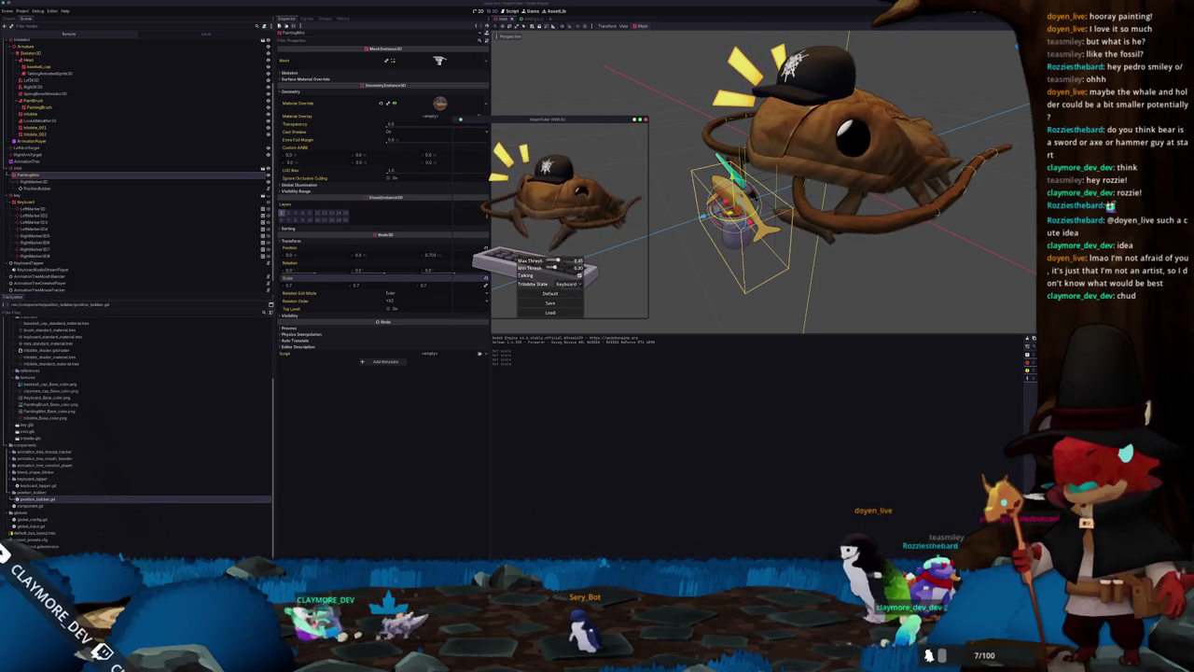
key("alt+Tab")
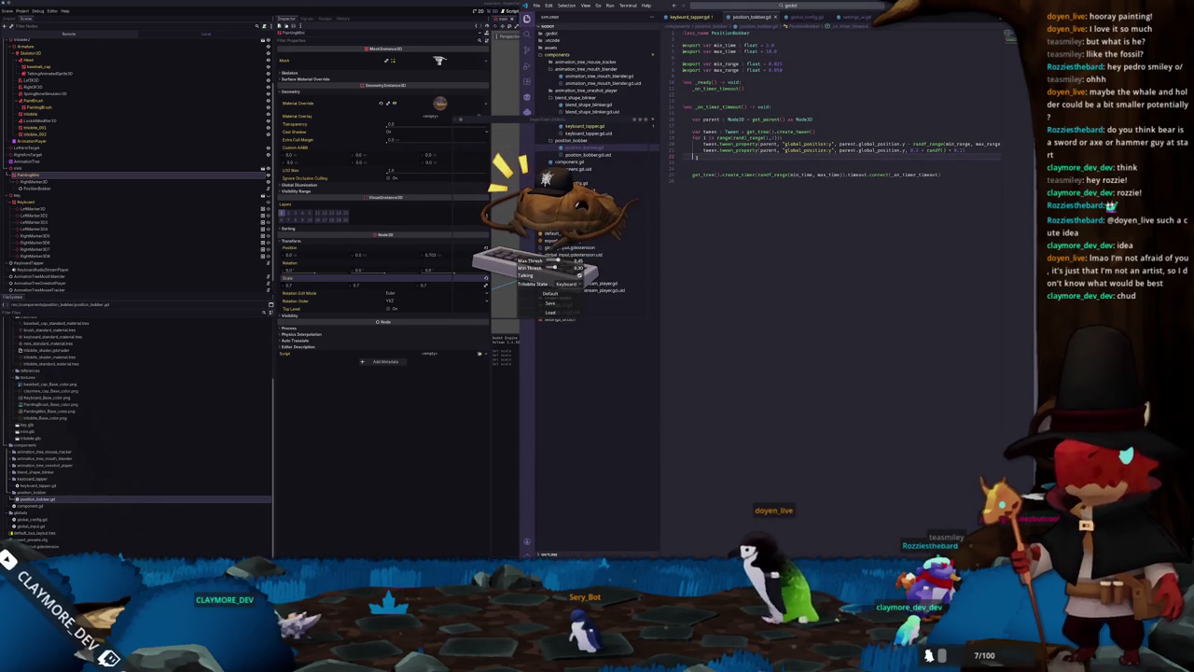
In keyboard_tapper.gd, add 'if GlobalConfig.trilobite_state == GlobalConfig.TrilobiteState.KEYBOARD:' after miniature.visible
left_click(685, 19)
left_click(710, 260)
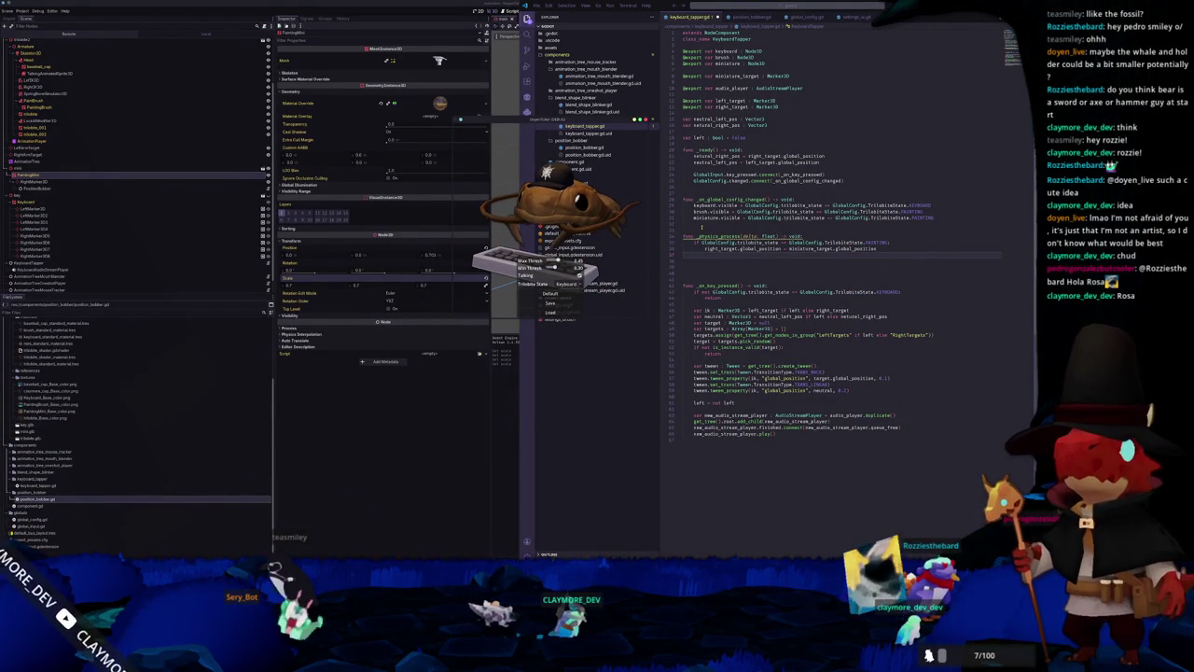
left_click(706, 222)
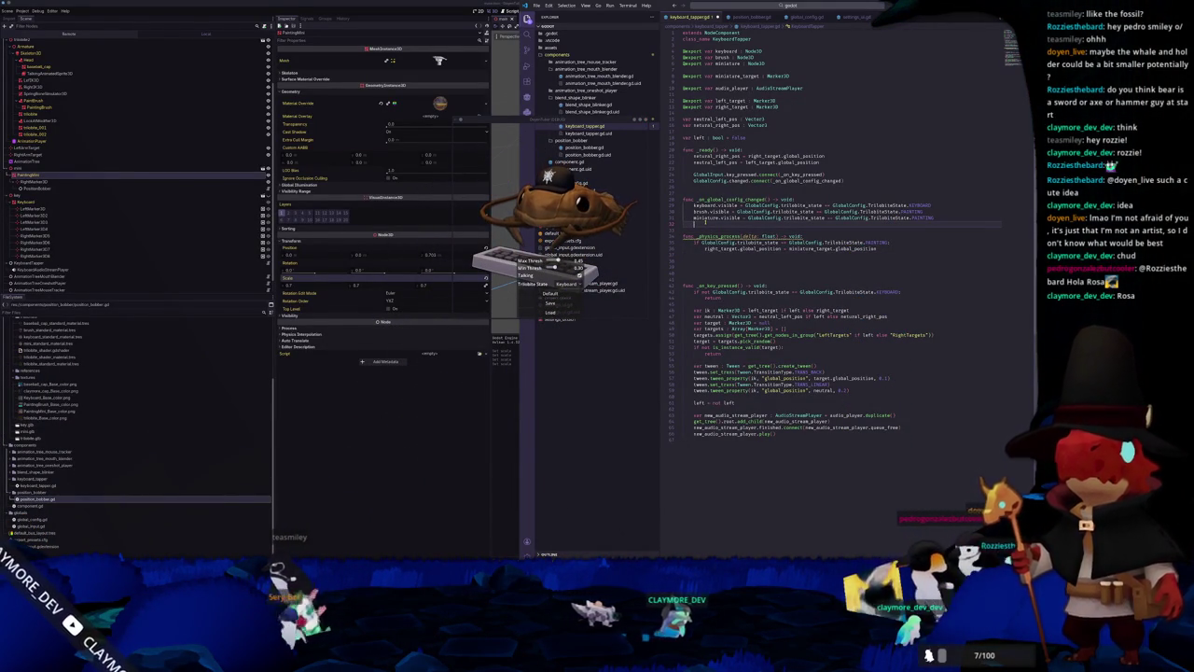
key("Return")
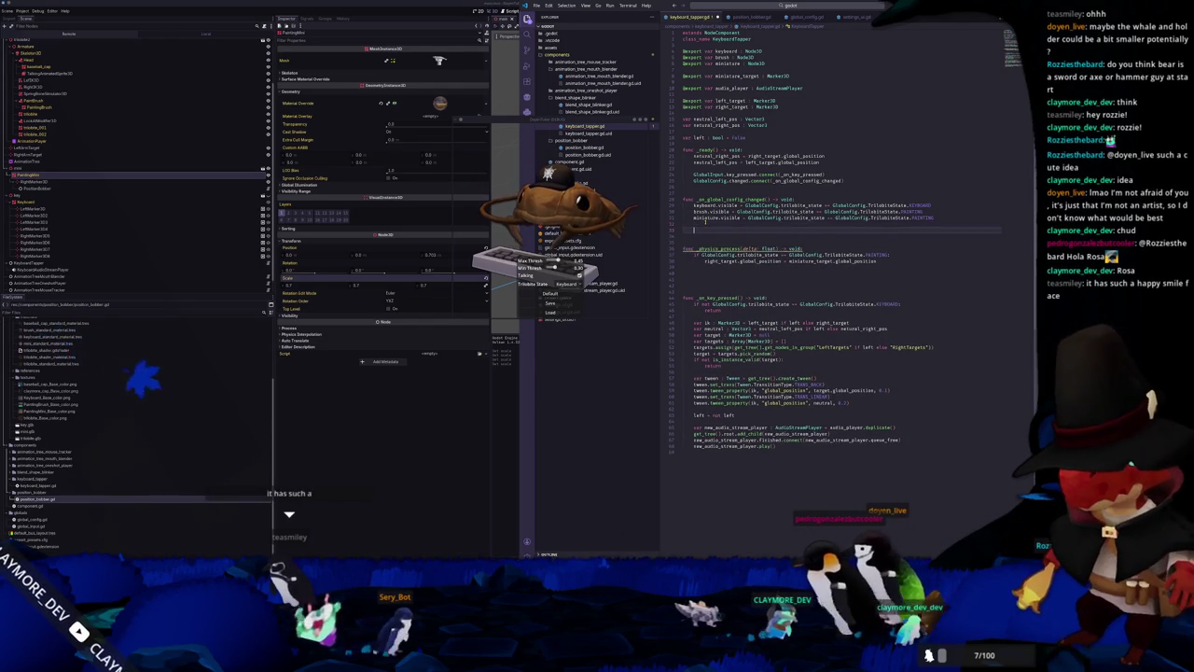
type("if ")
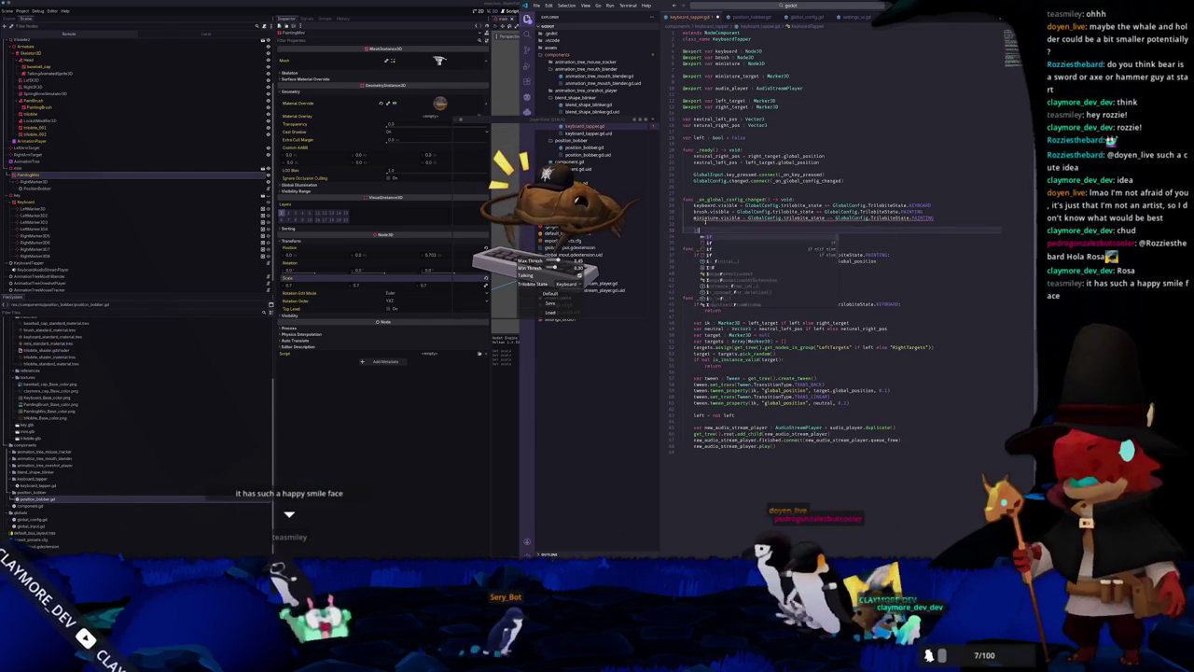
type("GlobalConfig.")
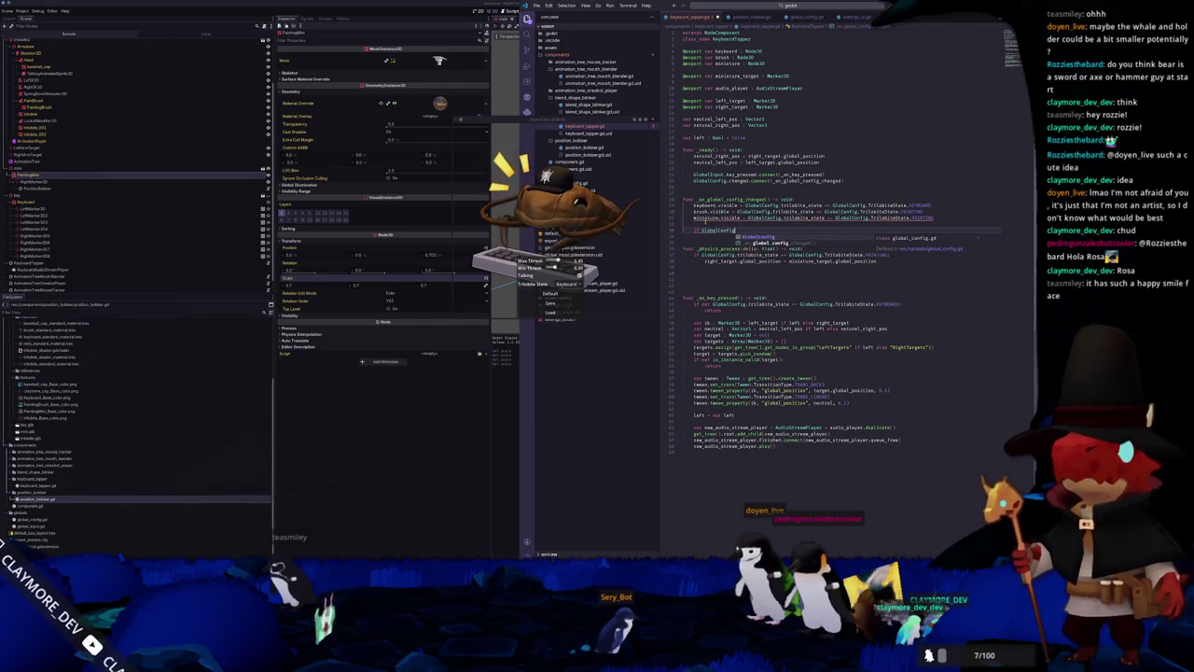
type("trilobite_state == ")
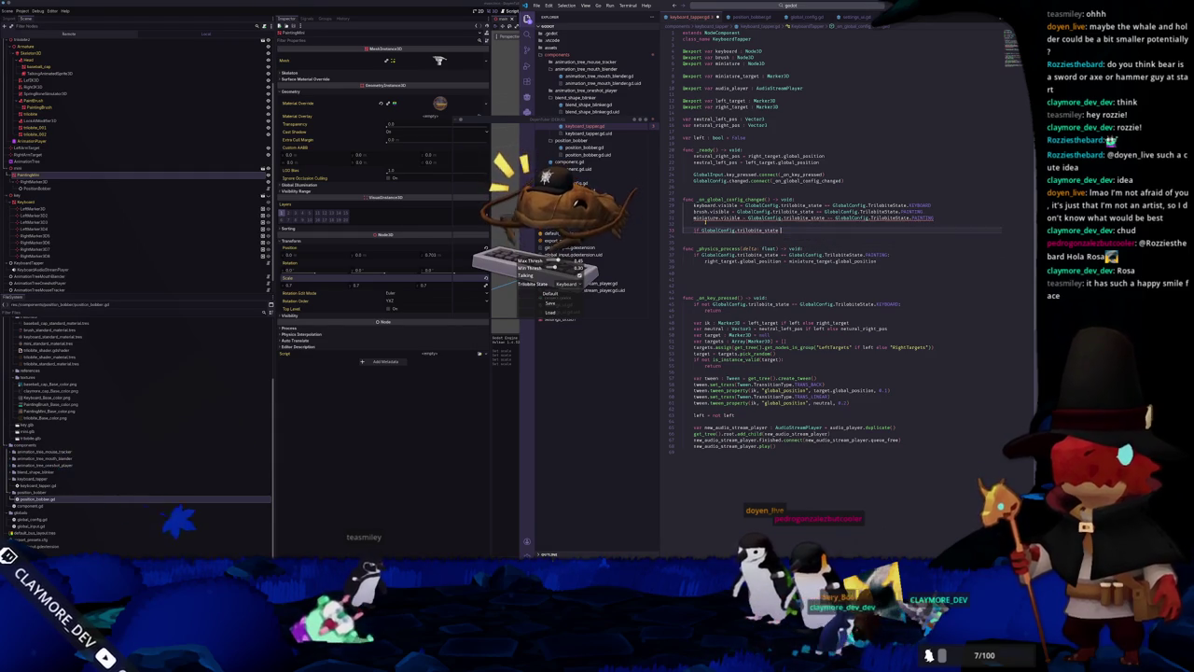
type("GlobalConfig.")
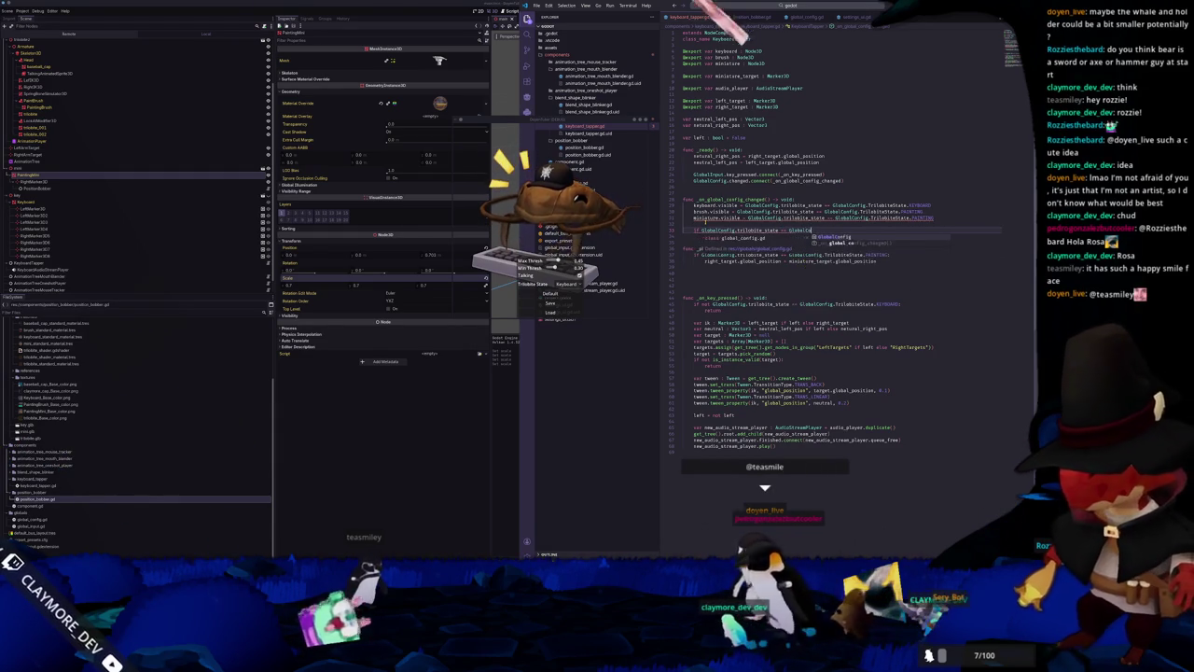
type("TrilobiteState.KE")
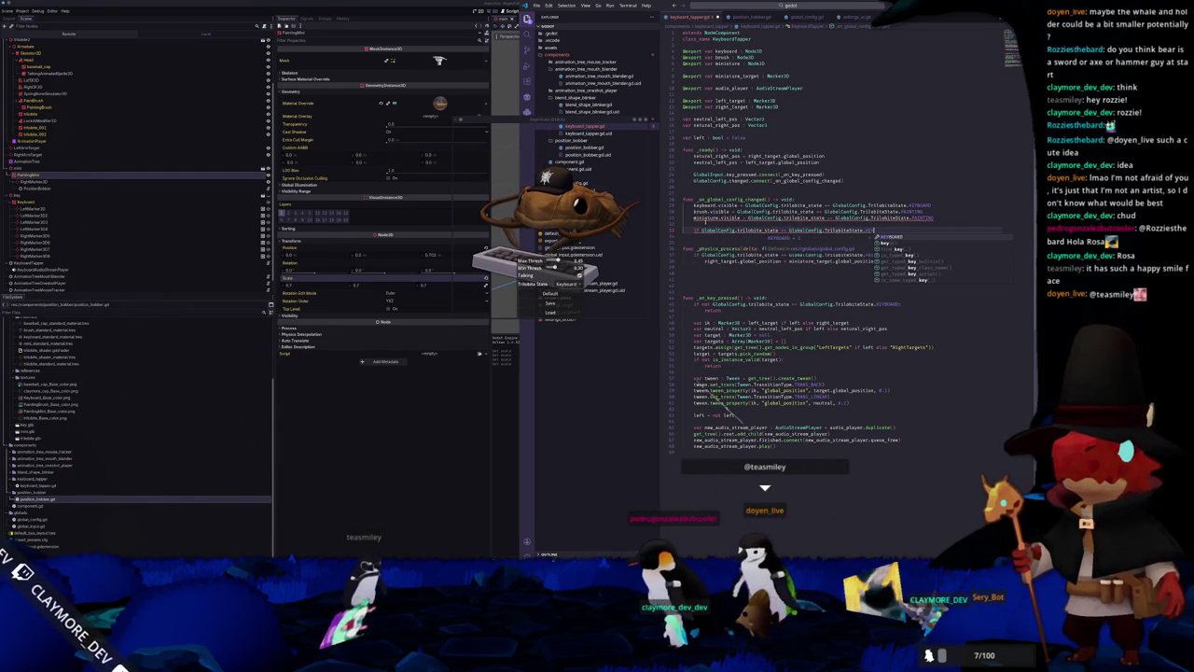
key("Return")
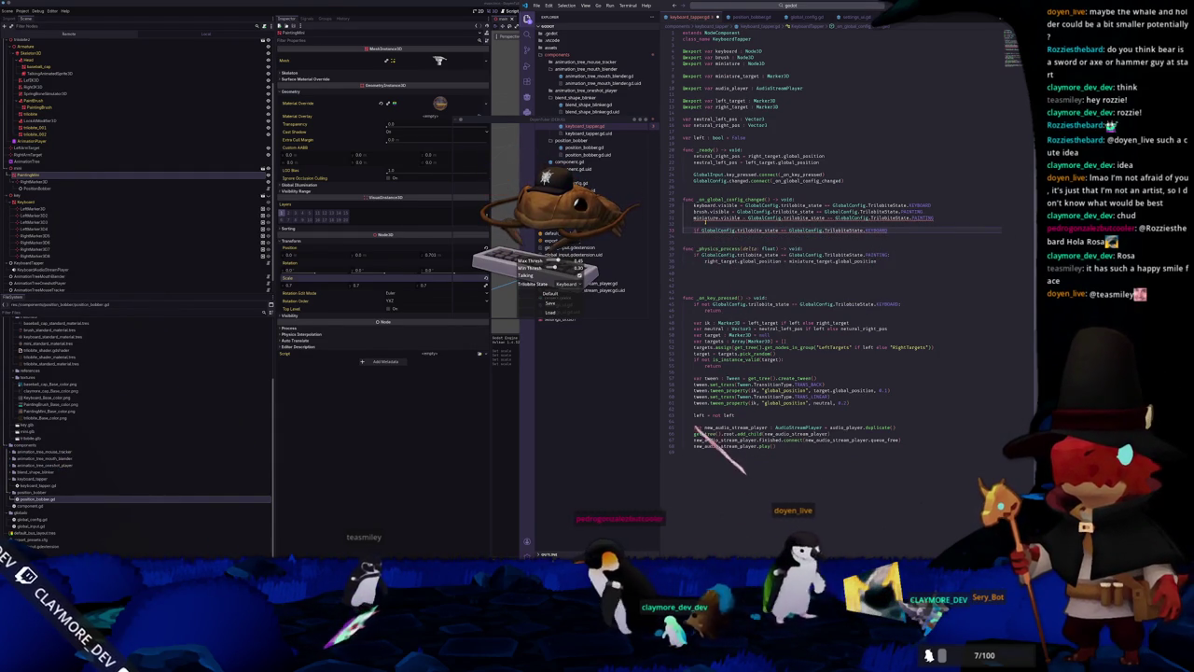
Paste the right_target position line under the new KEYBOARD check
left_click(782, 229)
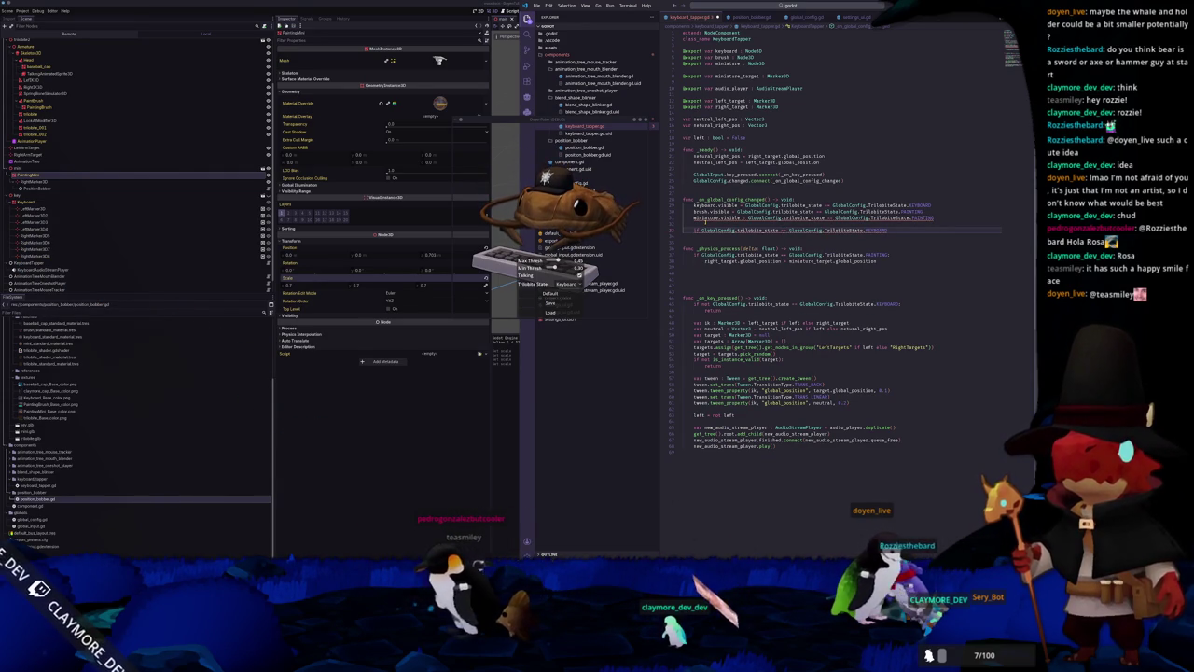
double_click(876, 229)
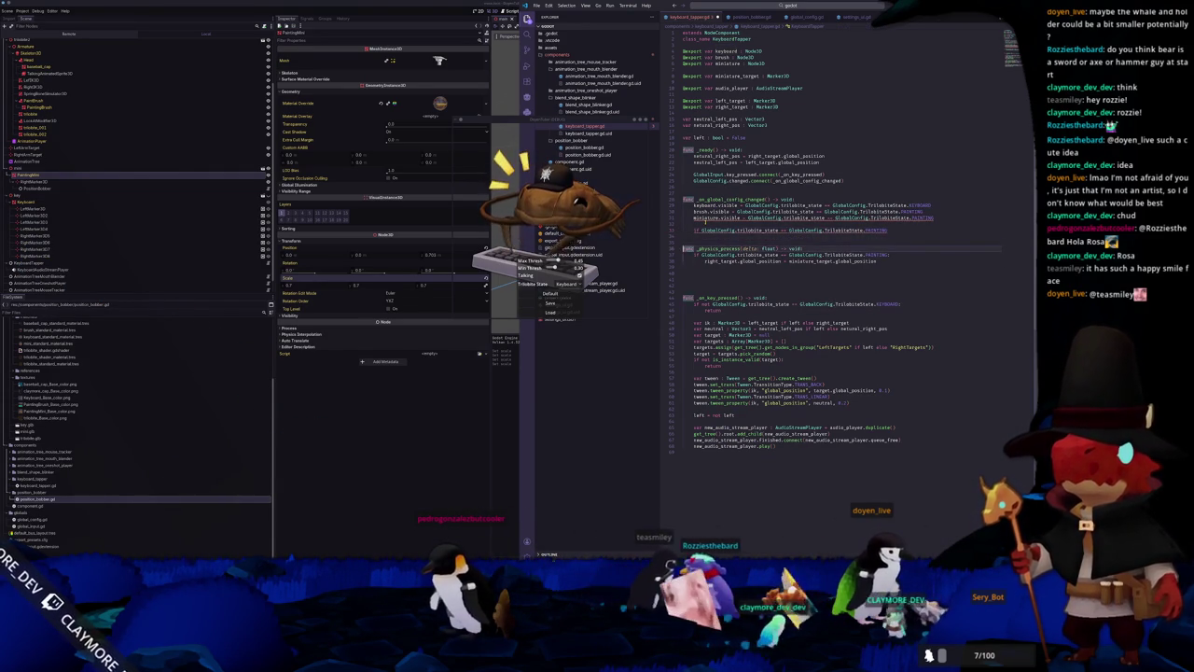
key("ctrl+c")
left_click(696, 236)
key("ctrl+v")
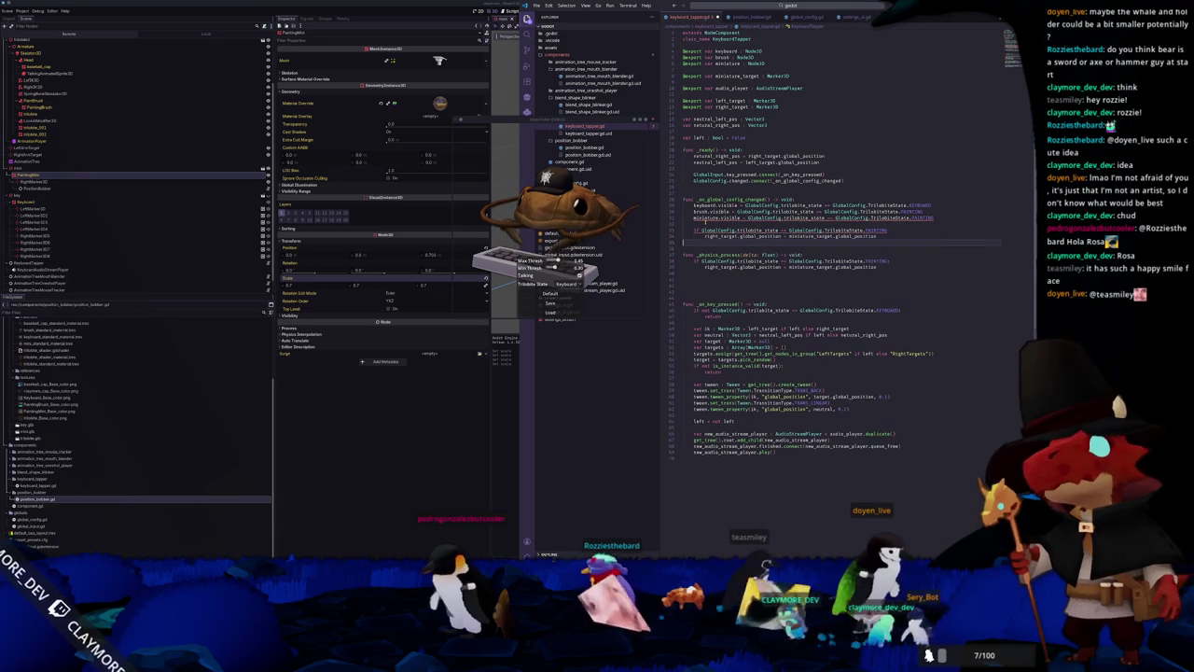
Convert the file's indentation to tabs and add a return in the PAINTING branch
key("ctrl+shift+p")
type("convert")
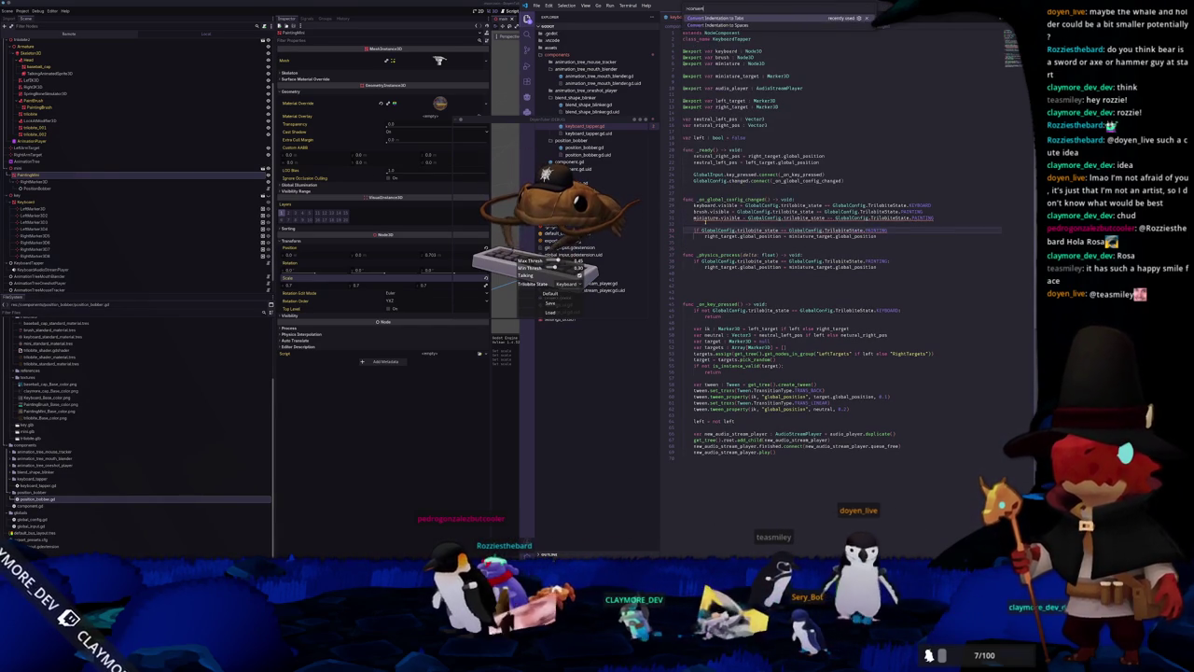
key("Return")
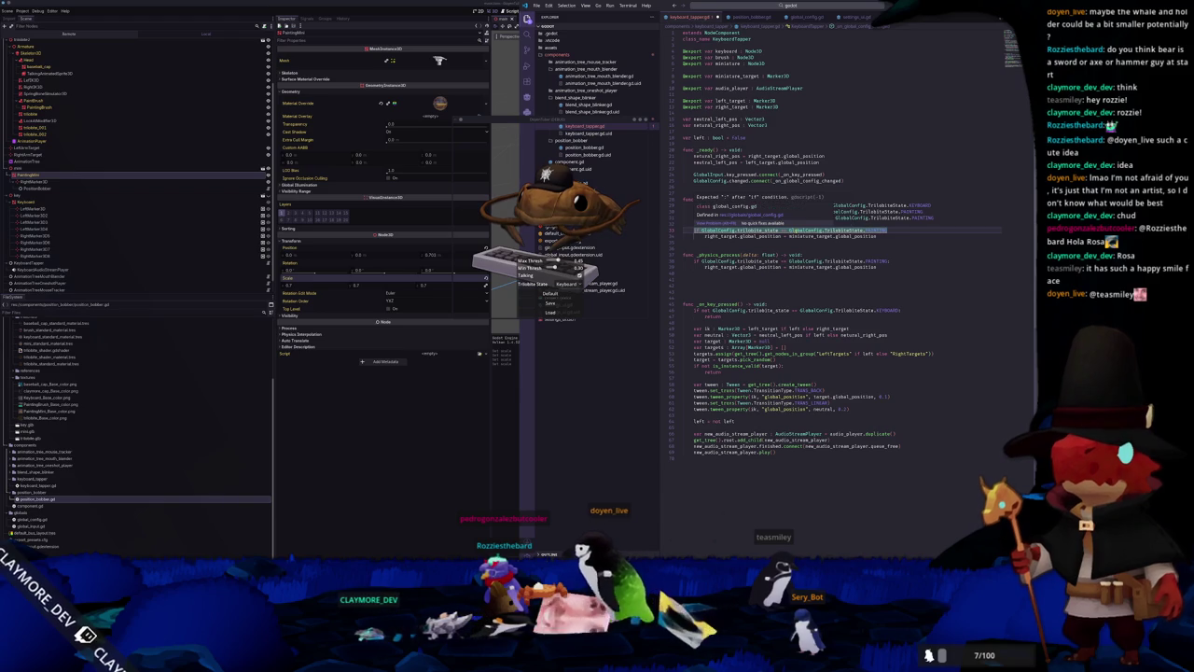
type(":")
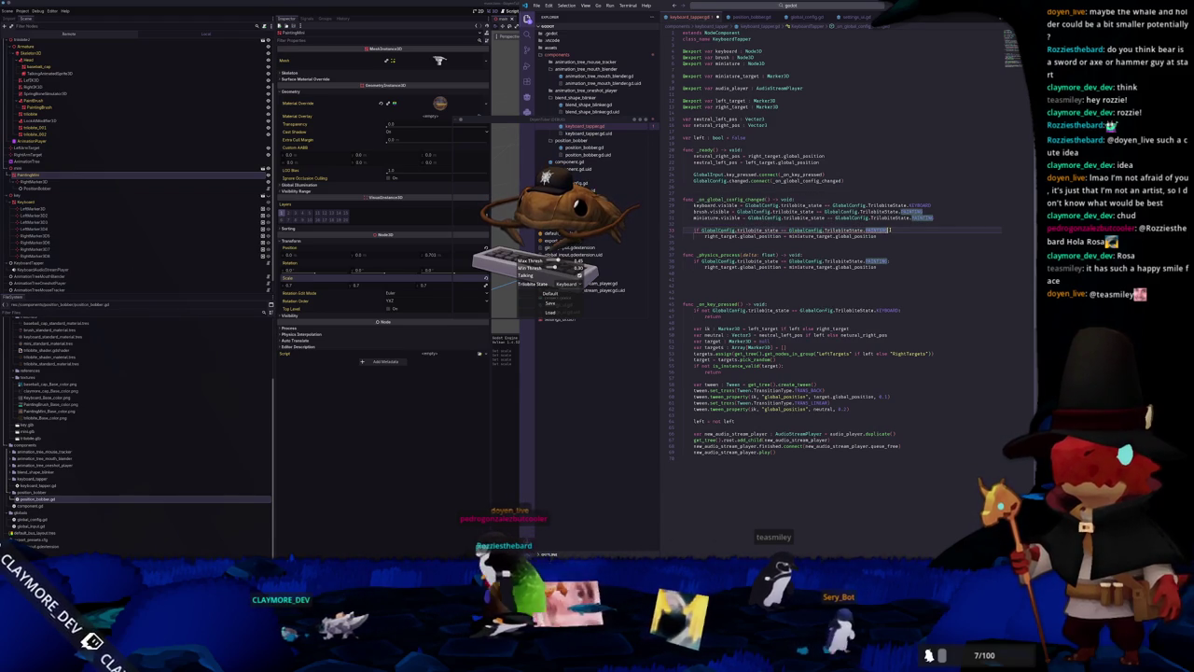
left_click(683, 242)
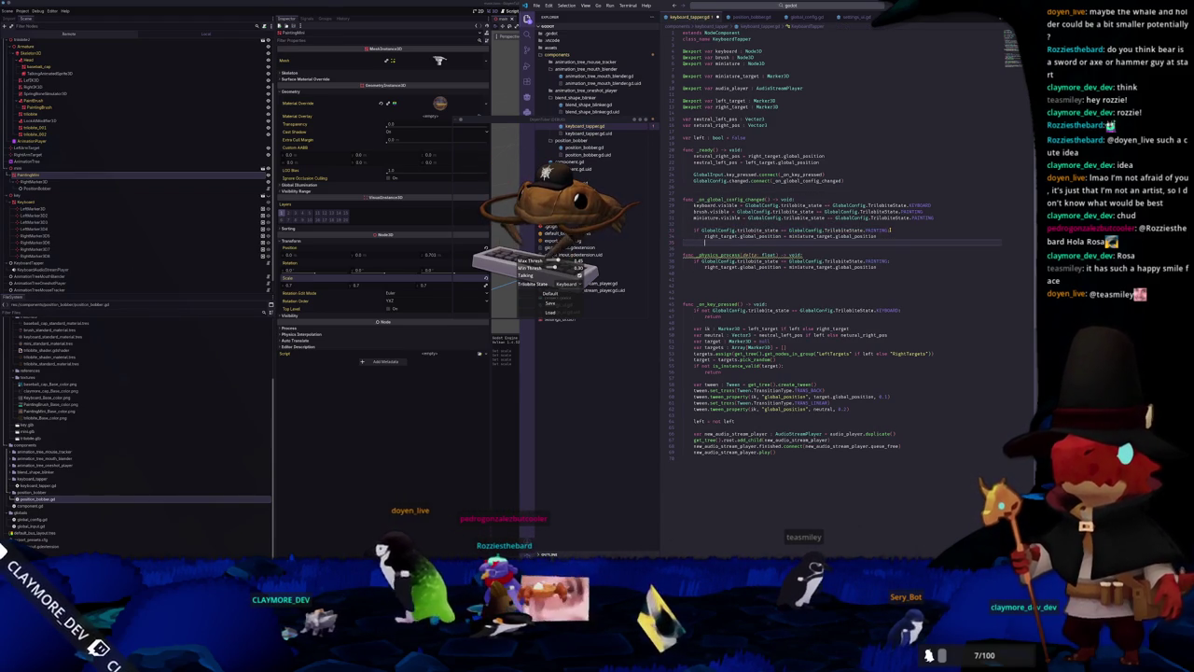
type("return")
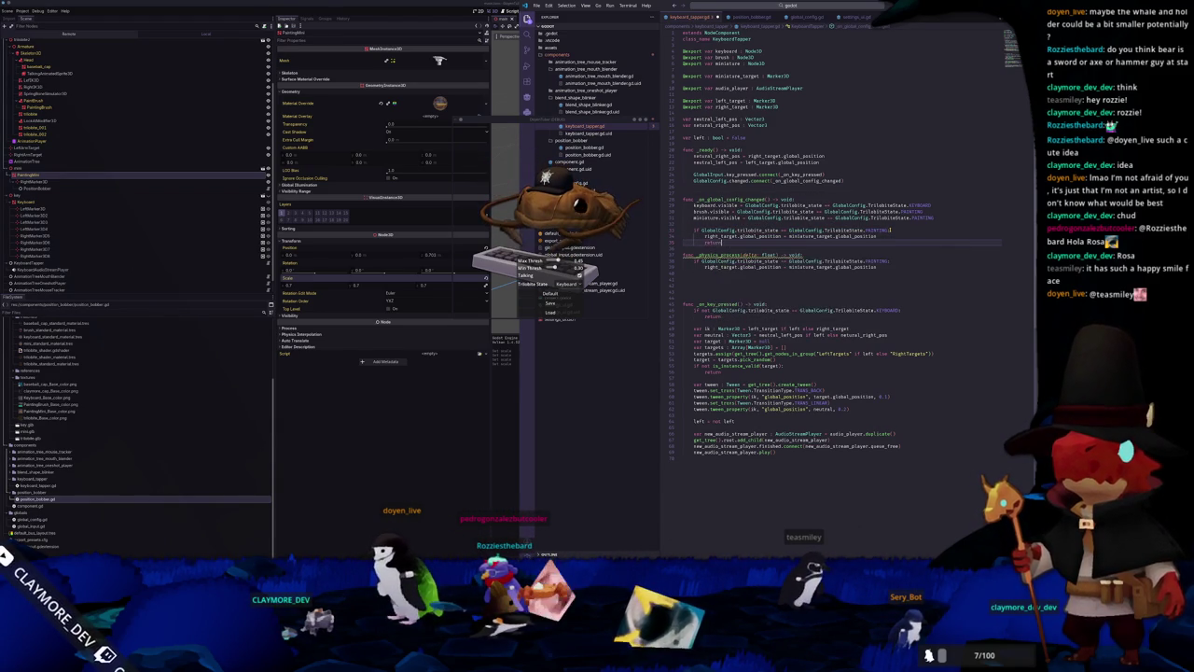
key("Return")
Reset right_target and left_target global_position to neutral_right_pos and neutral_left_pos
type("ight_tar")
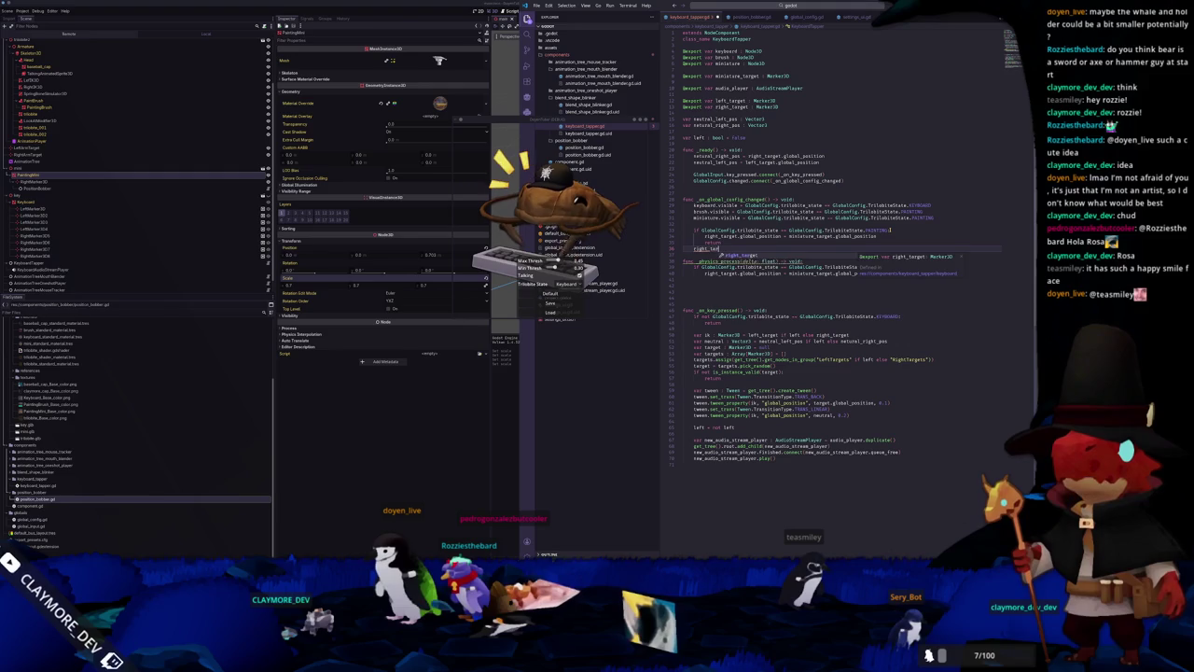
type("get.global_position")
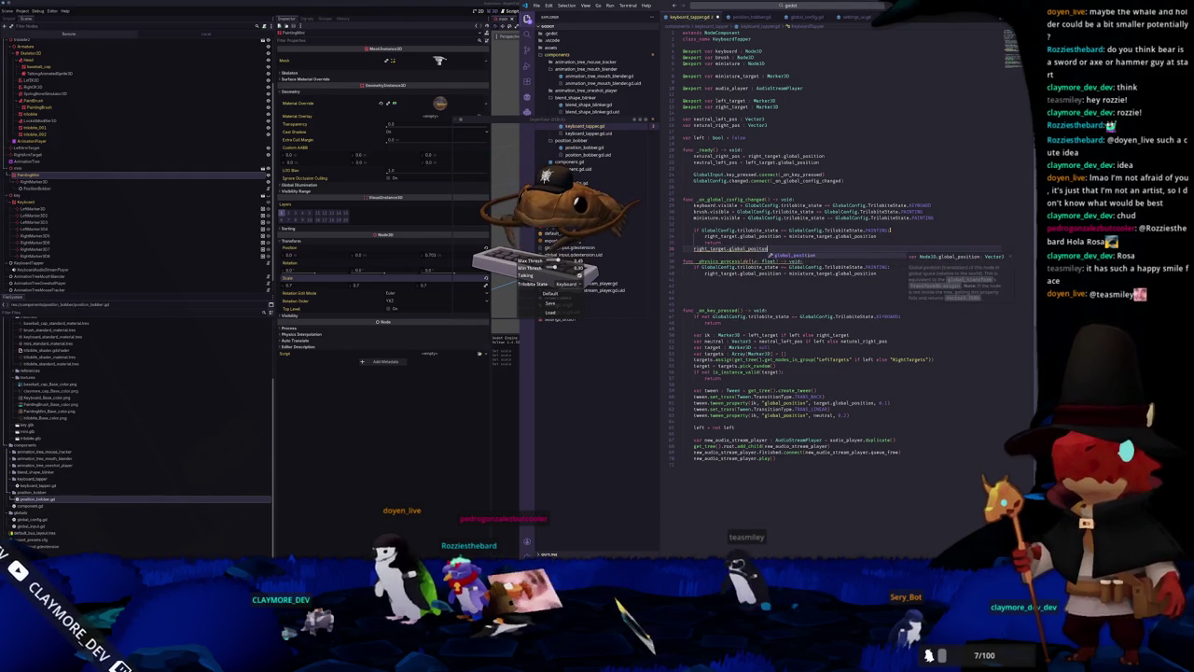
key("Return")
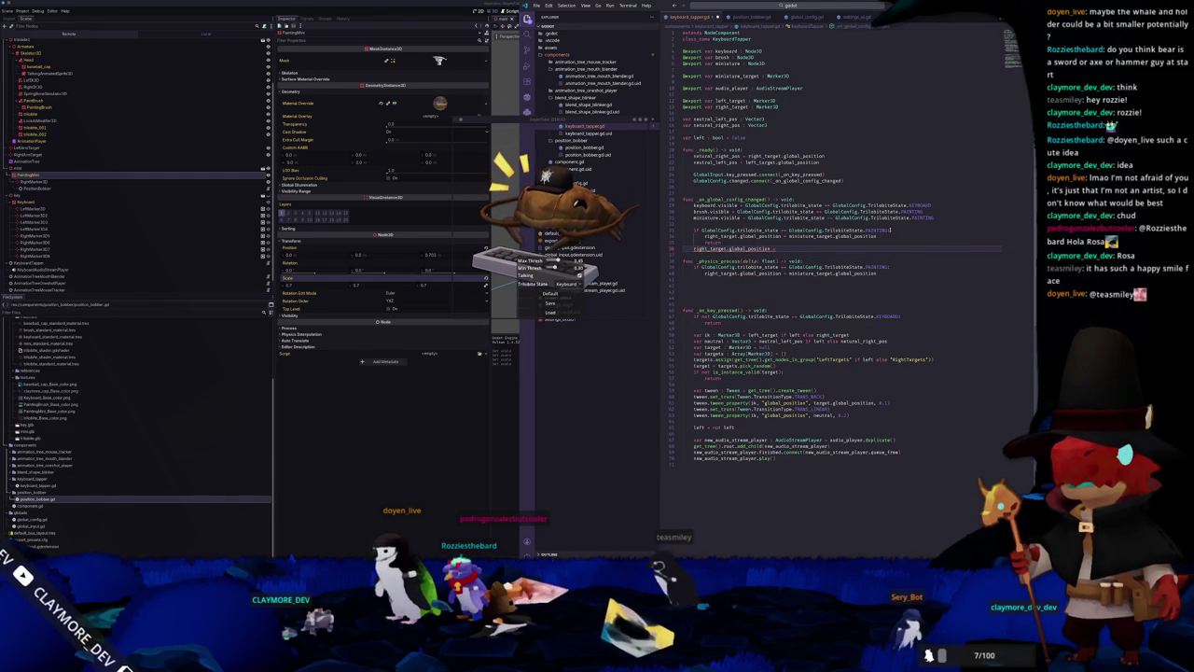
type("tral_right_pos")
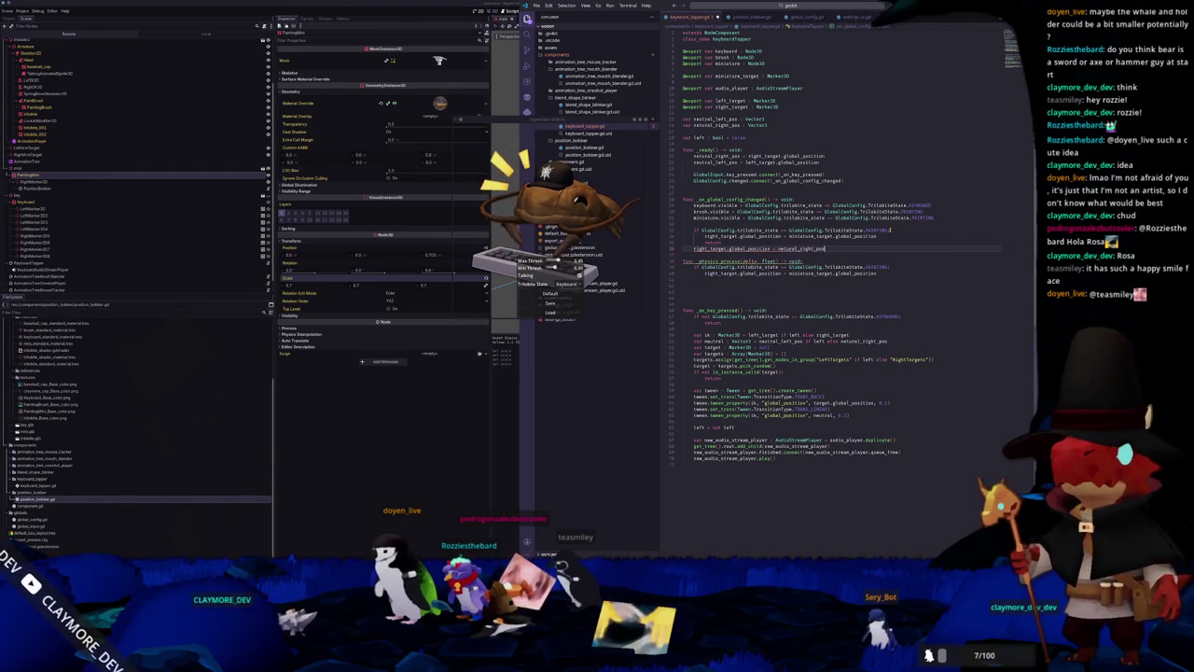
key("Return")
type("left_target.global_")
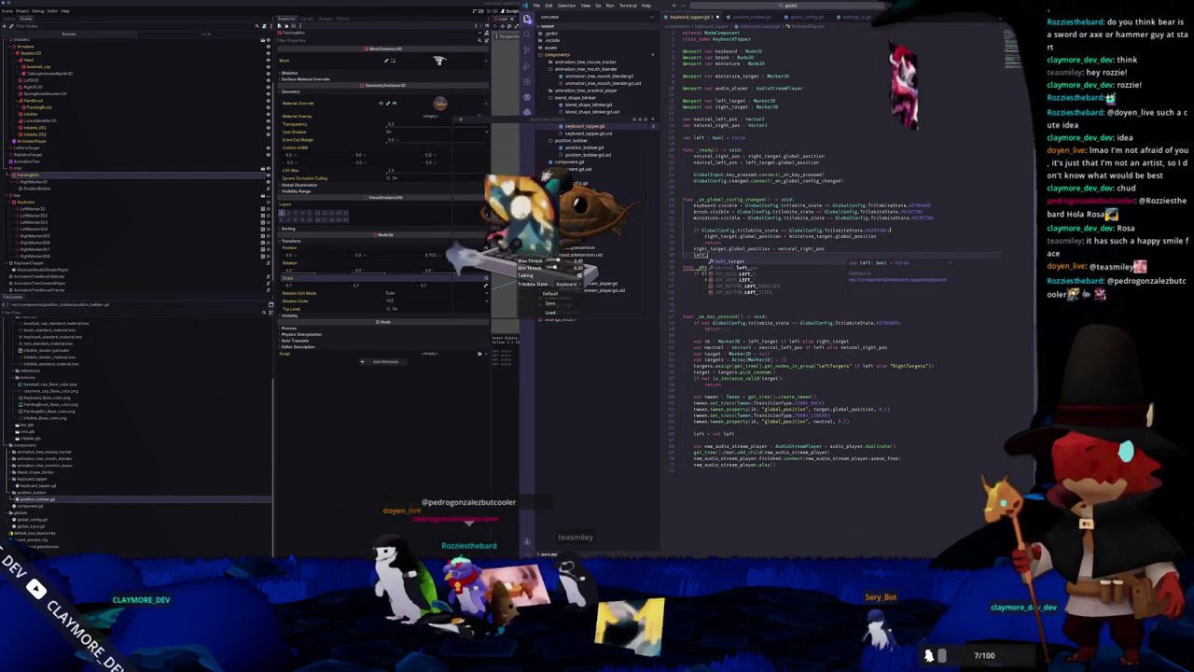
type("position = neutral_left_pos")
Paste the left-target reset above the return and remove extra blank lines around _physics_process
left_click(711, 242)
key("ctrl+v")
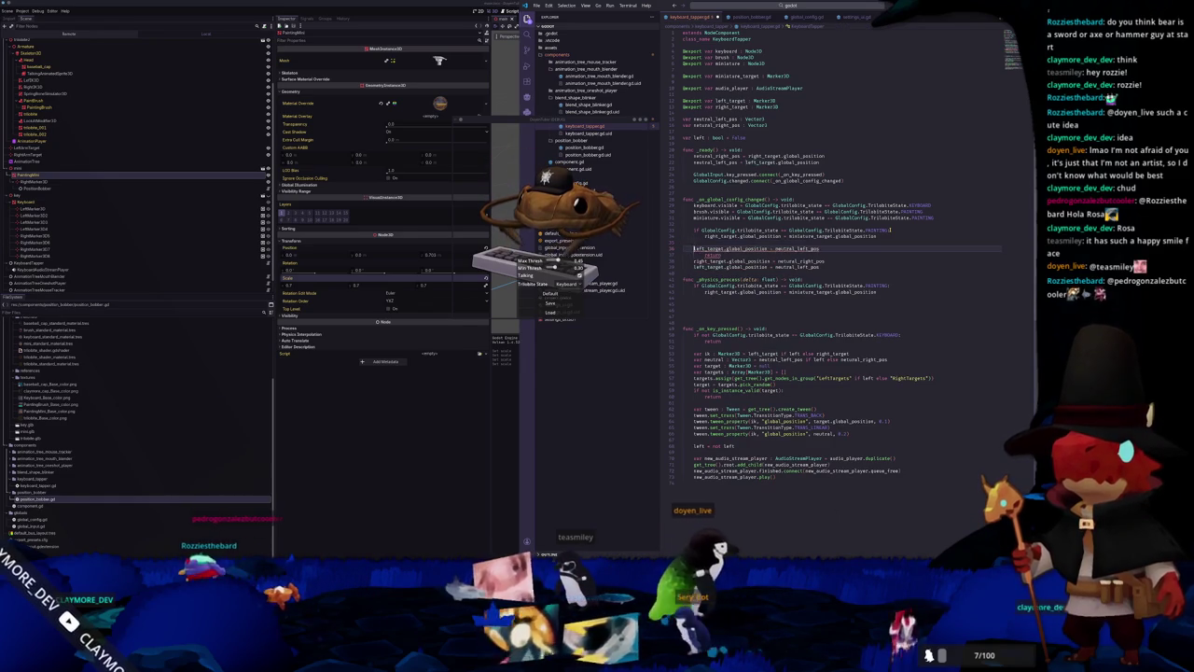
key("BackSpace")
left_click(685, 267)
key("Return")
key("Return")
key("Return")
key("Delete")
key("Delete")
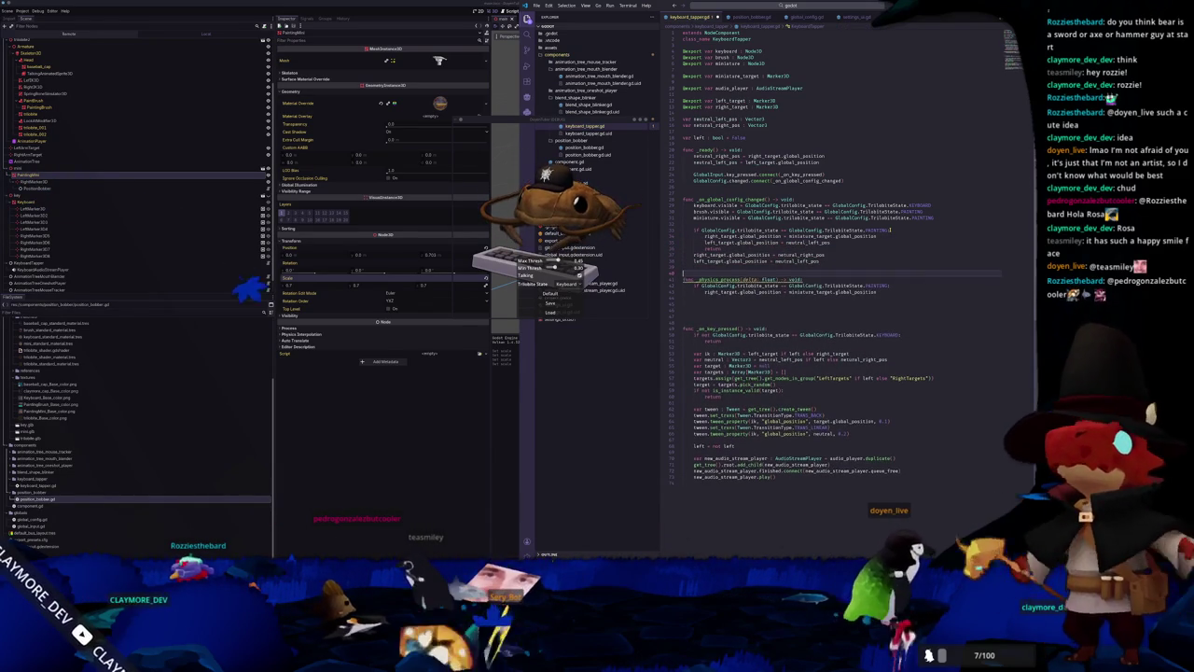
key("Down")
key("Down")
key("Down")
key("Delete")
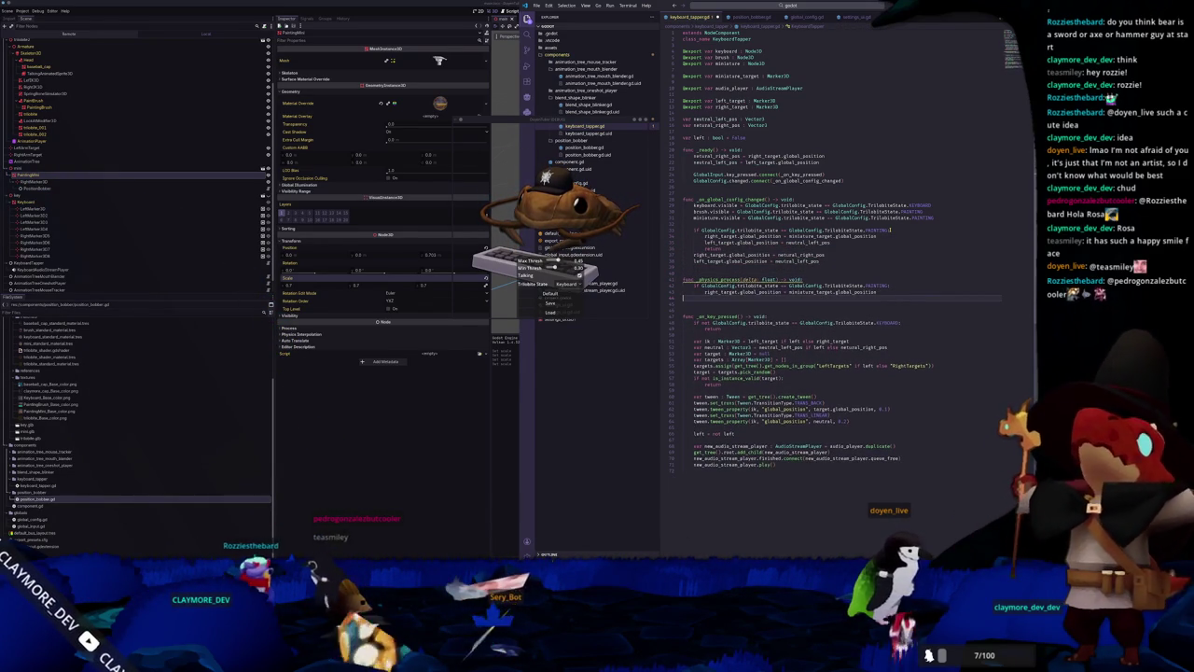
key("Delete")
key("Delete")
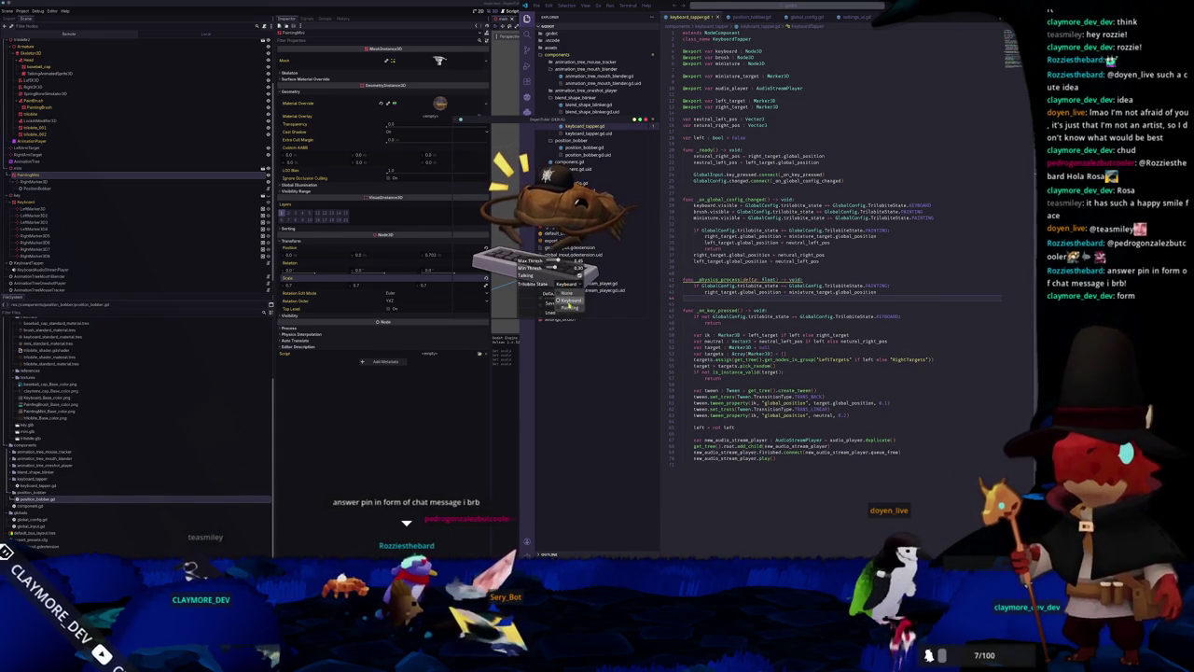
left_click(566, 307)
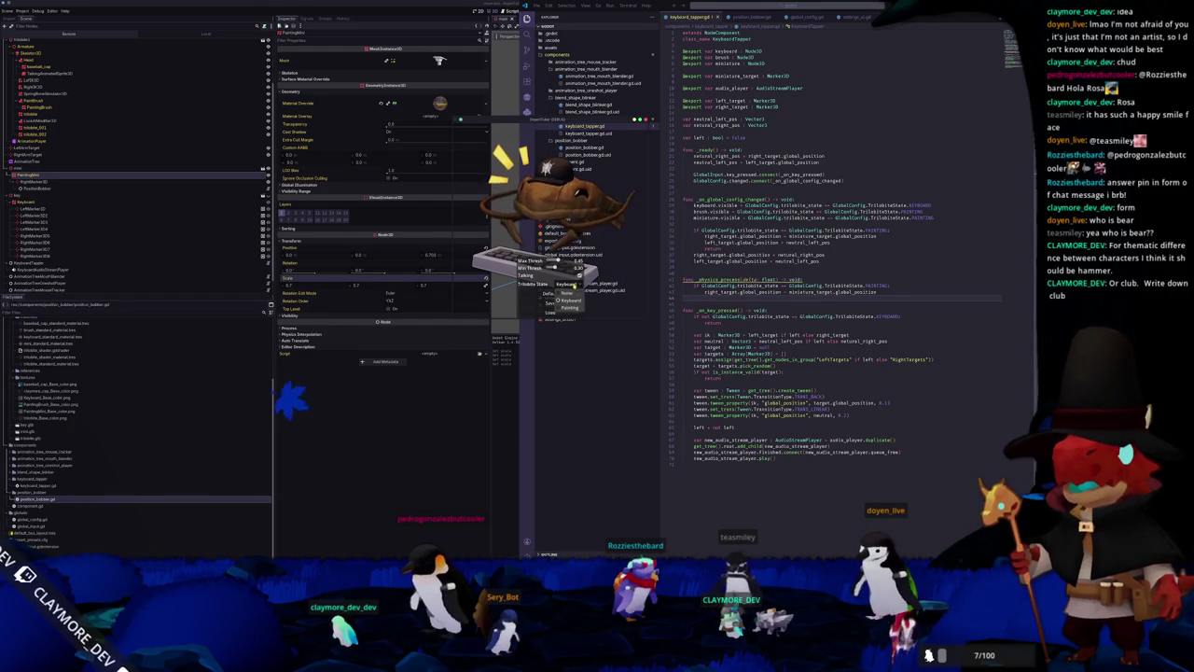
Choose Painting as the running avatar's Trilobite State to test the keyboard_tapper.gd changes
left_click(570, 307)
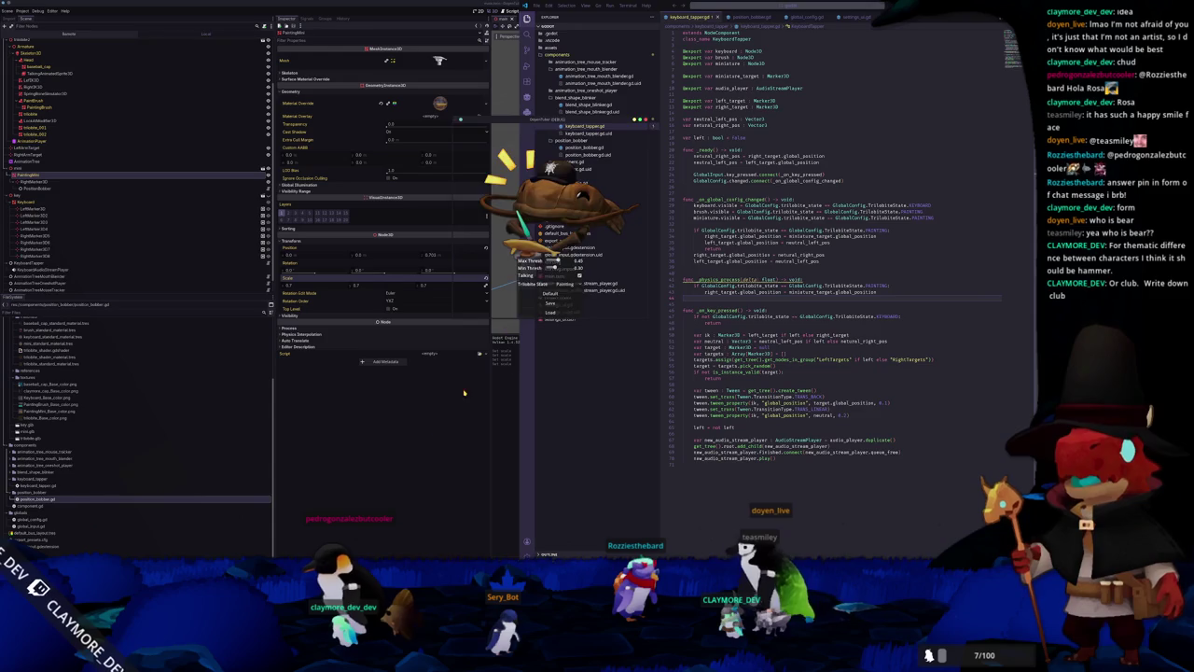
Stop and relaunch the avatar game, choose Painting again, and return to keyboard_tapper.gd
key("F8")
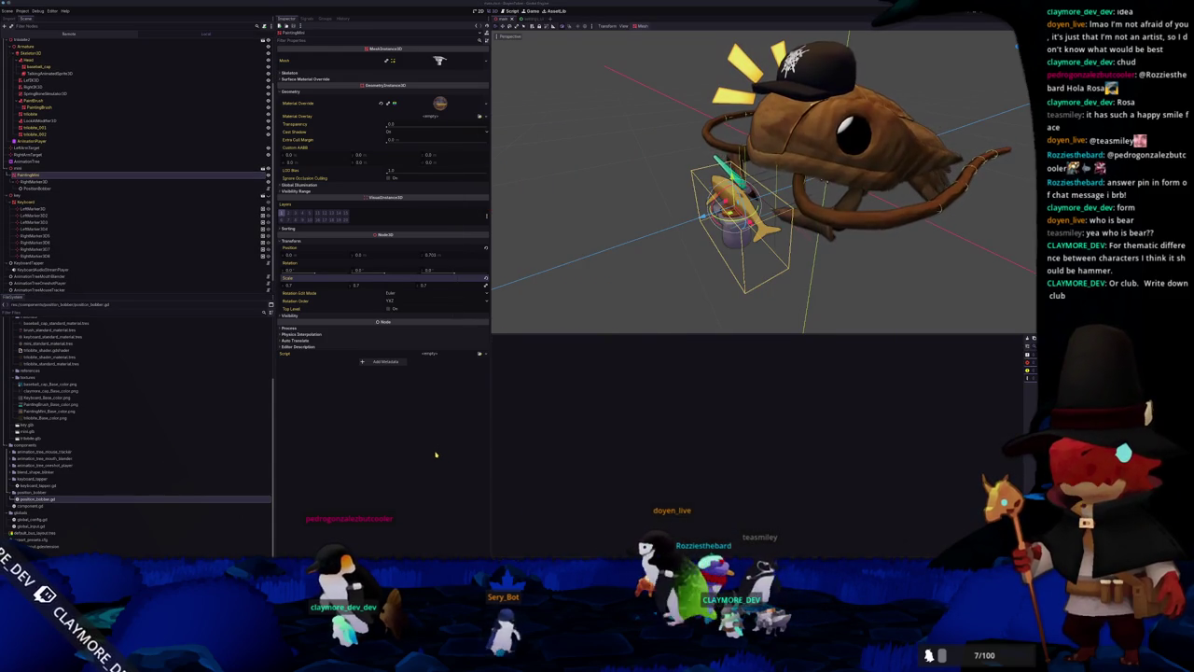
key("F5")
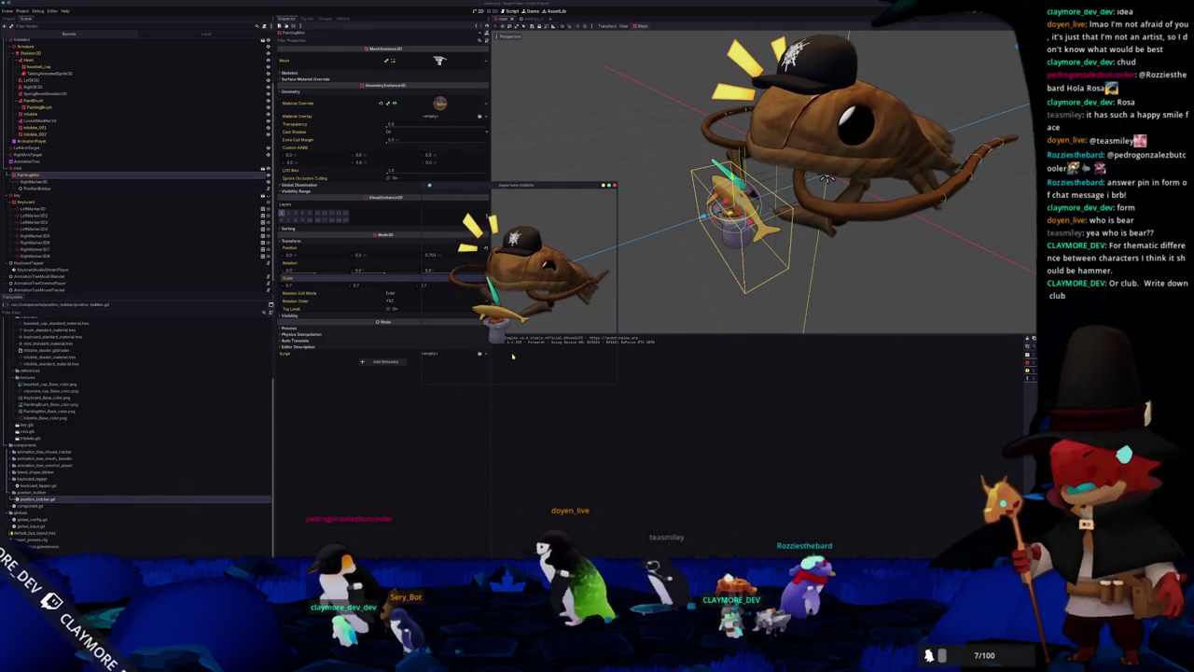
mouse_move(513, 362)
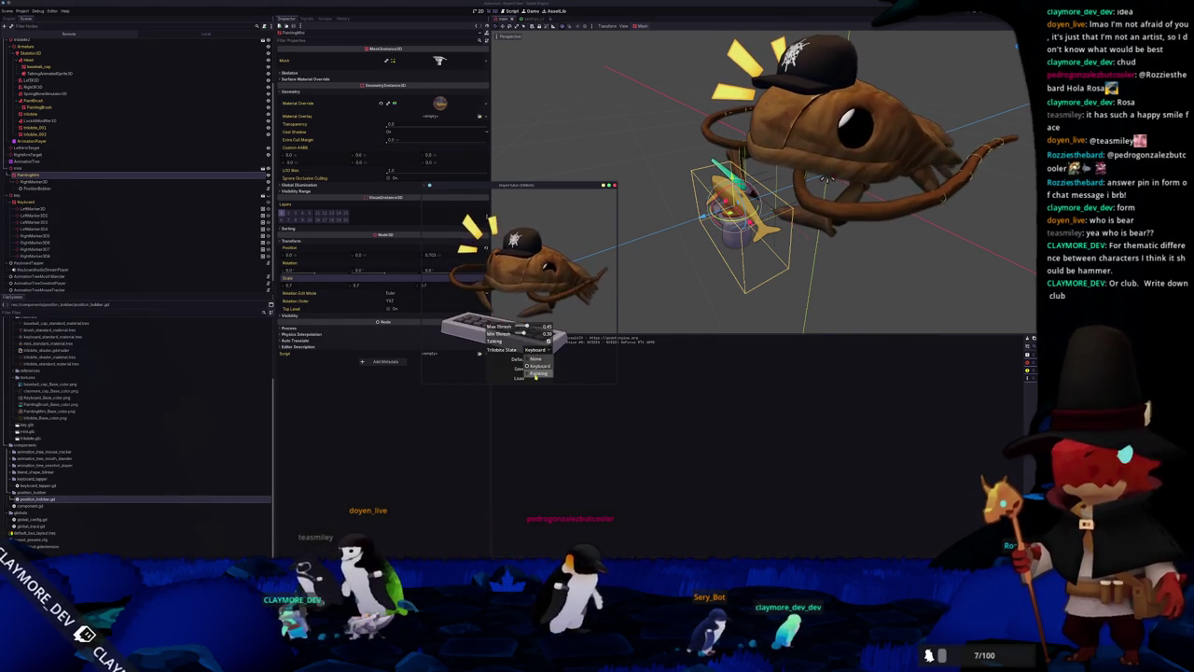
left_click(538, 373)
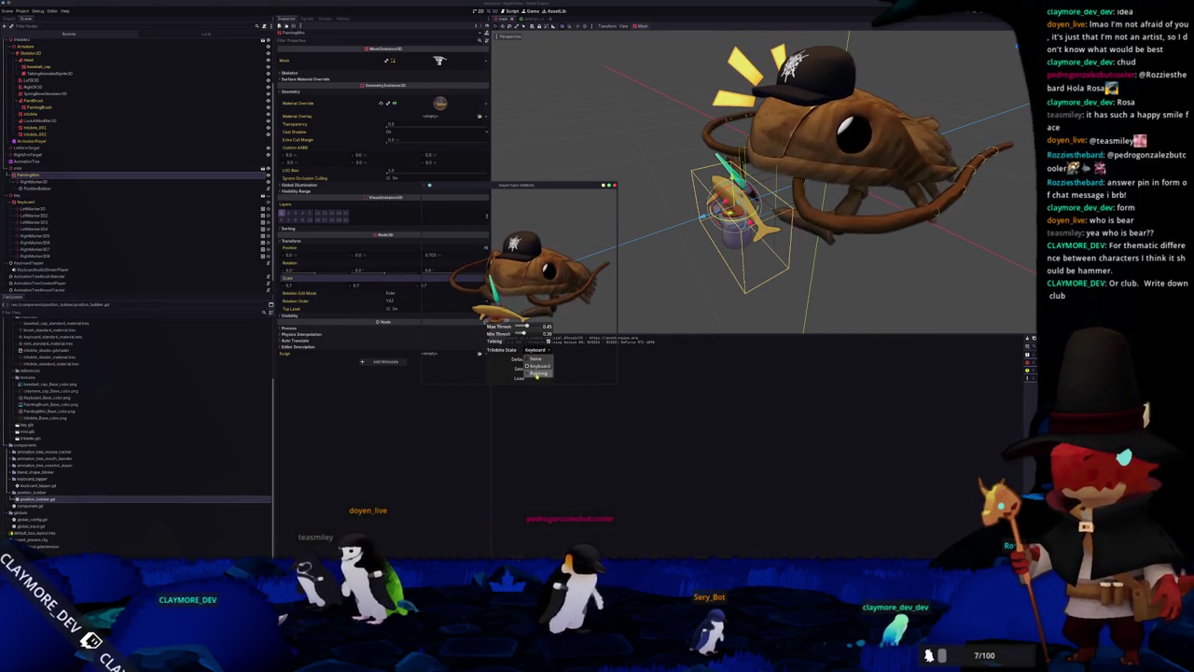
key("alt+Tab")
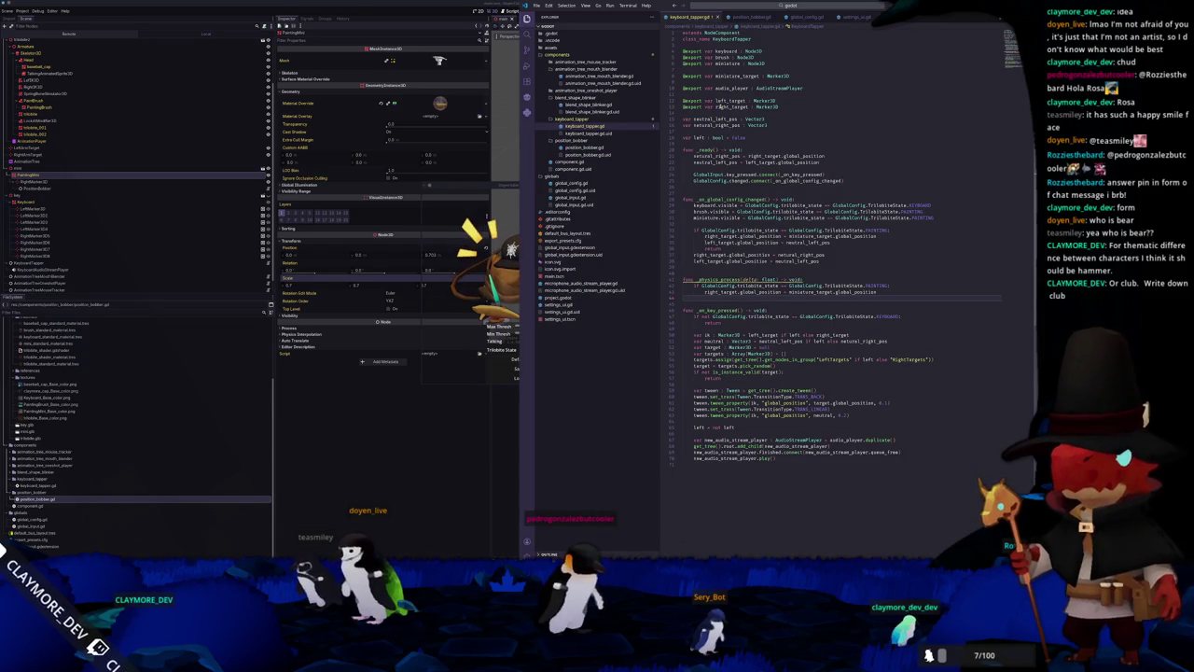
Add changed.emit() after updated.emit() in _default() of global_config.gd, then test with Default in the running game
left_click(804, 16)
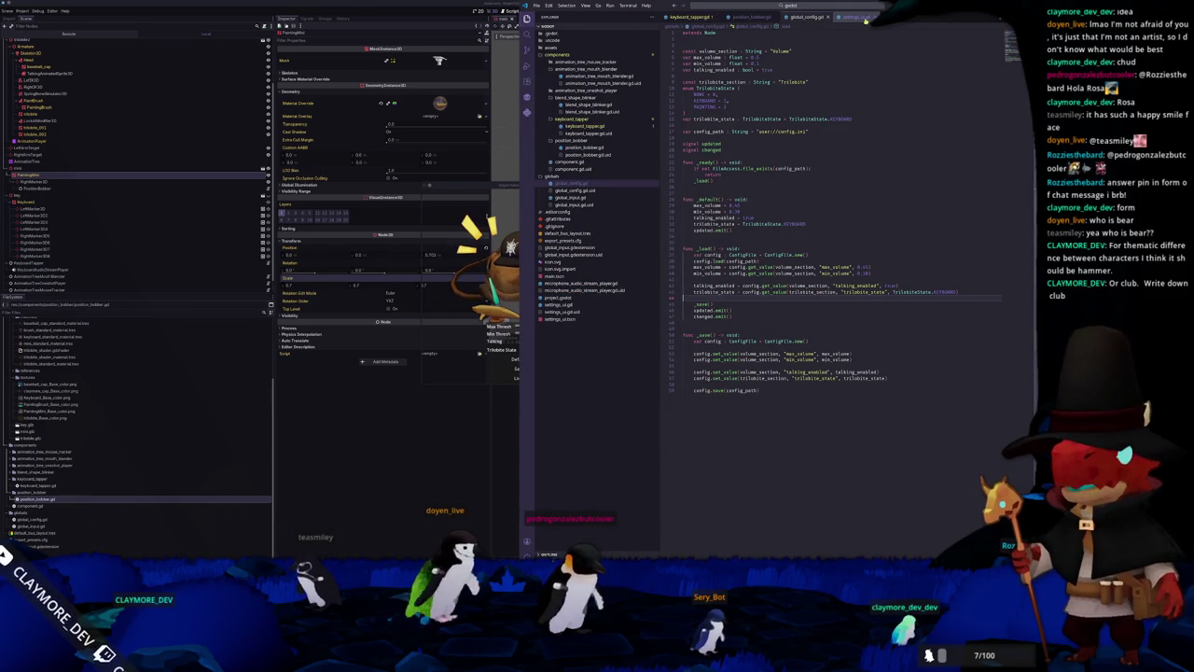
left_click(804, 17)
left_click(709, 237)
type("changed")
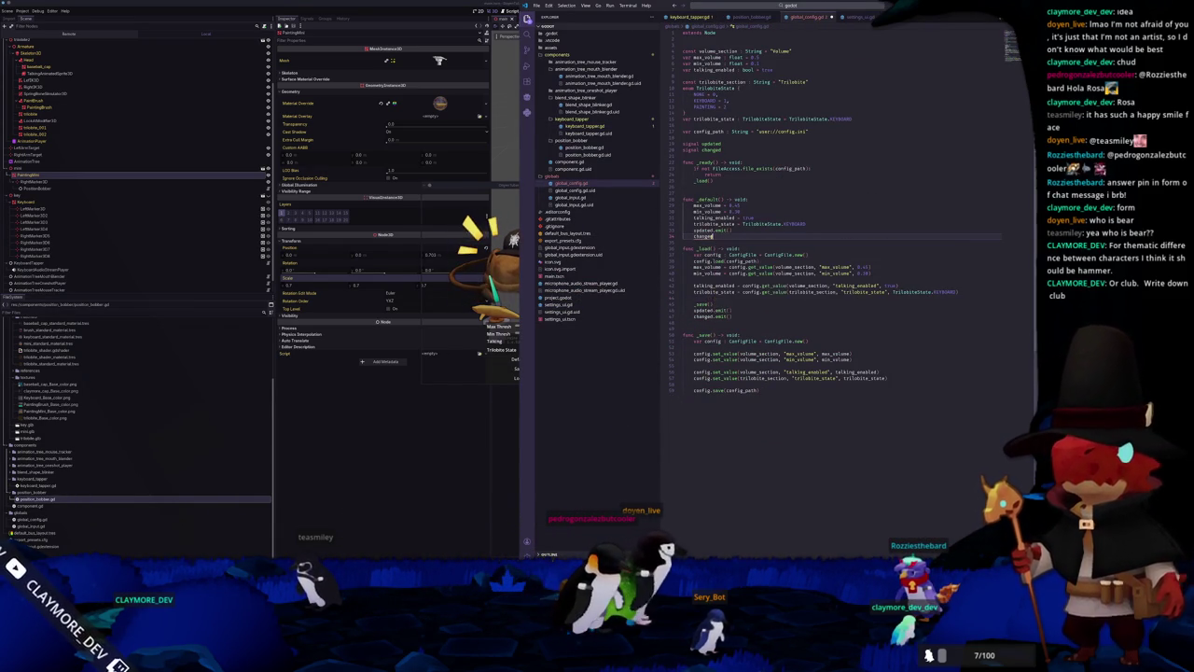
type(".emit()")
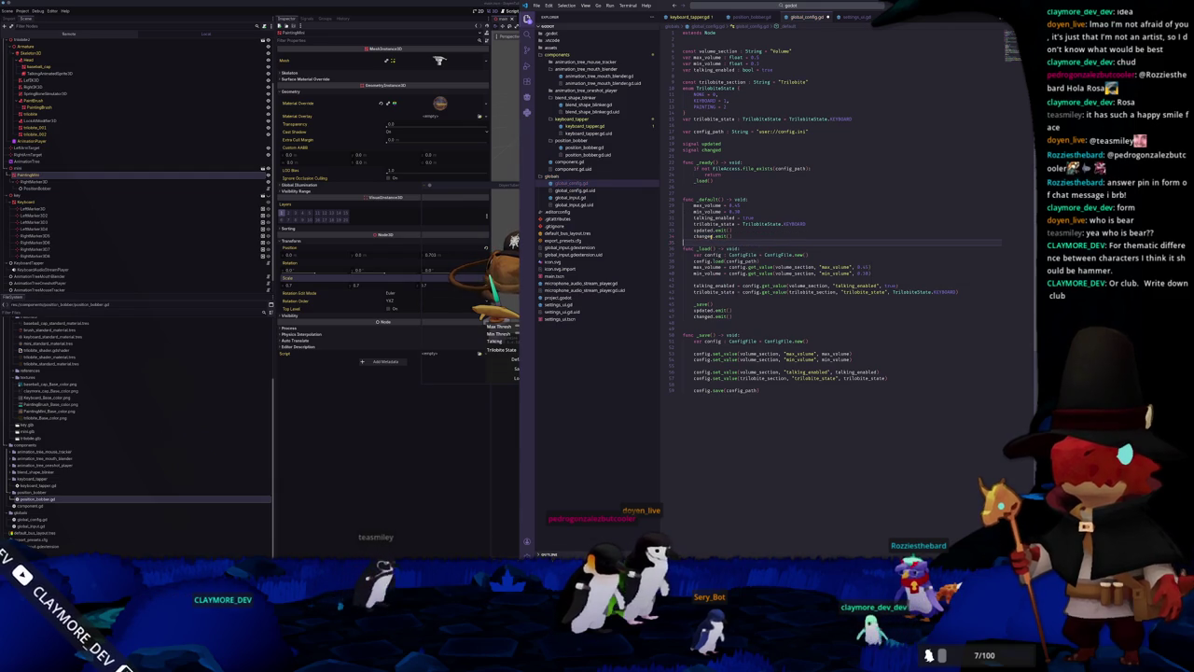
key("Return")
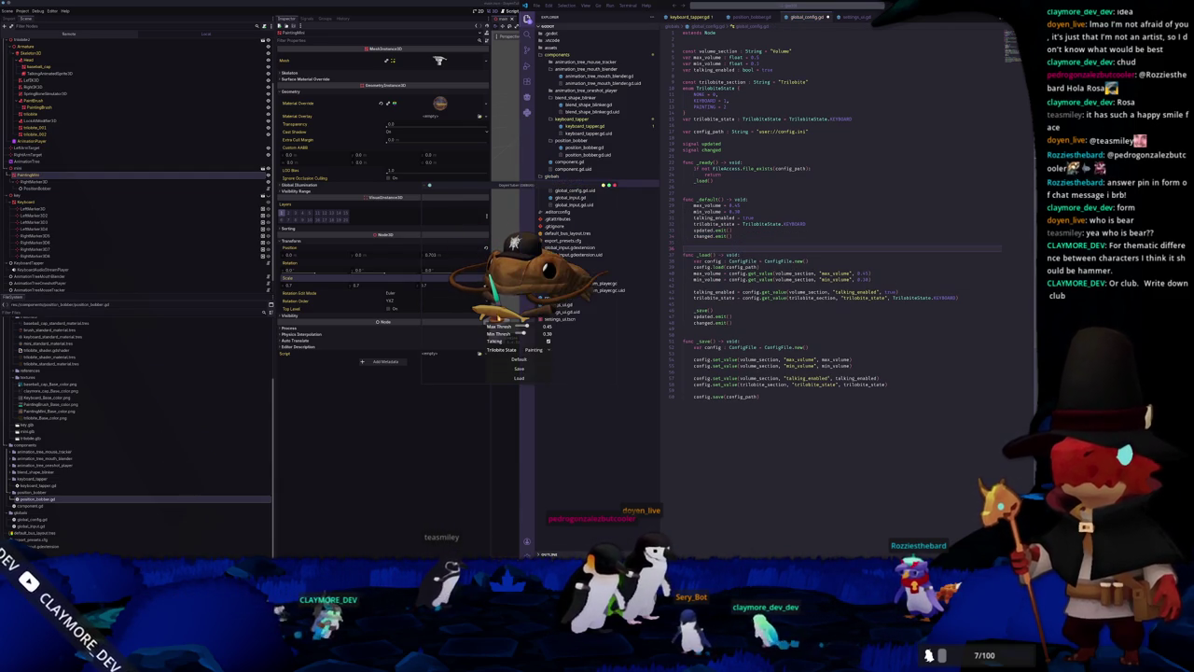
left_click(516, 358)
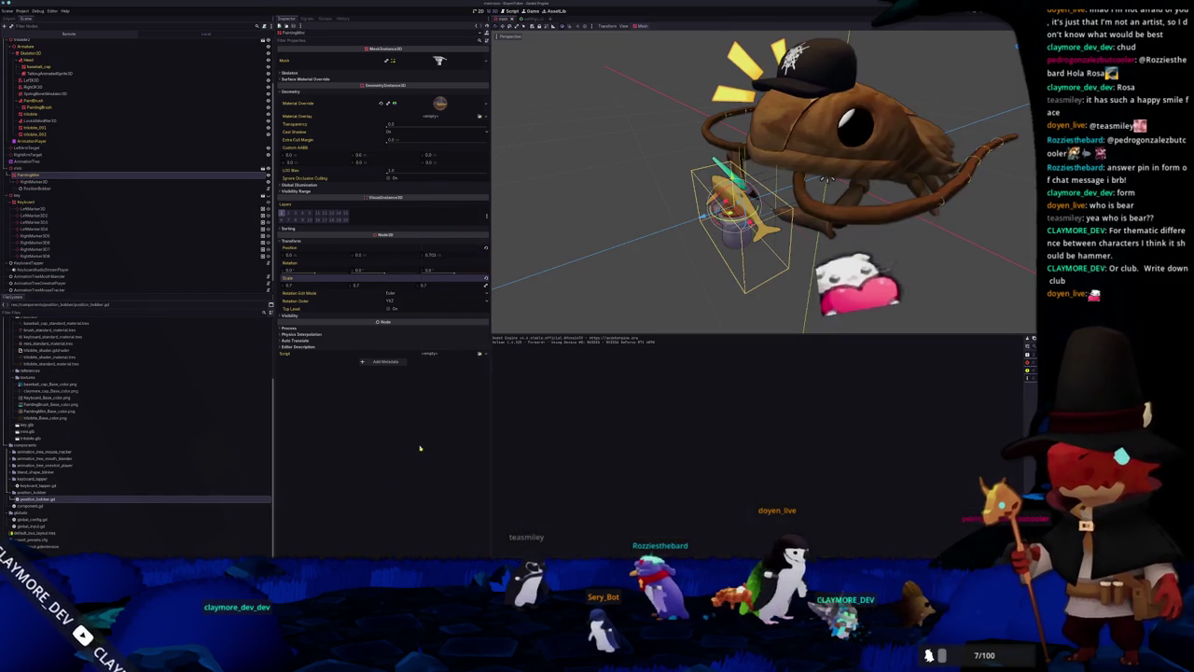
left_click(413, 415)
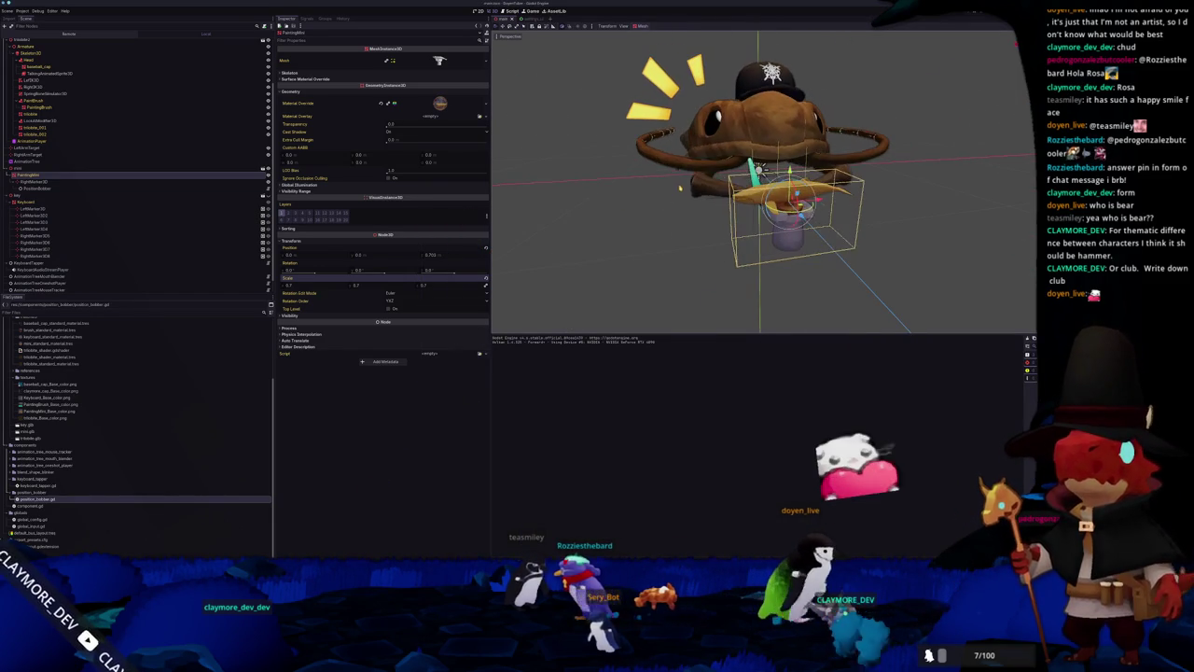
Select RightIK3D, expand its IK joint list, and tick its setting checkbox
left_click(709, 202)
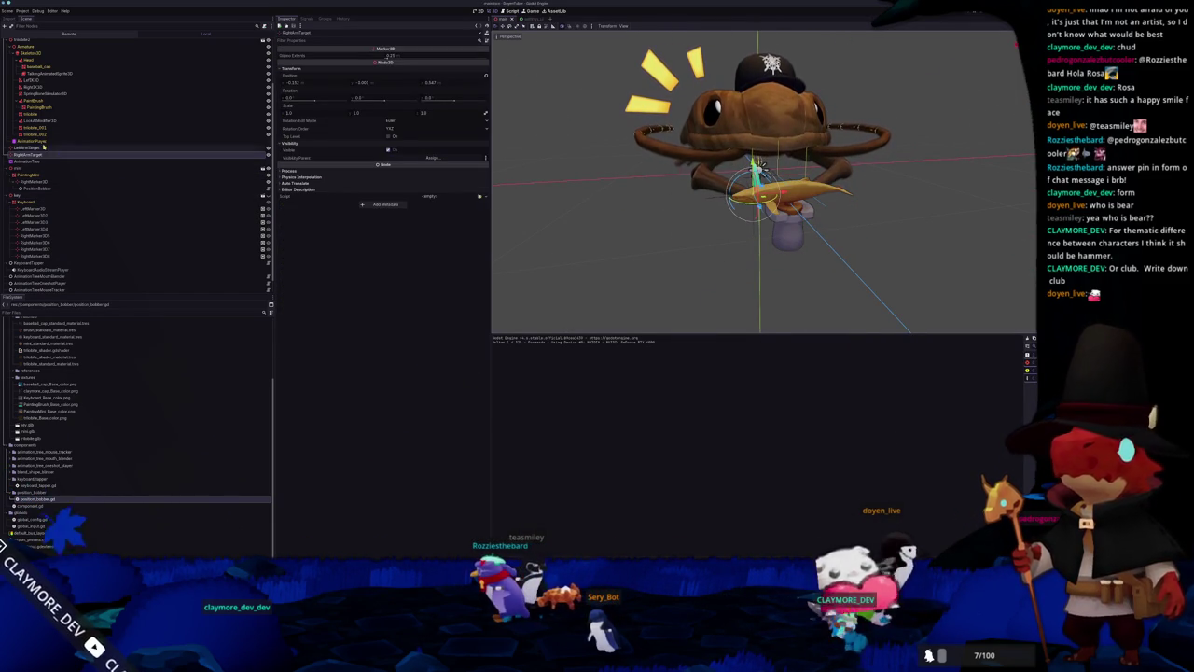
left_click(56, 87)
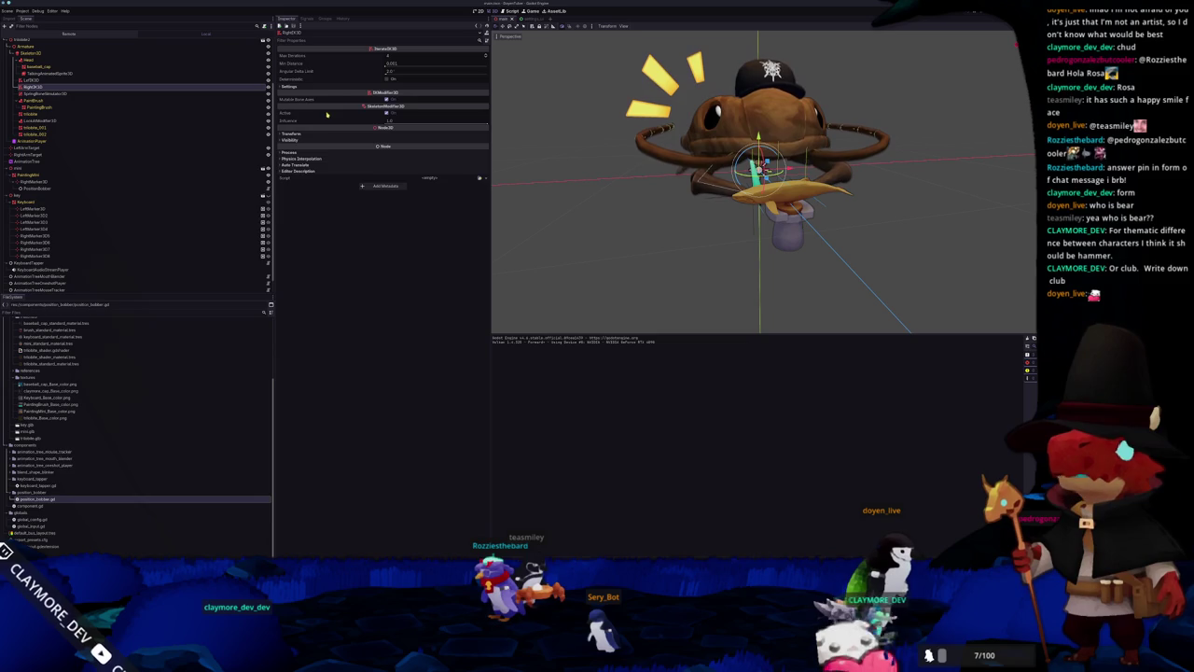
left_click(345, 86)
left_click(328, 126)
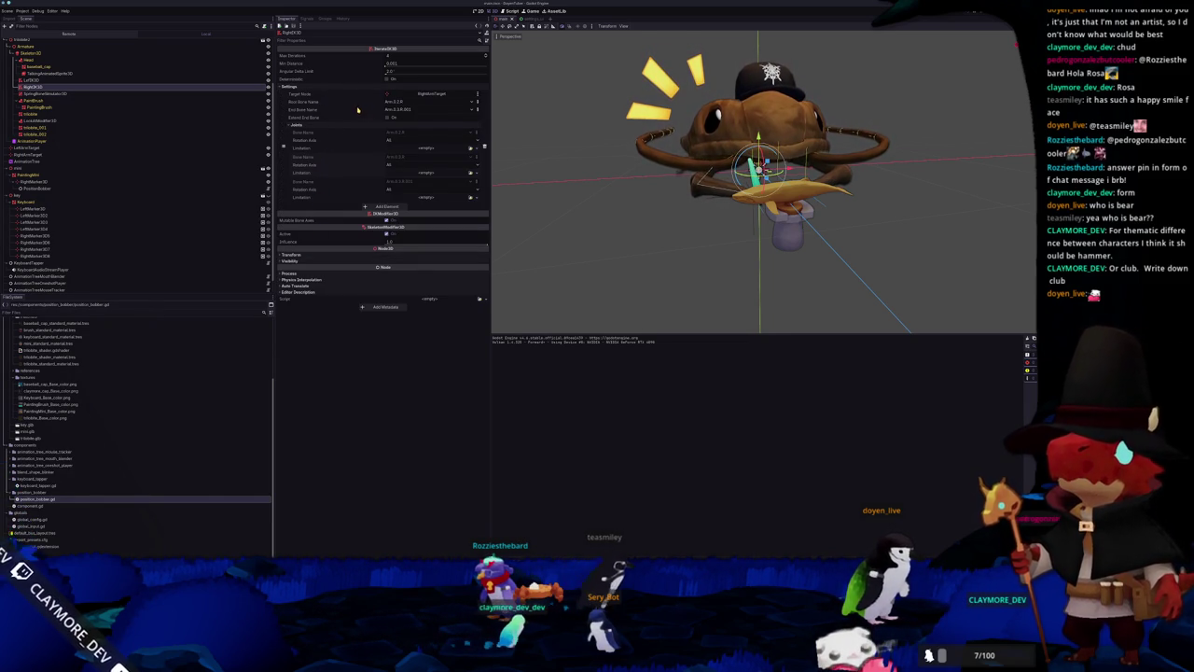
scroll(544, 131, "up", 2)
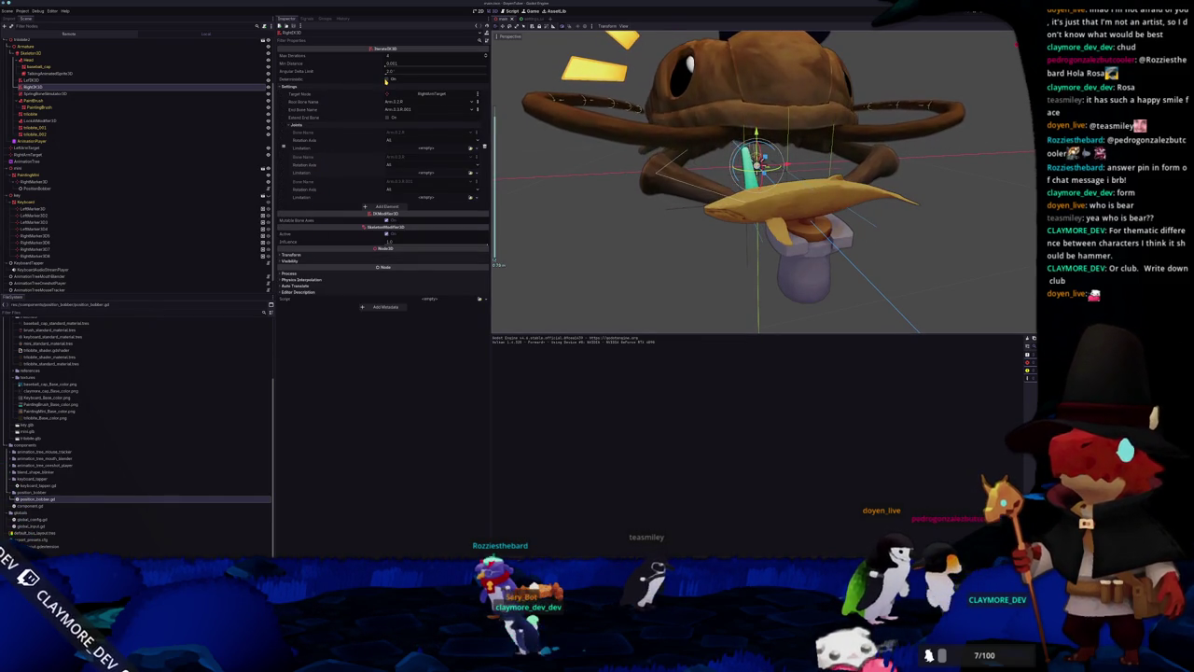
left_click(386, 80)
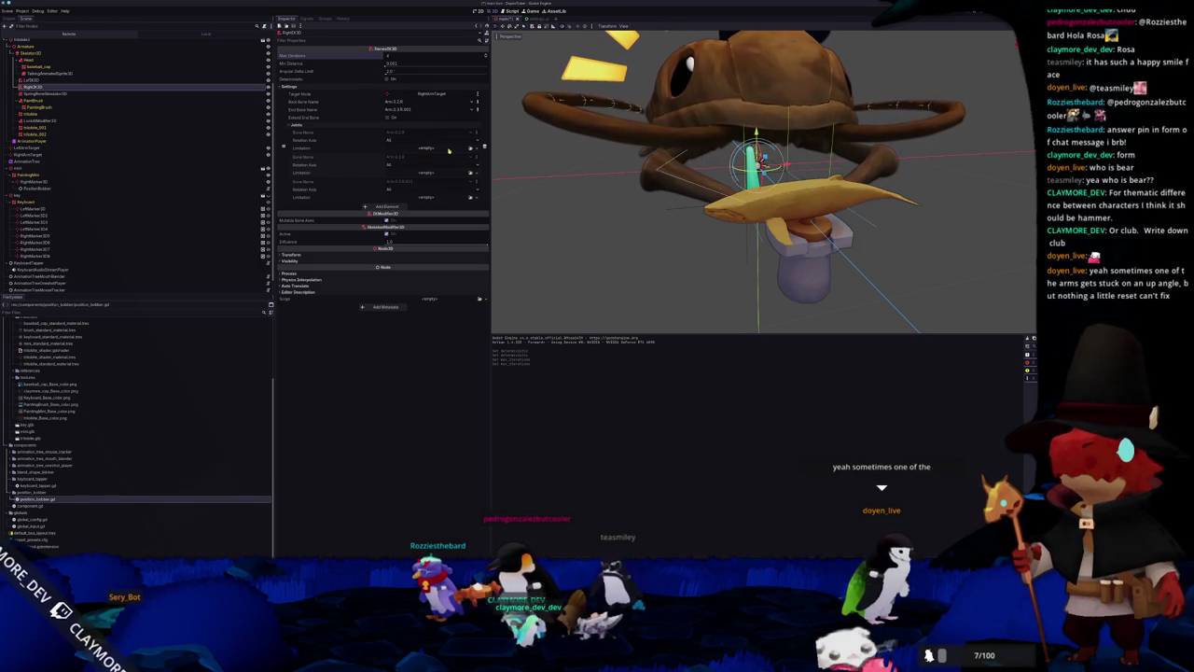
Give the first joint a new JointLimitationCone3D limit and set its Right Axis
left_click(470, 148)
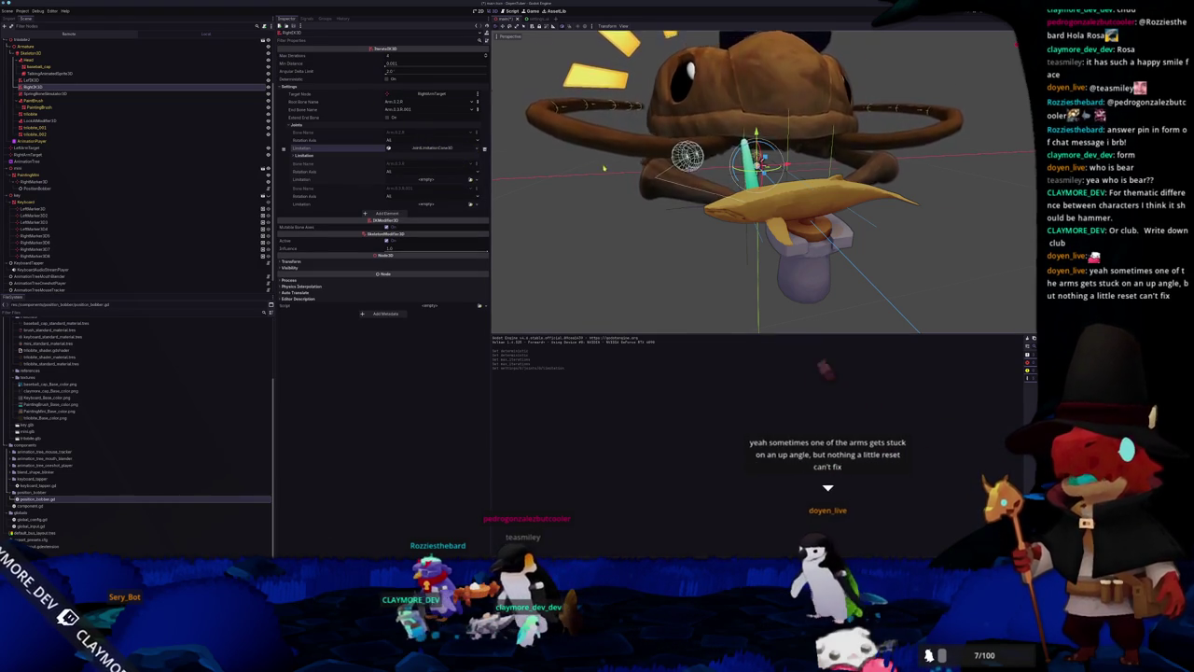
scroll(556, 167, "up", 5)
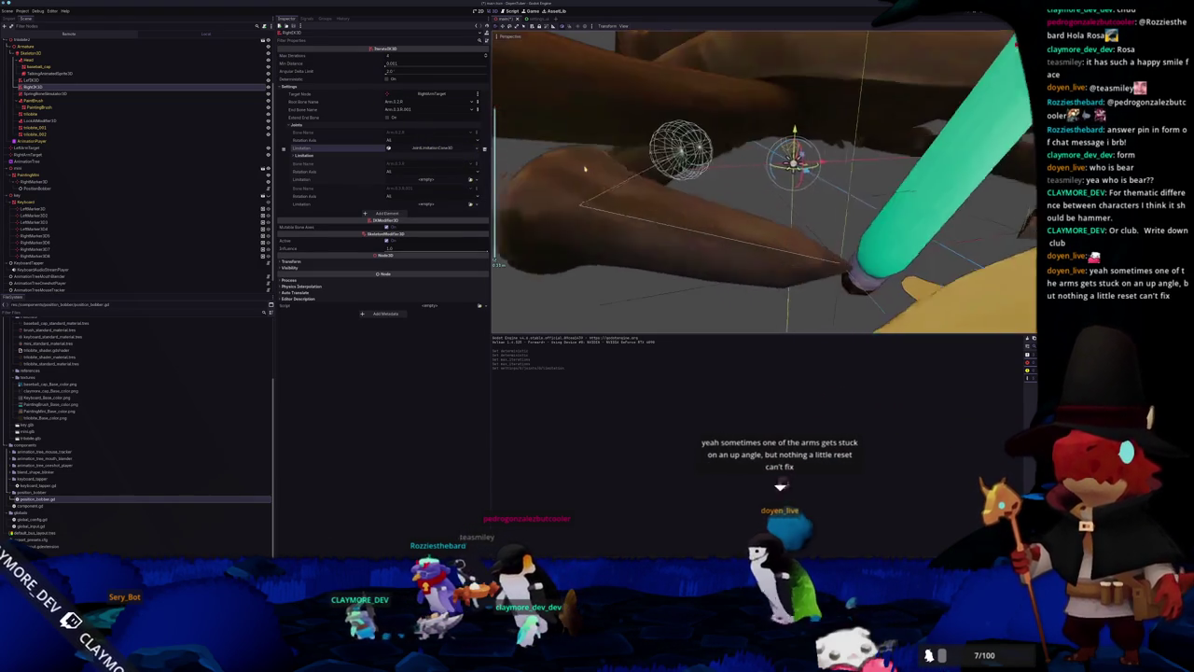
left_click(403, 157)
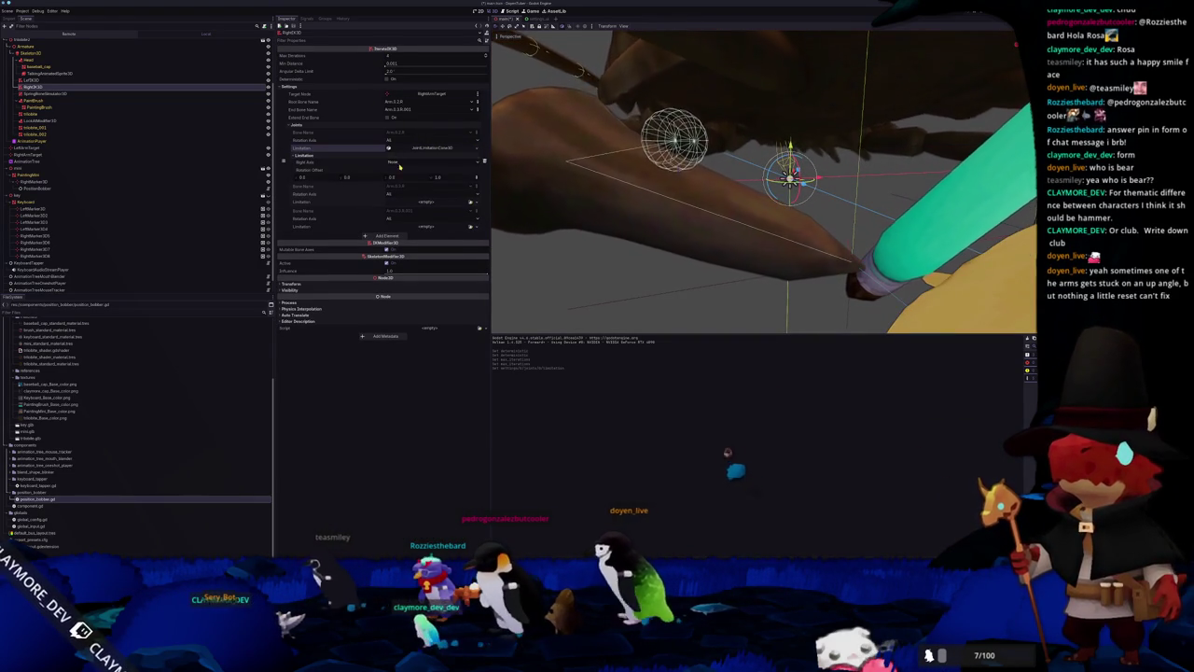
left_click(401, 164)
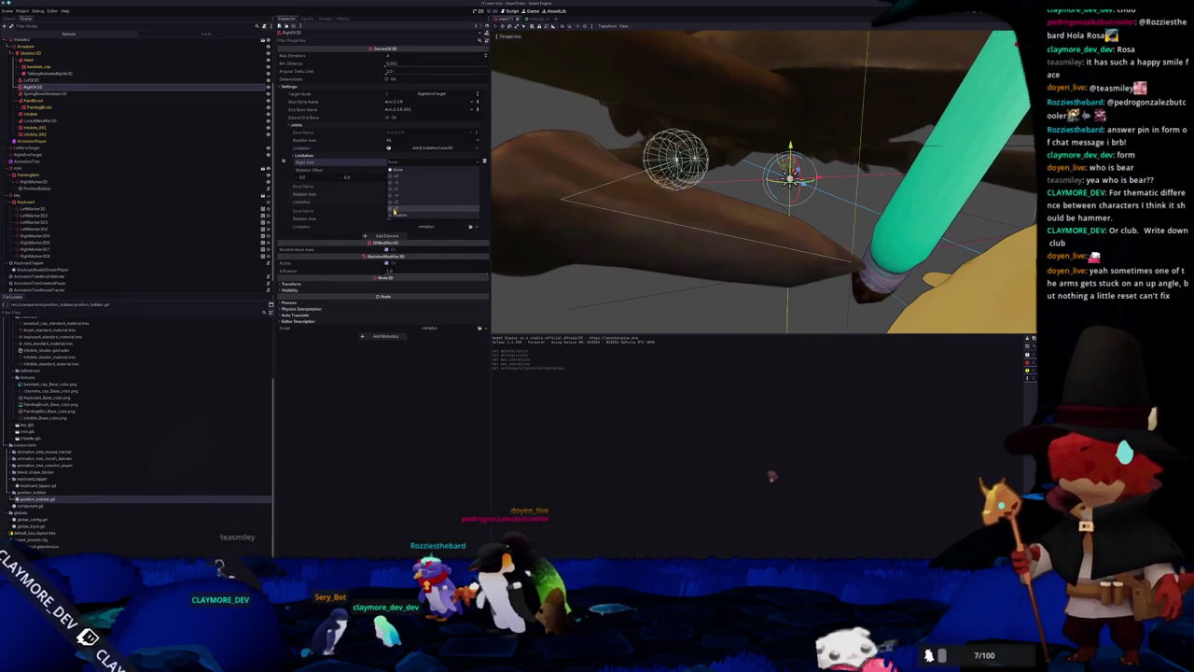
left_click(393, 211)
Drag RightArmTarget in the viewport so the arm reaches the fish's front end
left_click_drag(504, 214, 551, 199)
left_click(830, 177)
mouse_move(830, 177)
left_mouse_down()
mouse_move(832, 235)
mouse_move(573, 262)
mouse_move(726, 241)
mouse_move(747, 84)
mouse_move(721, 59)
left_mouse_up()
mouse_move(703, 329)
left_mouse_down()
mouse_move(653, 196)
mouse_move(686, 112)
mouse_move(669, 71)
mouse_move(616, 168)
mouse_move(667, 279)
mouse_move(664, 258)
left_mouse_up()
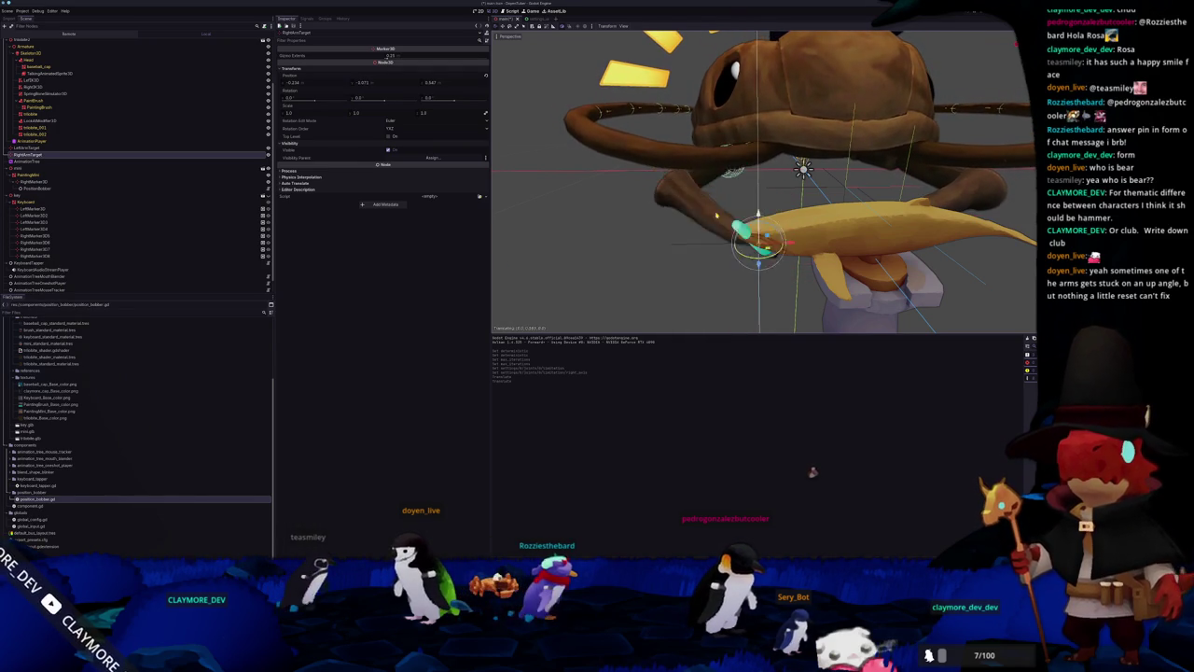
Undo the last change and clear the cone limit from RightIK3D's first joint
key("ctrl+z")
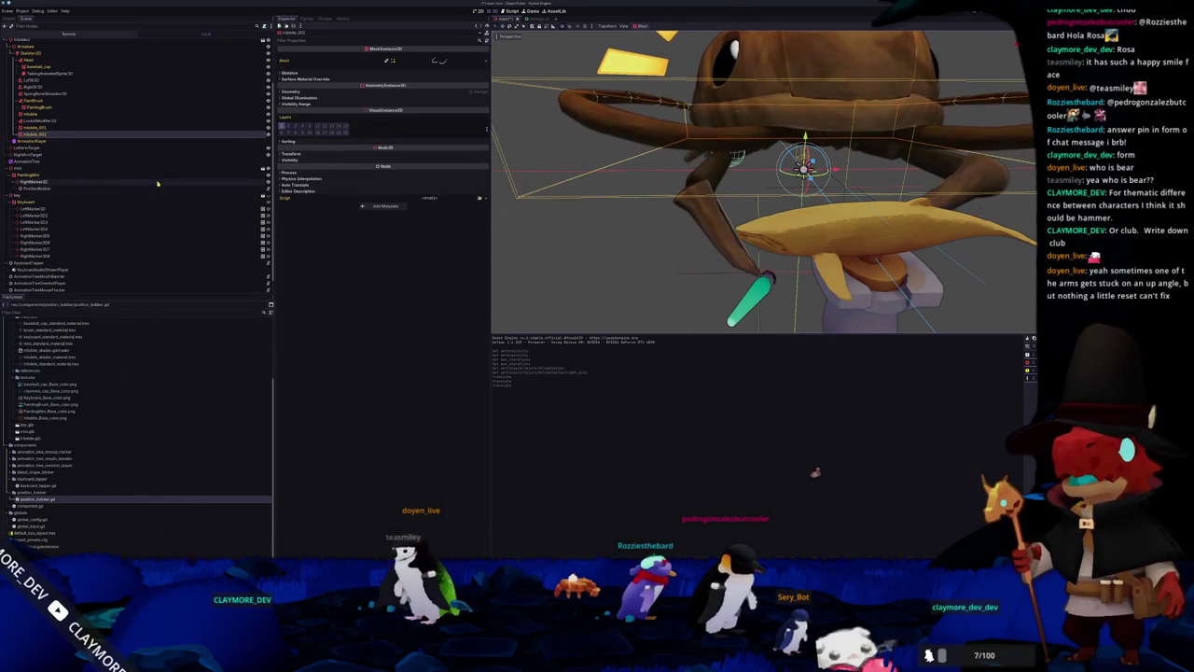
left_click(75, 87)
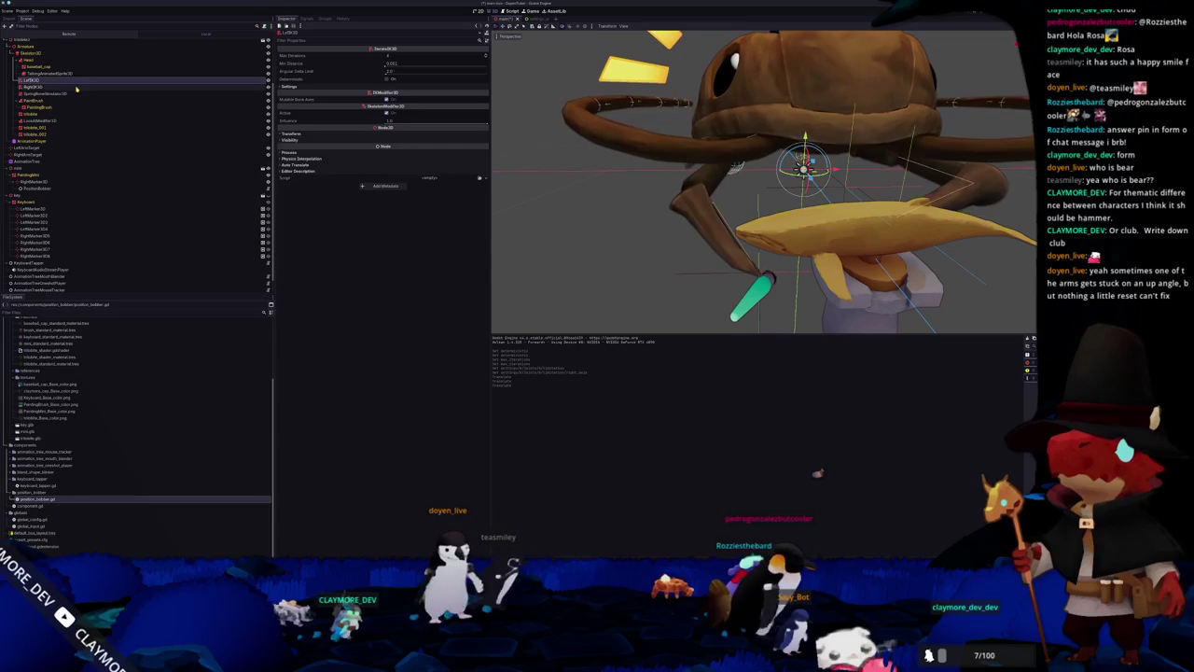
left_click(430, 147)
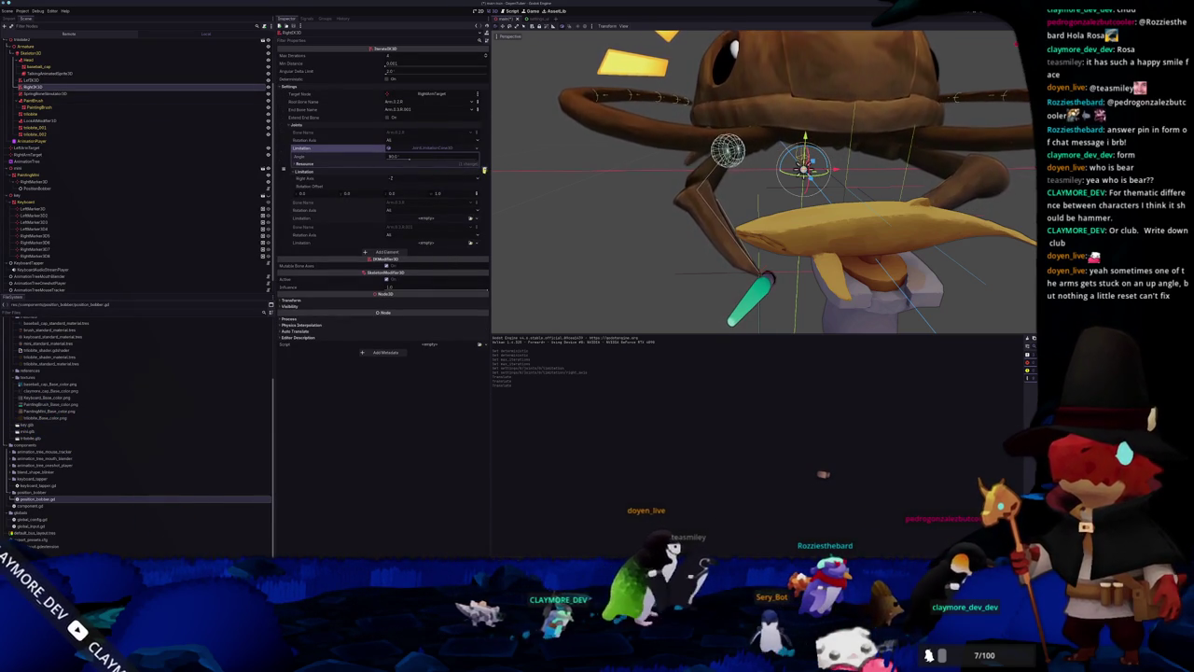
left_click(478, 148)
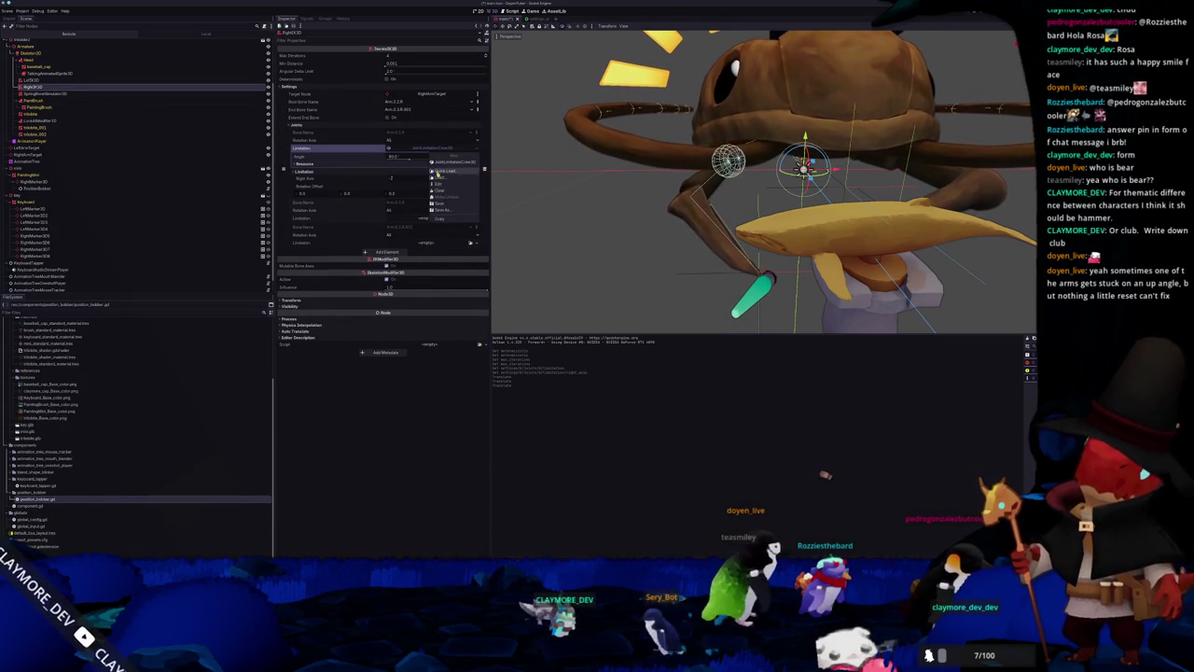
left_click(439, 191)
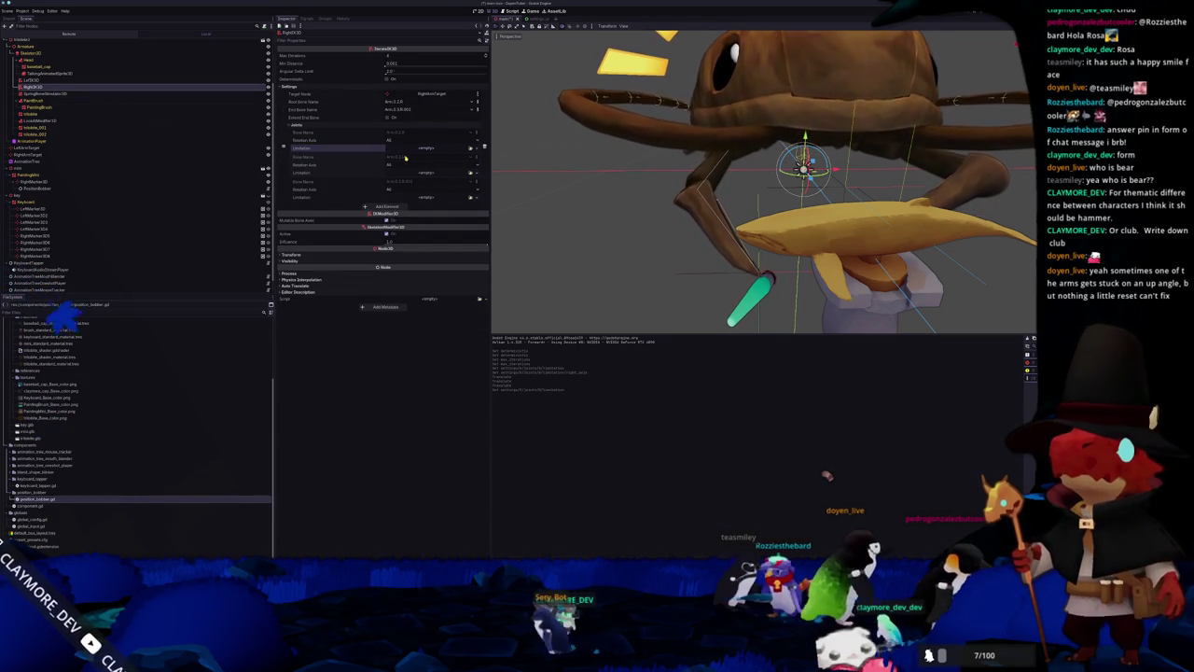
Move RightArmTarget up and left, to about X -0.39, to check the arm's reach
left_click(703, 279)
left_click_drag(702, 280, 764, 130)
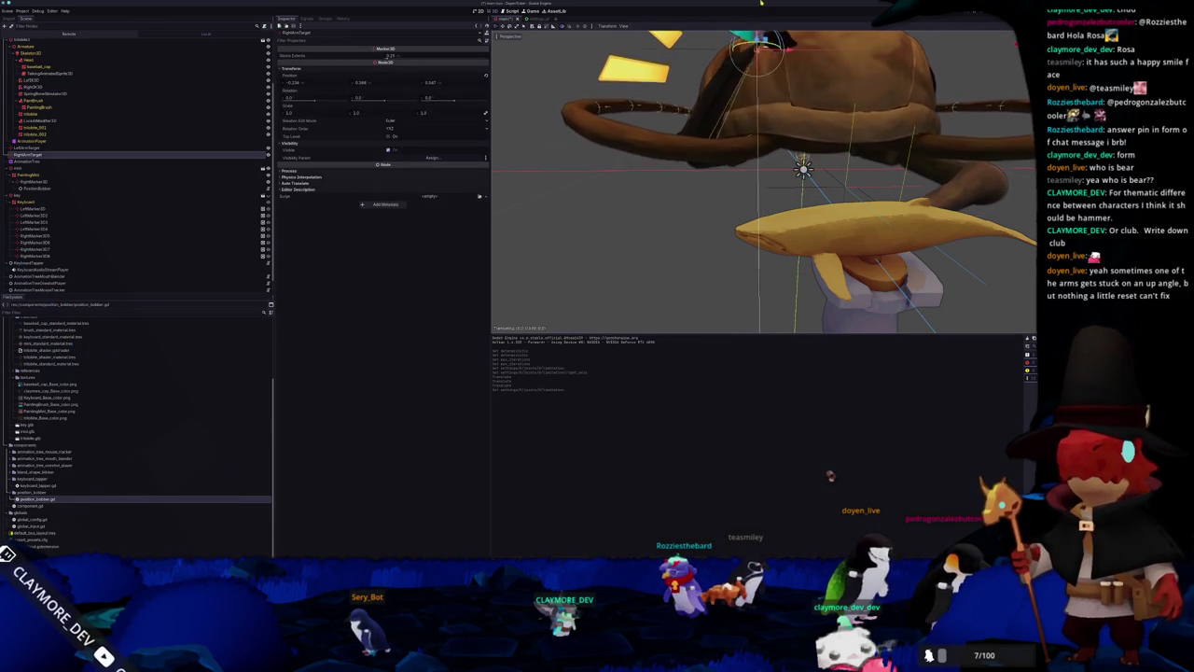
scroll(717, 216, "down", 3)
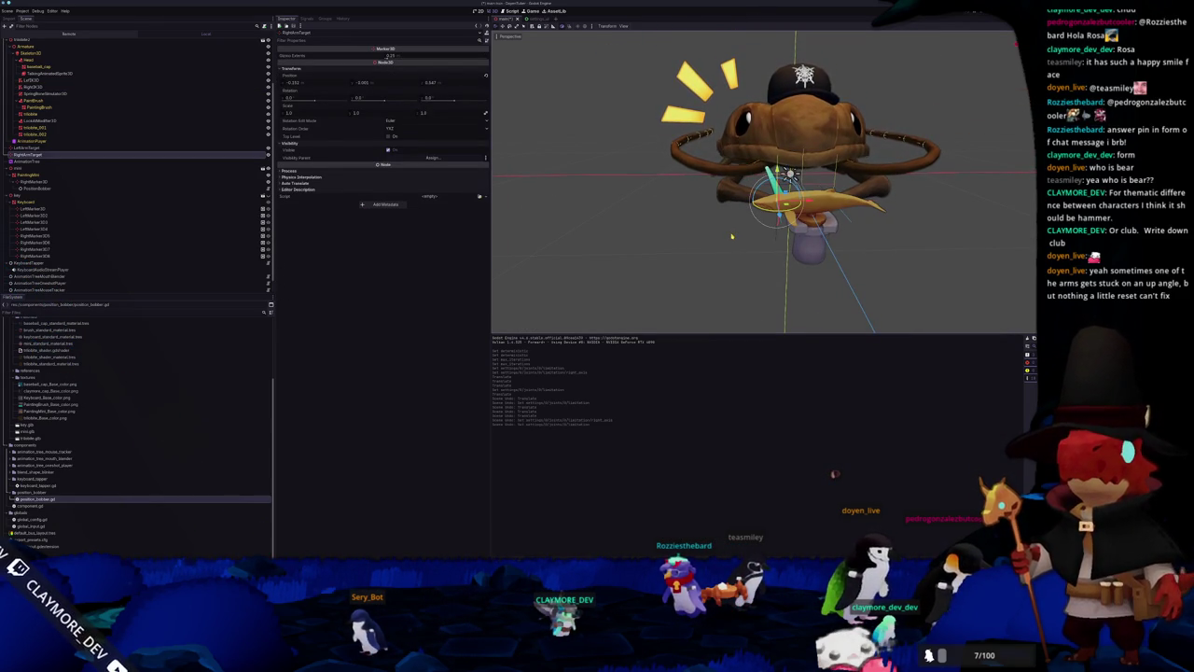
scroll(730, 247, "up", 3)
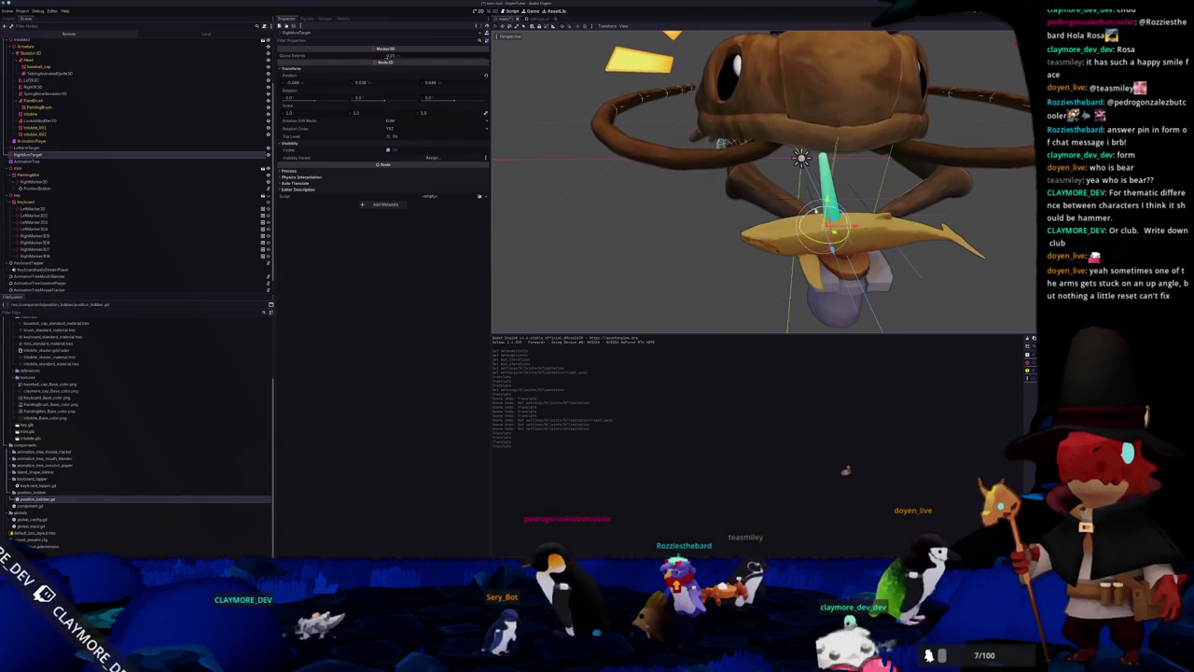
left_click_drag(800, 159, 801, 162)
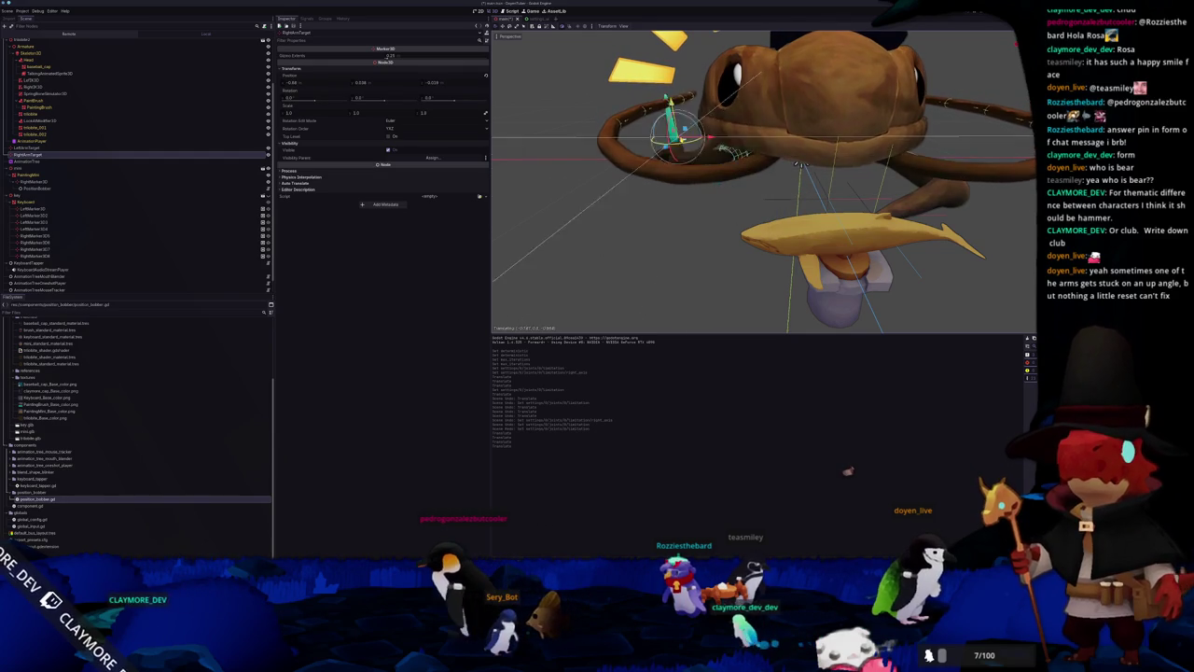
mouse_move(685, 259)
left_mouse_down()
mouse_move(659, 276)
mouse_move(714, 233)
left_mouse_up()
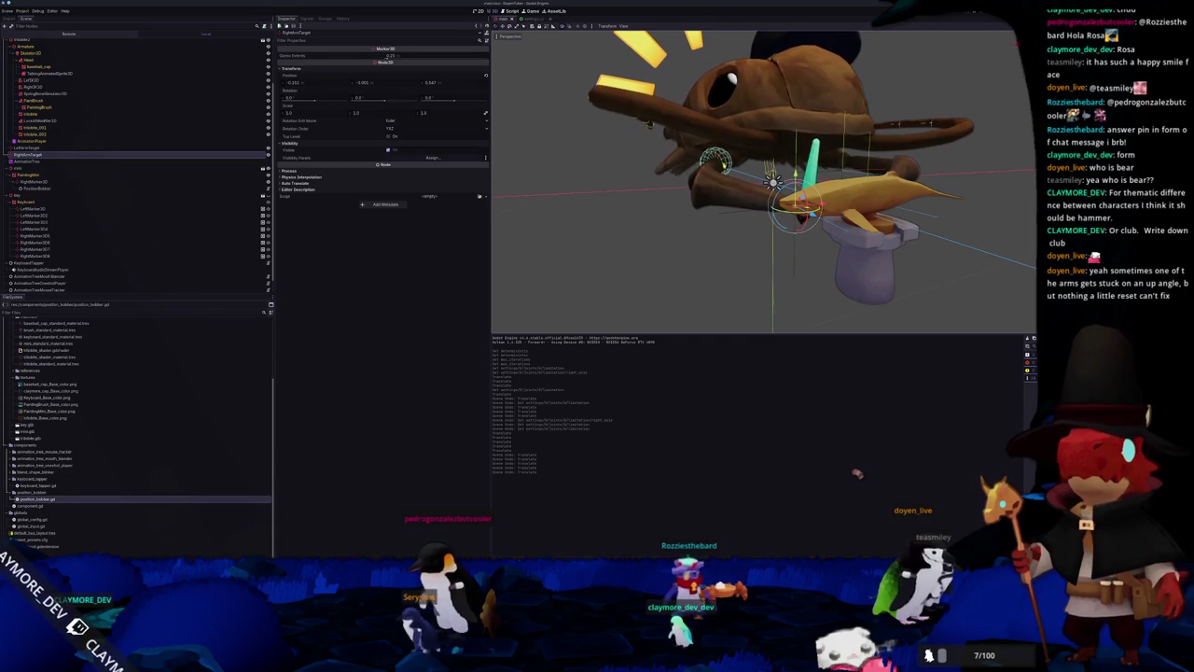
Clear RightIK3D's first joint limit and save the scene
left_click(772, 180)
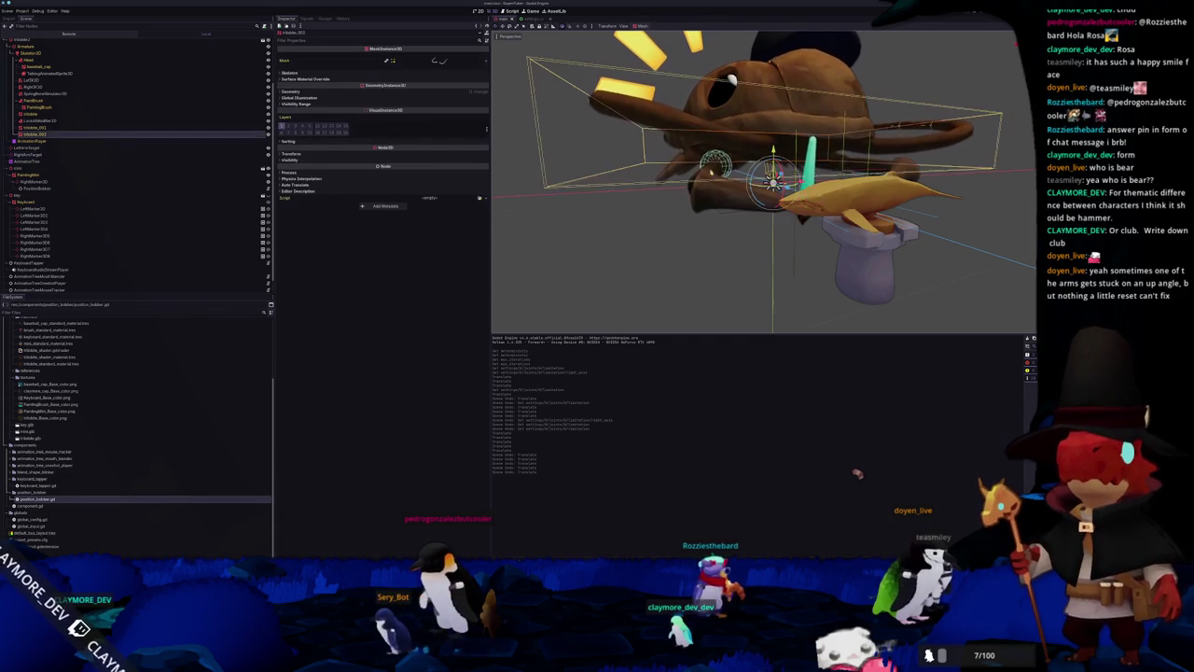
left_click(94, 81)
left_click(94, 87)
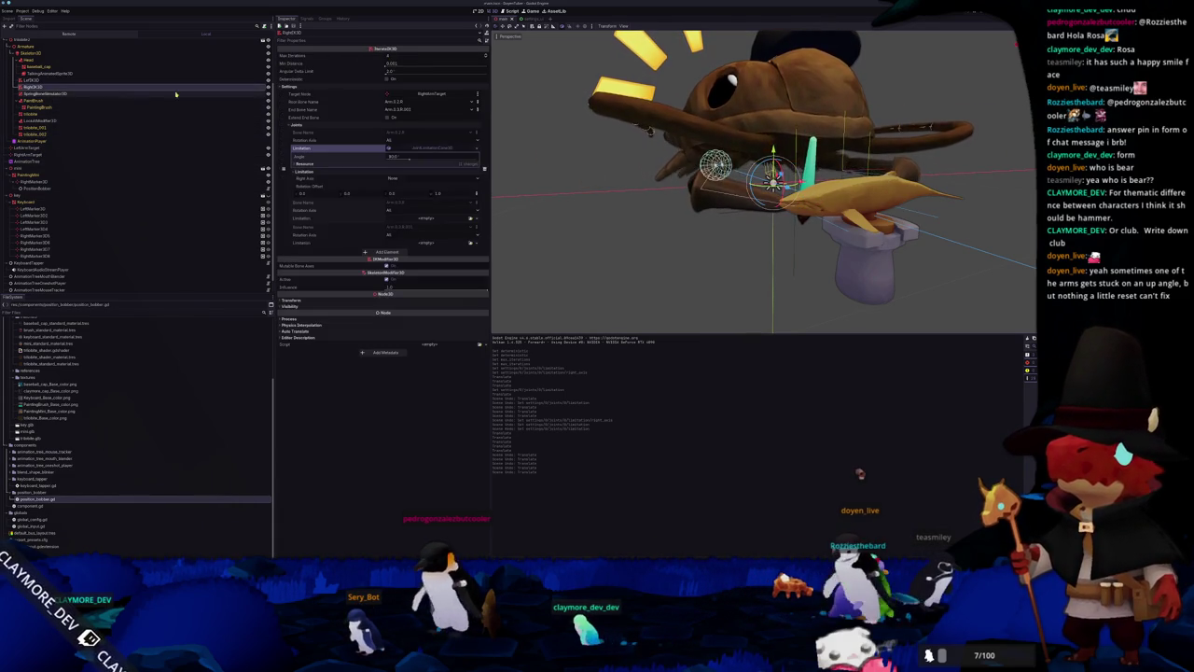
left_click(478, 148)
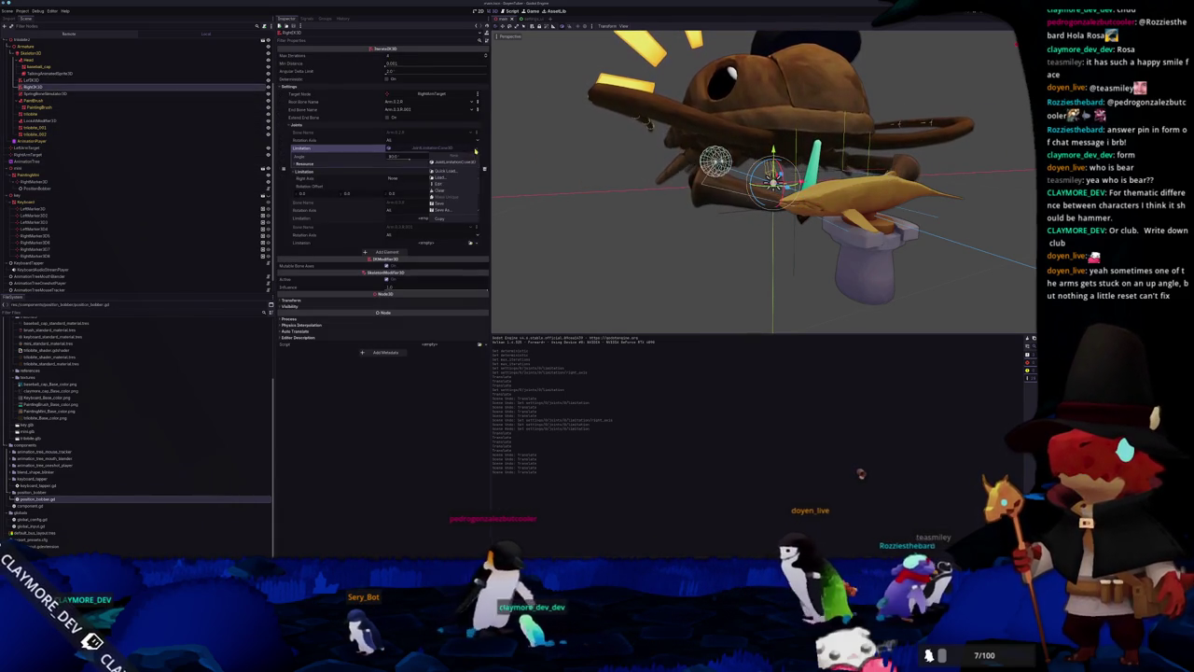
left_click(438, 190)
key("ctrl+s")
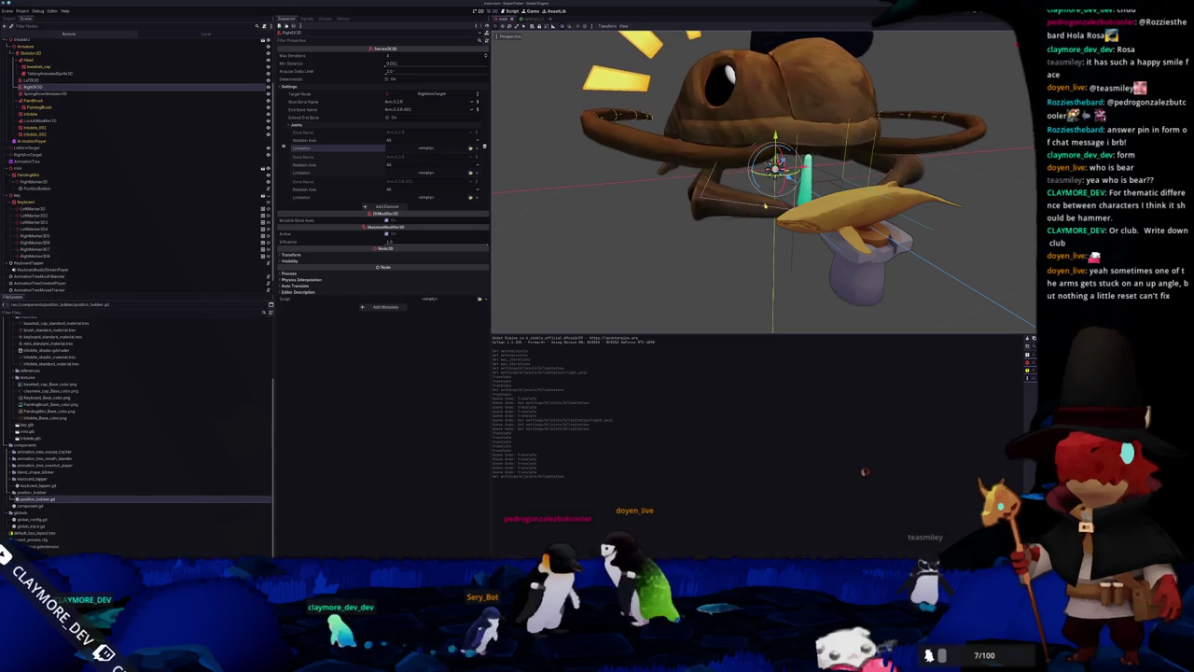
Drag RightArmTarget to test the arm without the joint limit
left_click(743, 228)
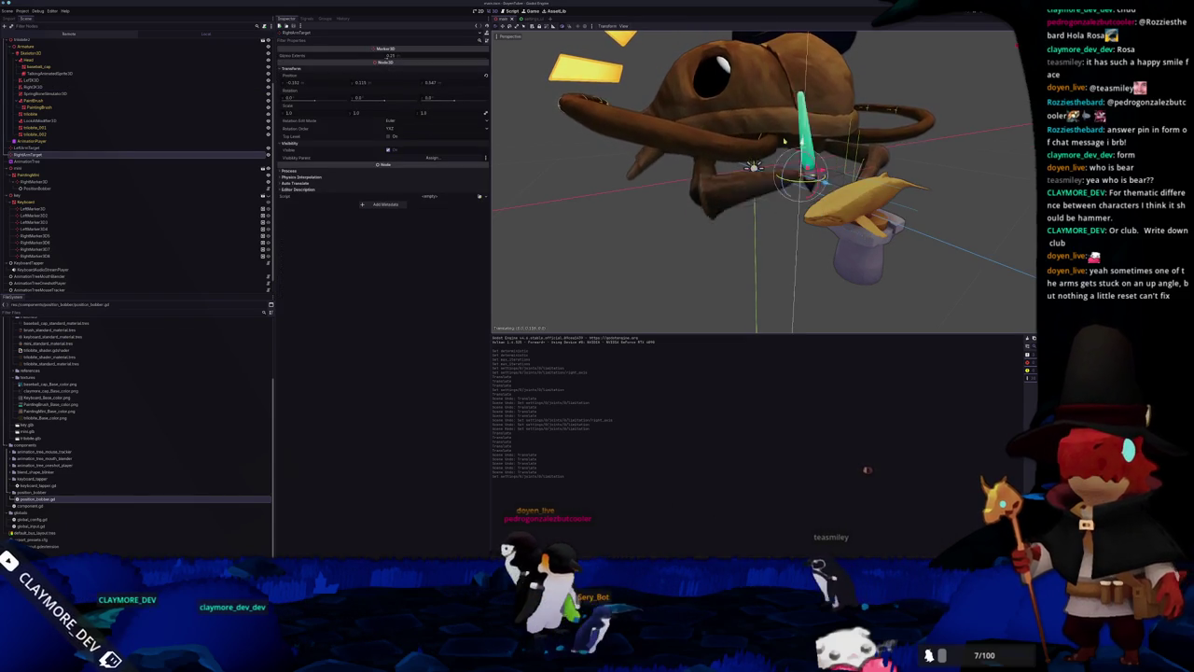
mouse_move(771, 26)
left_mouse_down()
mouse_move(758, 207)
mouse_move(707, 107)
mouse_move(682, 177)
mouse_move(662, 122)
mouse_move(724, 201)
left_mouse_up()
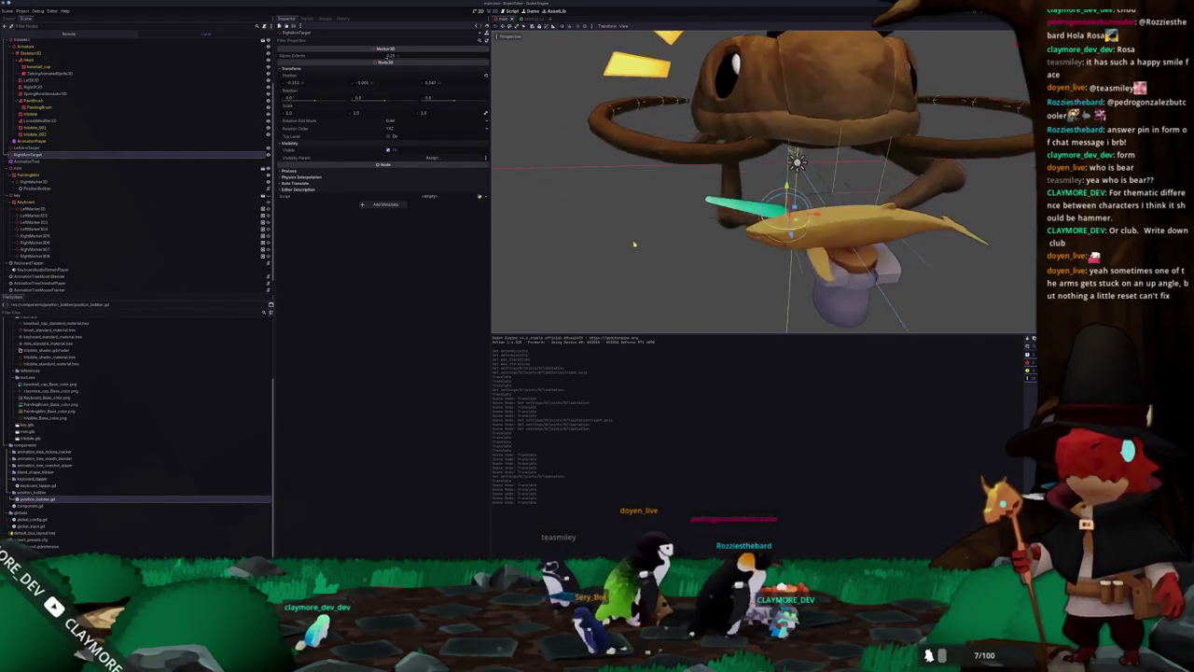
scroll(646, 235, "up", 4)
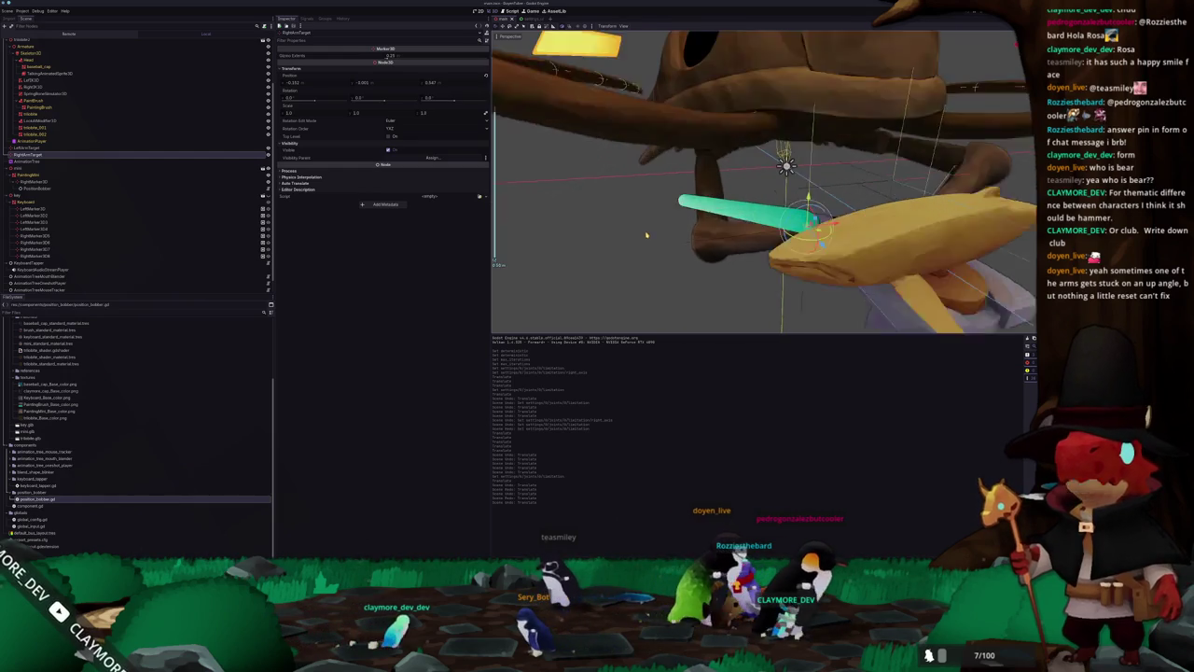
scroll(645, 235, "up", 2)
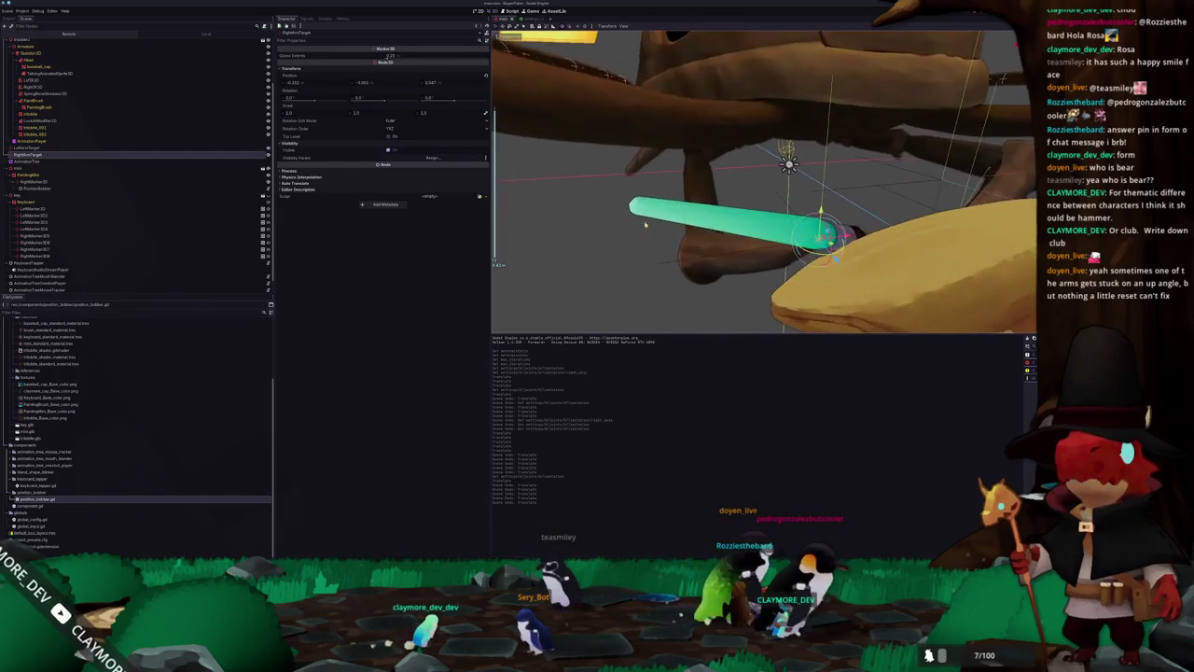
Set the first joint's Rotation Axis on RightIK3D to a single axis
left_click(57, 86)
left_click_drag(598, 150, 543, 136)
scroll(544, 136, "up", 2)
left_click(411, 140)
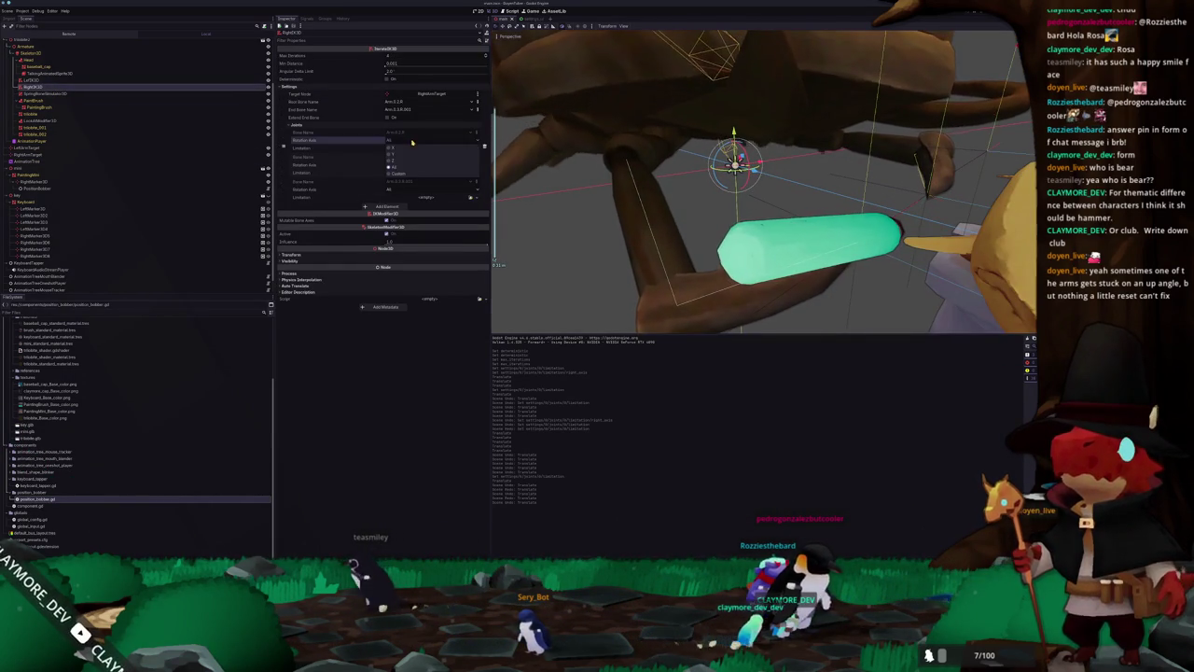
left_click(403, 151)
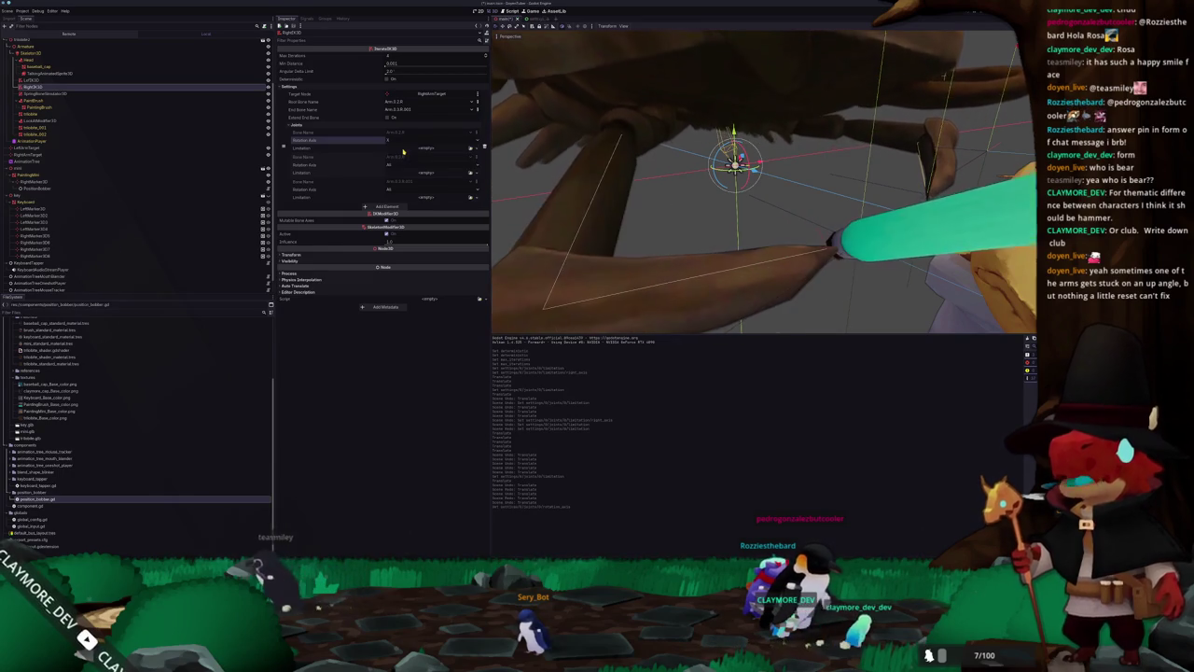
scroll(593, 162, "down", 4)
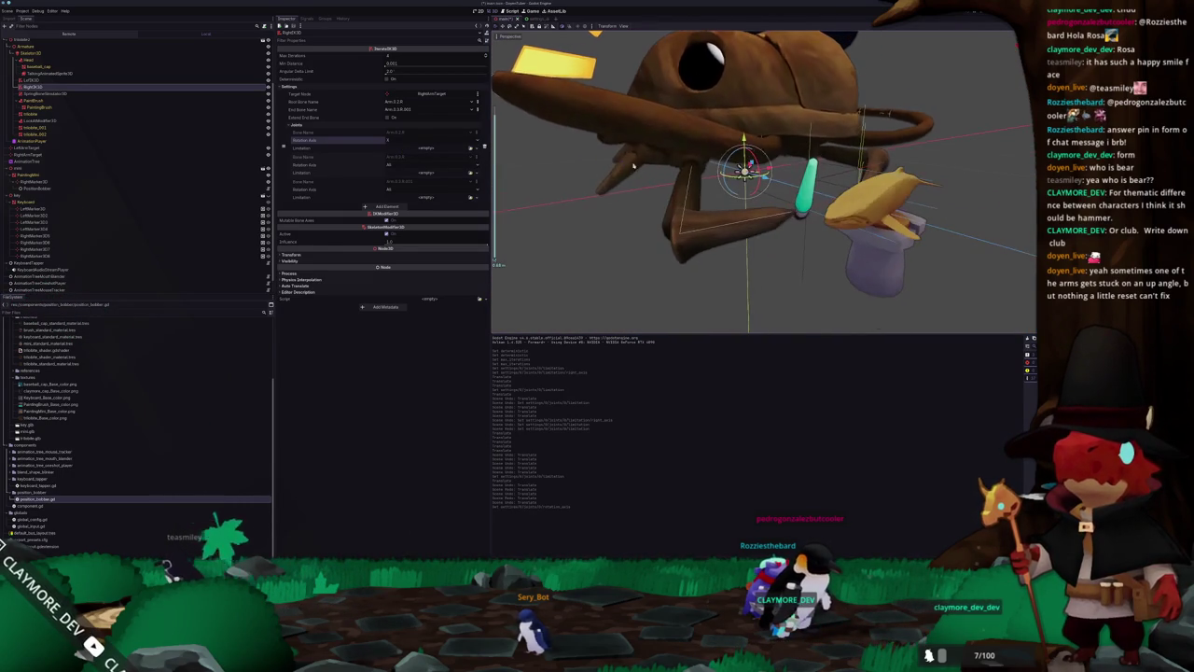
left_click(815, 214)
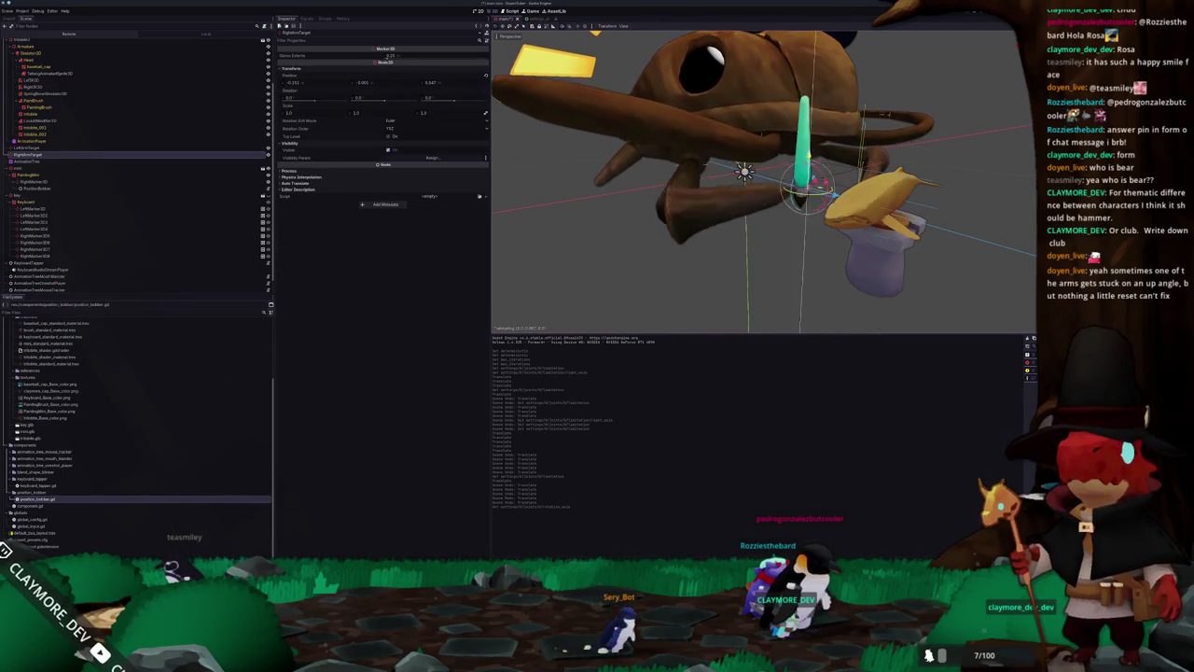